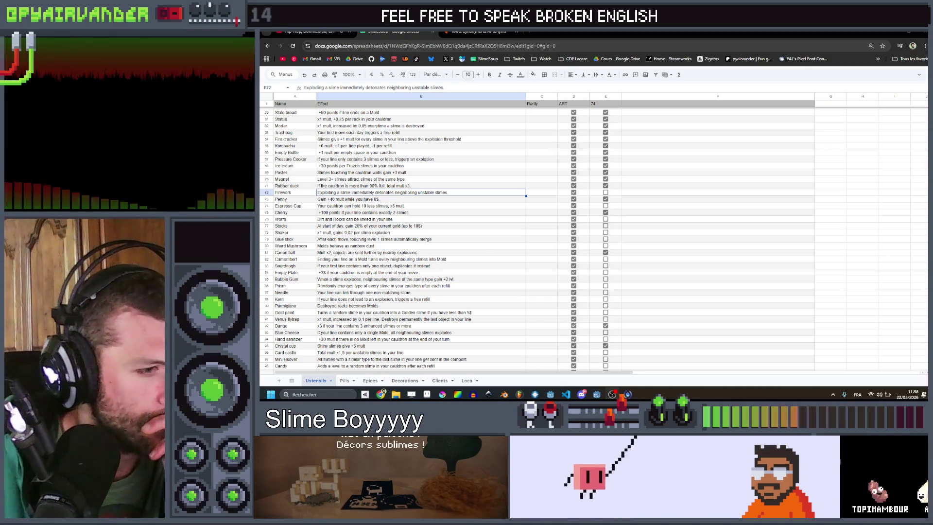
- Switch from the Google Sheets utensil list back to the Godot editor
key(alt+Tab)
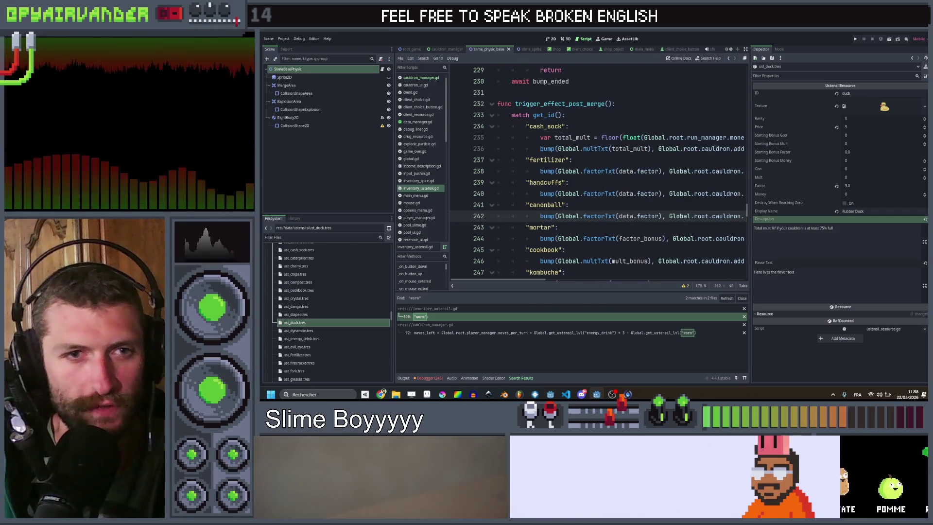
- Search the whole project for 'explode' and open the line 219 call in slime.gd
click(612, 159)
key(ctrl+shift+f)
text(m)
text(lode)
key(Return)
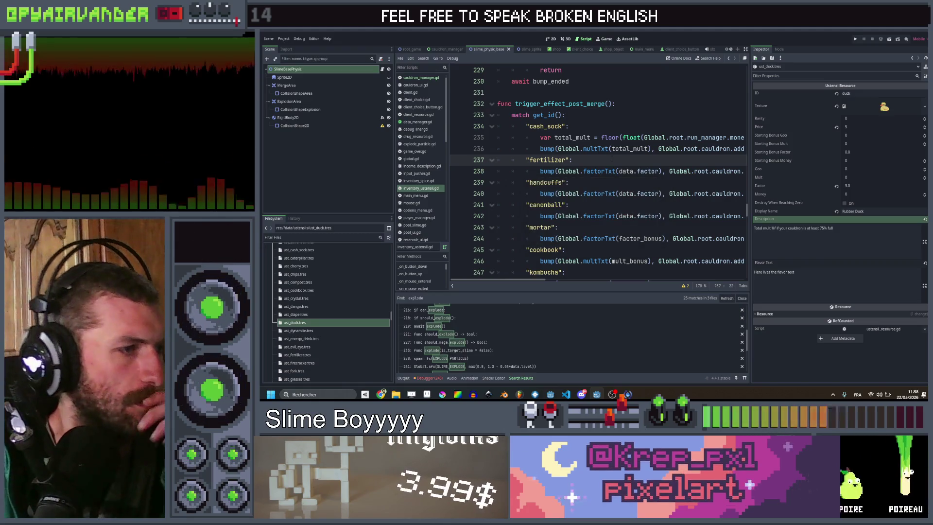
scroll(433, 329, down, 3)
click(433, 327)
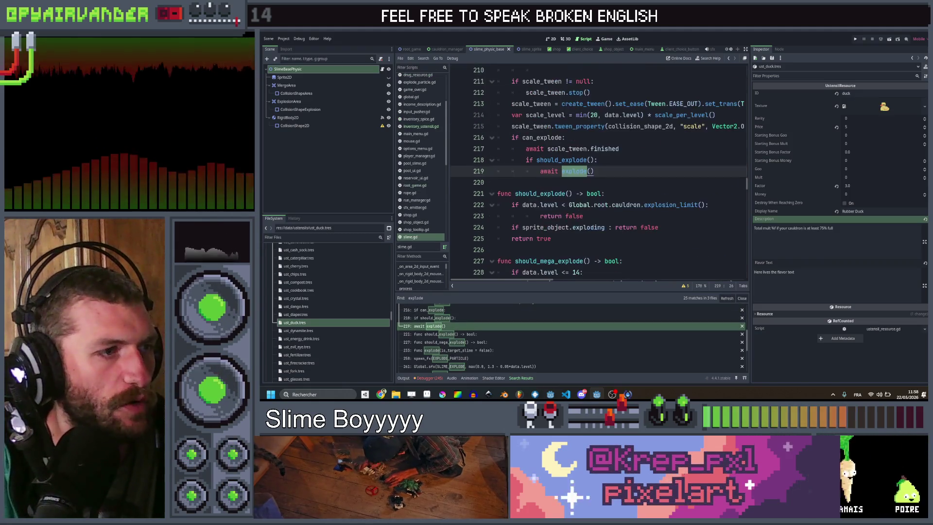
- Jump to the explode() definition and place the caret after slime.refresh() on line 254
ctrl+click(576, 173)
scroll(576, 175, down, 3)
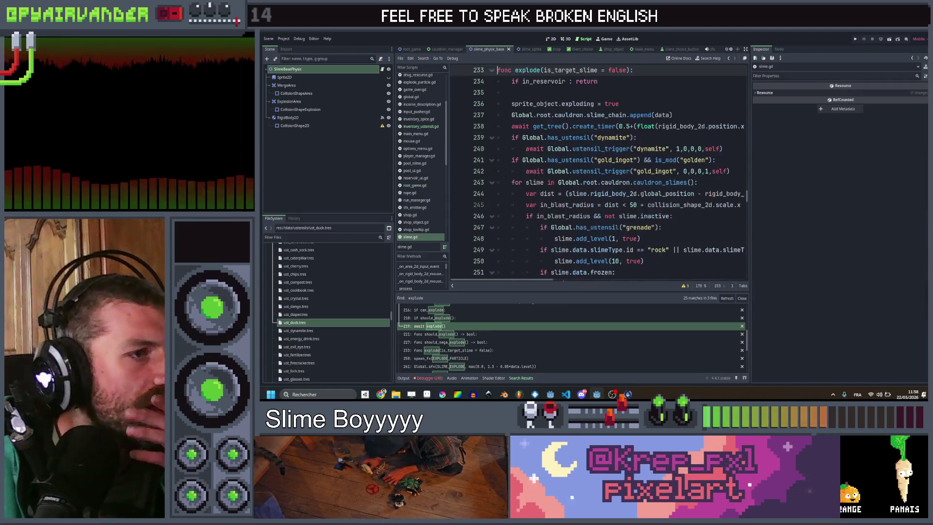
scroll(576, 175, down, 1)
scroll(597, 170, down, 1)
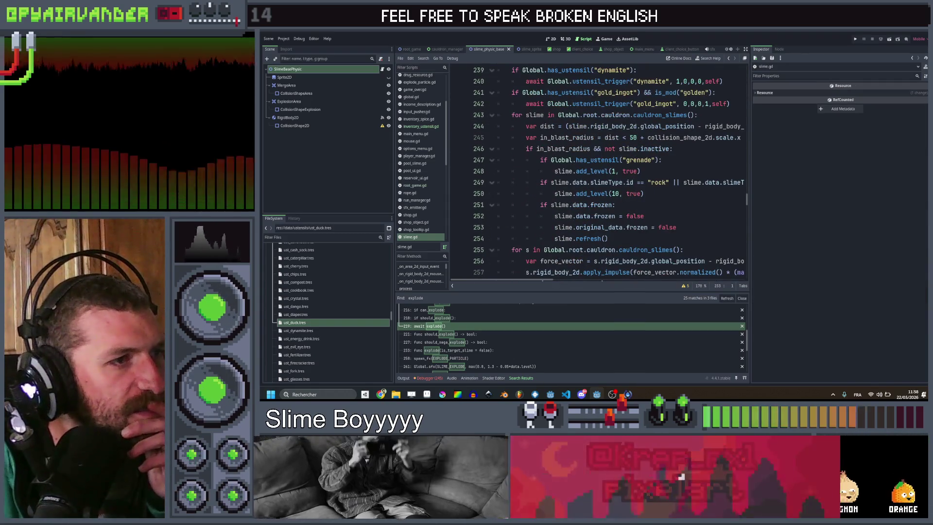
double_click(631, 171)
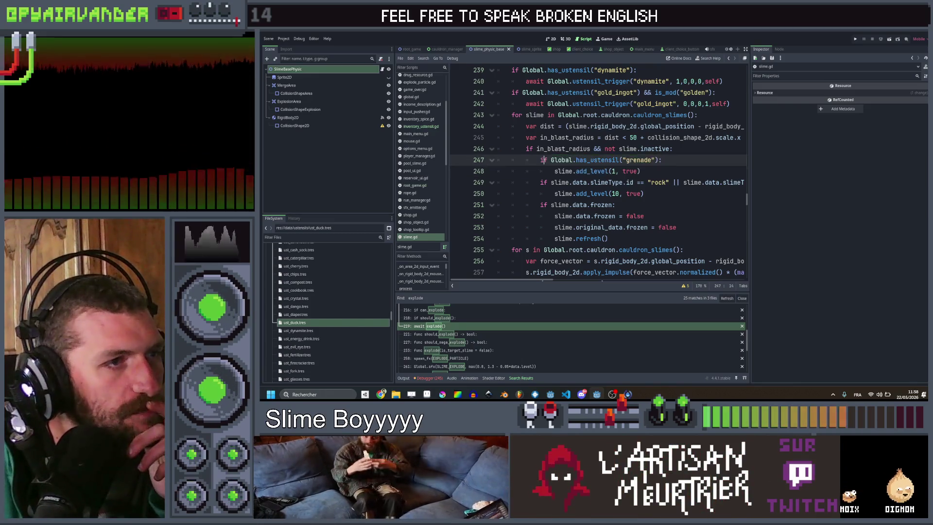
click(597, 149)
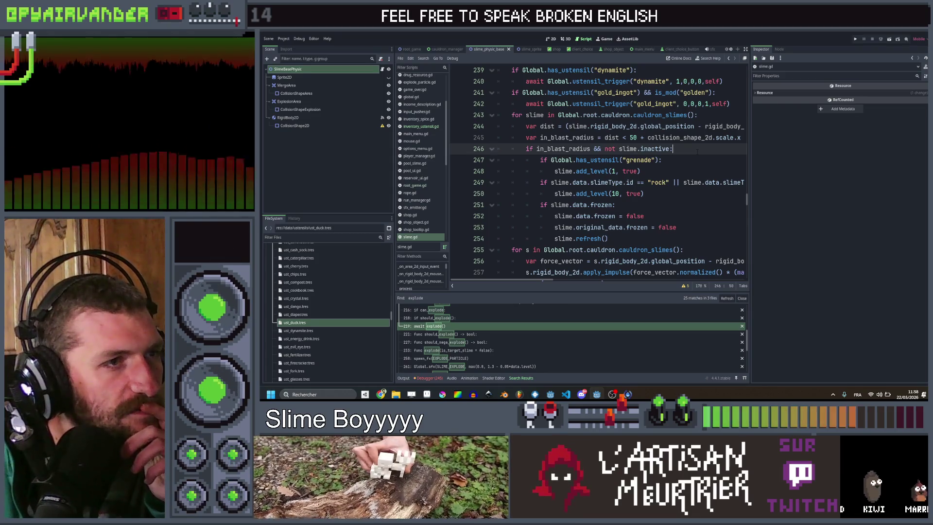
scroll(701, 152, down, 2)
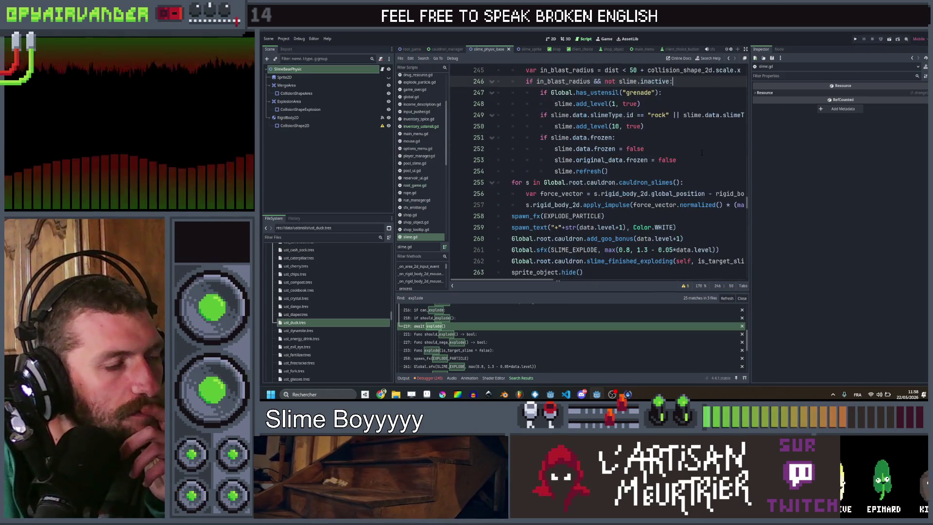
scroll(701, 152, up, 2)
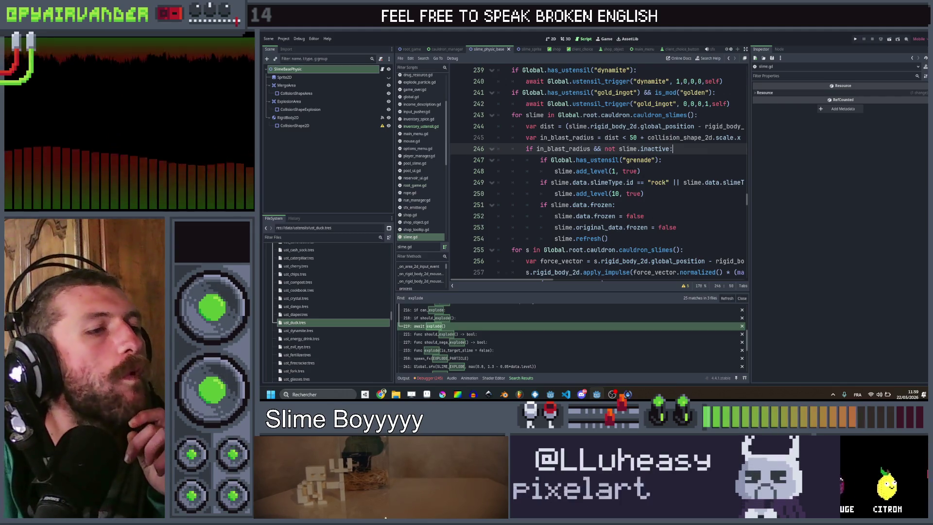
click(620, 237)
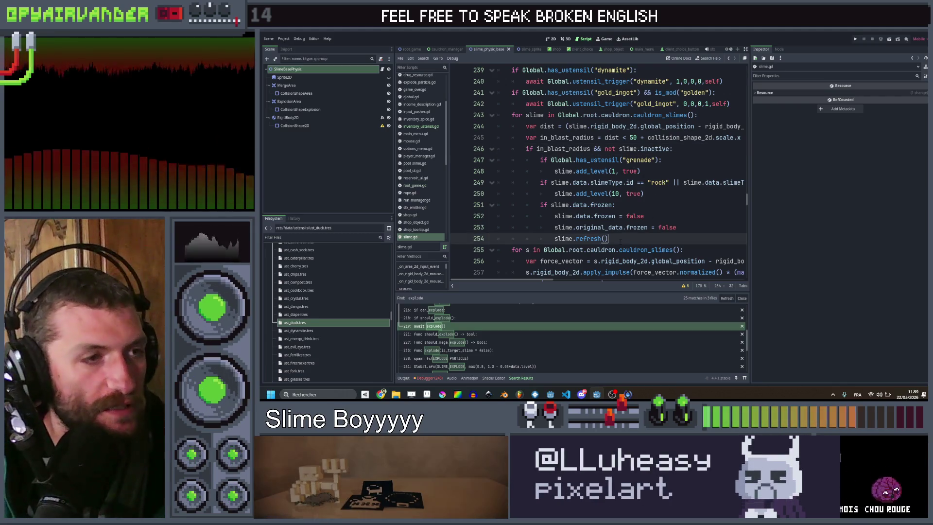
- Add the condition 'if slime.is_mod("unstable") && Global.has_ustensil("firework"):' after slime.refresh()
key(Return)
key(BackSpace)
text(if)
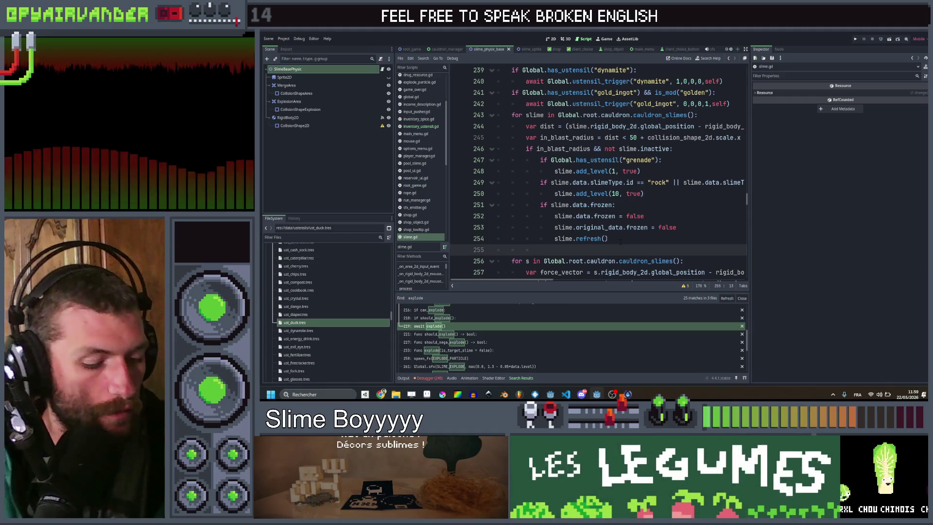
text( slime.)
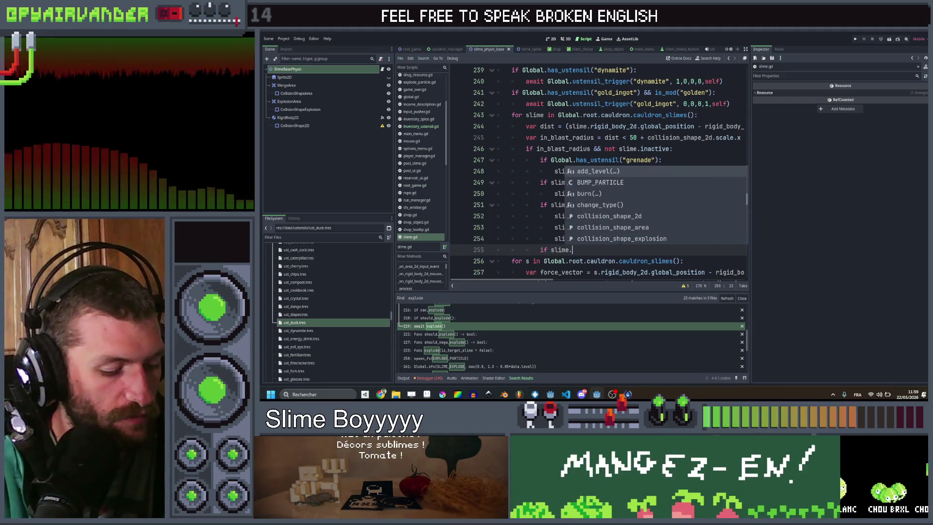
text(ha)
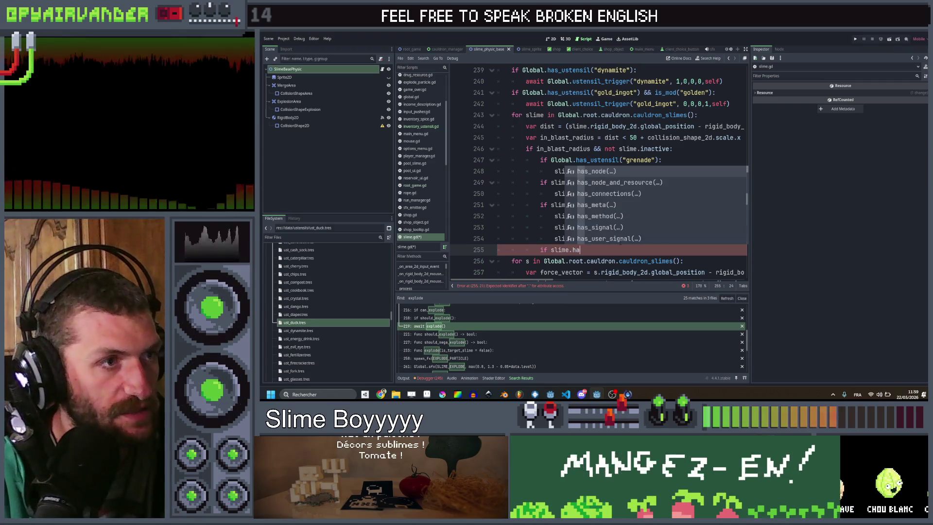
key(BackSpace)
key(BackSpace)
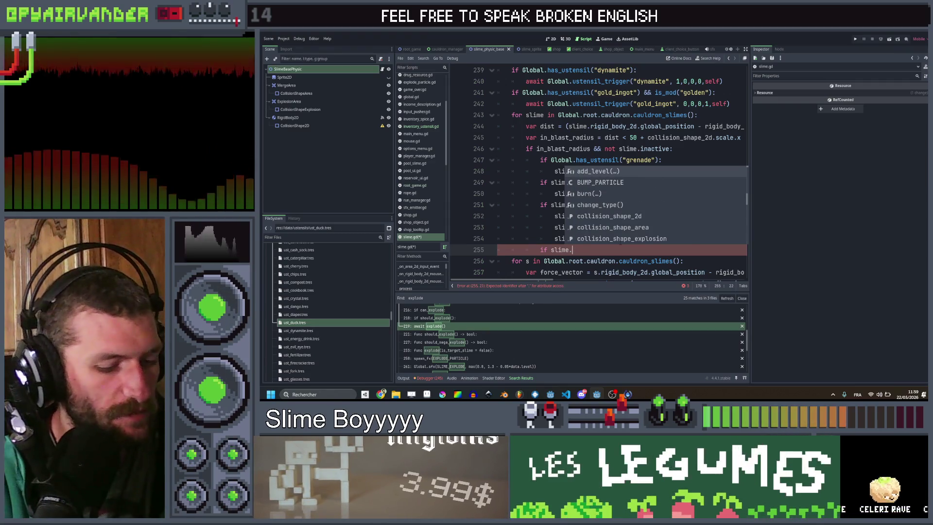
text(is)
key(Return)
text("unst)
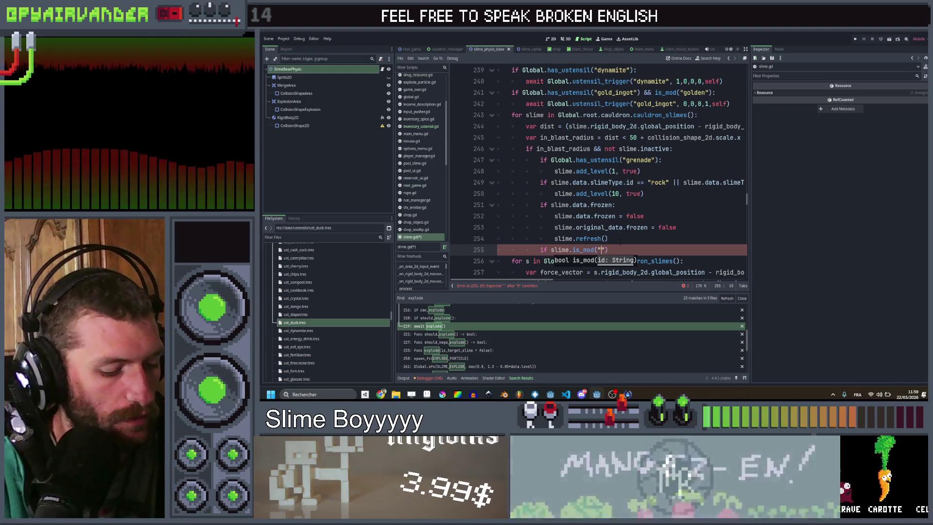
text(ab)
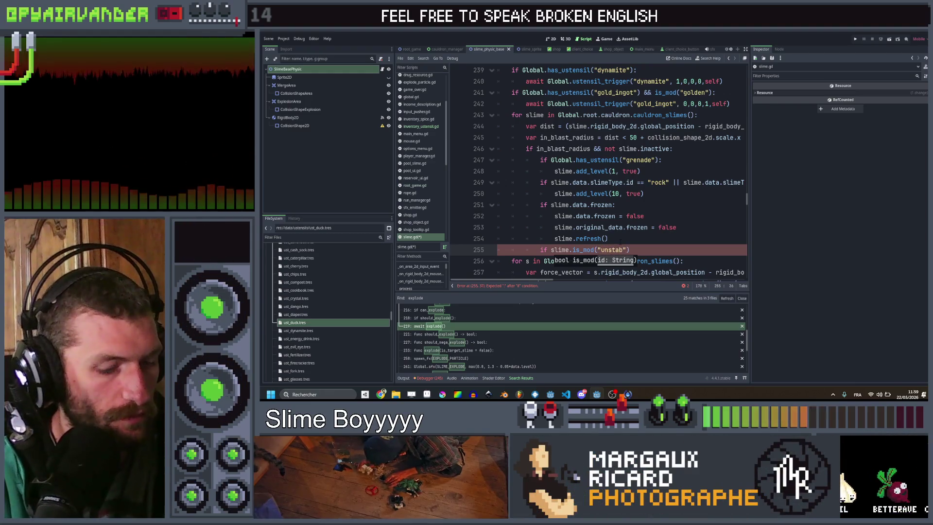
text(le") && Global)
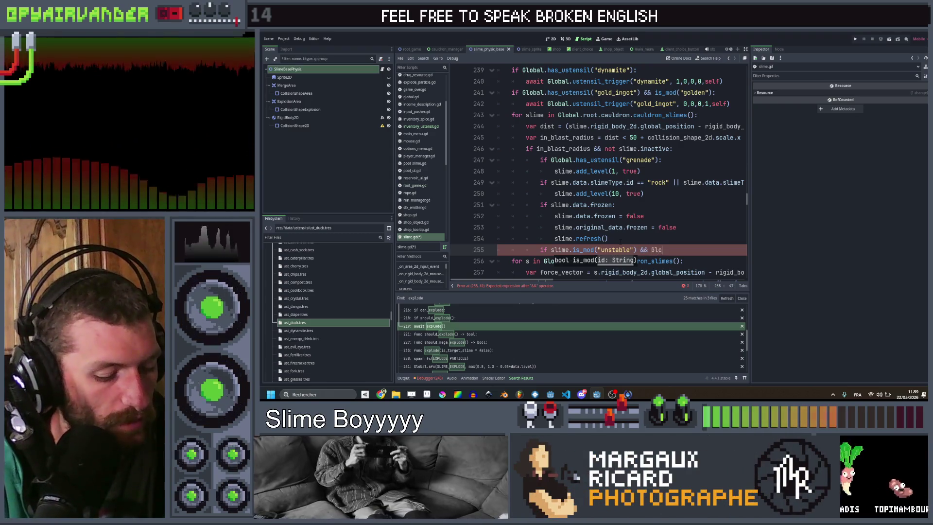
text(.has)
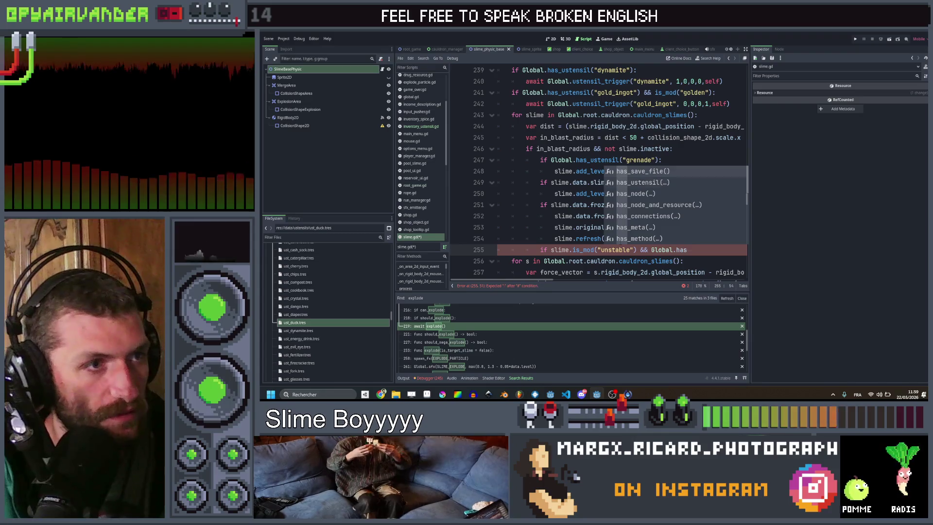
key(Down)
key(Return)
text(")
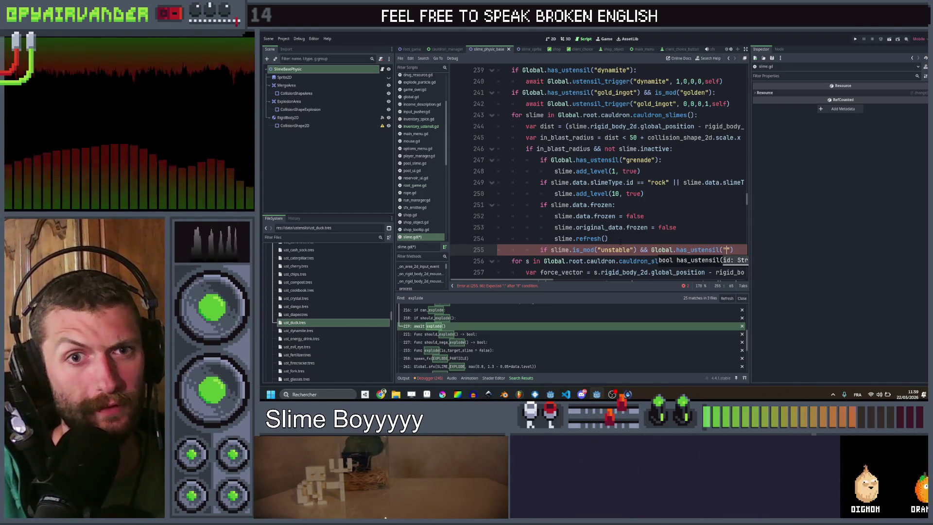
text(firew)
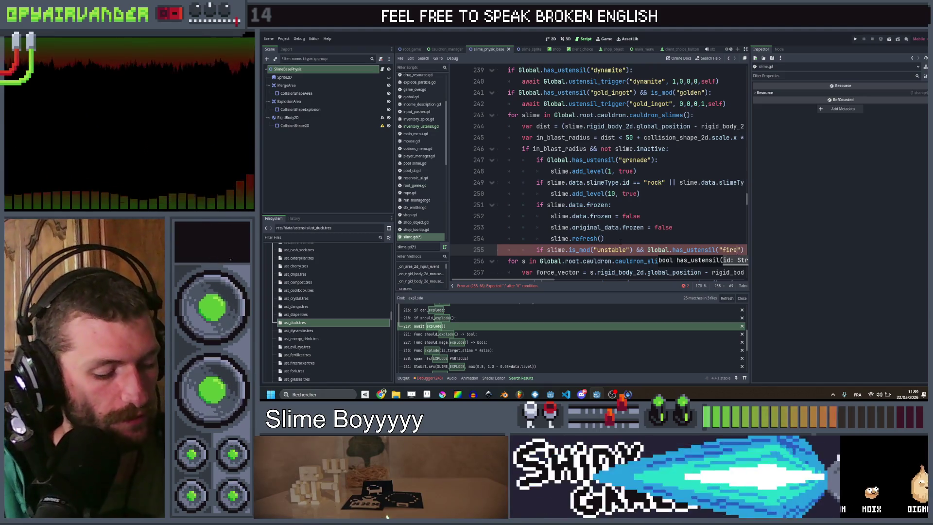
text(ork"))
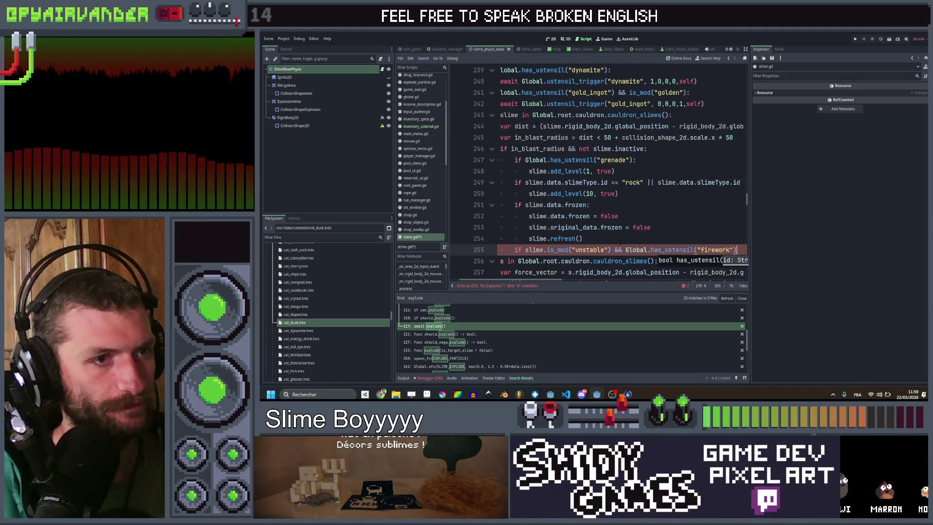
text(:)
- Call slime.explode() on the indented line under the new condition
key(Return)
text(sl)
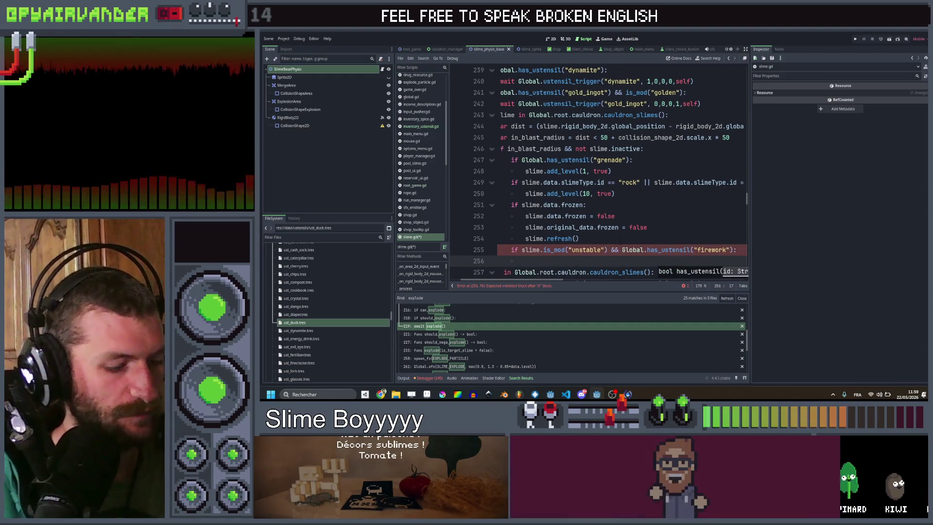
text(ime.exp)
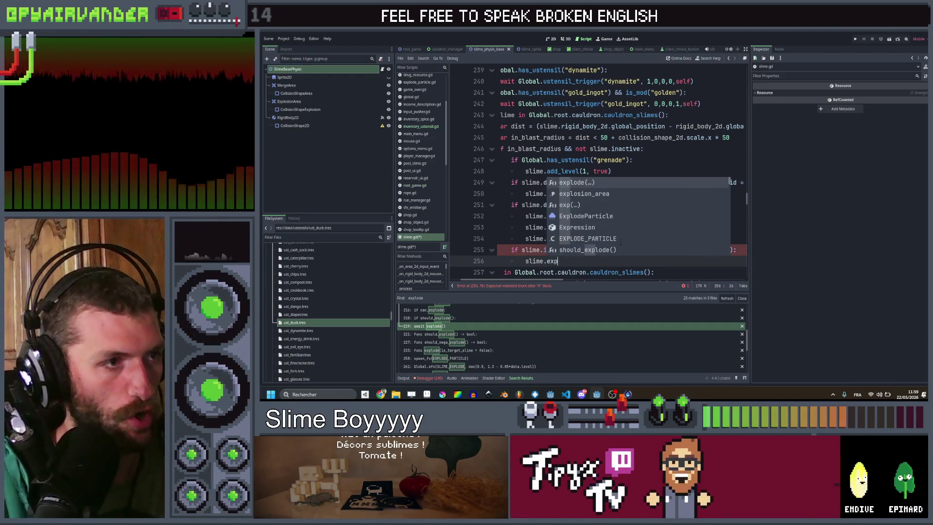
key(Return)
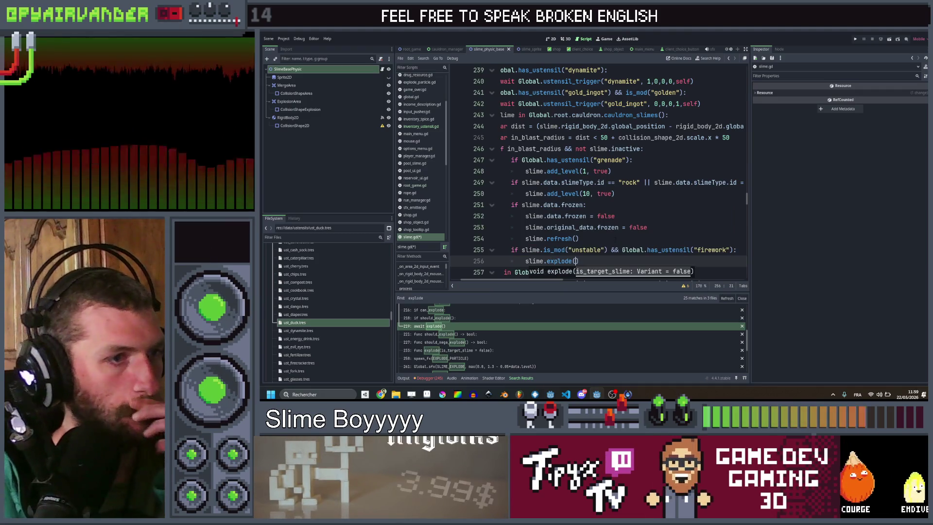
scroll(597, 170, down, 2)
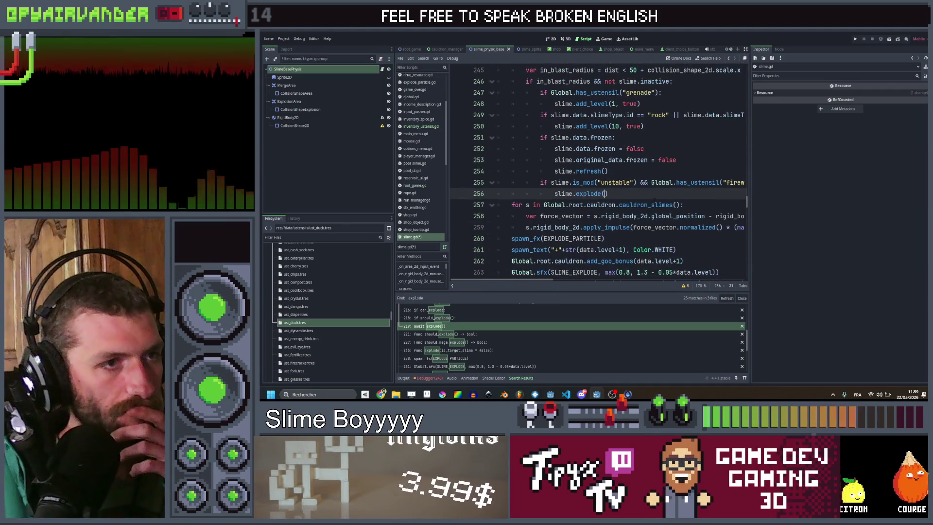
click(646, 205)
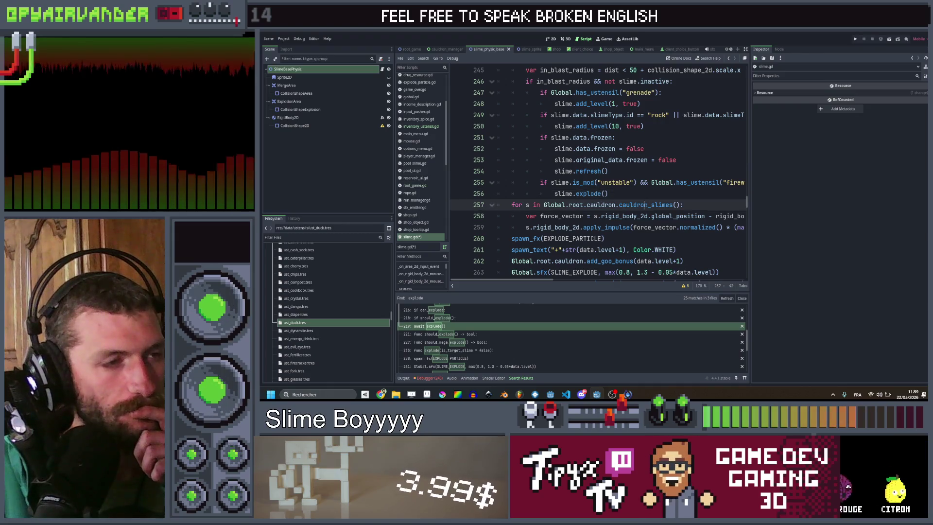
click(641, 195)
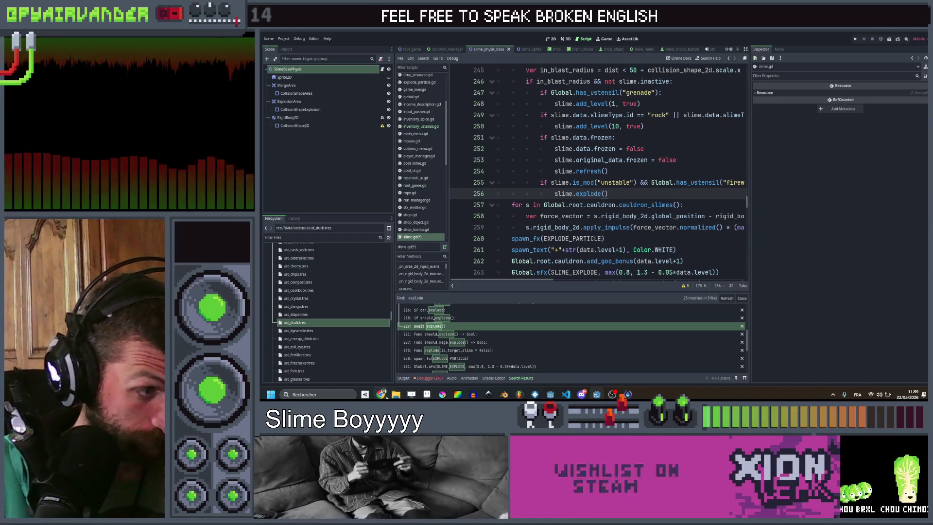
- Duplicate ust_duck.tres in the FileSystem dock as ust_firework.tres
mouse_move(386, 396)
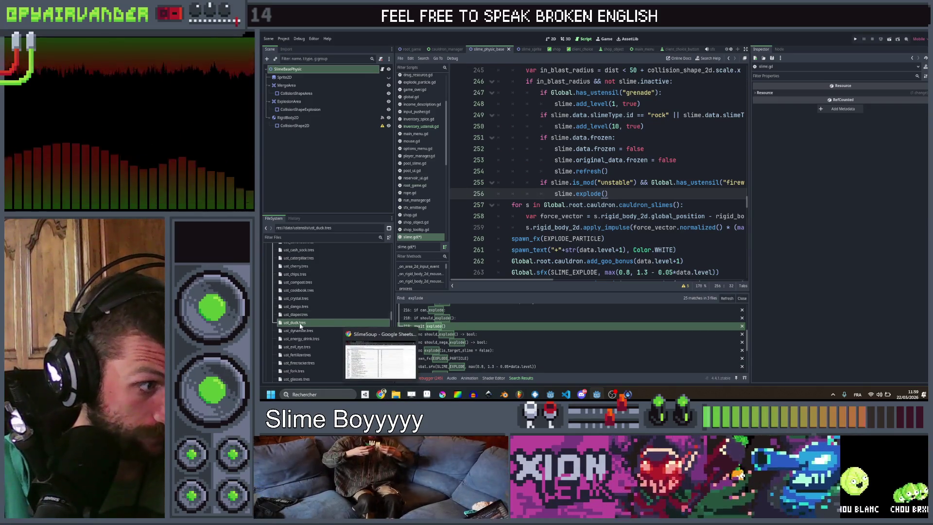
click(304, 323)
key(ctrl+d)
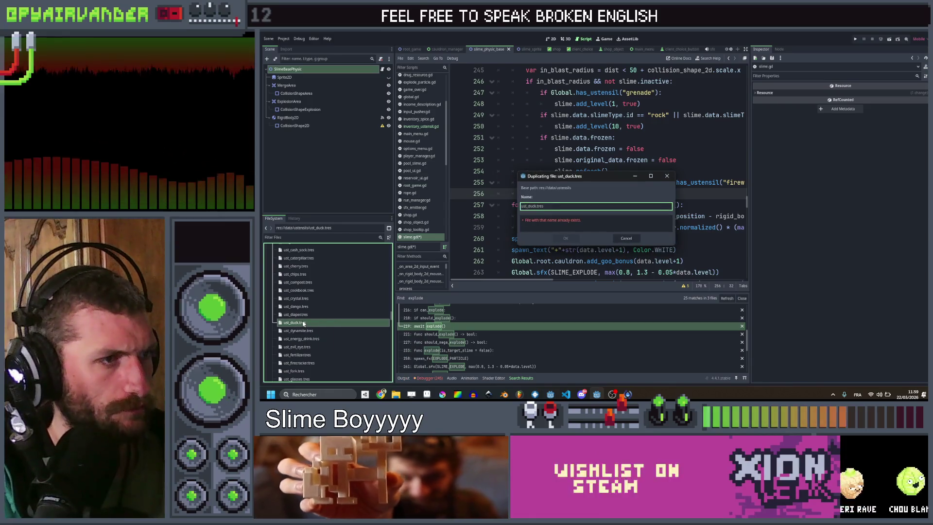
key(shift+Left)
key(shift+Left)
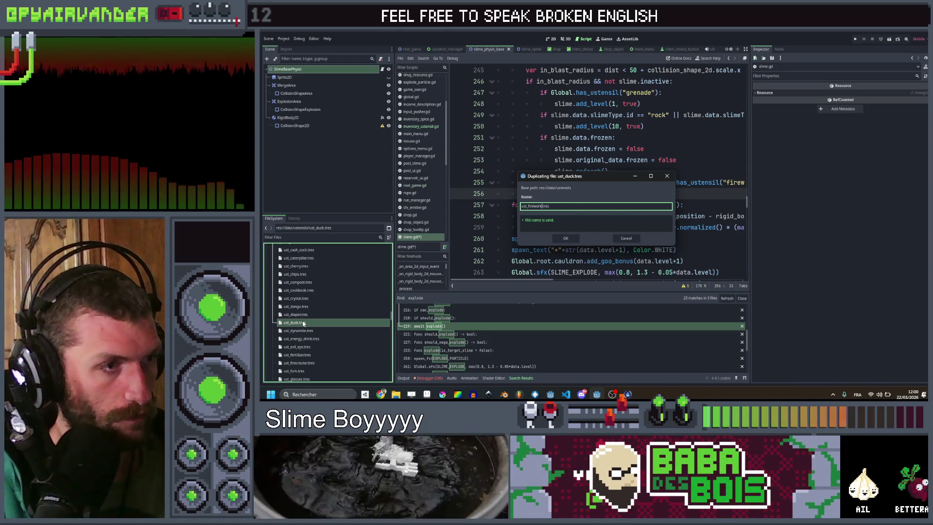
key(Return)
- Open ust_firework.tres in the Inspector and set its ID to firework
click(298, 372)
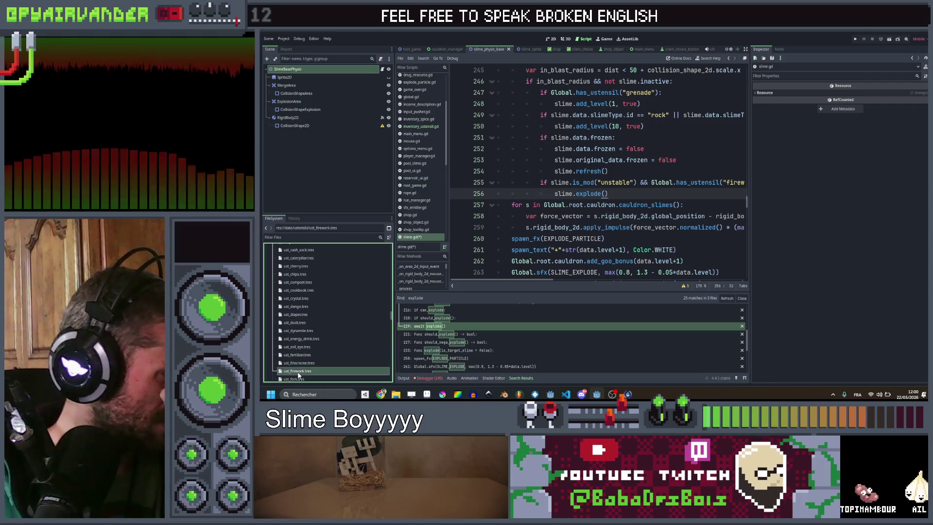
click(298, 374)
click(865, 94)
text(firework)
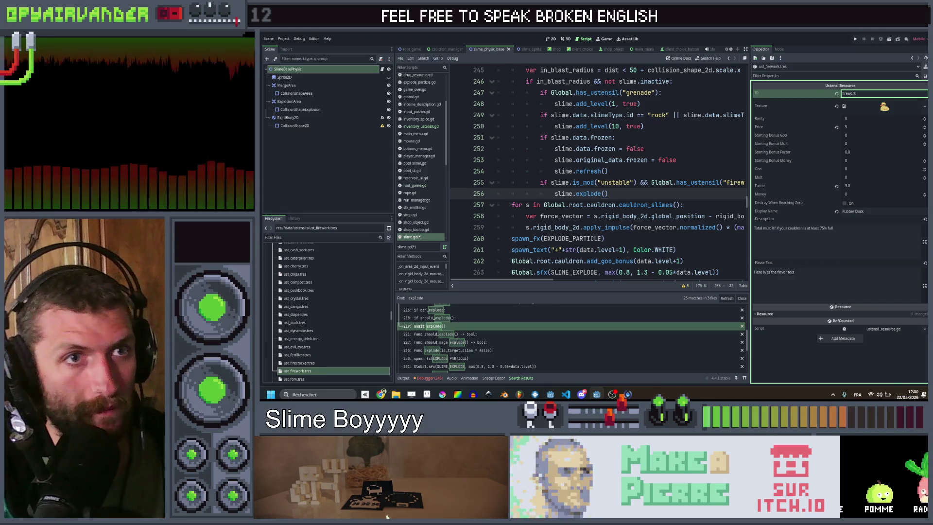
- Quick-load the firework image as the utensil's Texture
right_click(870, 110)
click(900, 241)
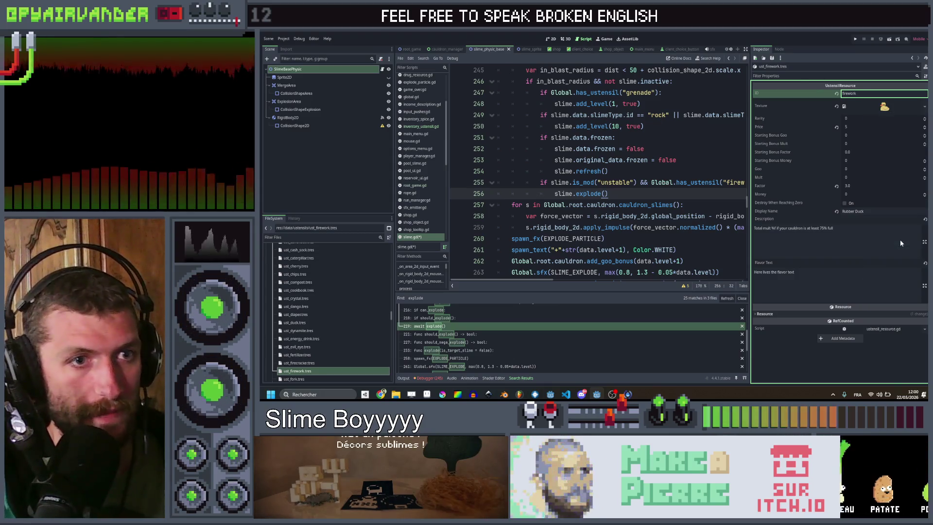
text(firework)
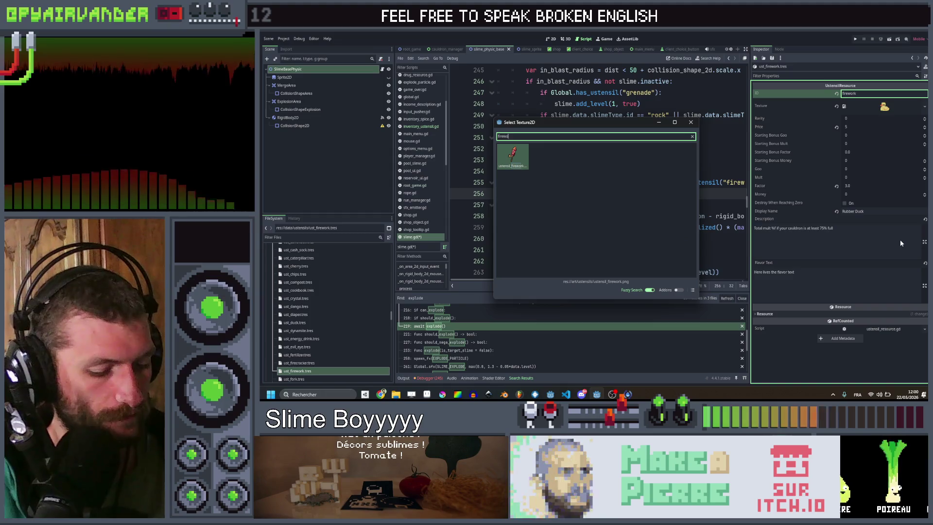
key(Return)
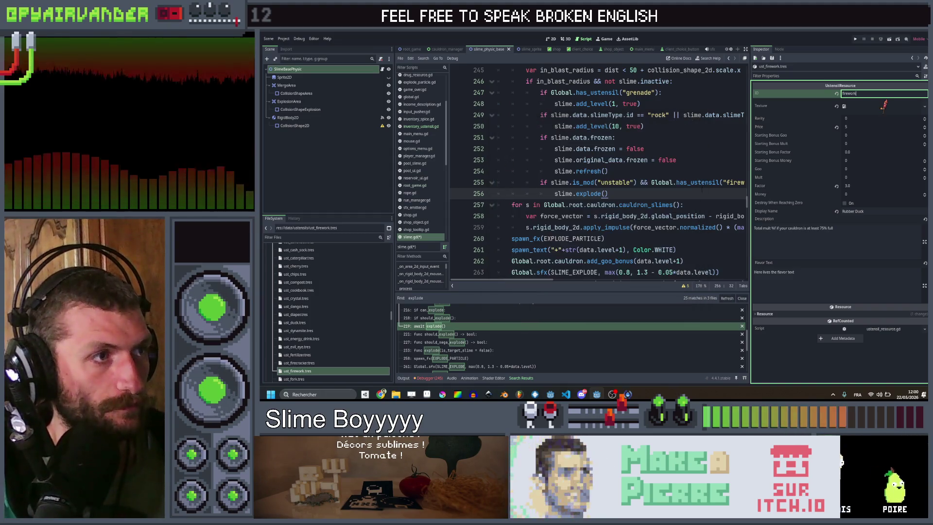
- Set the display name to Firework and copy the effect text from Sheets into Description
click(877, 211)
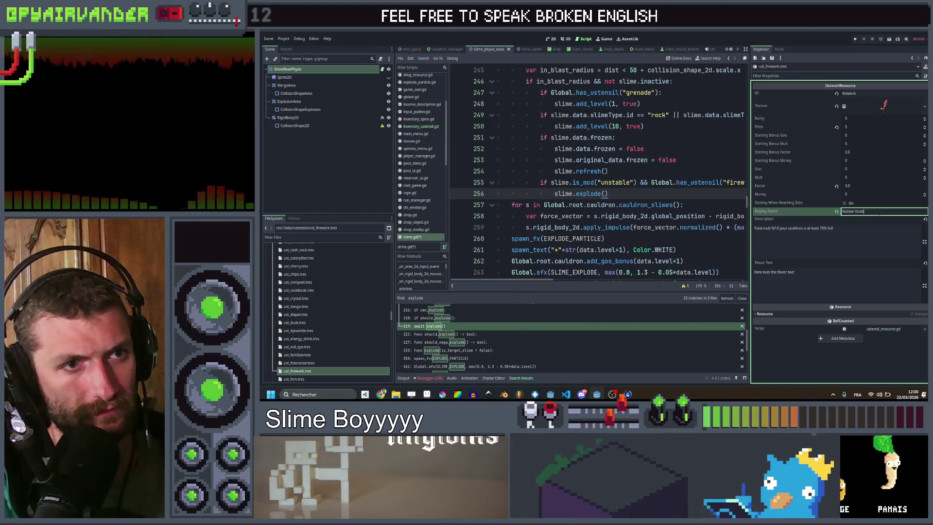
text(firework)
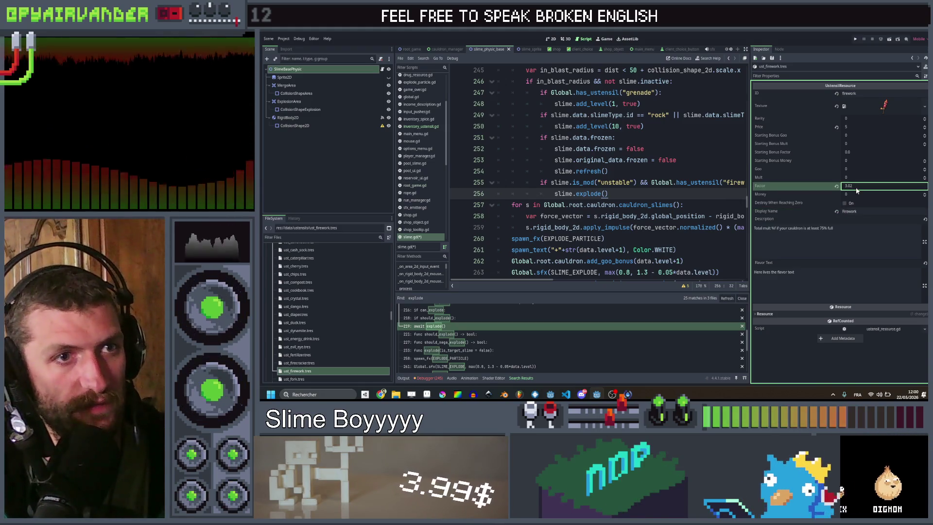
click(853, 229)
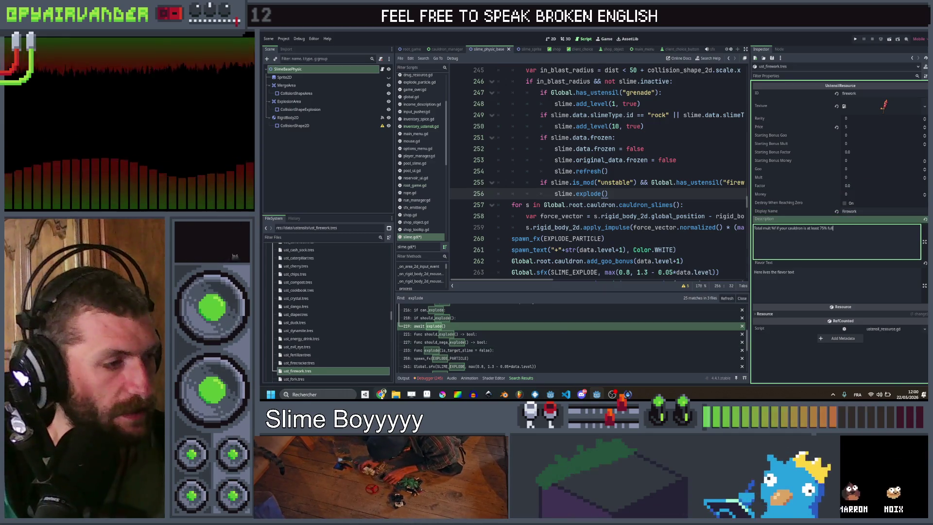
click(381, 394)
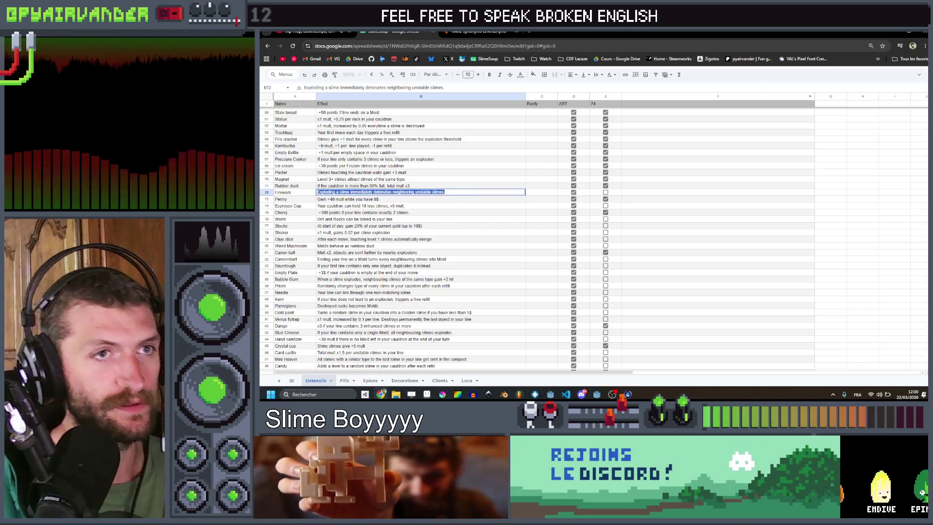
key(alt+Tab)
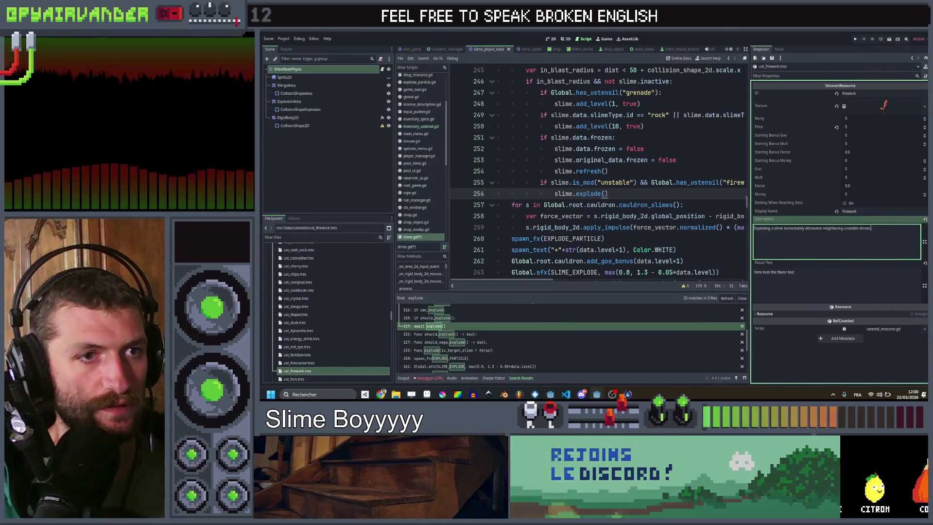
- Change 'neighboring' to 'nearby' in the description, then tick the Firework row in Sheets
drag(844, 228, 825, 229)
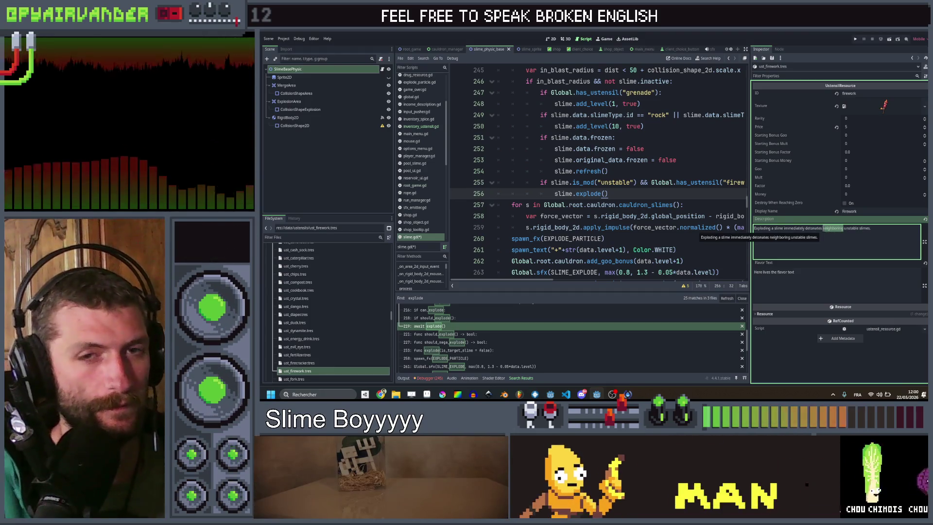
key(BackSpace)
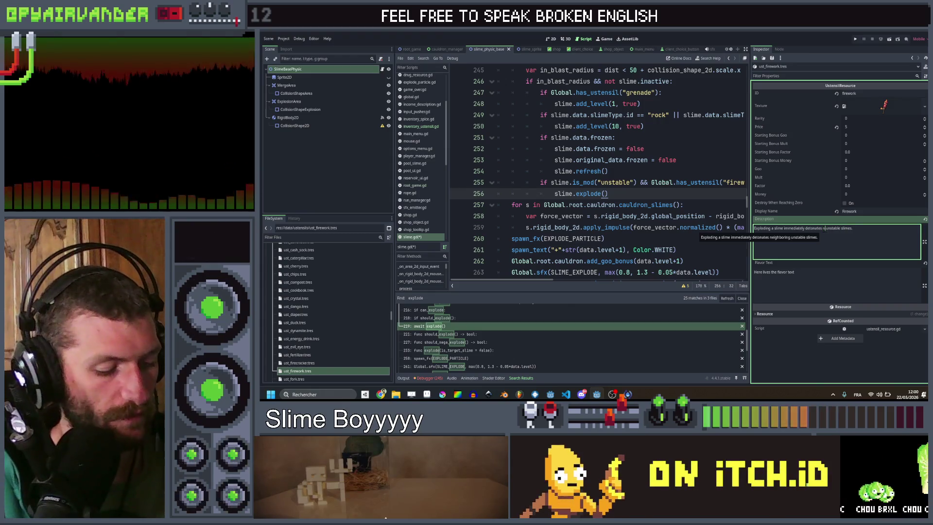
text(neaby)
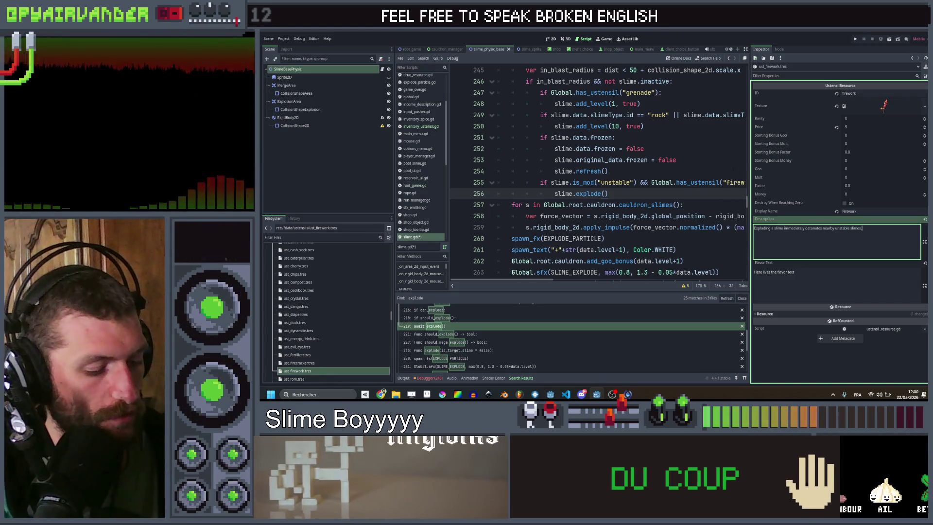
click(380, 395)
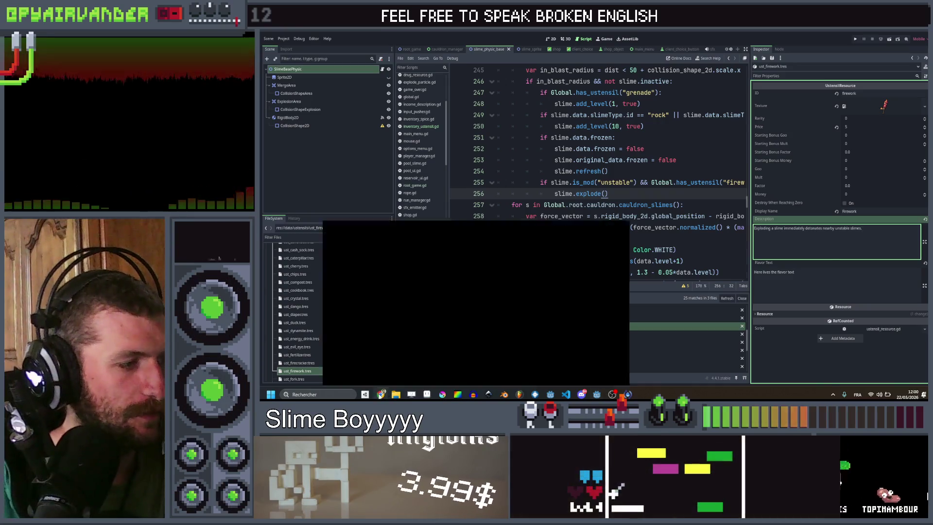
click(605, 192)
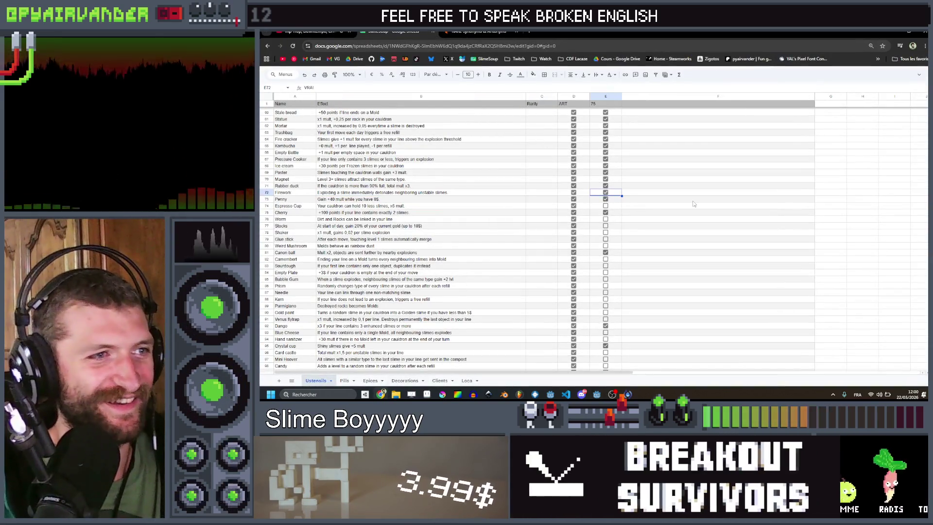
- Review the Espresso Cup row's effect text and checkboxes, then return to Godot
click(632, 199)
click(413, 208)
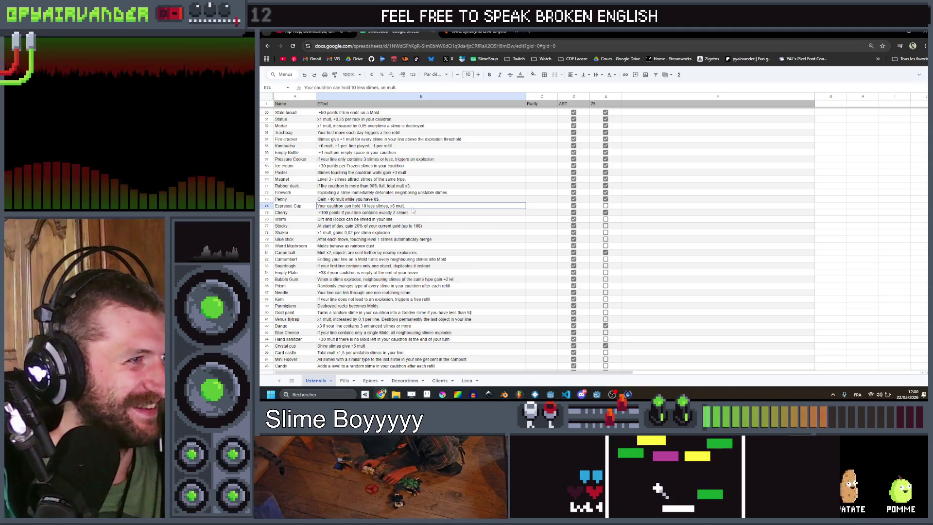
drag(413, 208, 609, 209)
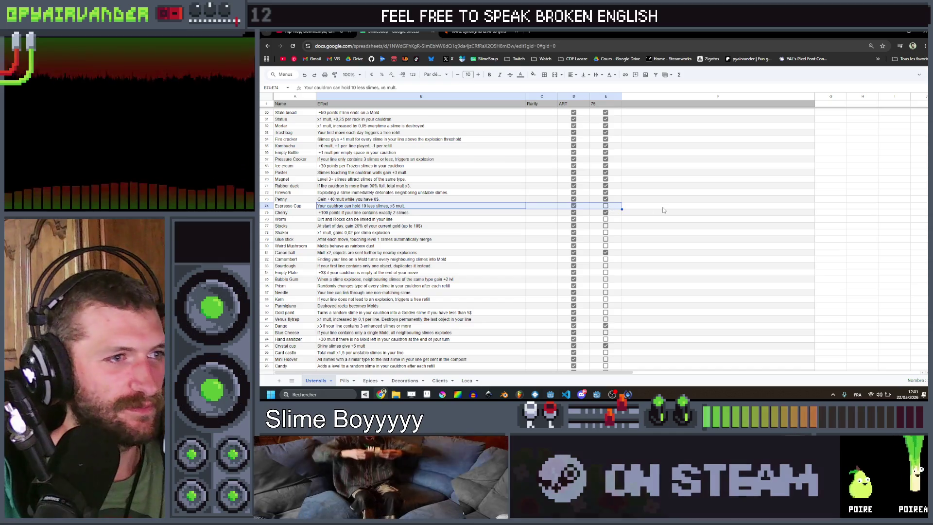
click(663, 209)
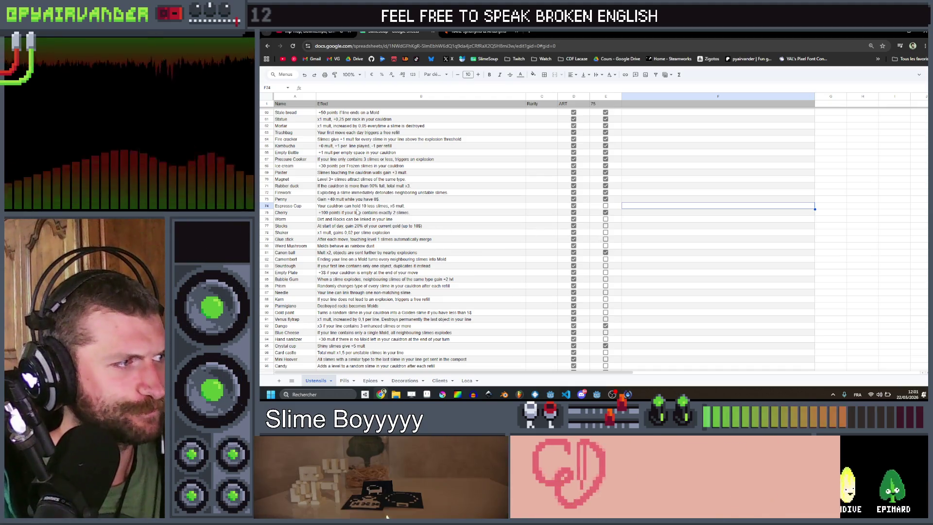
click(356, 209)
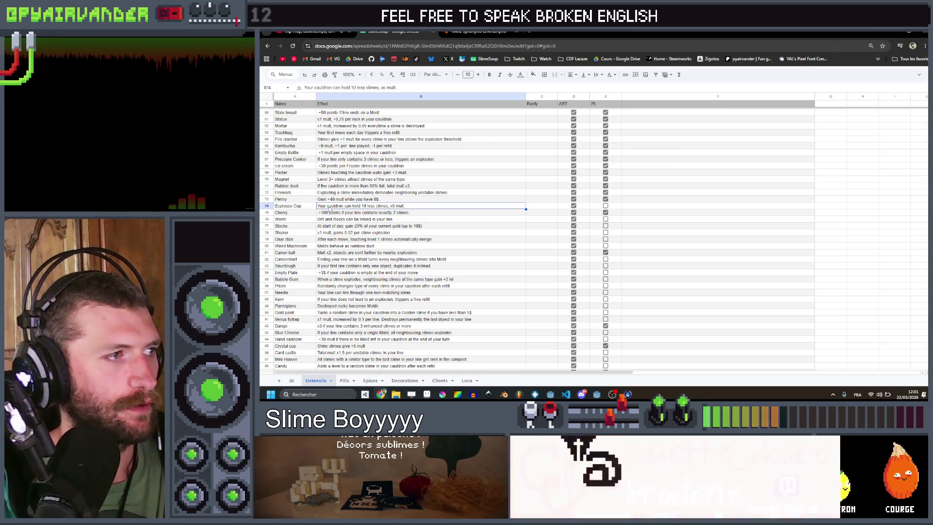
key(alt+Tab)
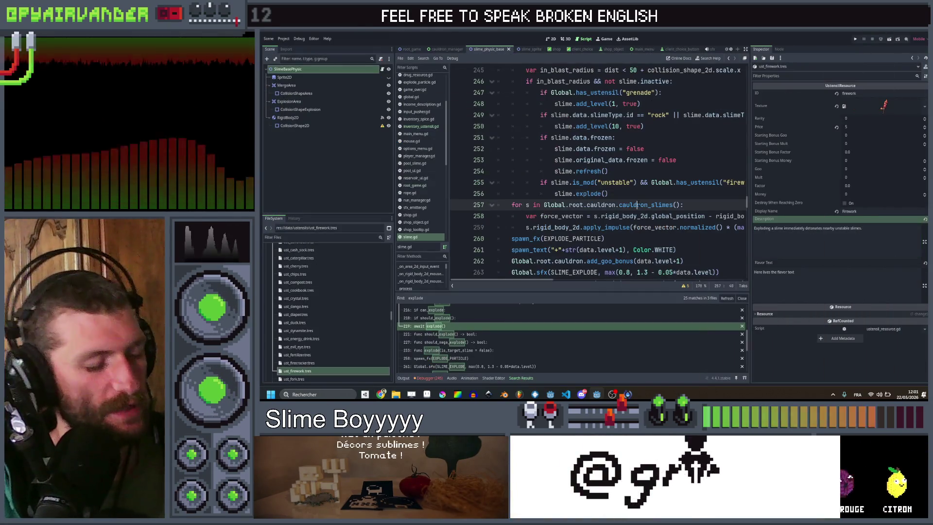
- Search the project for cauldron_limit and open its 'var cauldron_limit : int = 30' declaration
key(ctrl+shift+f)
text(c)
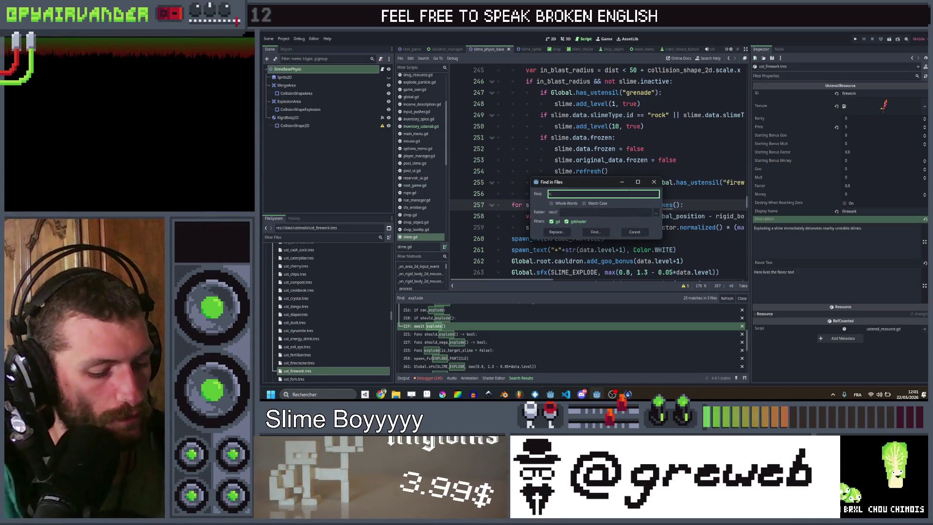
text(auldron_)
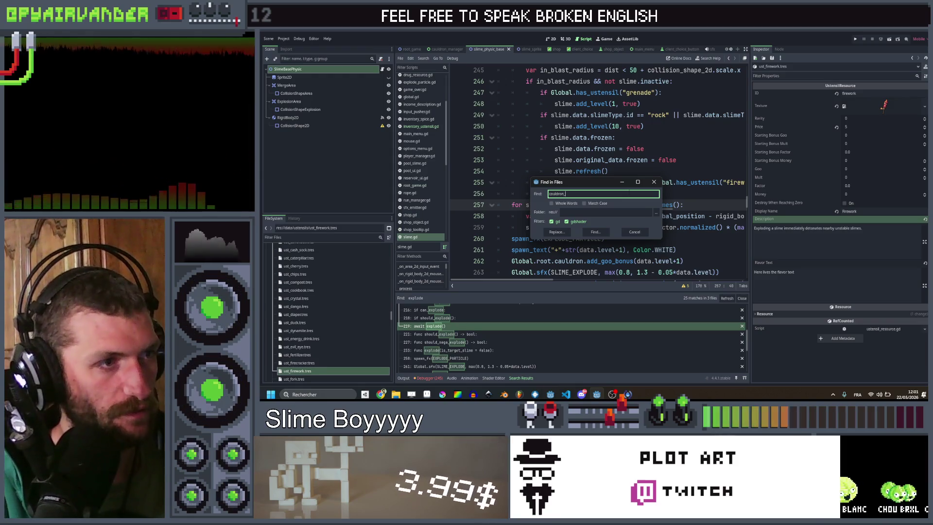
text(limit)
key(Return)
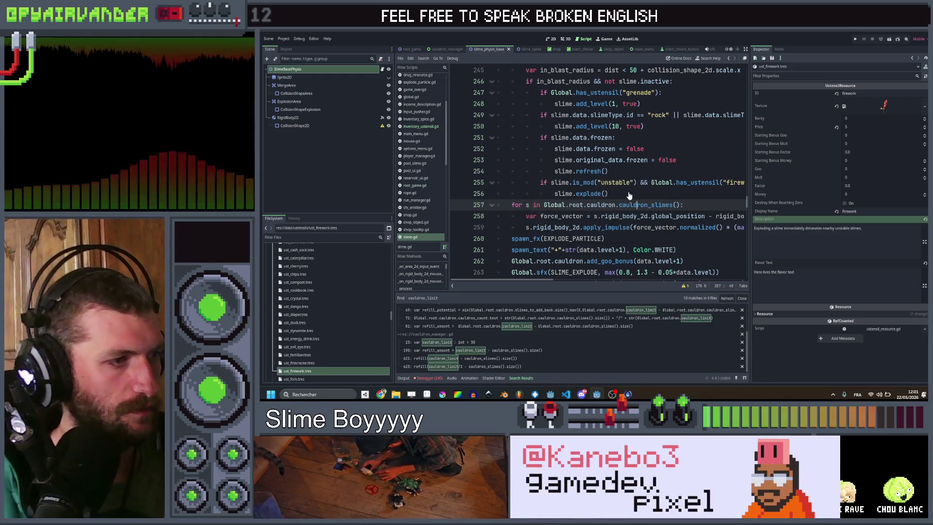
click(486, 342)
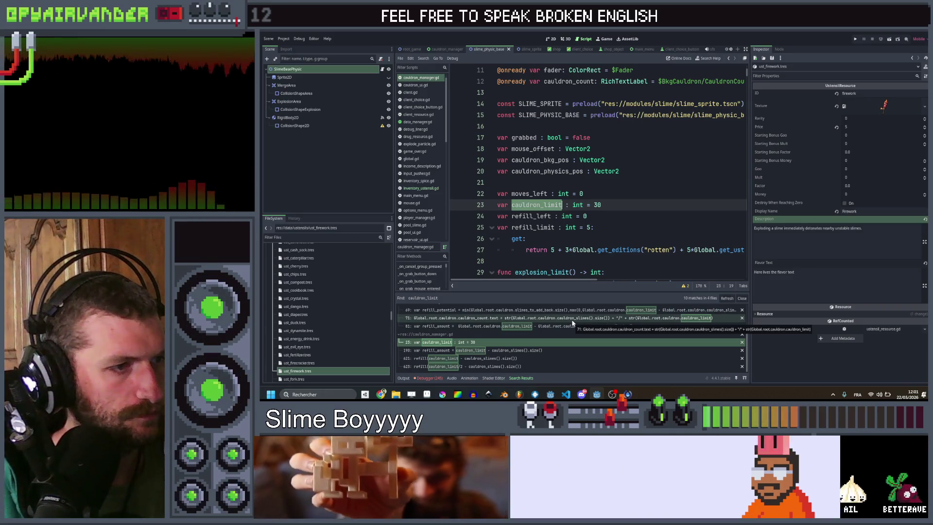
scroll(573, 323, up, 1)
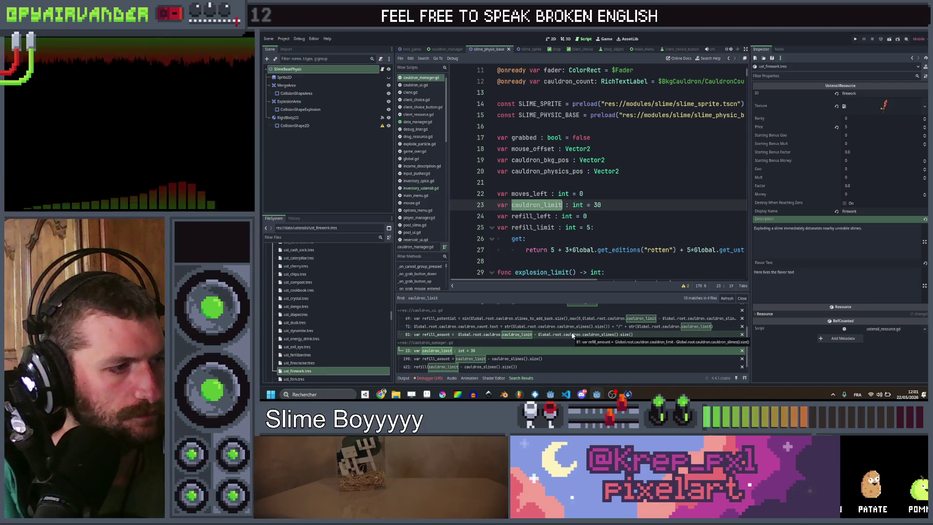
scroll(572, 336, up, 2)
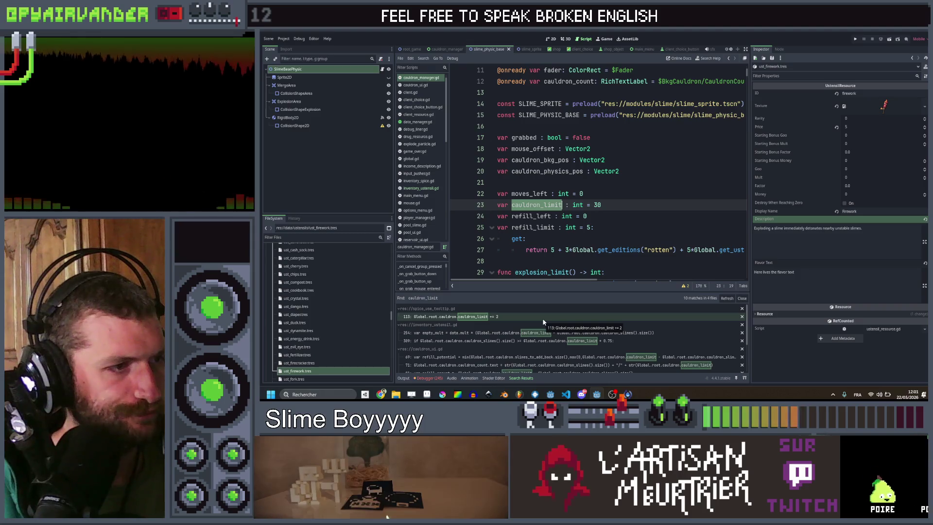
scroll(543, 321, down, 1)
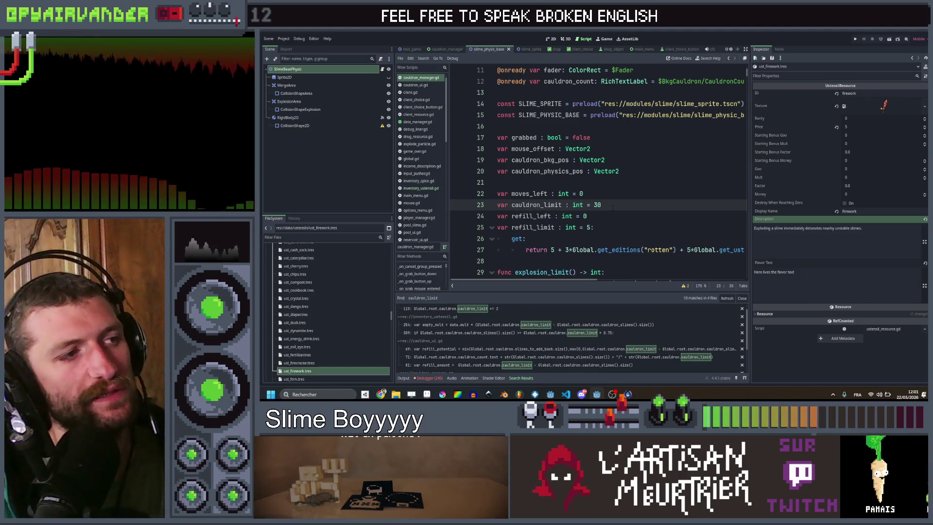
- Declare a new function get_cauldron_limit() -> int: in cauldron_manager.gd
key(Return)
key(Return)
key(Up)
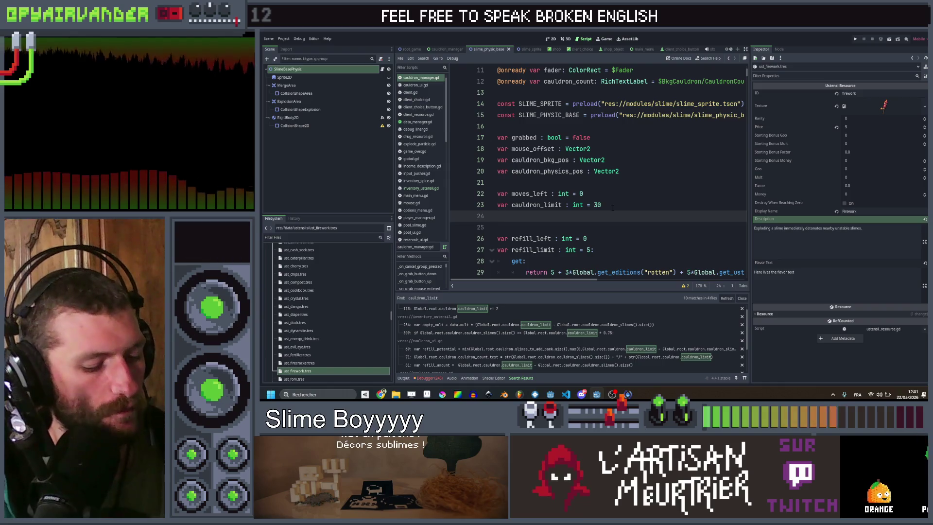
text(_cauldron)
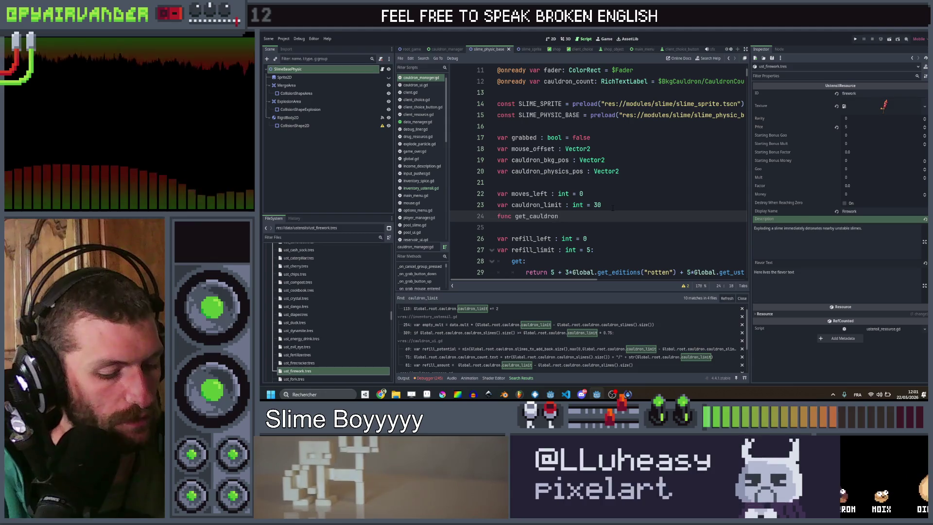
text(_limit() -> in)
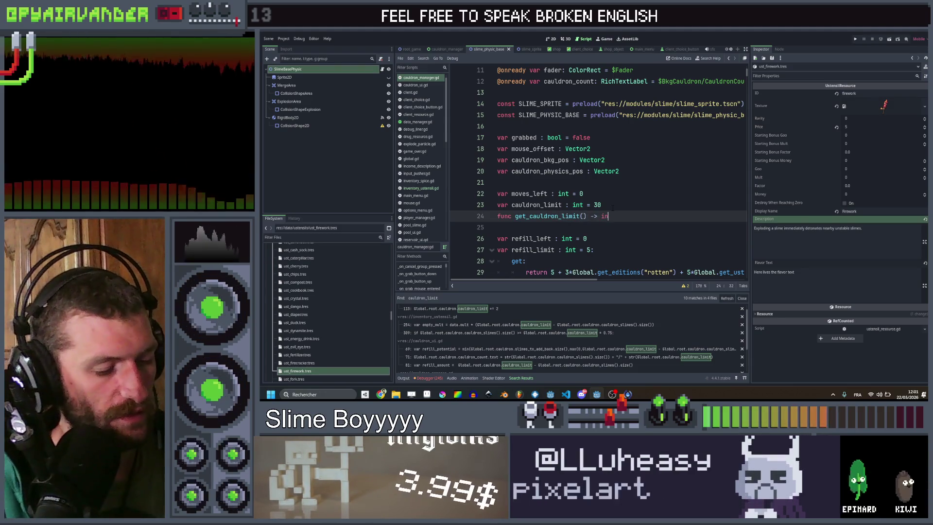
text(t:)
key(Return)
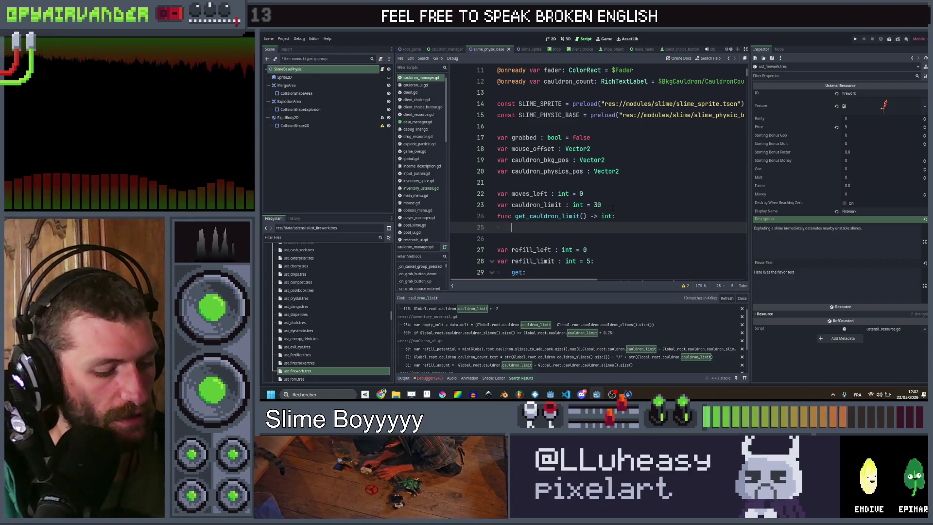
- Make it return max(1, cauldron_limit - 10* Global.get_ustensil_lvl("espresso"))
text(return caul)
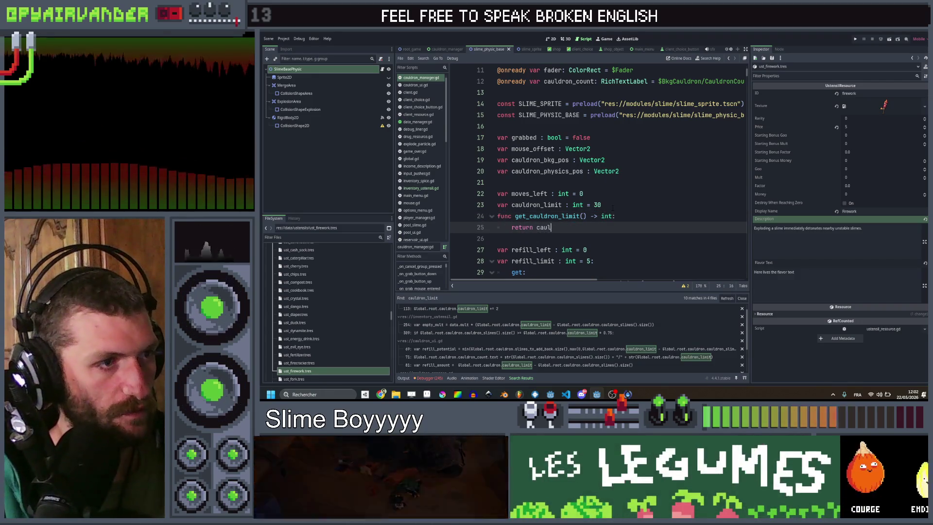
key(Down)
key(Down)
key(Return)
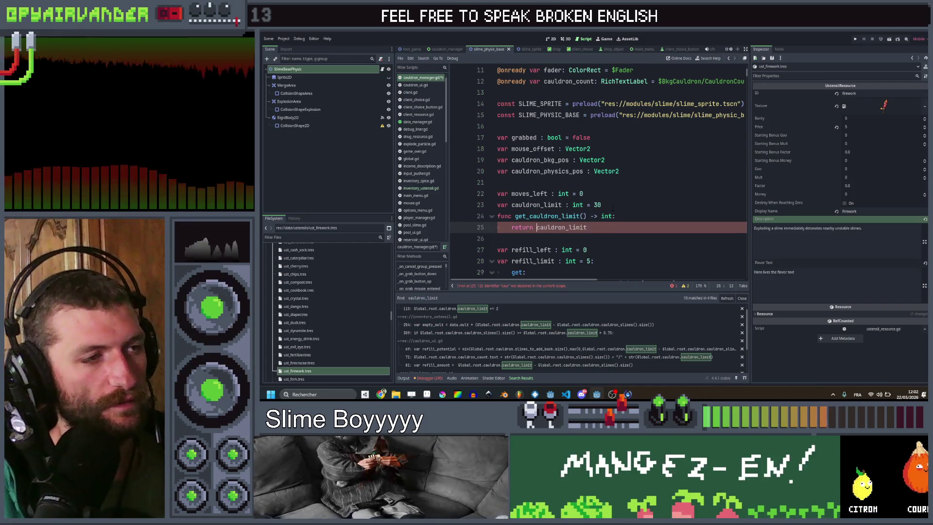
key(ctrl+Left)
key(Left)
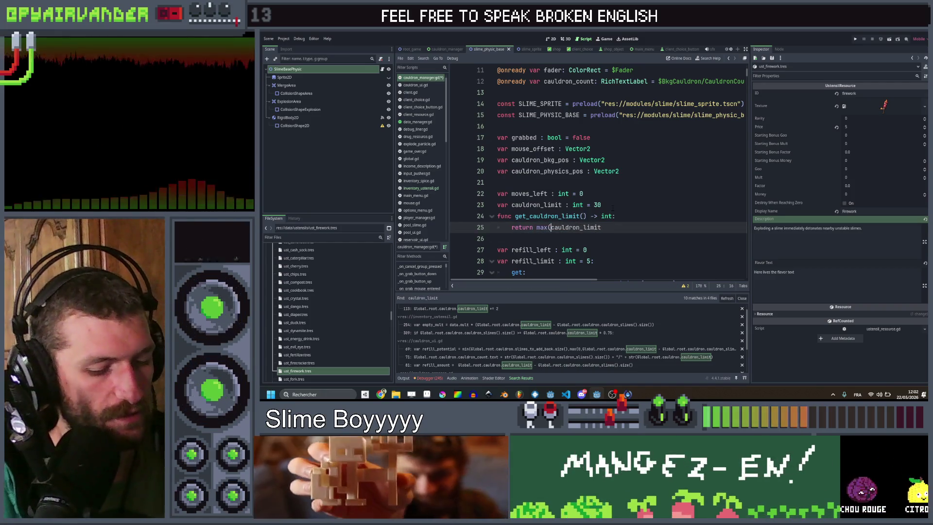
text(max()
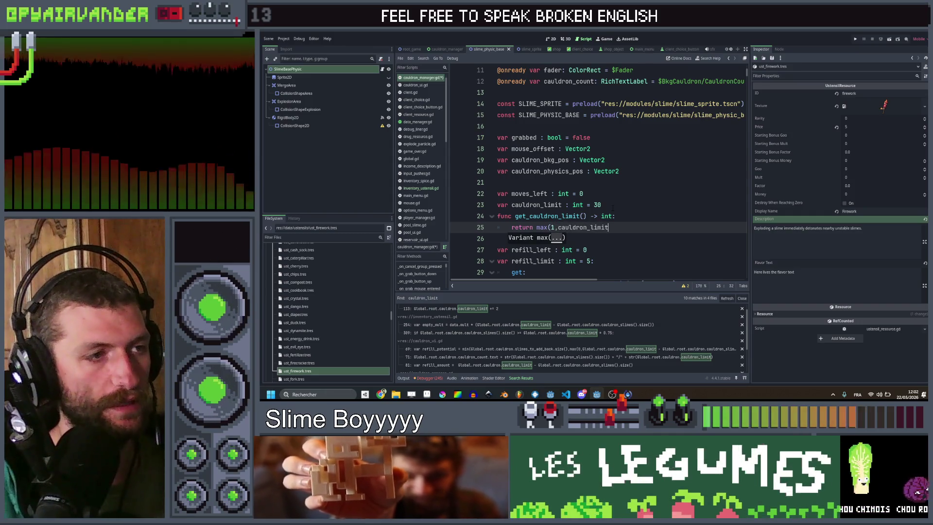
text(1,)
key(Down)
key(Left)
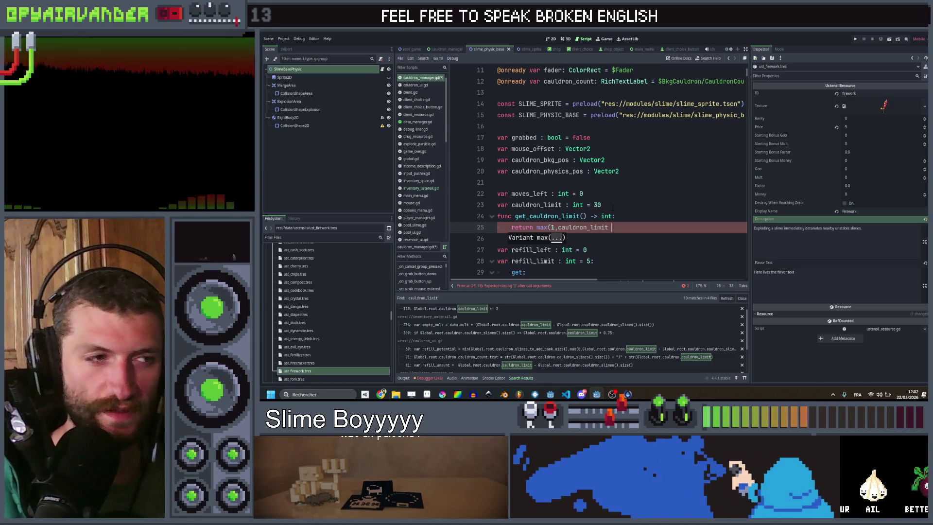
text(- )
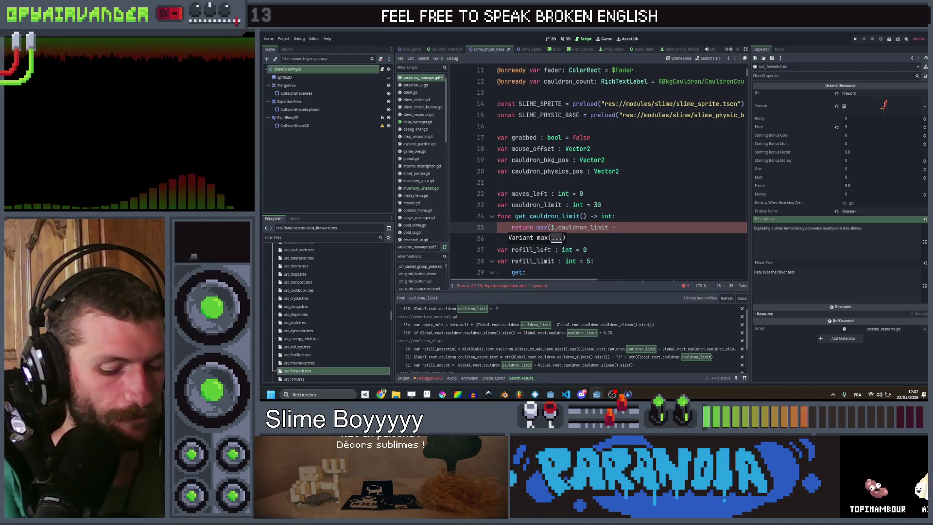
text(10* G)
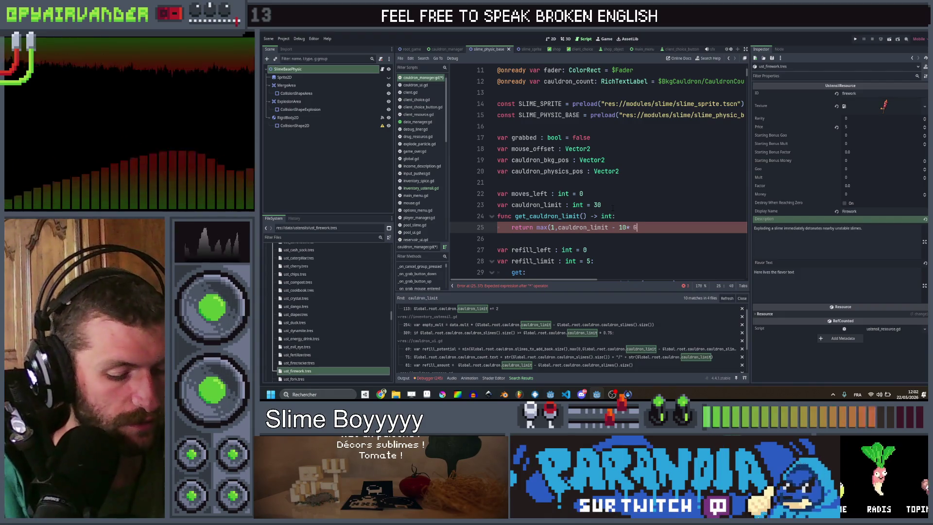
text(lobal.get_us)
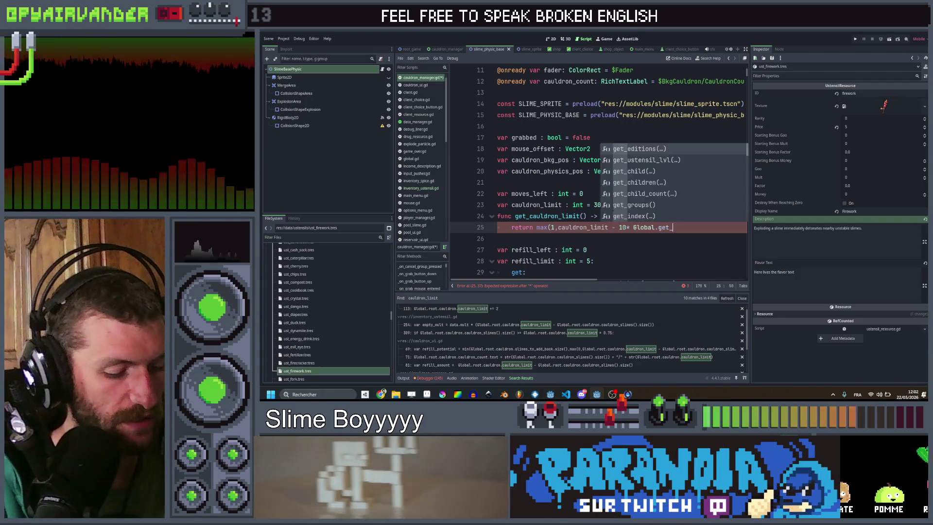
key(Return)
text("espres)
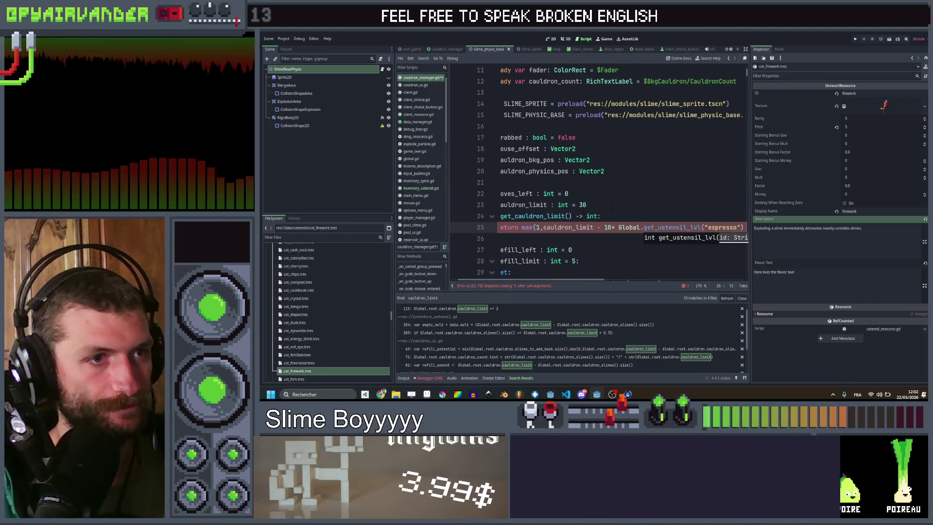
text(so")))
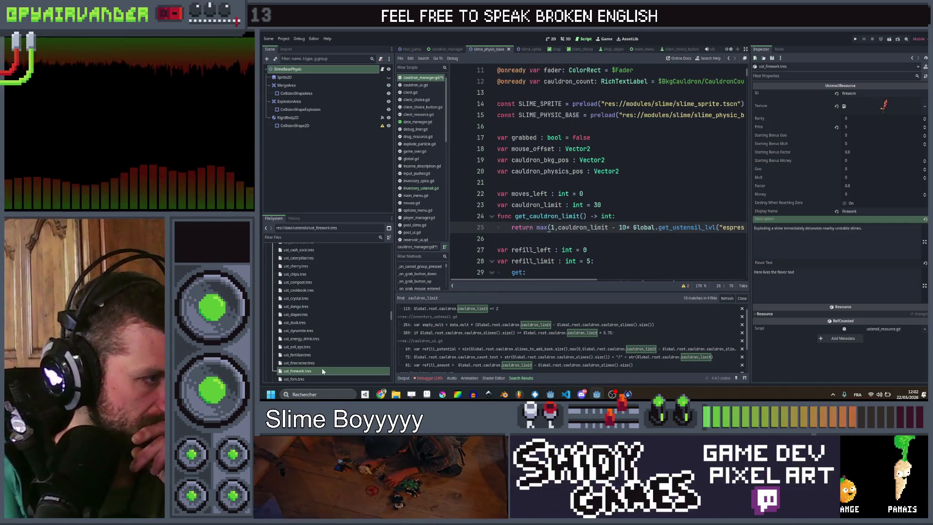
- Duplicate ust_firework.tres as ust_espresso.tres in the FileSystem dock
click(323, 372)
key(ctrl+d)
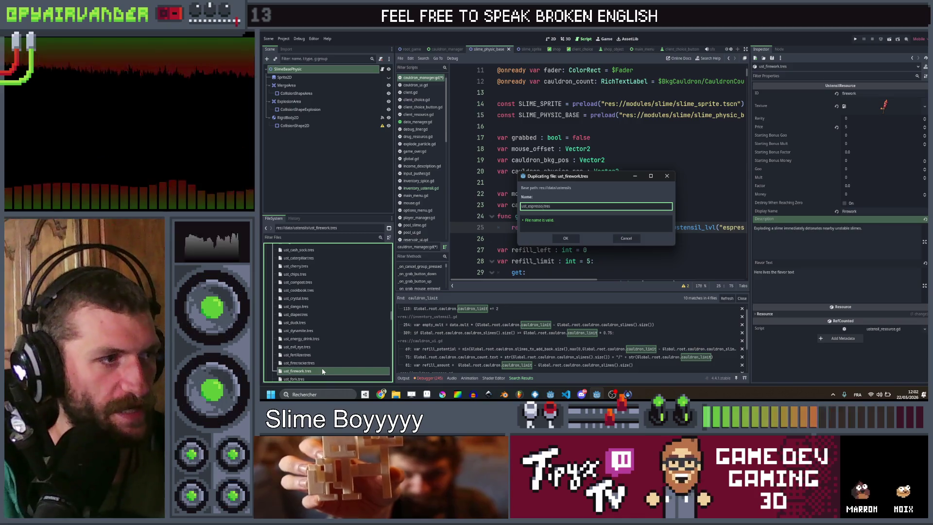
key(Return)
scroll(326, 350, down, 2)
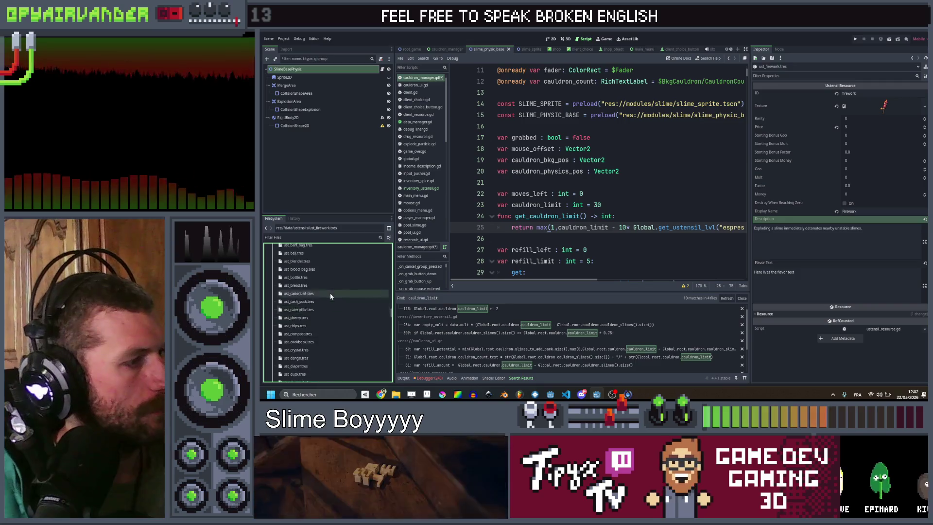
scroll(326, 306, up, 3)
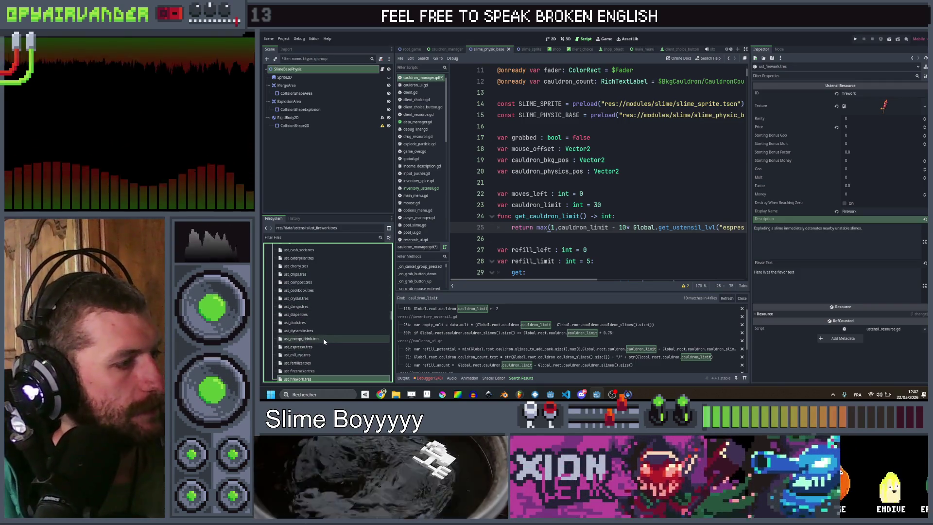
- Give ust_espresso.tres ID espresso and the espresso cup texture, then open inventory_ustensil.gd's cauldron_limit usage
click(324, 346)
click(873, 93)
text(espresso)
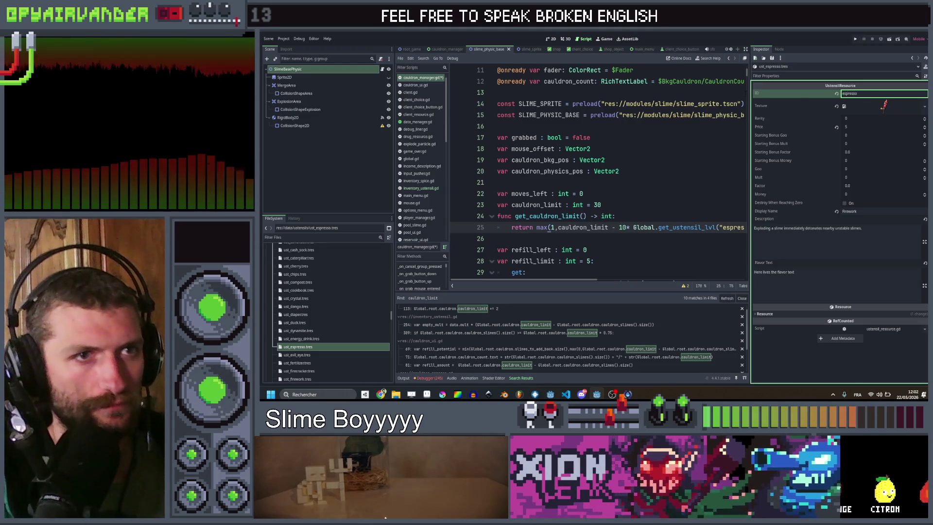
click(924, 106)
click(882, 240)
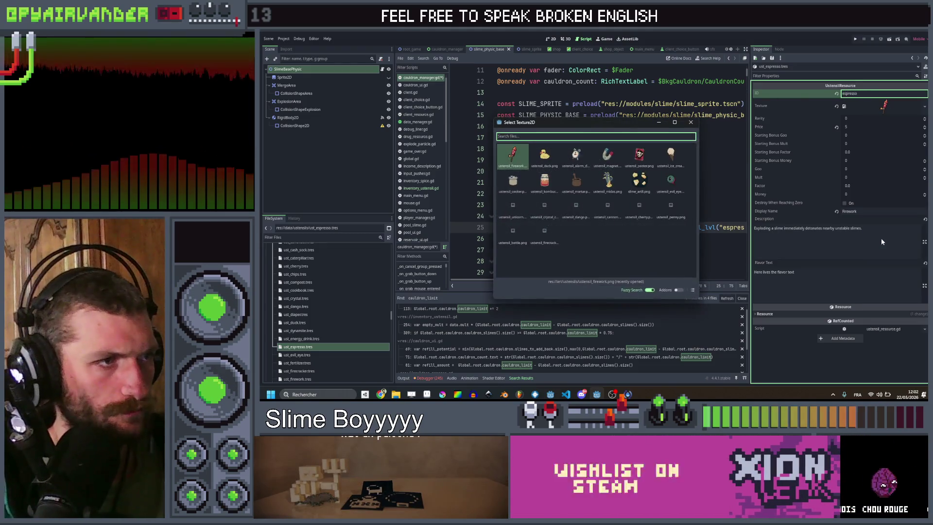
text(espre)
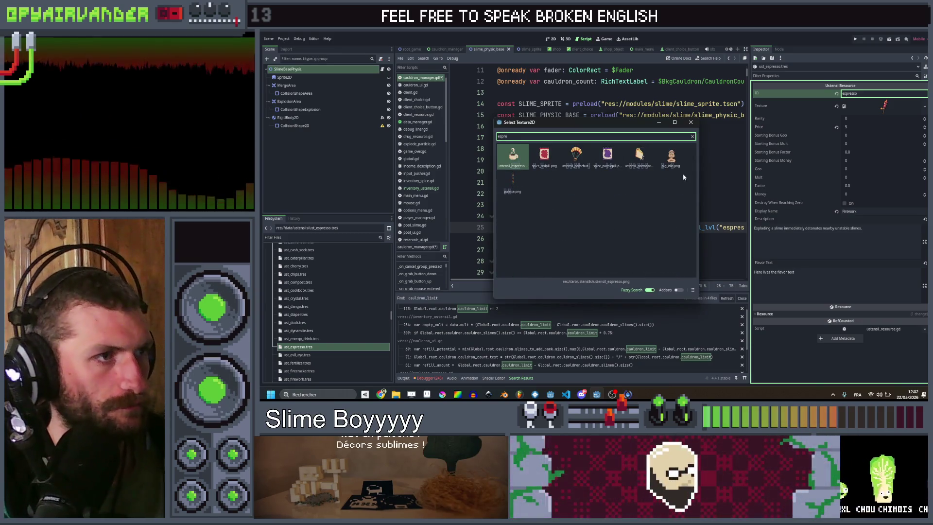
click(524, 165)
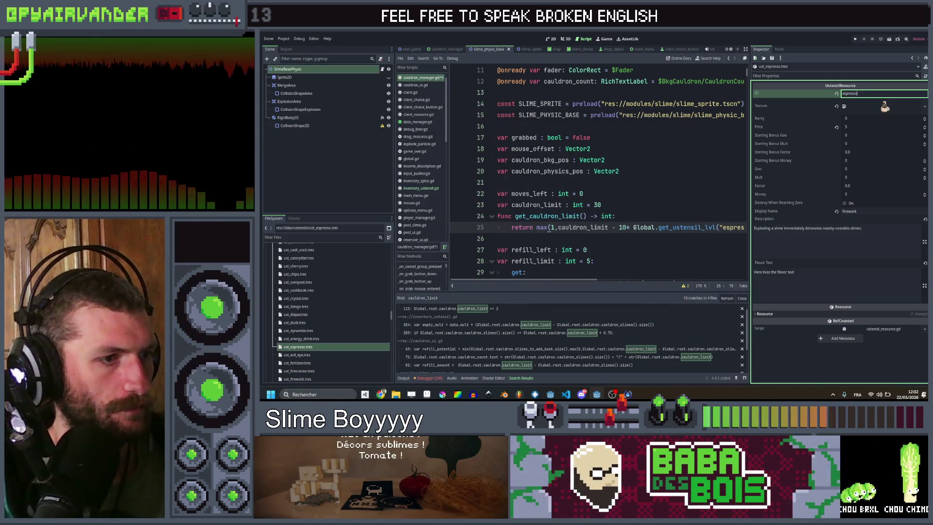
click(560, 334)
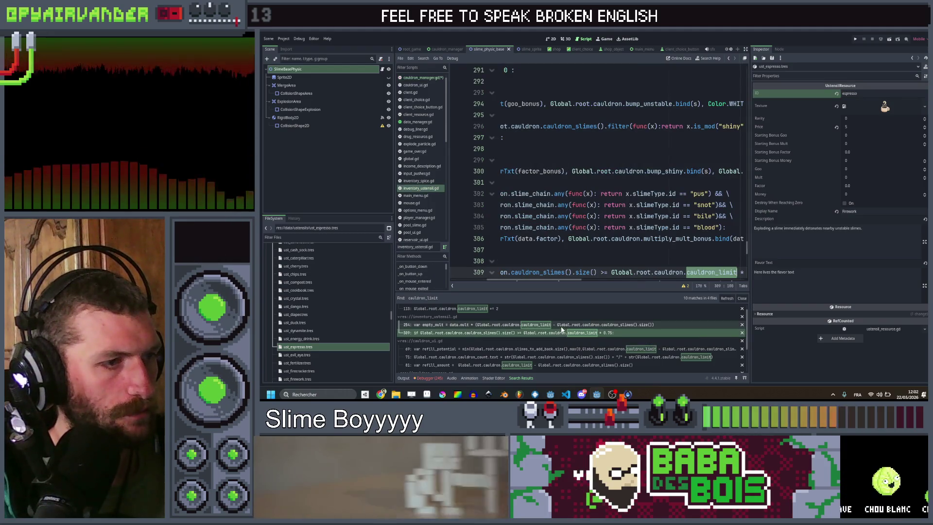
- Review the line 254 cauldron_limit usage and its definition, then save
click(561, 326)
click(636, 138)
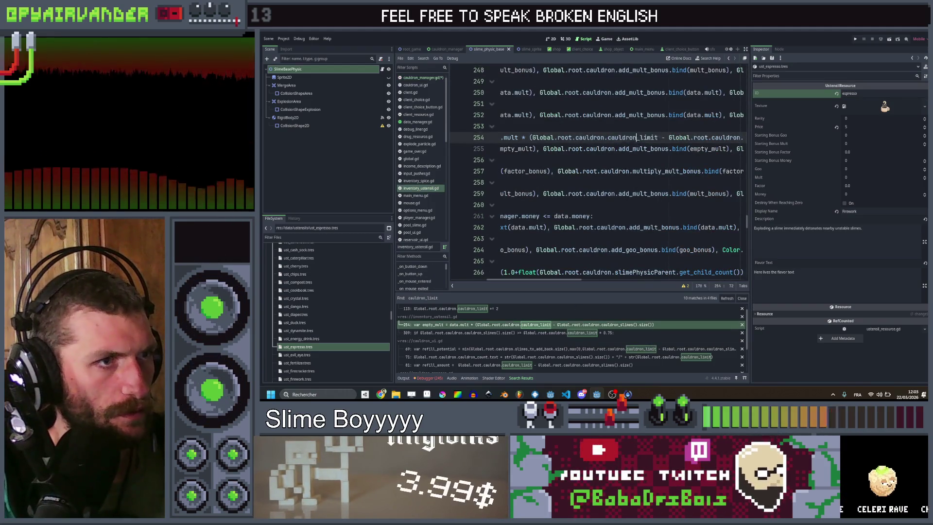
text(_c)
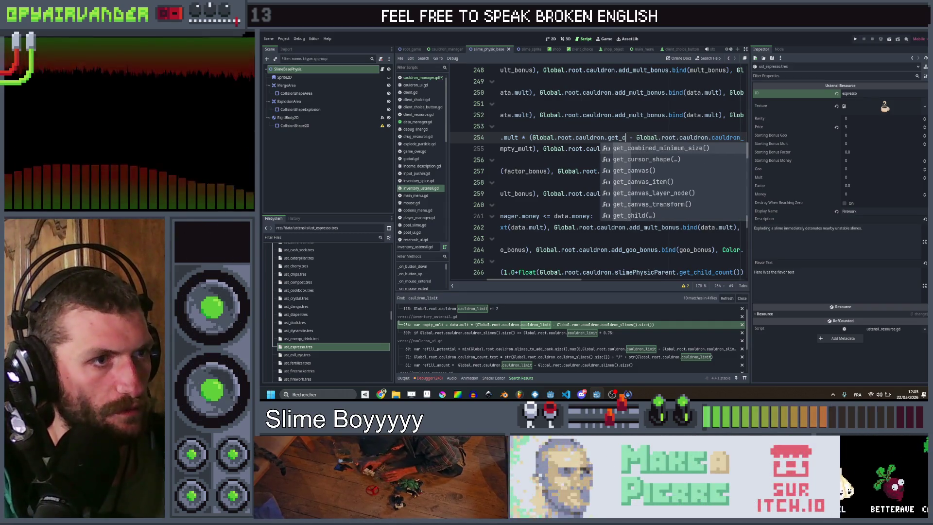
text(auldron_limi)
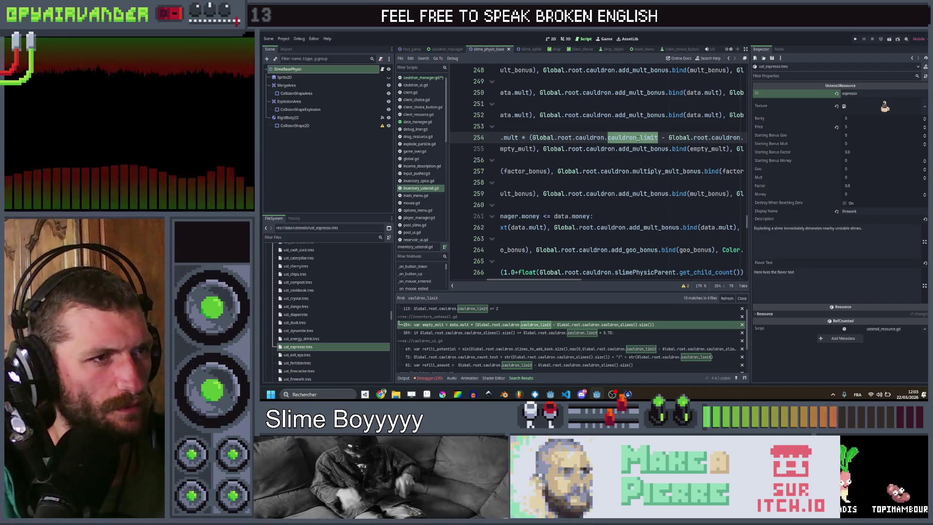
click(530, 308)
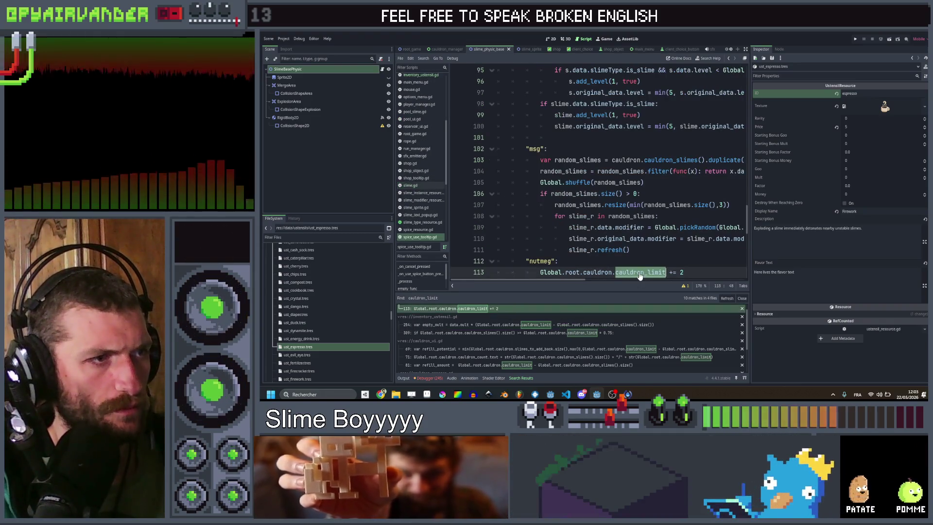
ctrl+click(640, 273)
click(640, 180)
key(ctrl+s)
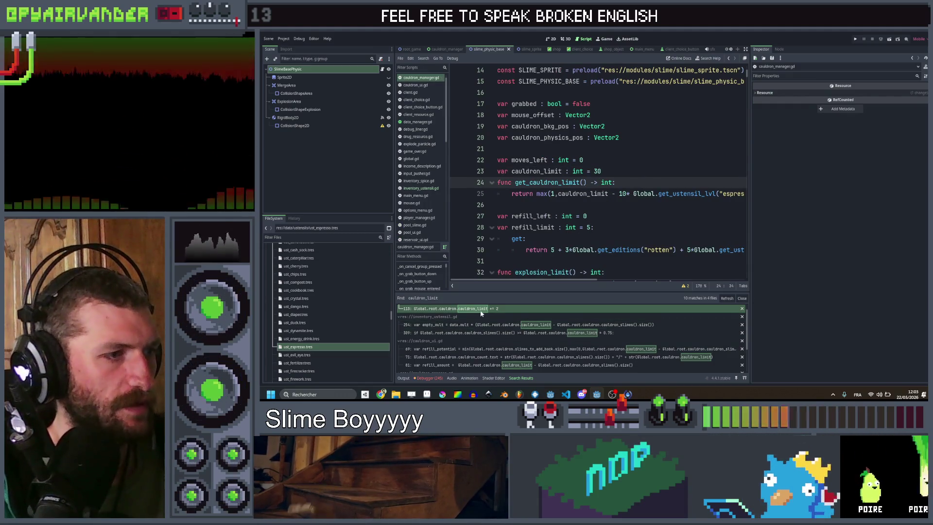
- Replace cauldron_limit with get_cauldron_limit() on lines 254 and 309 and save
click(492, 325)
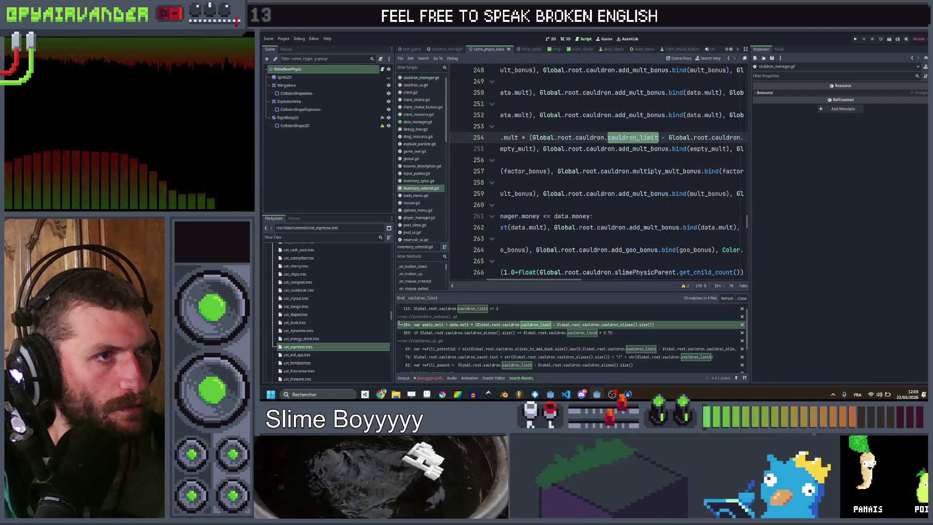
text(get)
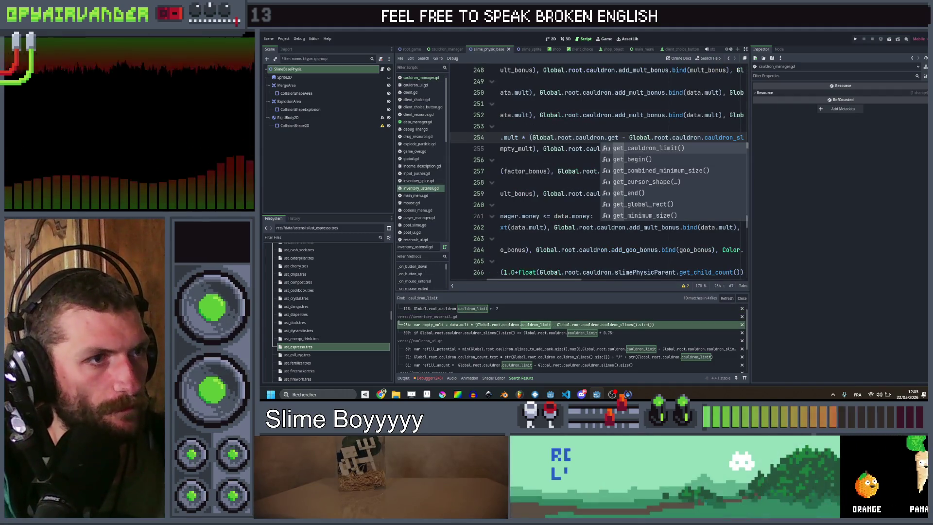
click(637, 148)
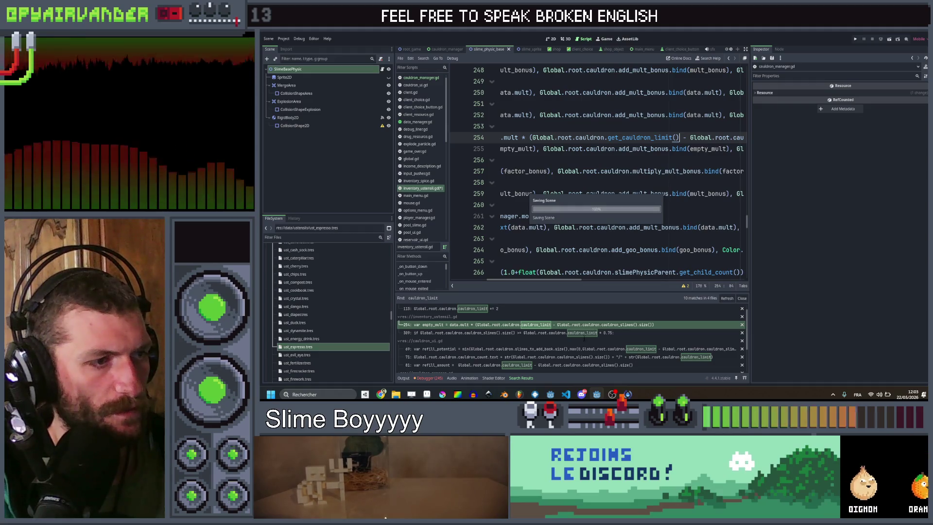
click(582, 333)
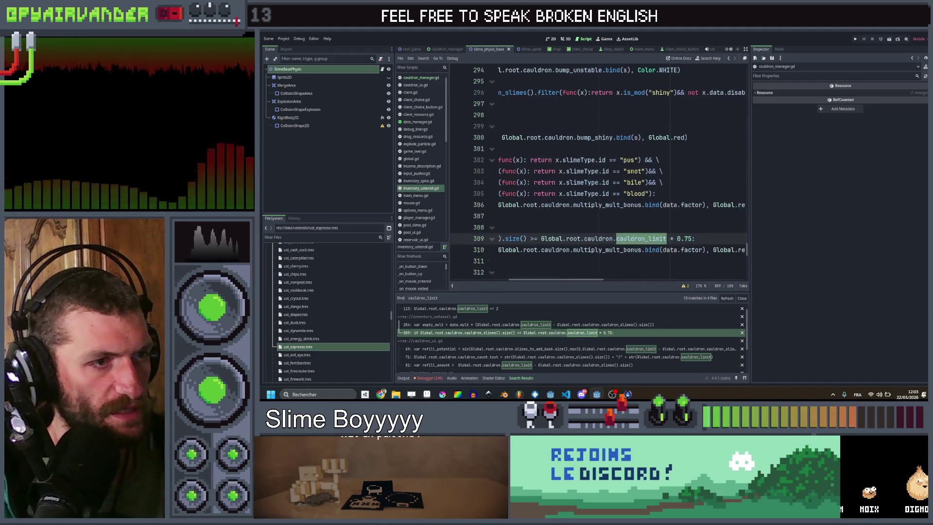
key(ctrl+space)
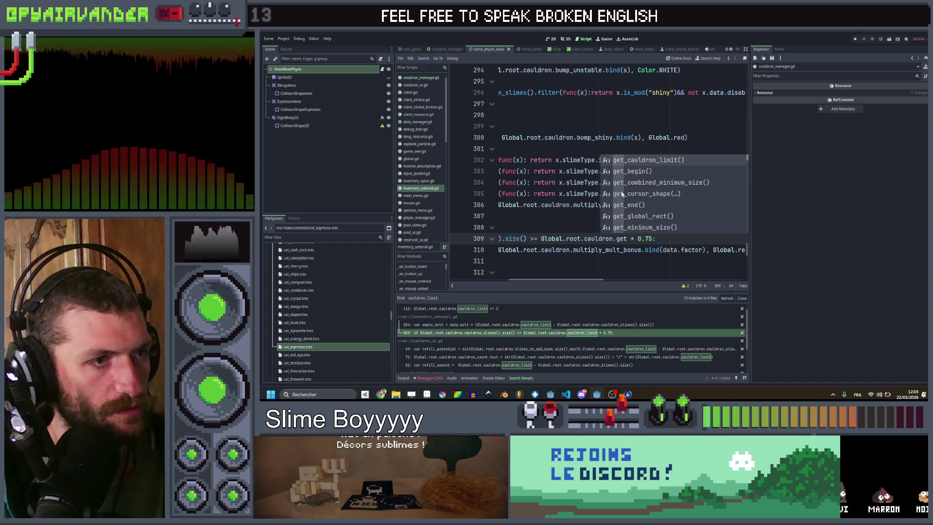
key(Return)
key(ctrl+s)
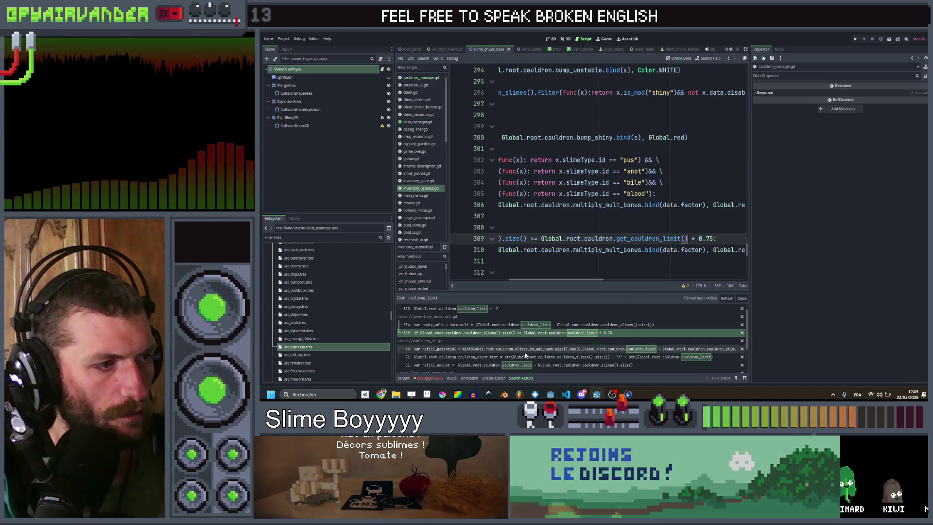
- Change cauldron_limit to get_cauldron_limit() on lines 69, 71 and 81 of cauldron_ui.gd
click(583, 349)
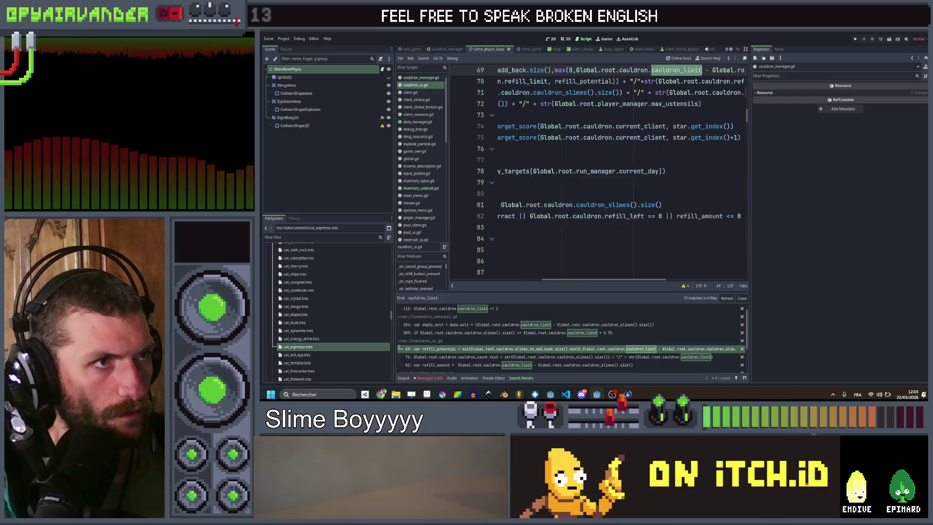
text(get)
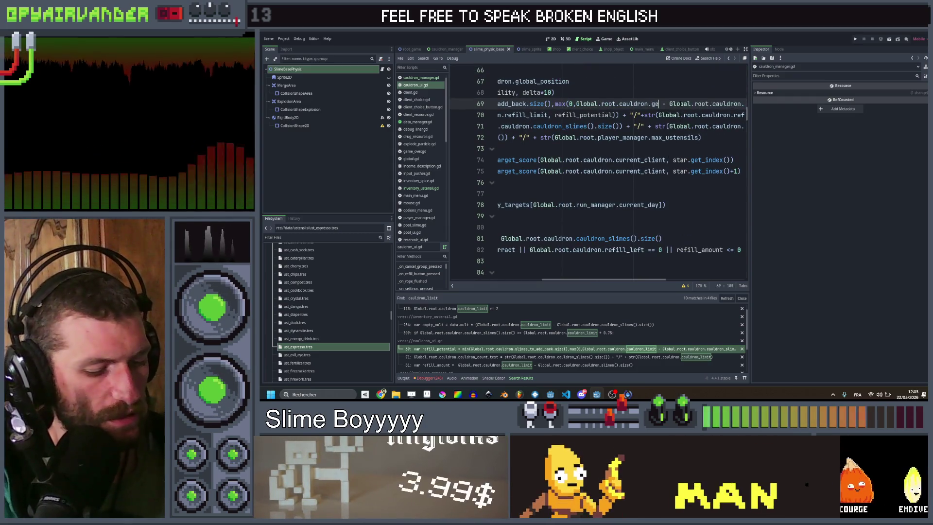
click(649, 115)
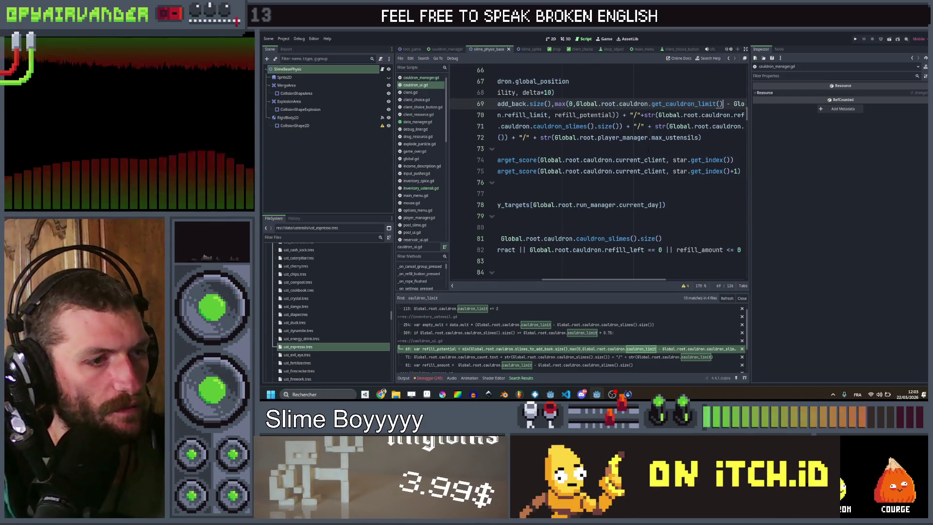
click(649, 358)
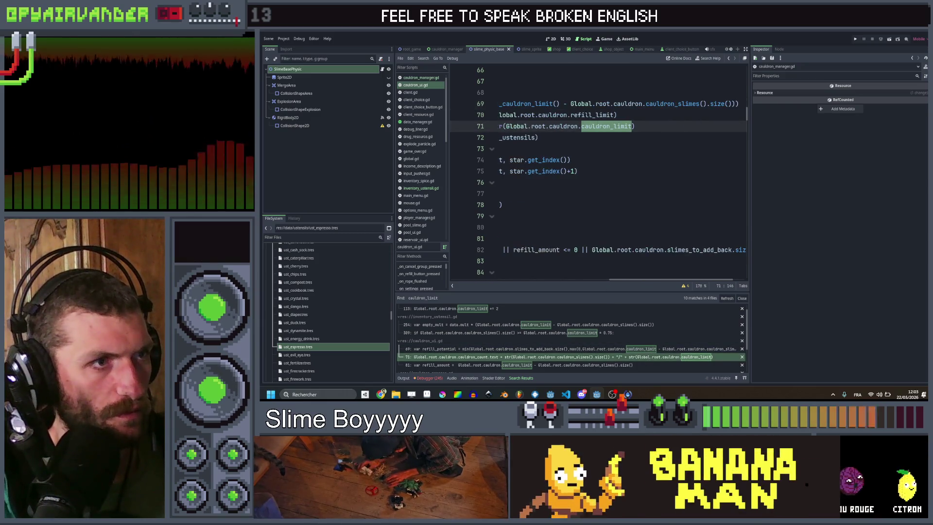
text(ge)
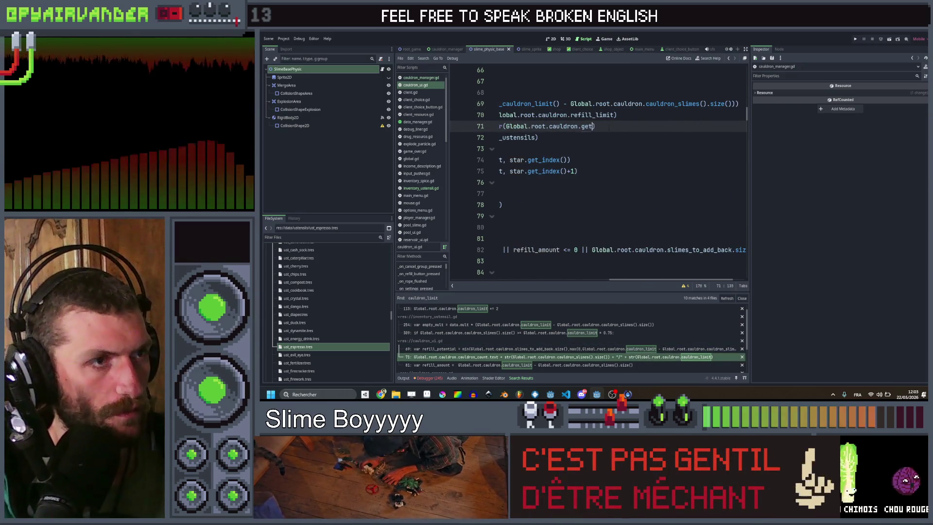
key(Return)
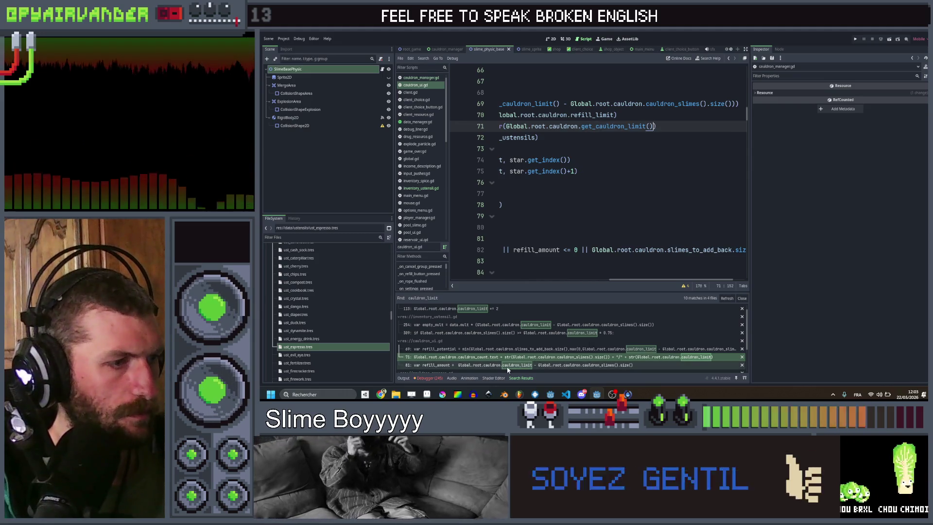
click(508, 367)
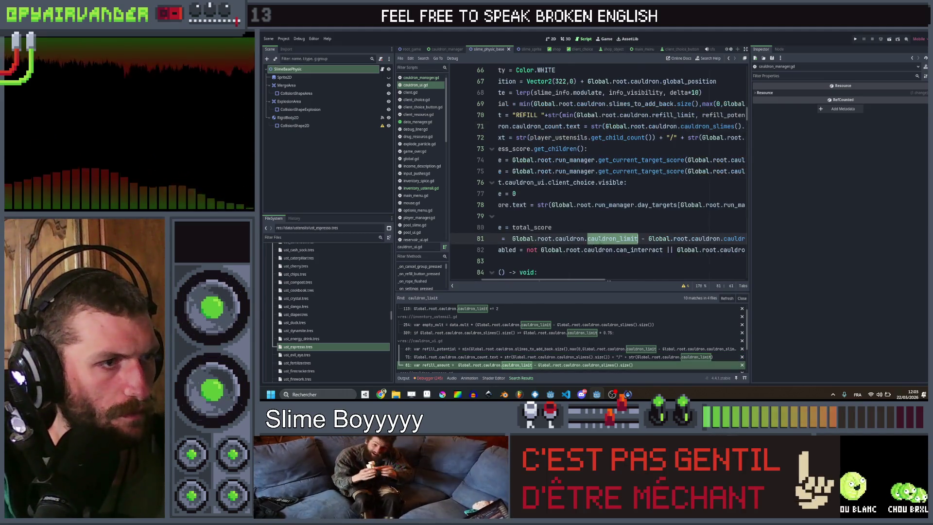
text(get -)
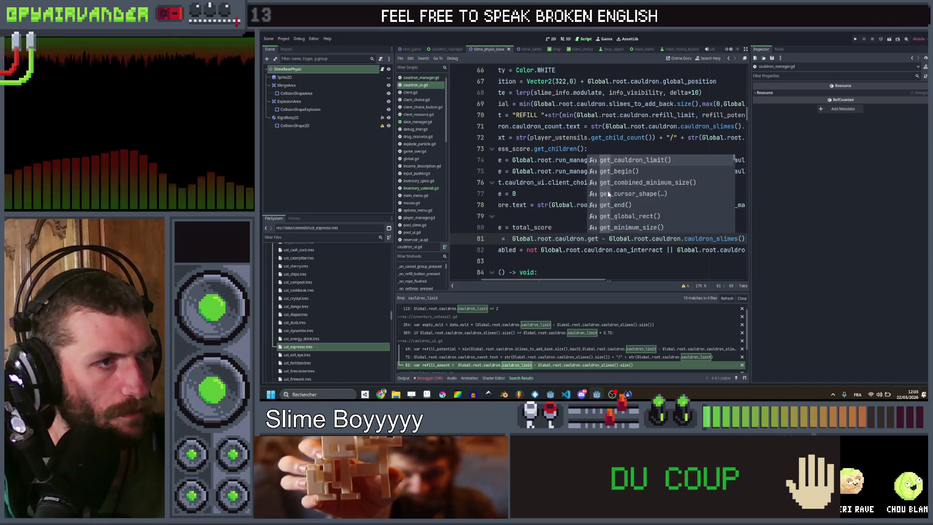
key(Return)
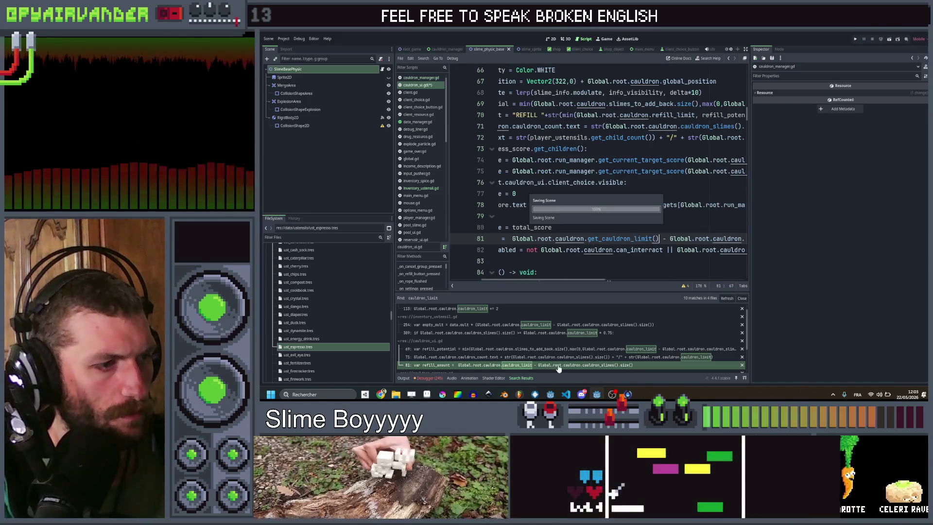
- Replace cauldron_limit on line 193 of cauldron_manager.gd with get_cauldron_limit() and save
scroll(561, 344, down, 1)
scroll(561, 344, down, 3)
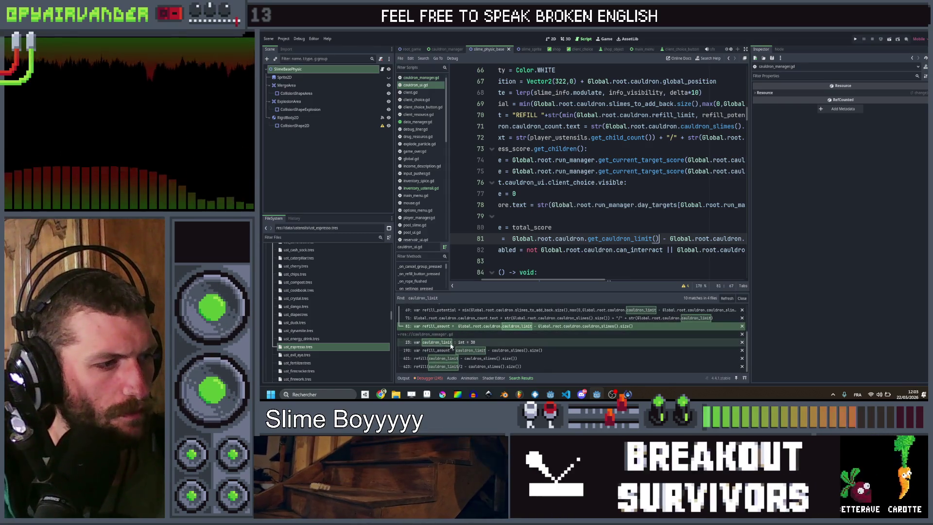
click(488, 351)
scroll(583, 239, down, 4)
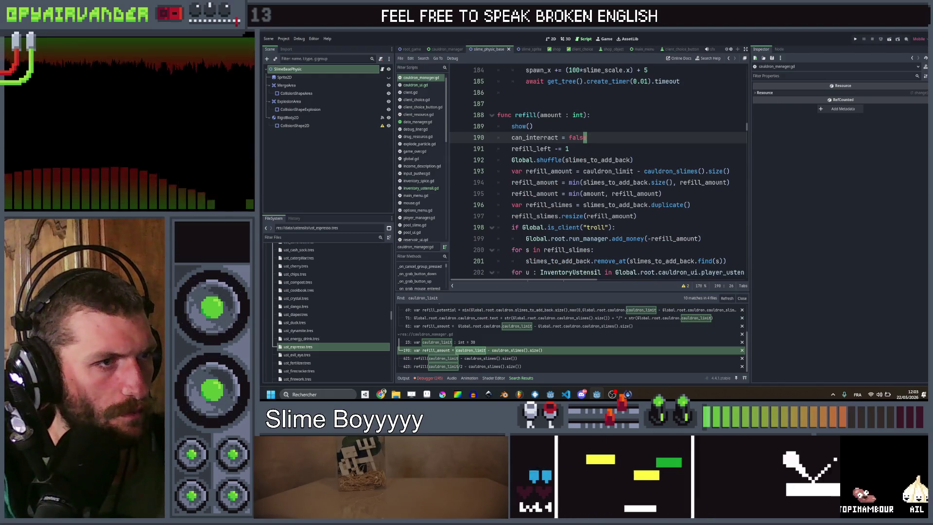
double_click(624, 171)
text(t_cauldron_limit)
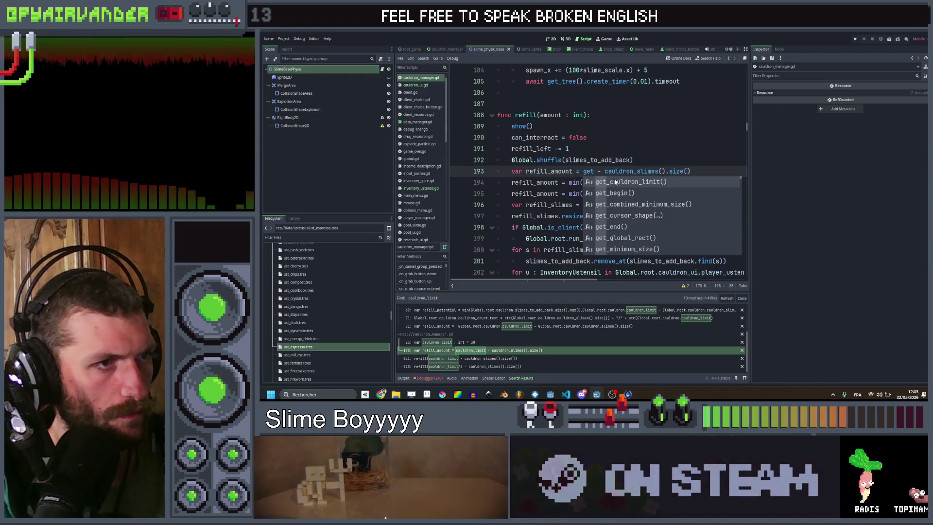
key(Return)
key(ctrl+s)
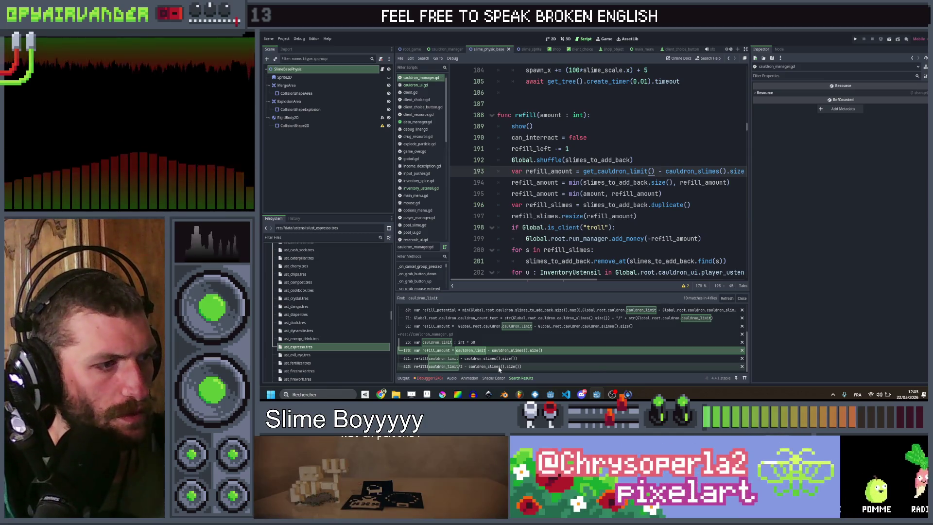
- Replace both cauldron_limit uses on lines 624 and 626 with get_cauldron_limit() and save
click(486, 358)
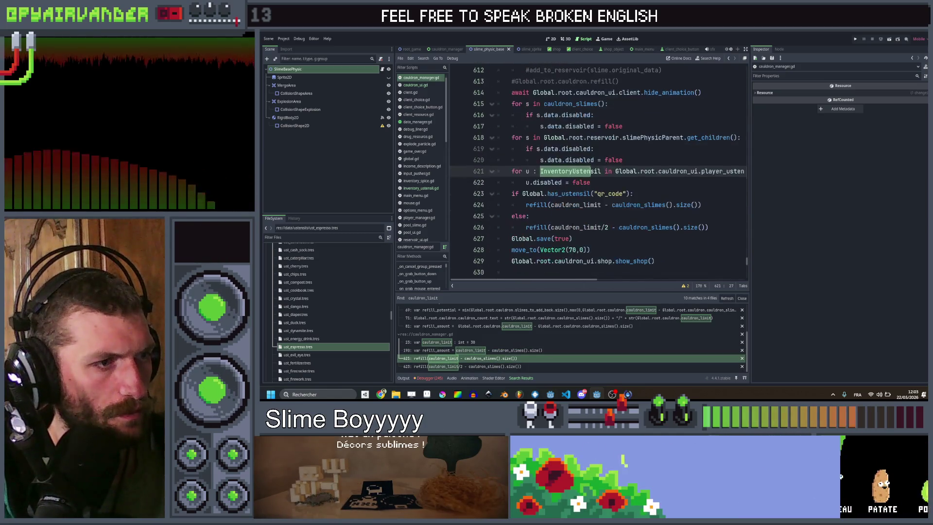
double_click(576, 205)
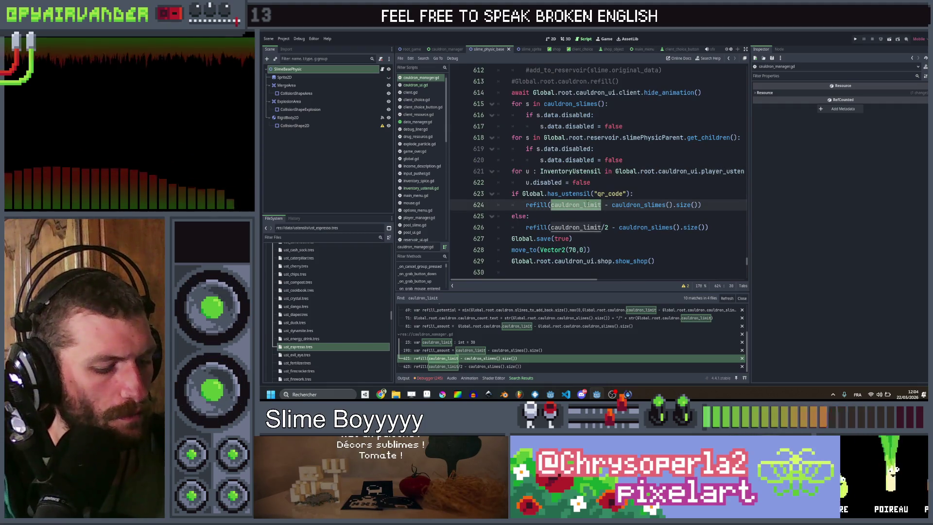
key(ctrl+d)
text(get_)
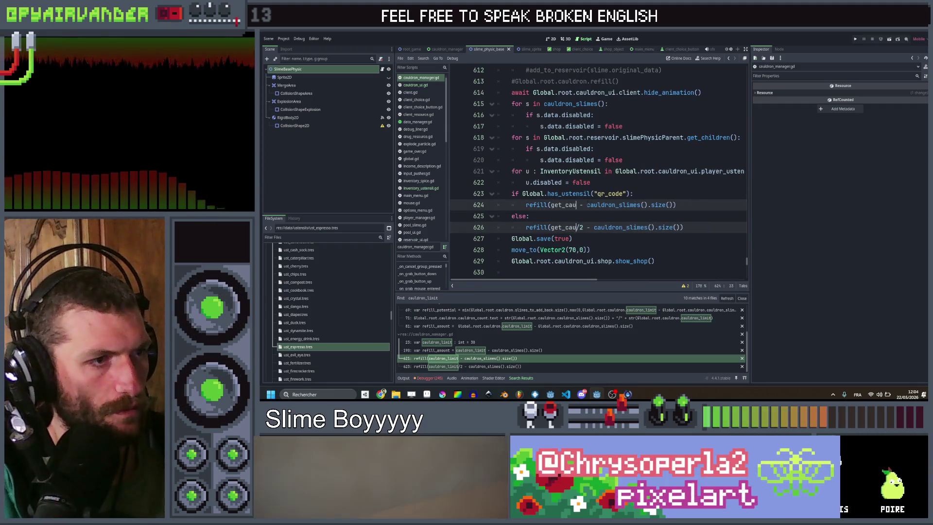
text(cauldron)
key(Return)
key(ctrl+s)
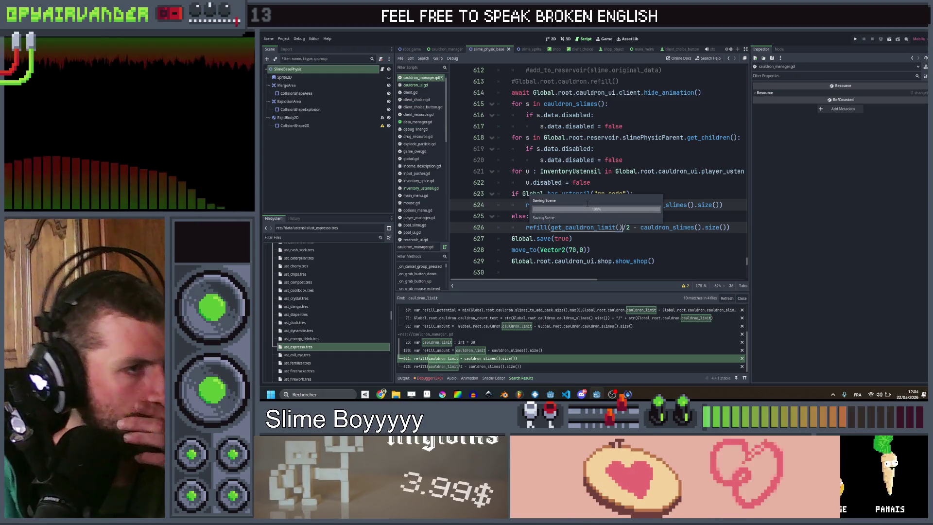
- Set the ust_espresso.tres utensil's display name to Espresso
click(349, 348)
click(848, 211)
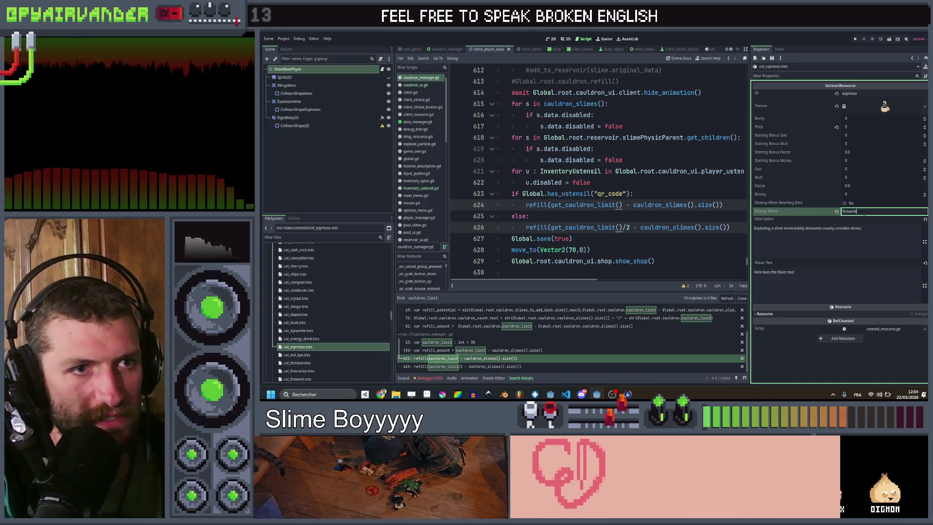
text(Espresso)
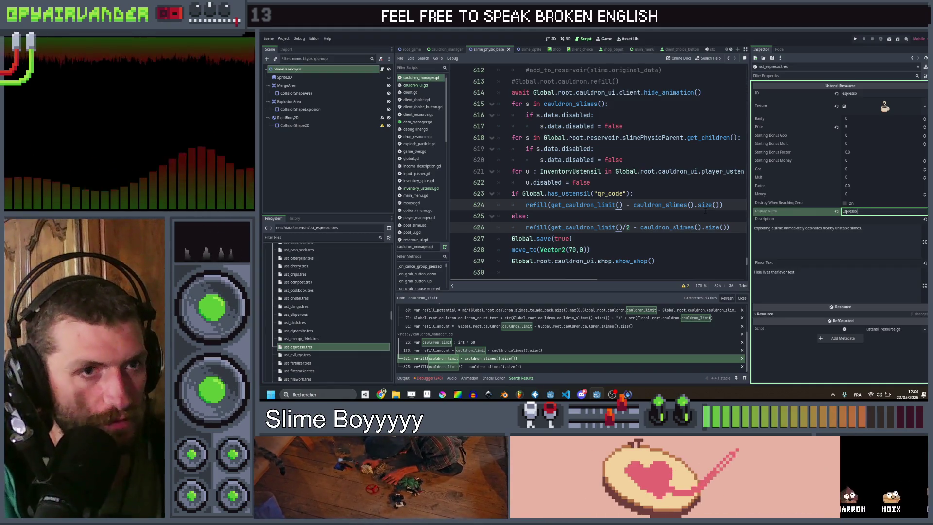
click(870, 228)
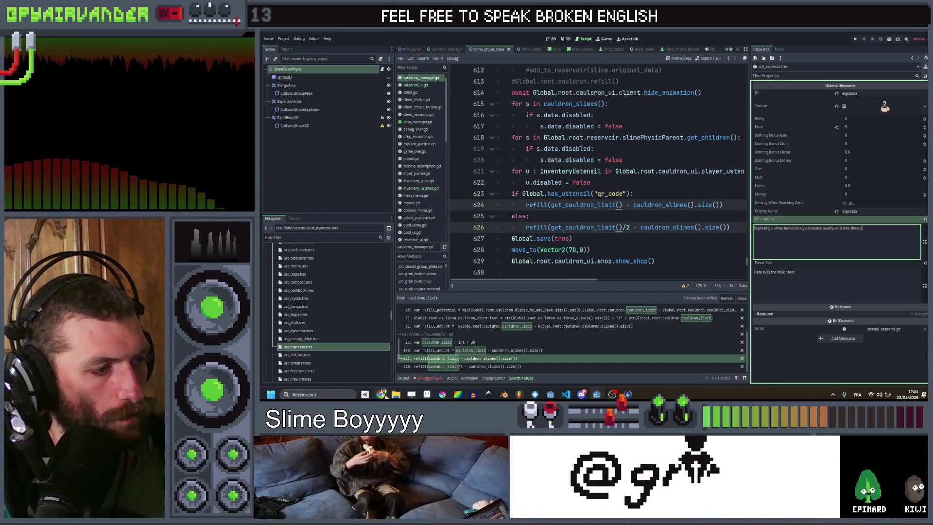
- Glance at the Google Sheets utensil list, then return to Godot
mouse_move(385, 396)
mouse_move(385, 374)
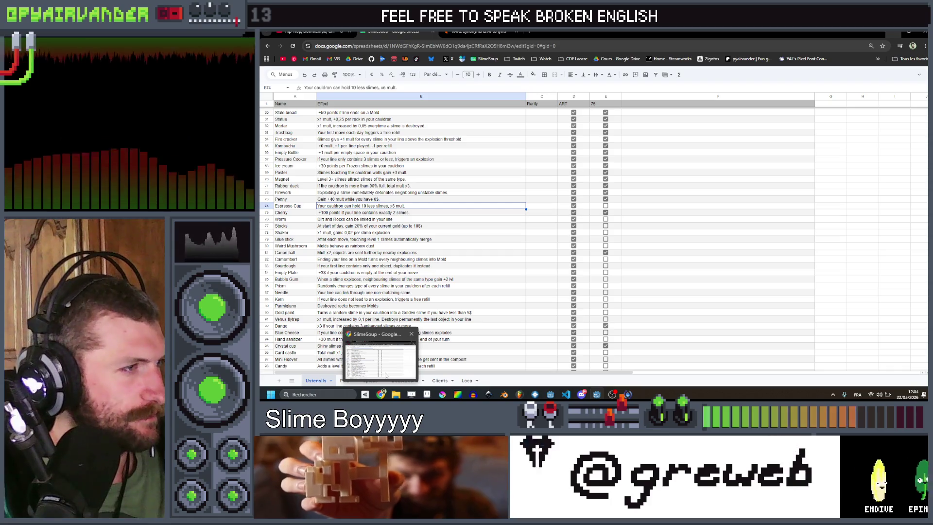
click(386, 375)
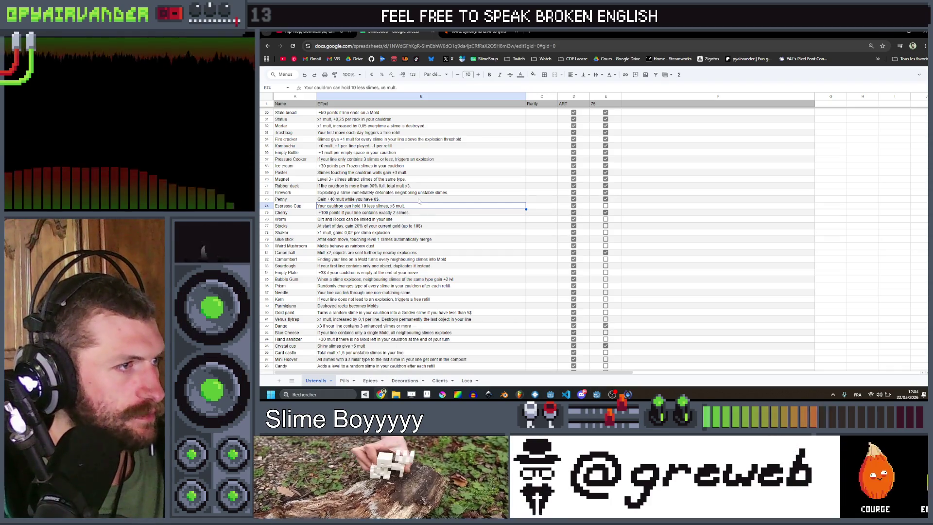
key(alt+Tab)
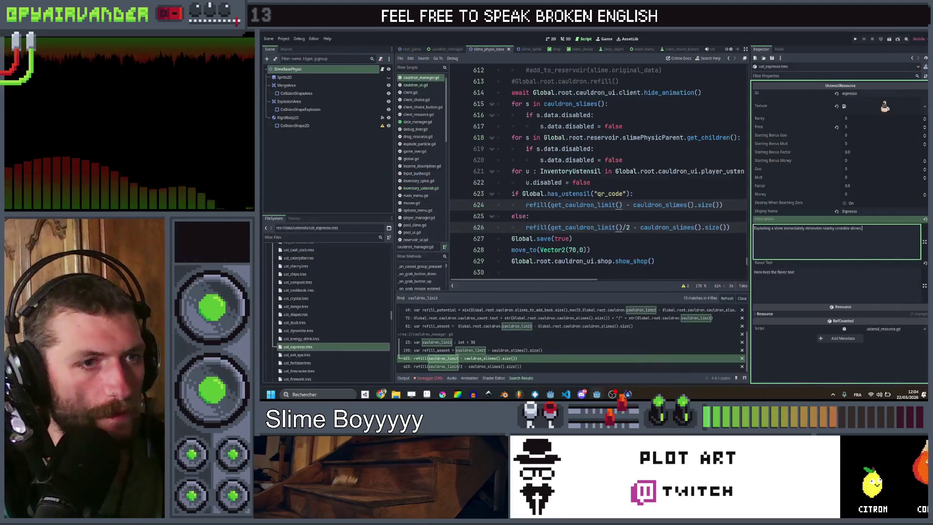
- Give the espresso utensil Factor 5.0 and description 'Total mult %f, your cauldron can hold %d less slimes'
text(To)
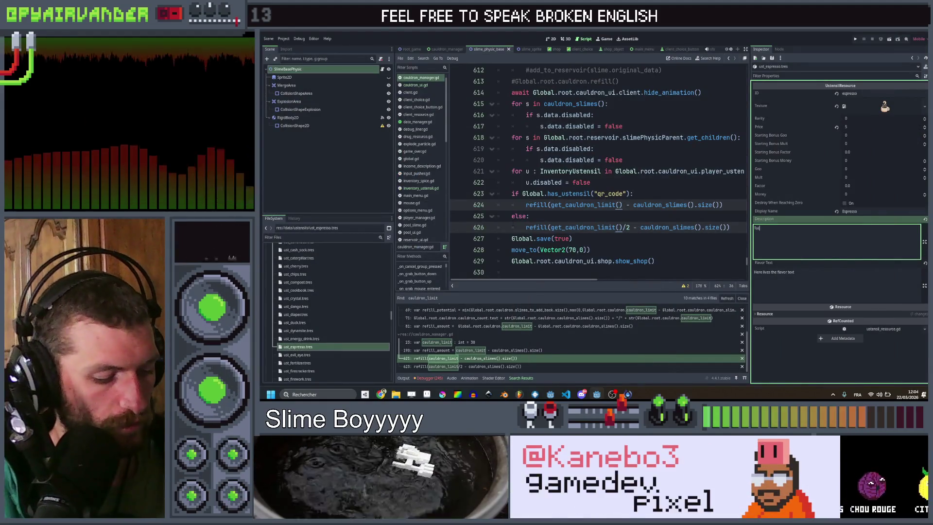
text(tal mult %f.)
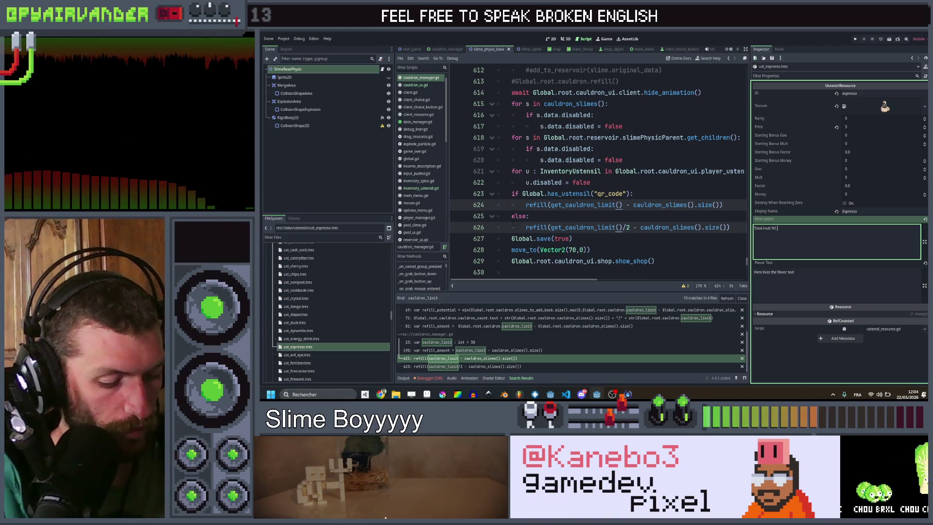
text( %f, your cauldro)
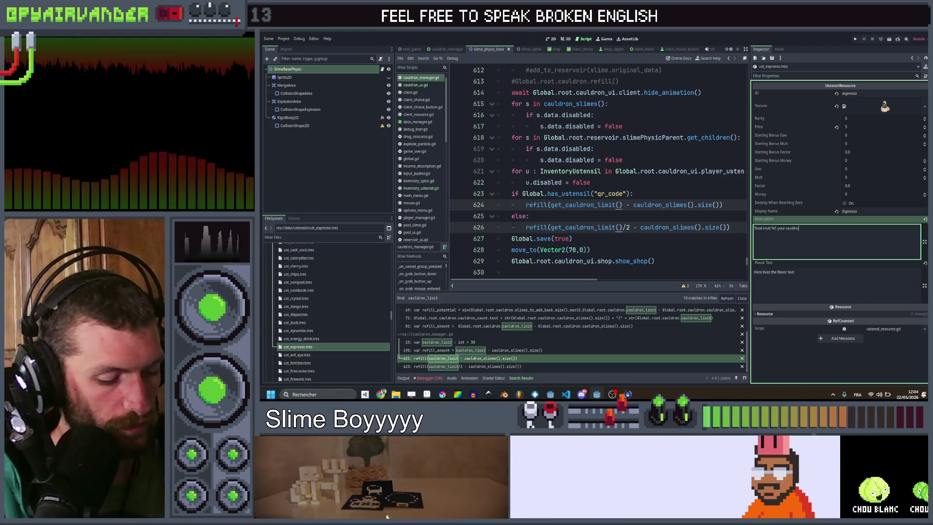
text(n can hold %d)
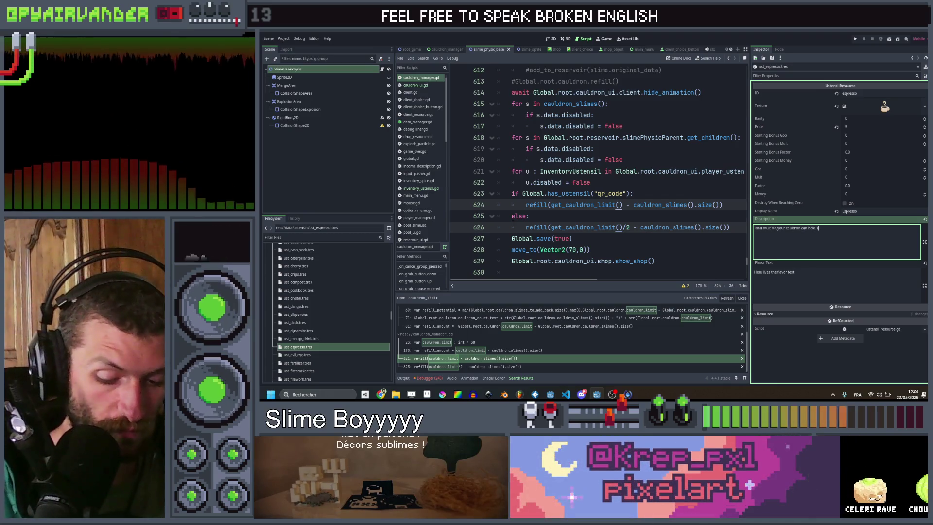
text( less s)
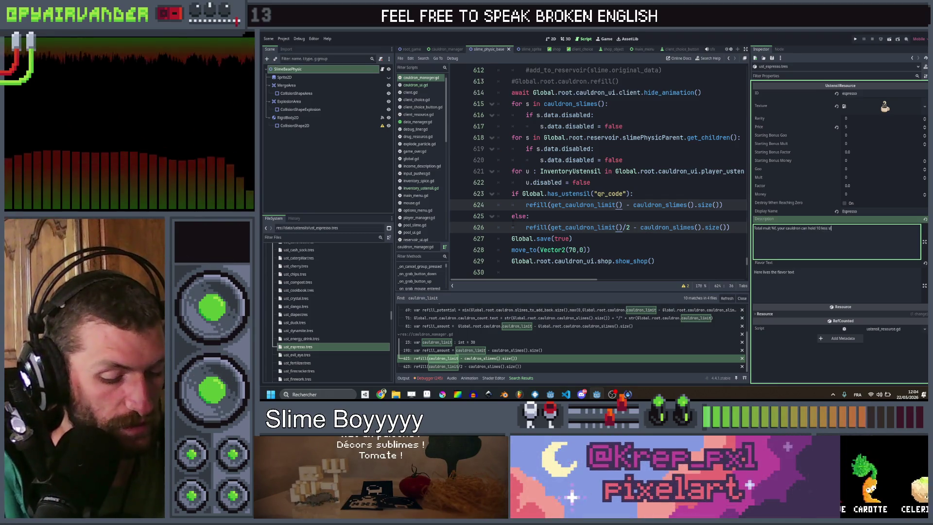
text(limes)
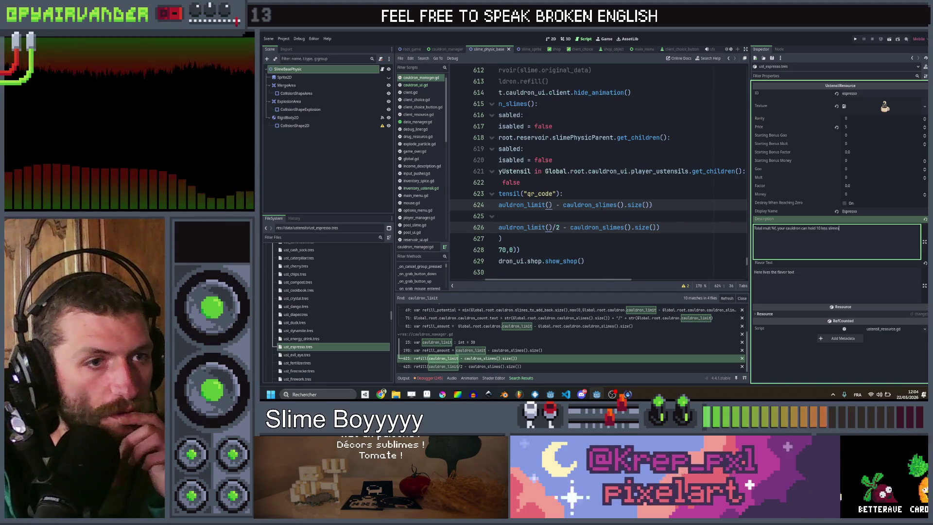
scroll(632, 195, left, 5)
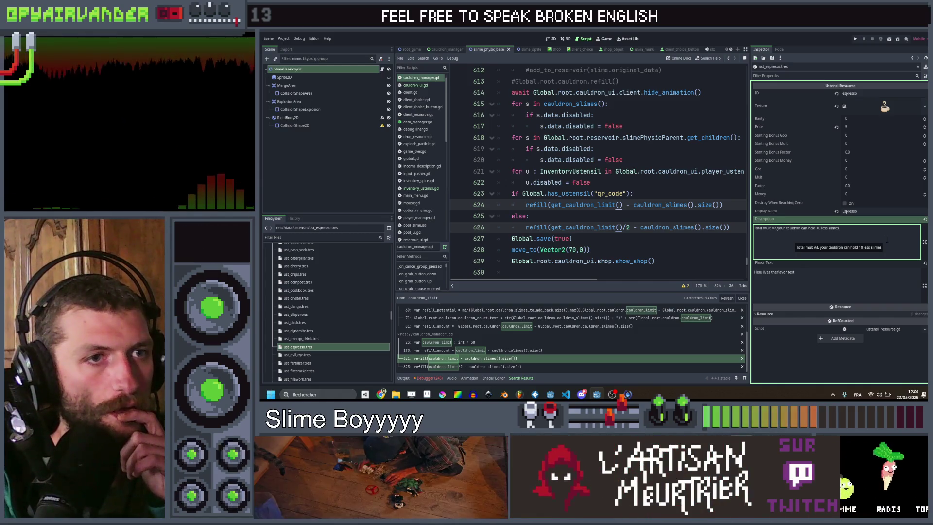
click(874, 189)
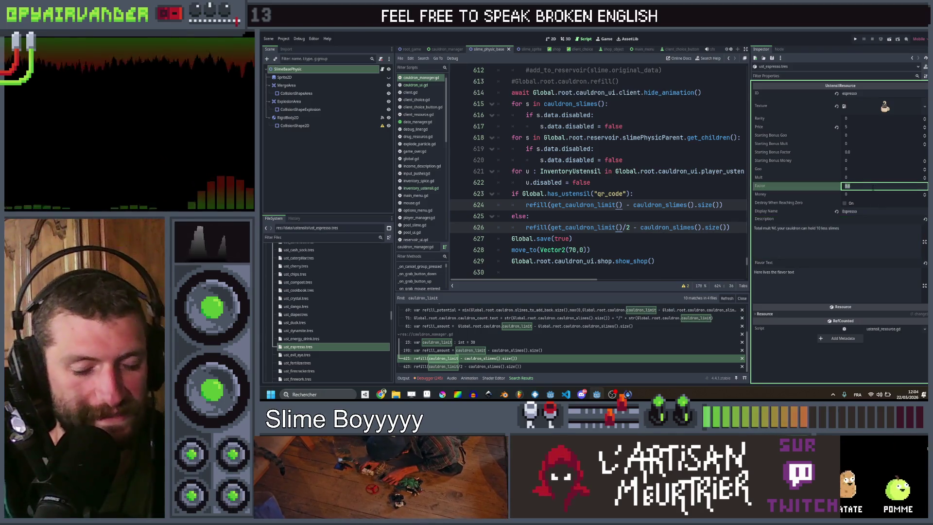
click(874, 229)
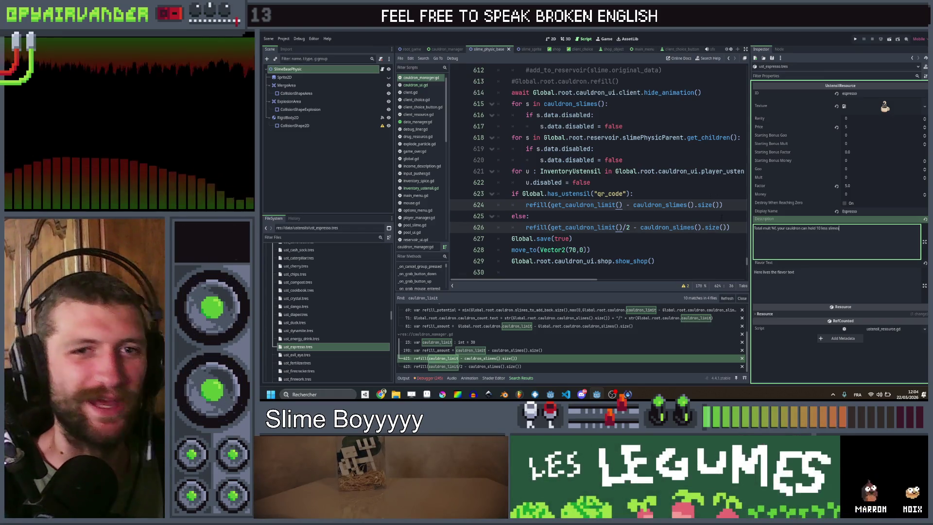
click(722, 217)
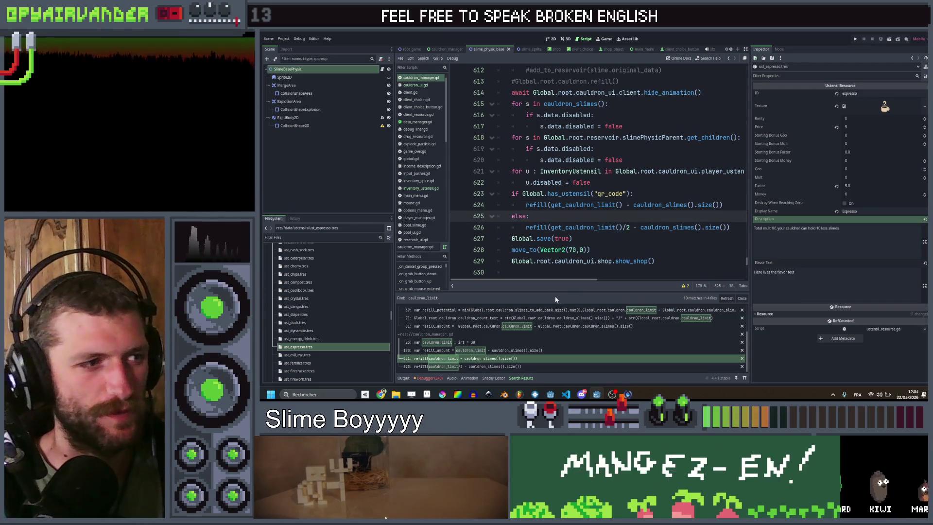
- Search the project for post_merge and open trigger_effect_post_merge in inventory_ustensil.gd
key(ctrl+shift+f)
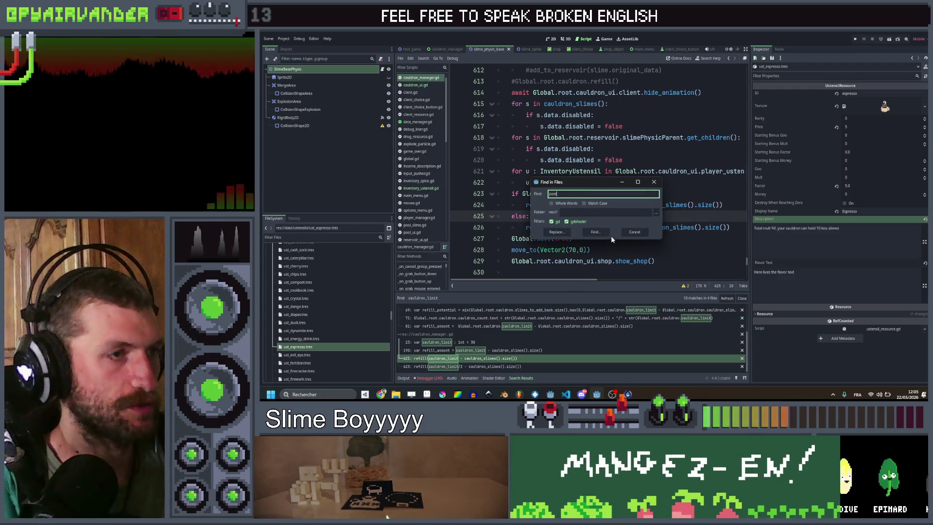
text(-merge)
key(Return)
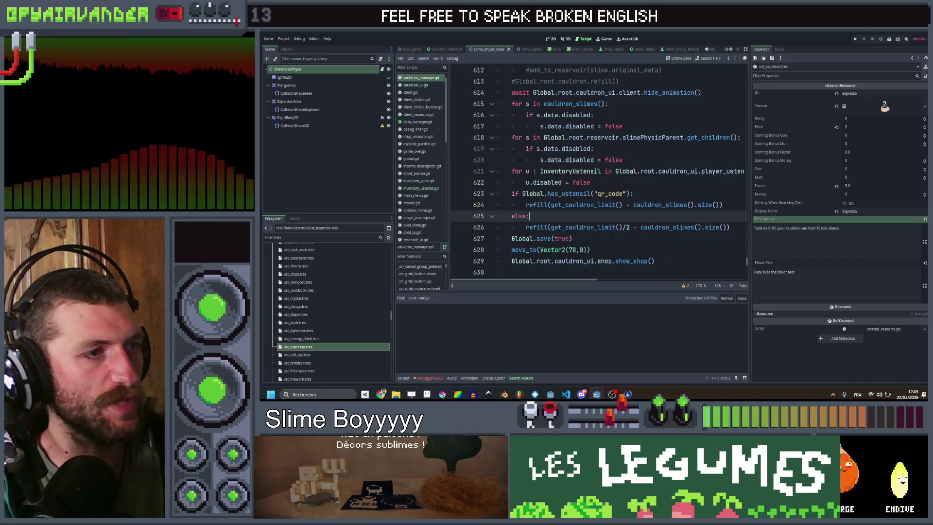
key(ctrl+shift+f)
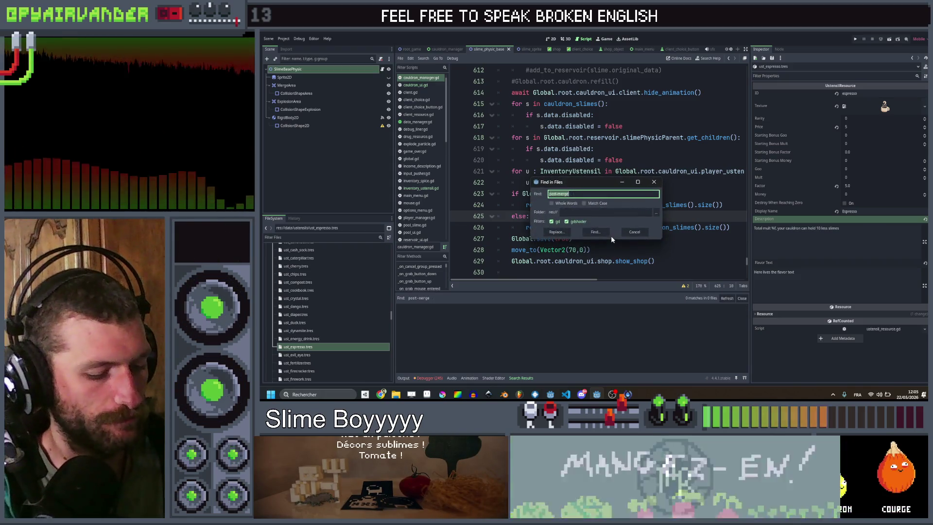
text(post_merge)
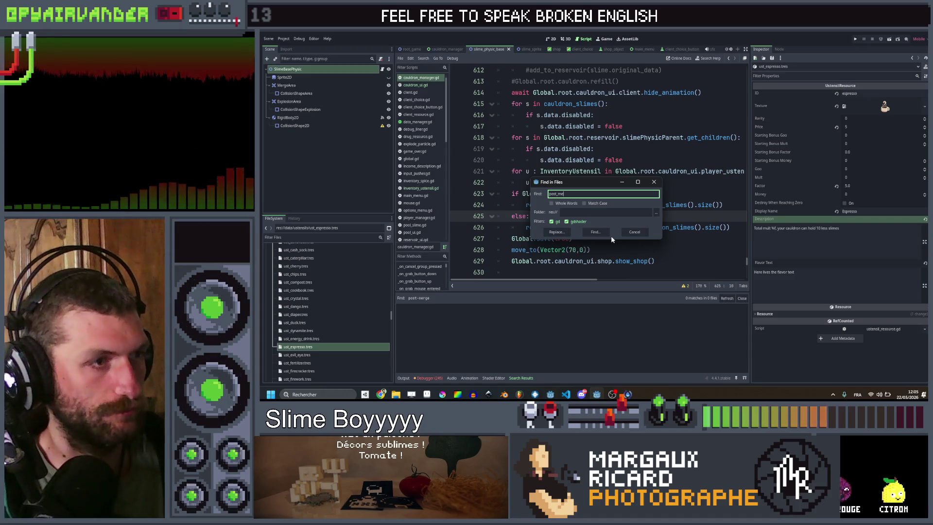
key(Return)
click(501, 316)
- Copy the canonball case above mortar as an espresso case, save, and tick Espresso Cup
drag(744, 171, 533, 160)
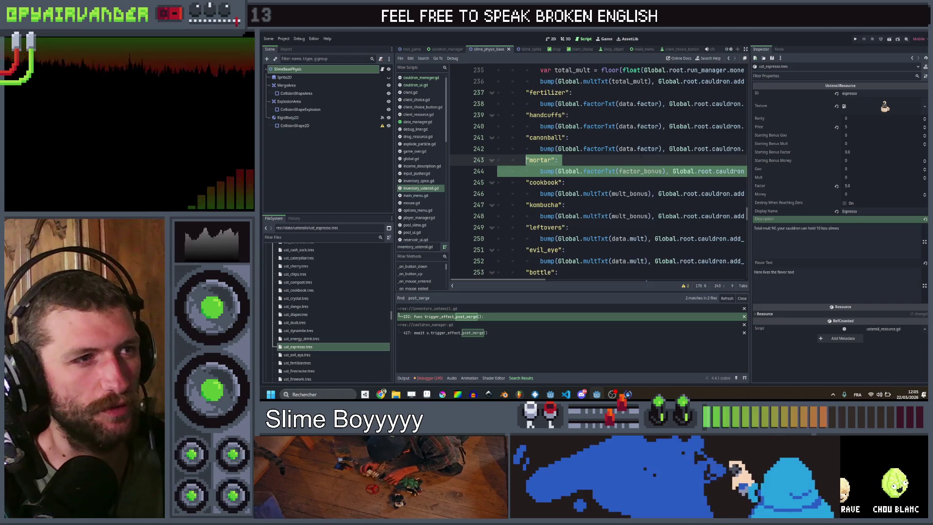
mouse_move(744, 149)
mouse_down()
mouse_move(510, 136)
mouse_move(524, 139)
mouse_up()
click(526, 160)
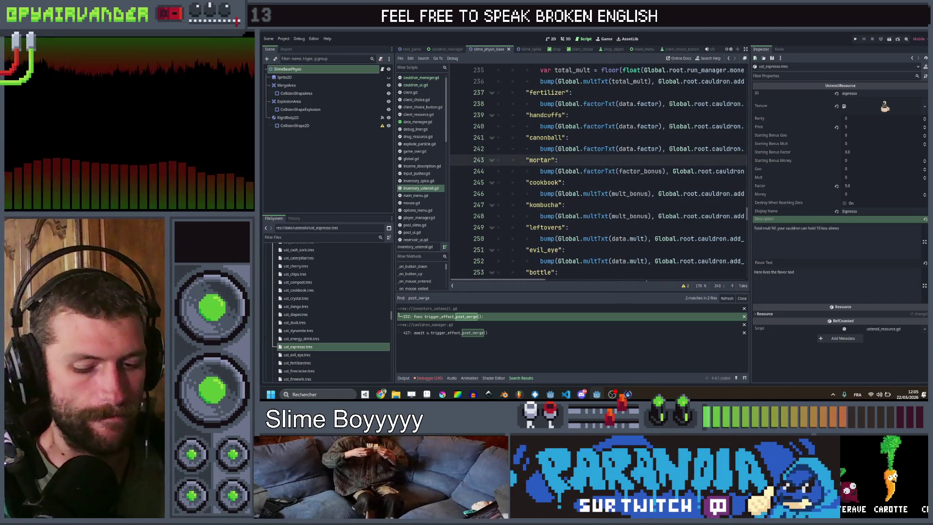
key(ctrl+v)
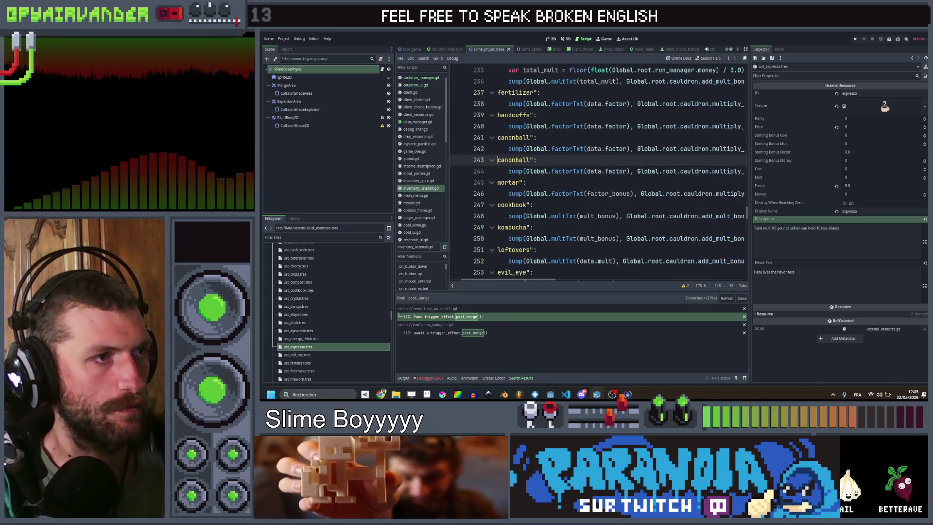
text(espresso)
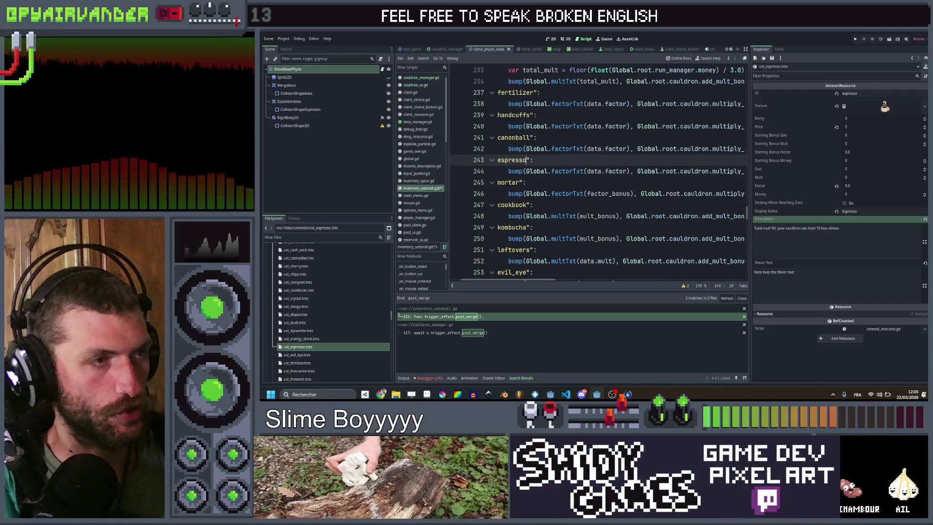
key(Down)
key(End)
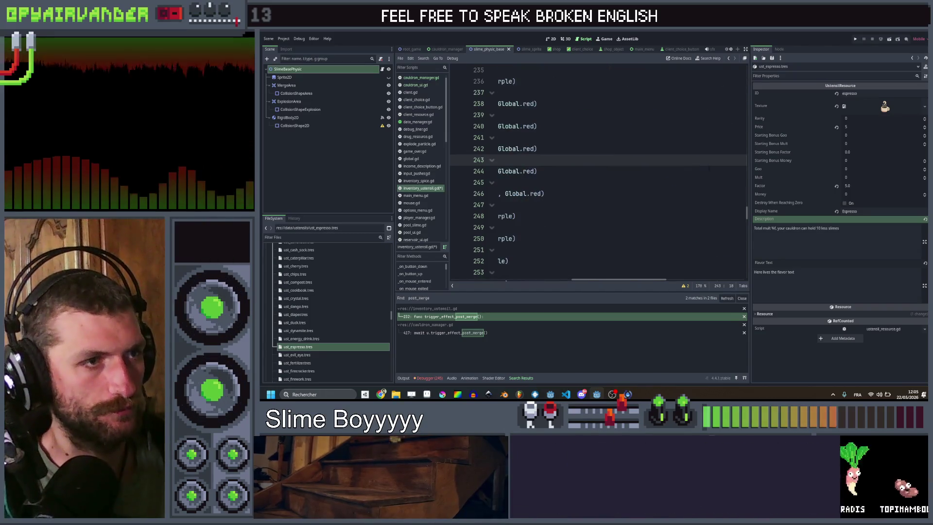
key(ctrl+s)
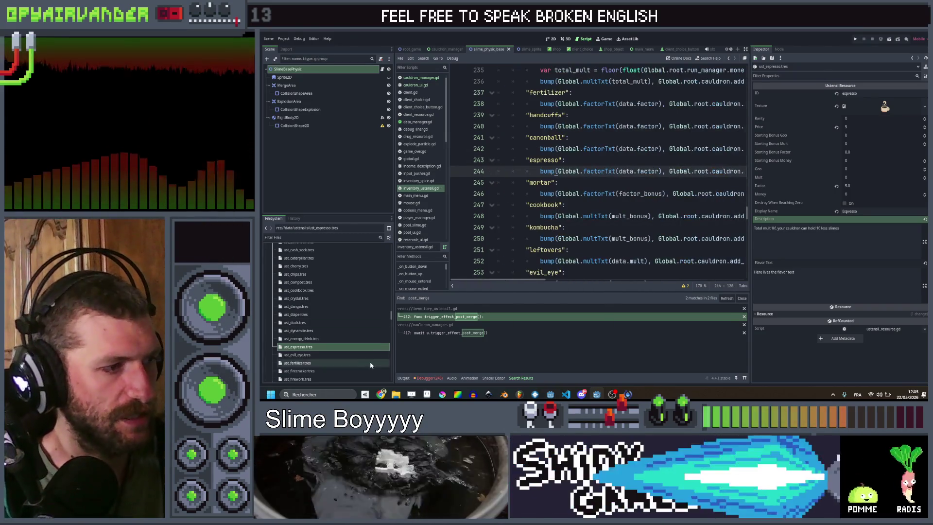
key(alt+Tab)
click(605, 205)
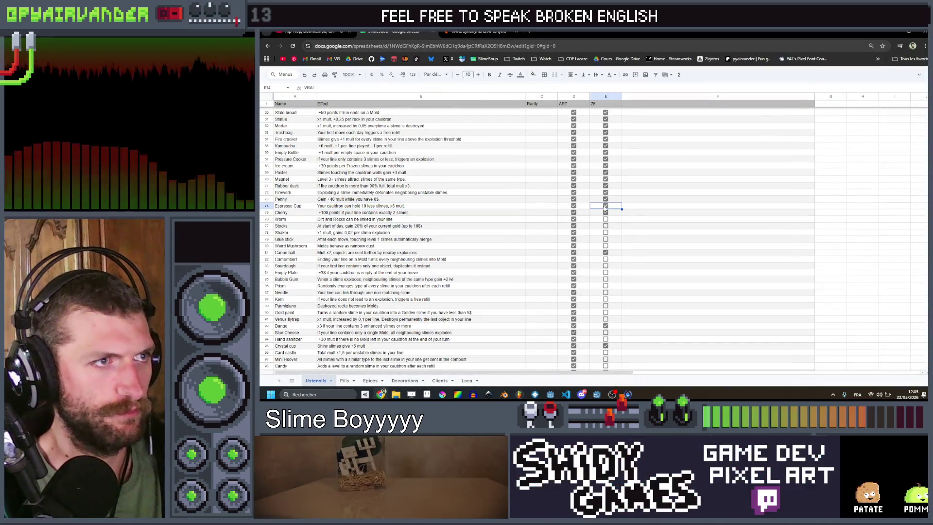
- Read the Worm utensil's description in cell B76, then minimize Chrome
click(644, 220)
scroll(636, 222, down, 3)
scroll(631, 224, up, 3)
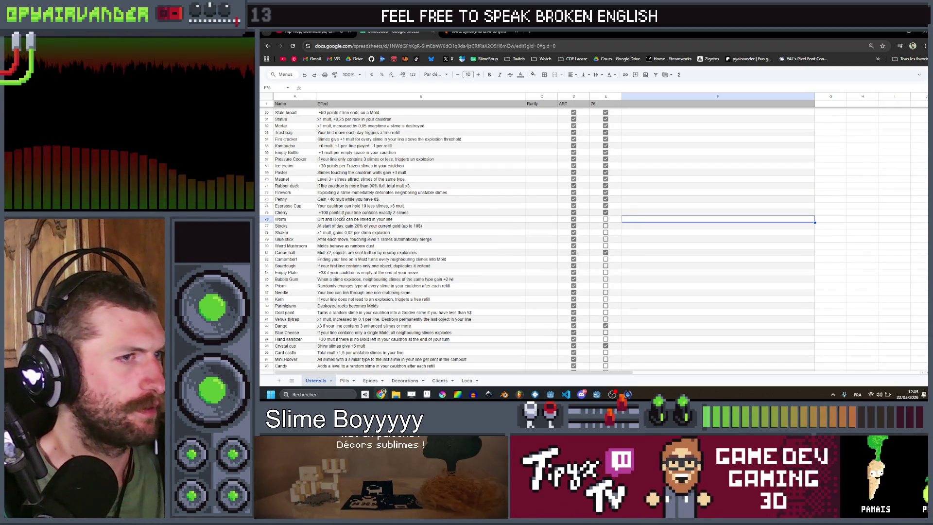
click(334, 219)
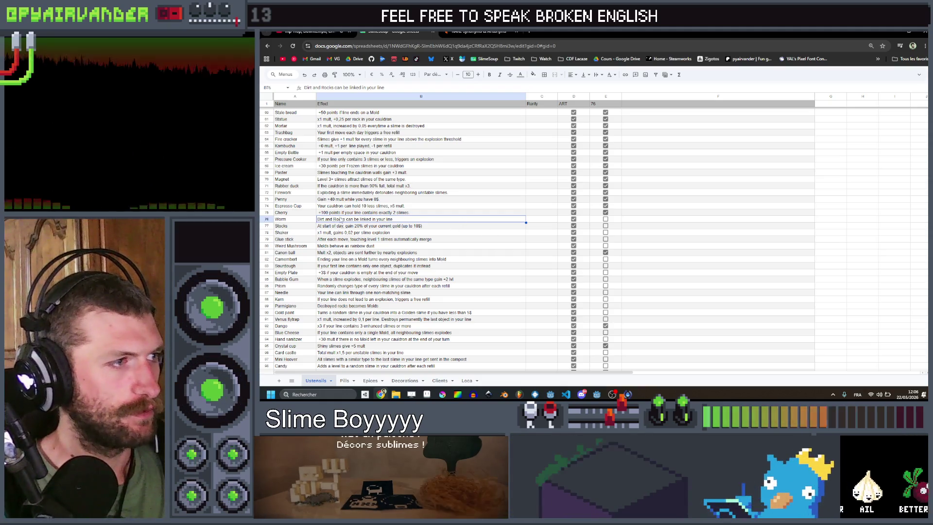
click(908, 31)
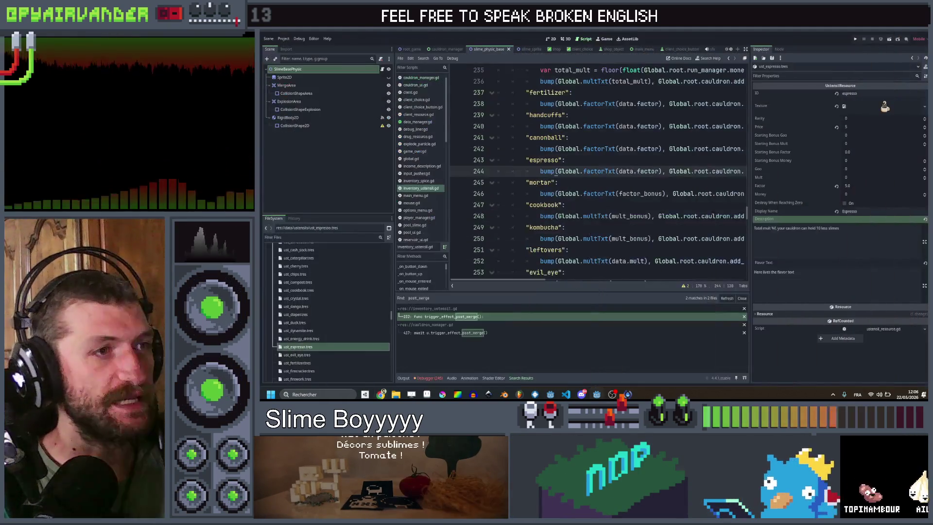
- Search the project for try_add and jump to try_add_to_group in cauldron_manager.gd
key(ctrl+shift+f)
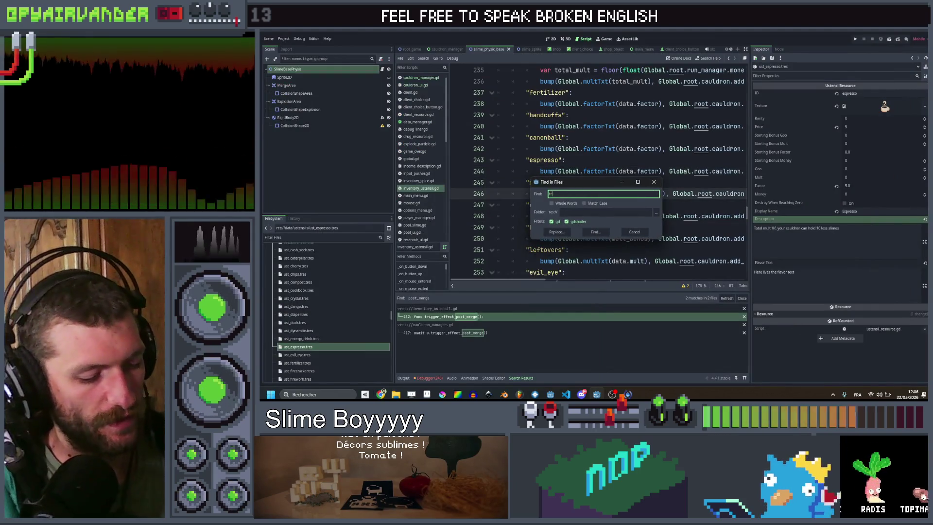
text(ry_add)
key(Return)
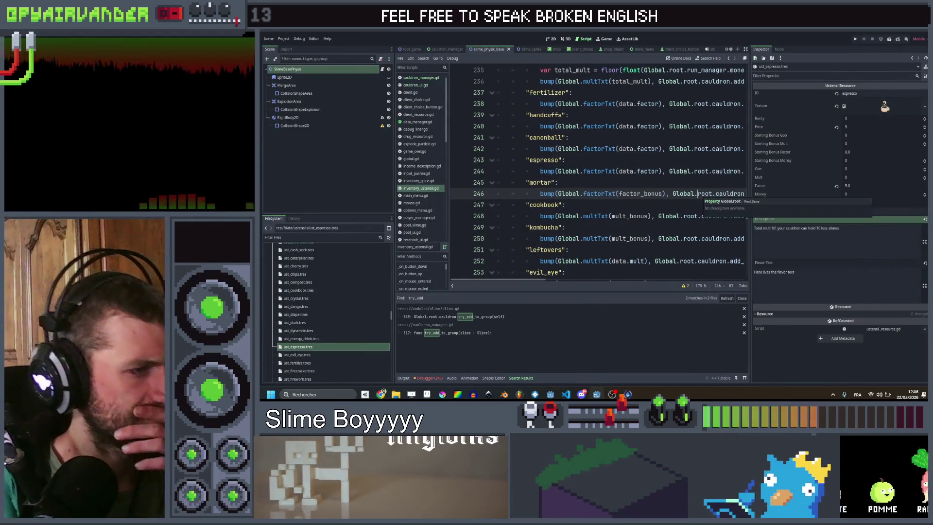
click(473, 333)
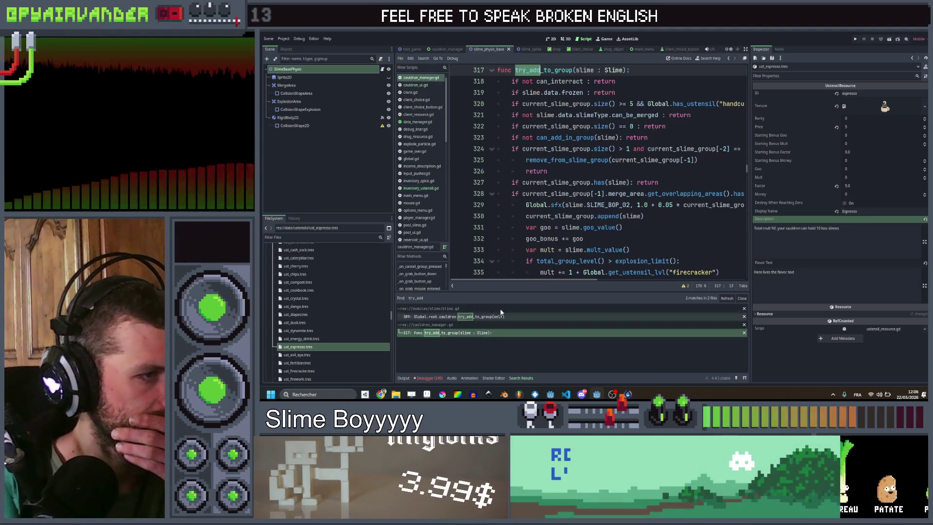
scroll(632, 170, up, 2)
click(659, 148)
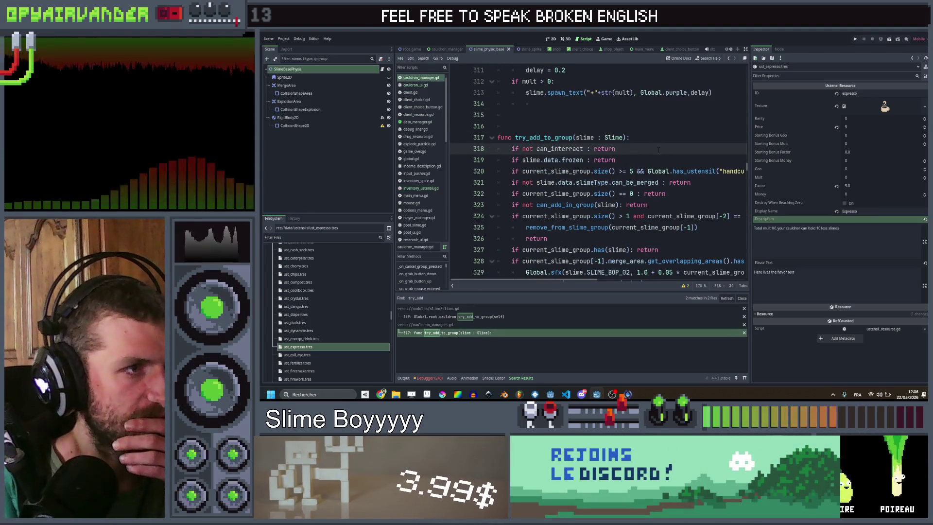
scroll(659, 149, down, 1)
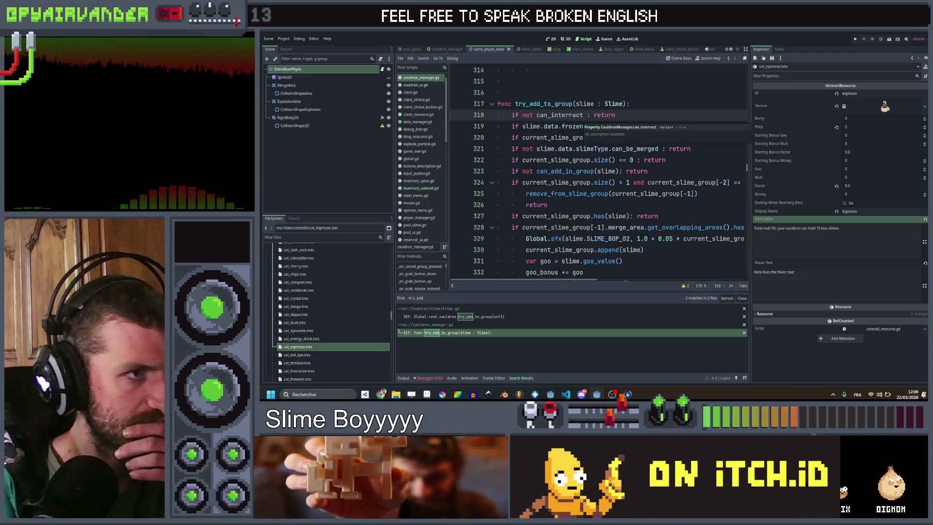
scroll(639, 111, down, 1)
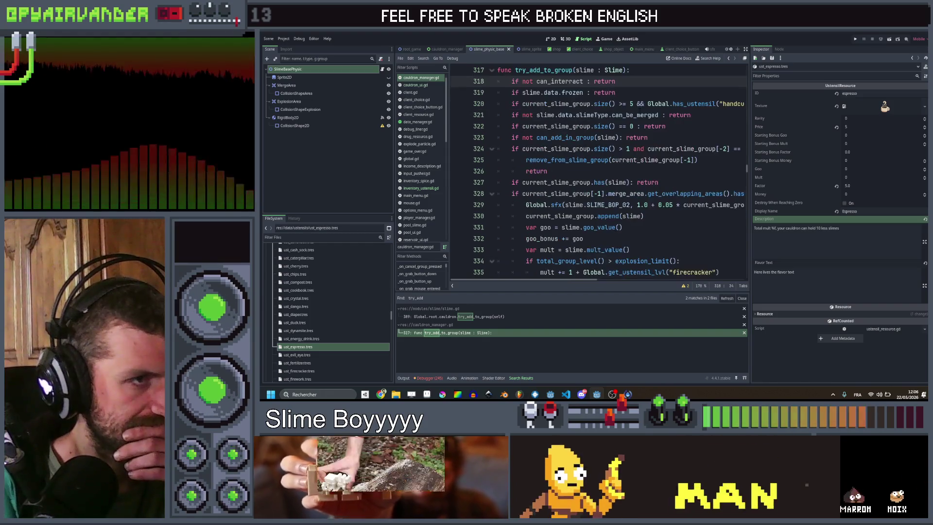
- Inspect the can_be_merged check on line 321 of try_add_to_group
click(627, 114)
double_click(627, 115)
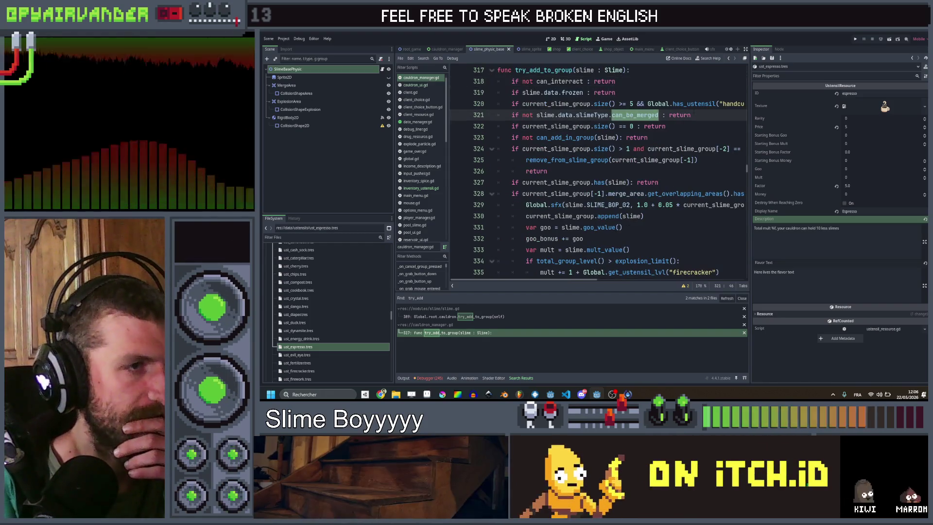
click(705, 112)
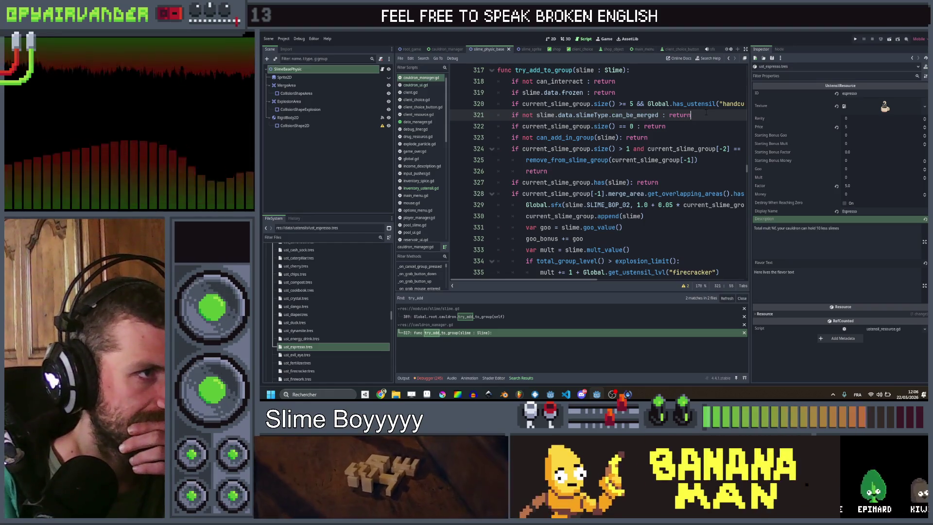
scroll(699, 115, up, 1)
scroll(694, 117, right, 2)
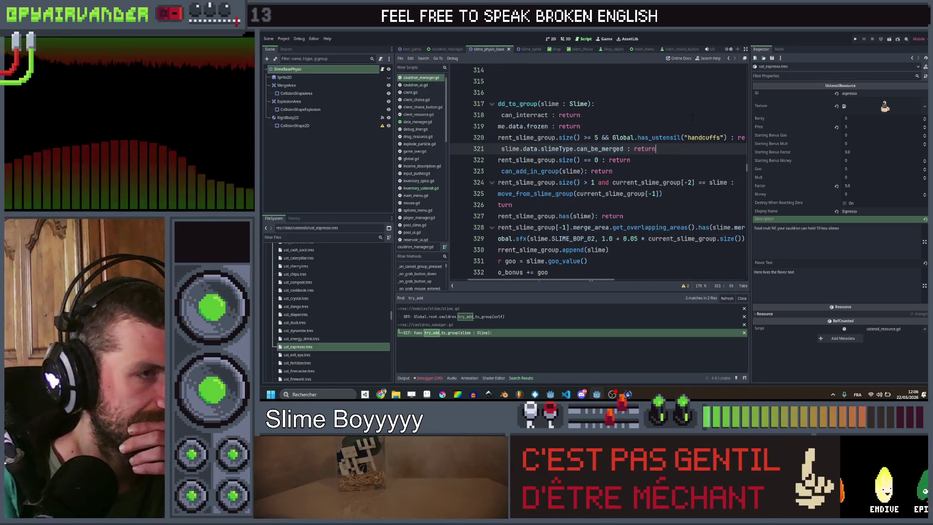
scroll(692, 117, left, 2)
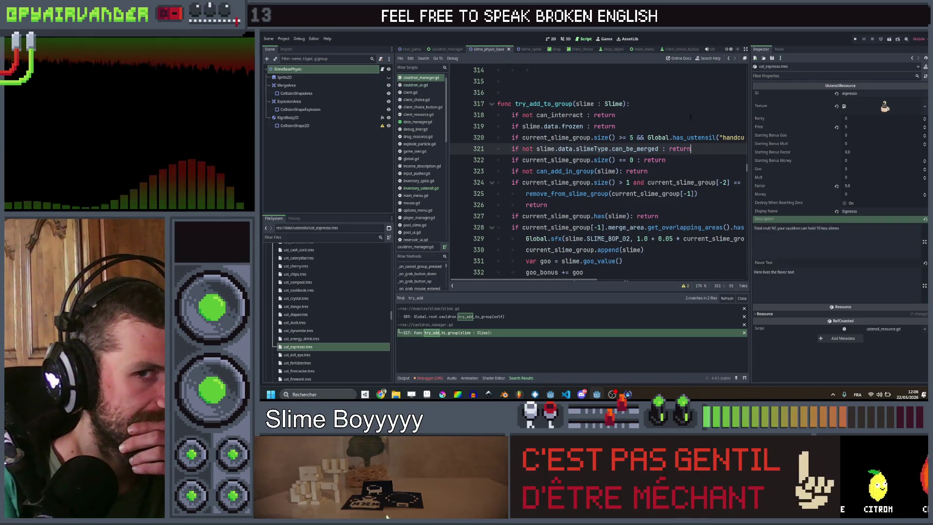
scroll(690, 117, right, 2)
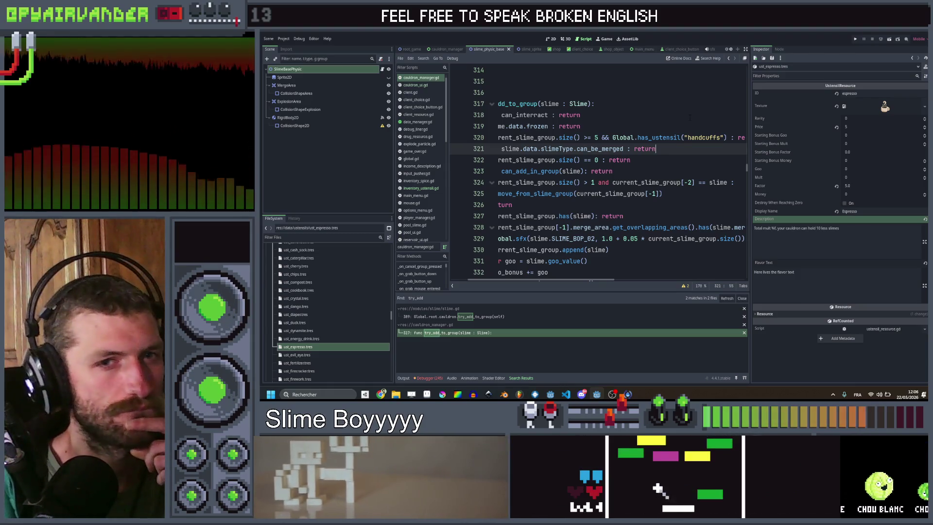
scroll(690, 117, left, 2)
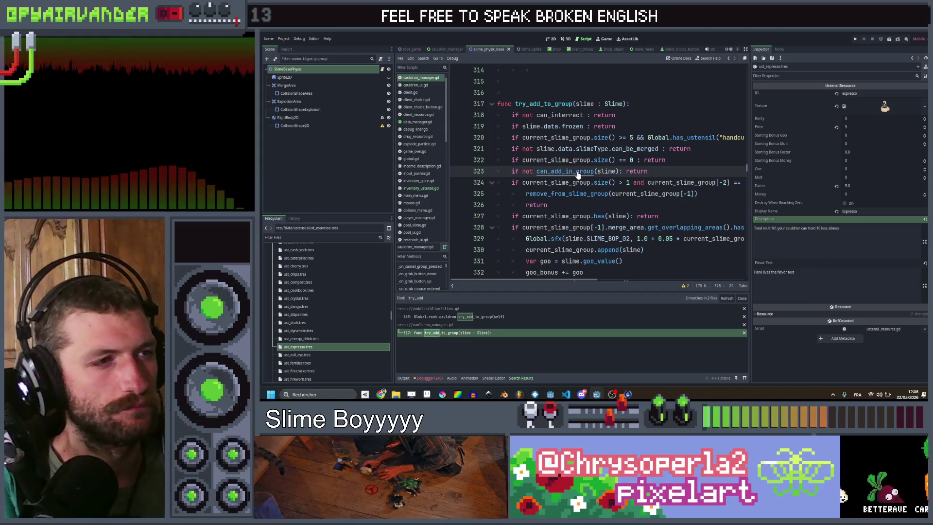
- Read through the can_add_in_group function definition
ctrl+click(580, 173)
scroll(594, 160, down, 1)
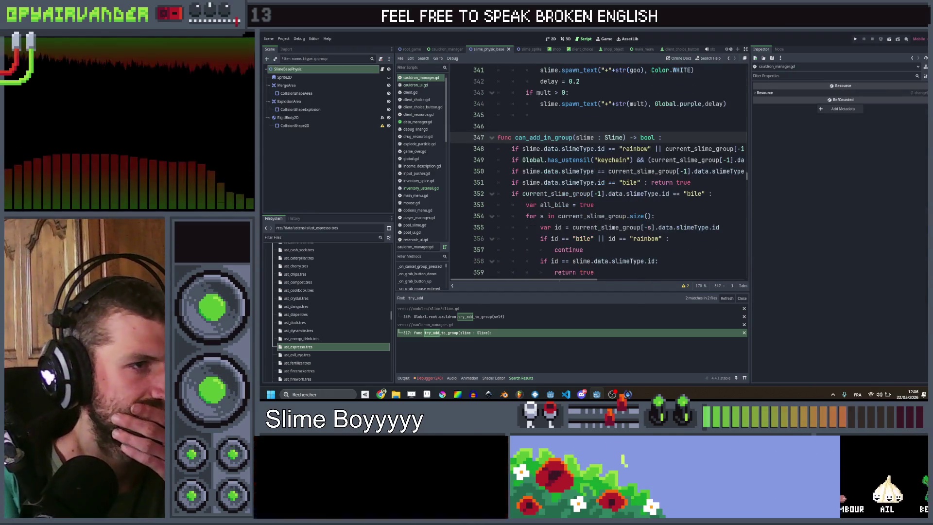
scroll(620, 165, down, 2)
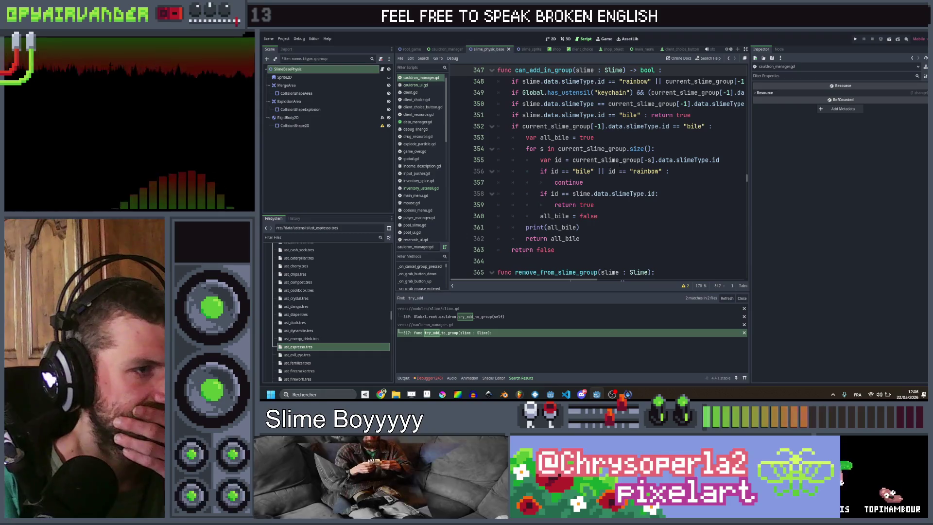
scroll(620, 165, up, 2)
scroll(620, 165, right, 4)
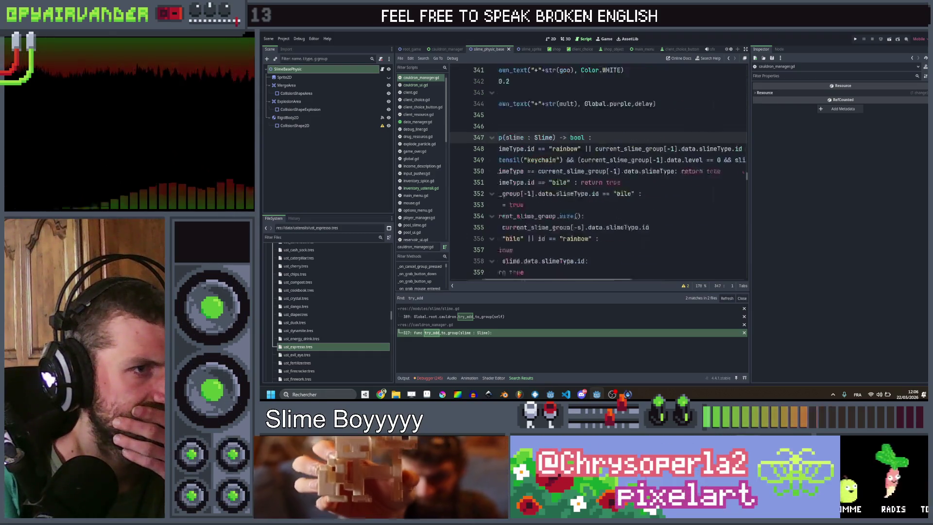
scroll(620, 165, left, 4)
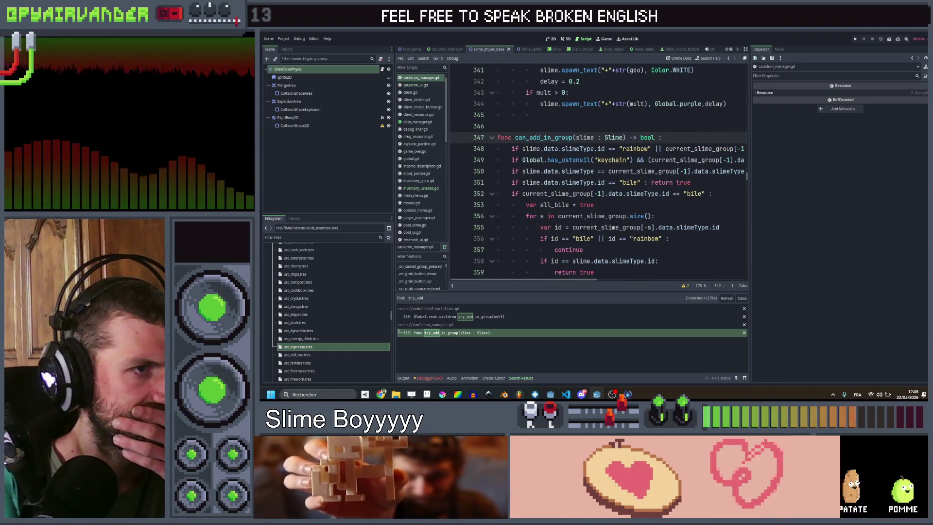
scroll(620, 165, right, 4)
scroll(620, 165, left, 4)
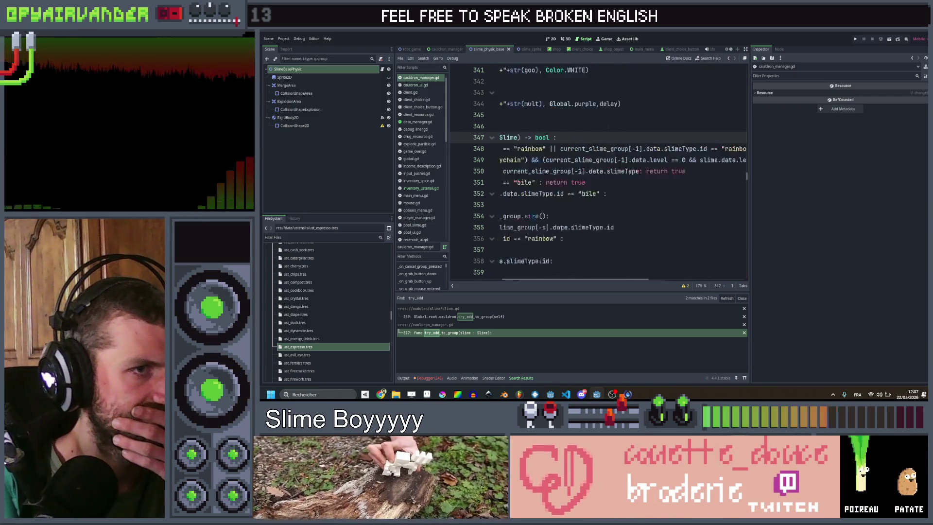
scroll(620, 165, down, 2)
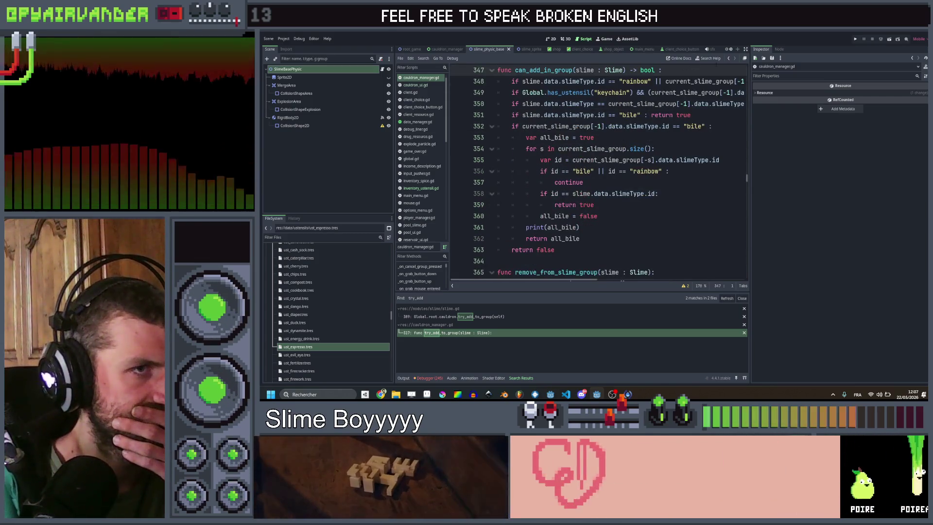
- Return to try_add_to_group and inspect its empty-group and can_be_merged checks
click(728, 59)
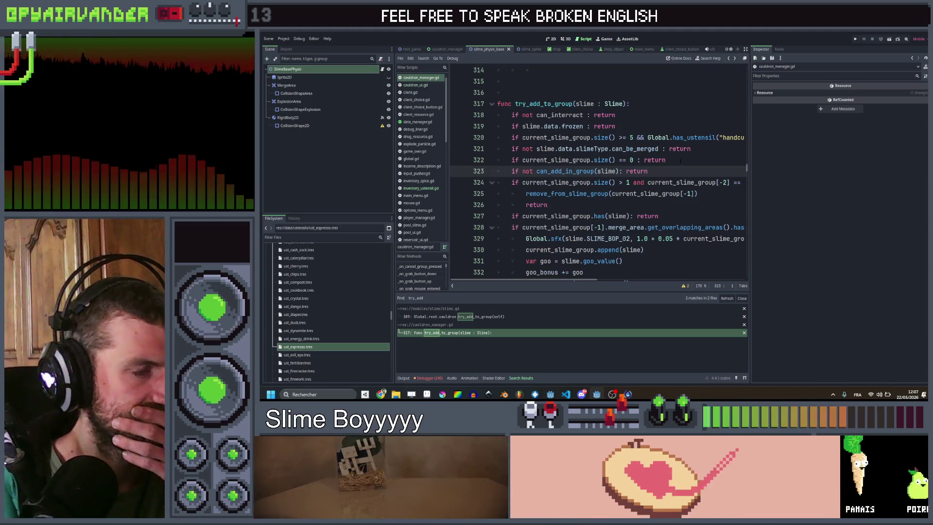
click(681, 161)
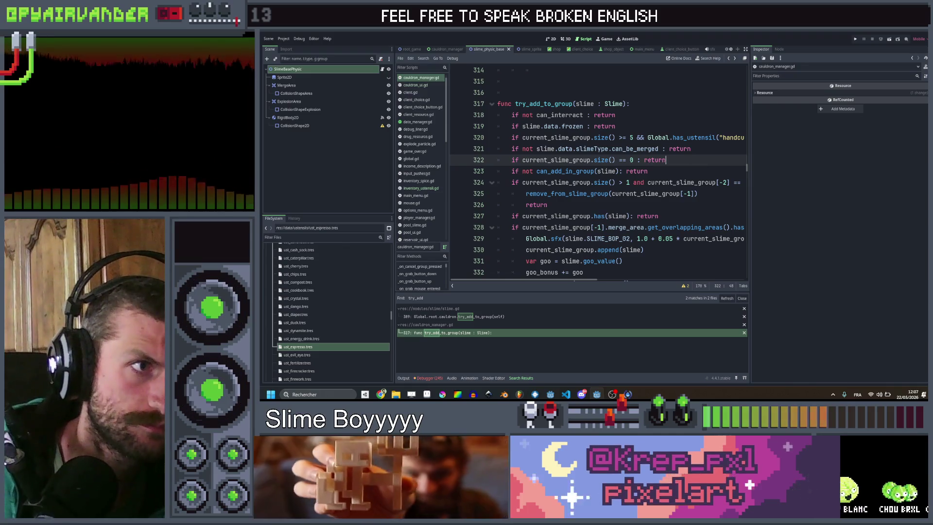
shift+click(454, 160)
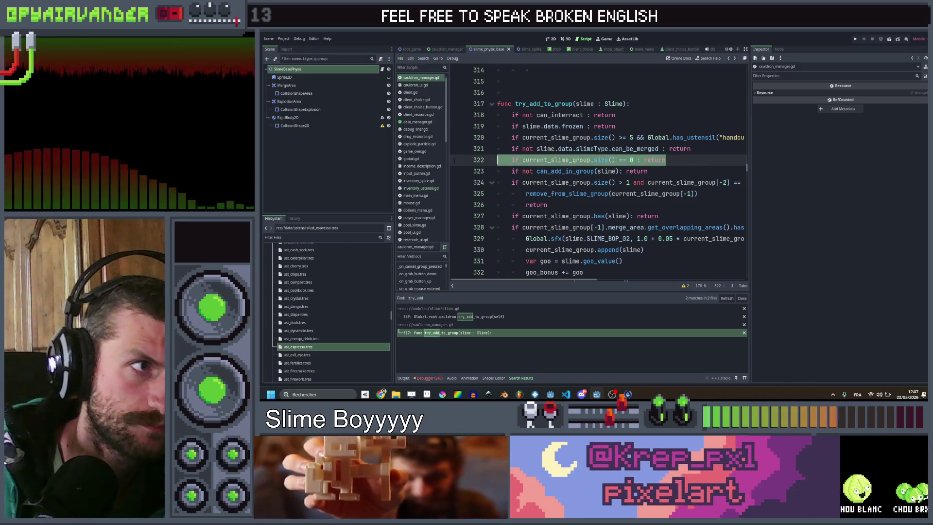
click(706, 160)
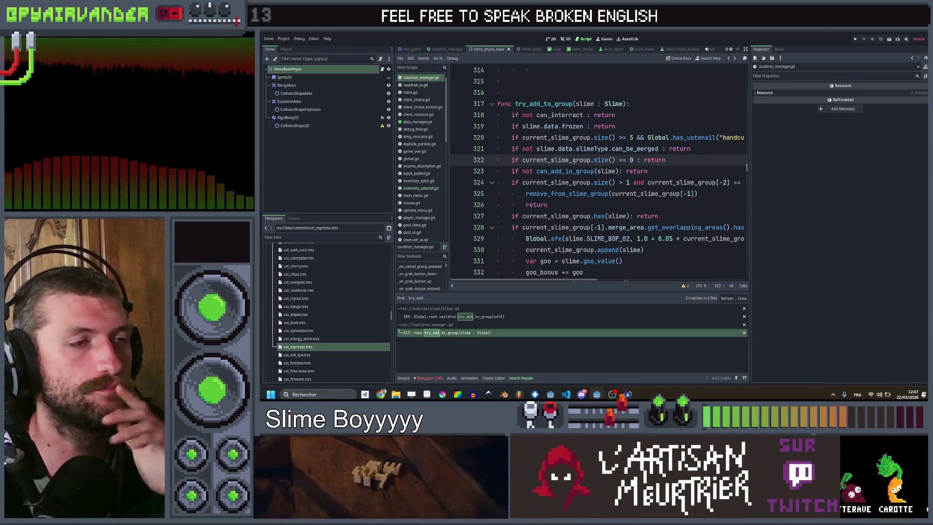
click(634, 149)
click(311, 237)
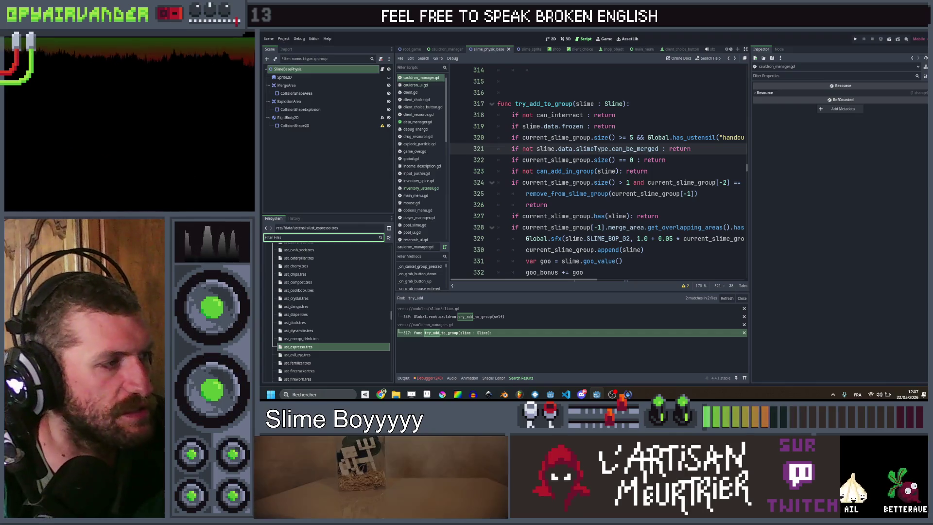
- Filter the FileSystem for 'rock' and show slime_rock.tres in the Inspector
text(rock)
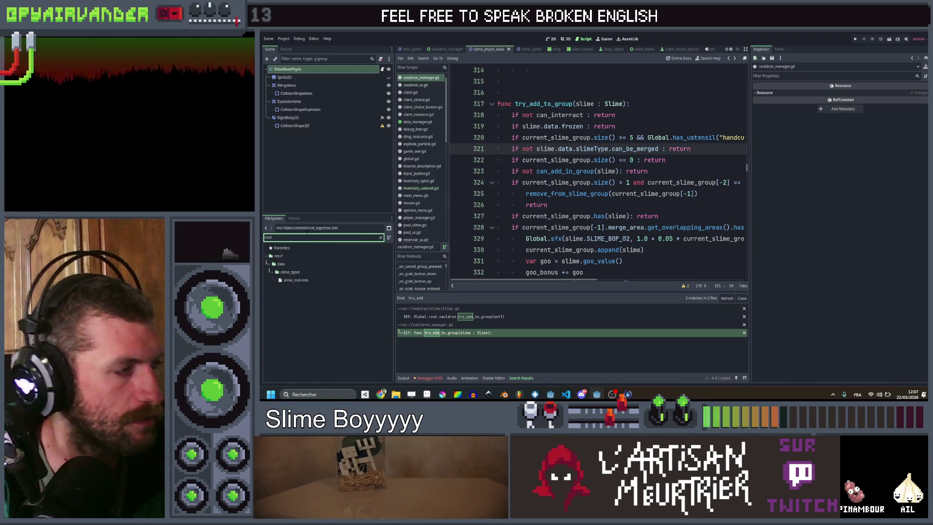
click(296, 280)
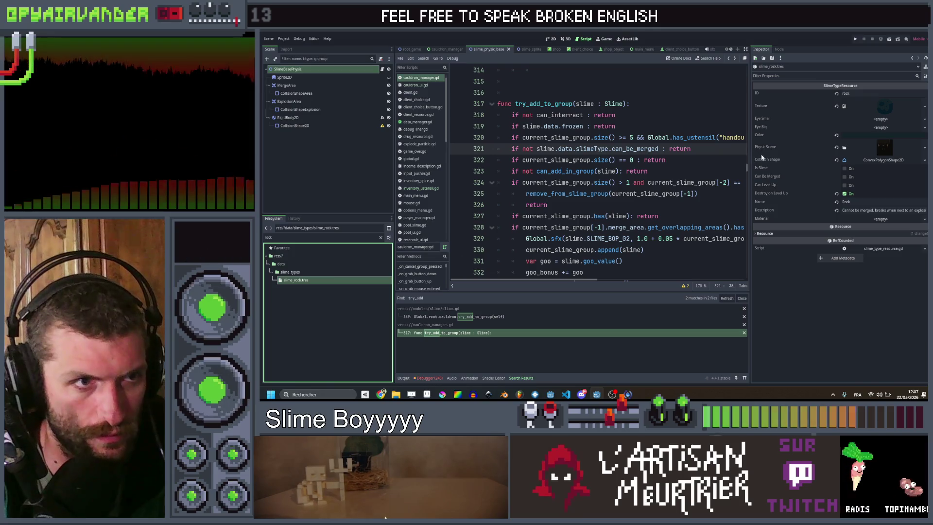
click(705, 149)
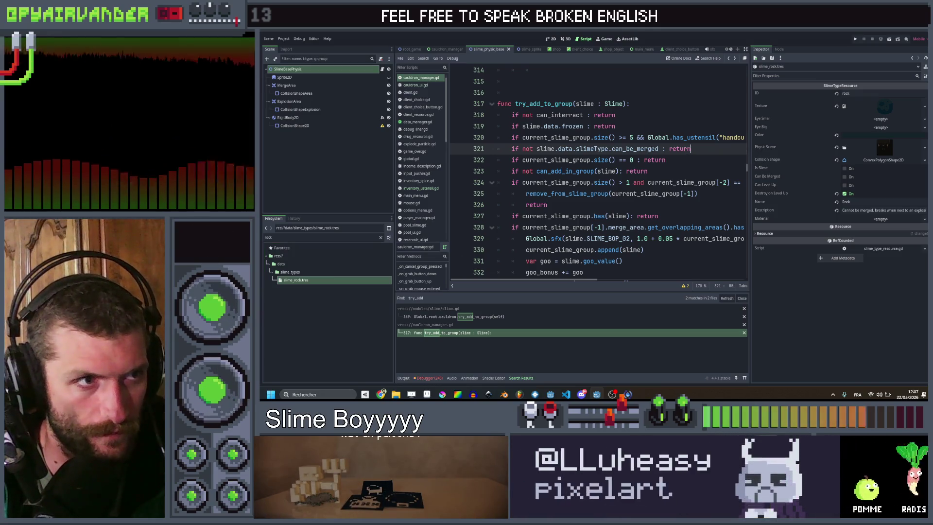
- Try splitting line 321's early return into an if/else, then delete those lines
click(670, 148)
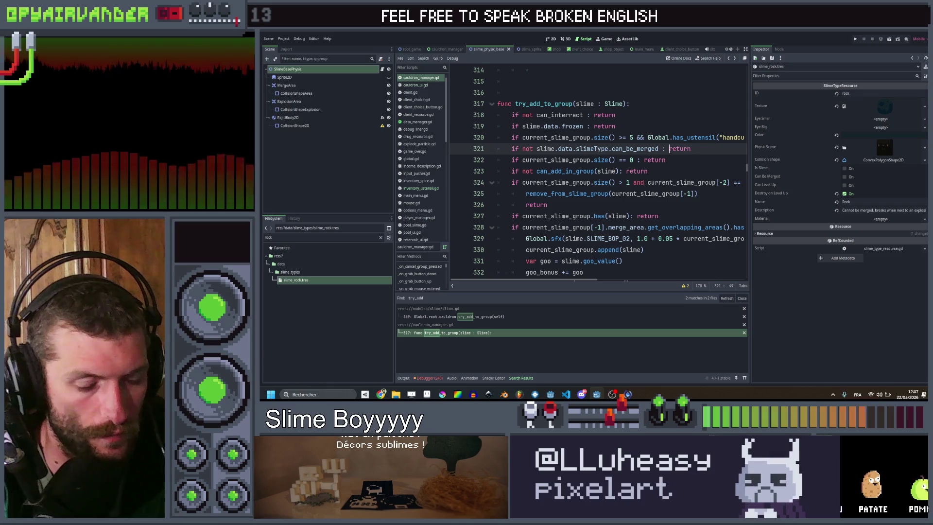
key(Return)
text(if)
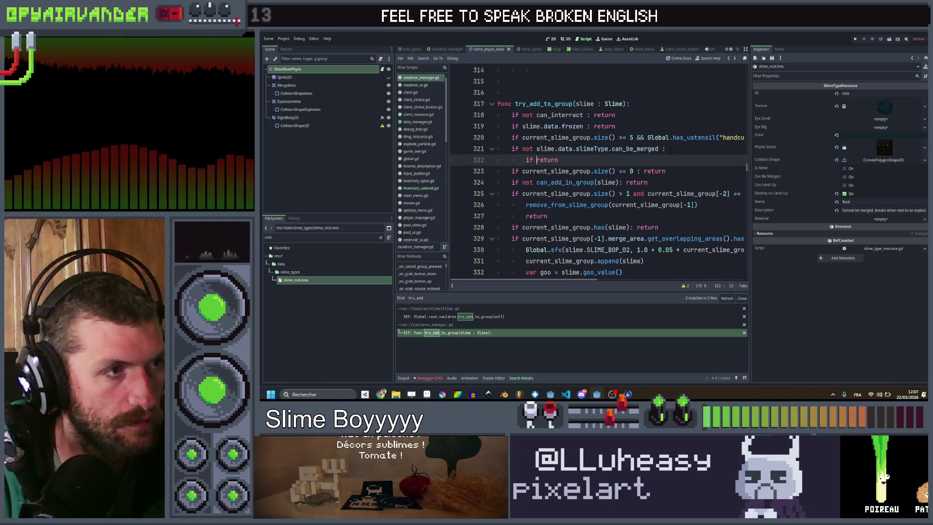
key(Return)
text(els)
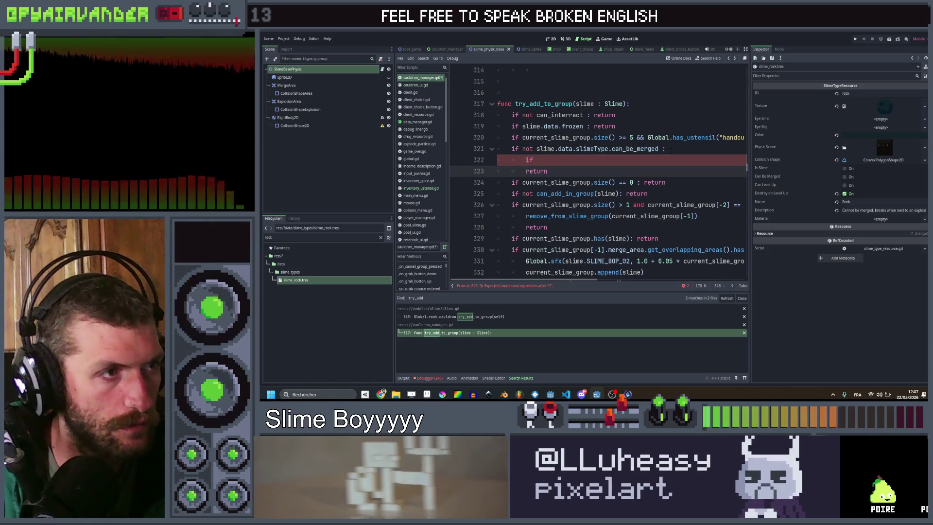
text(e:)
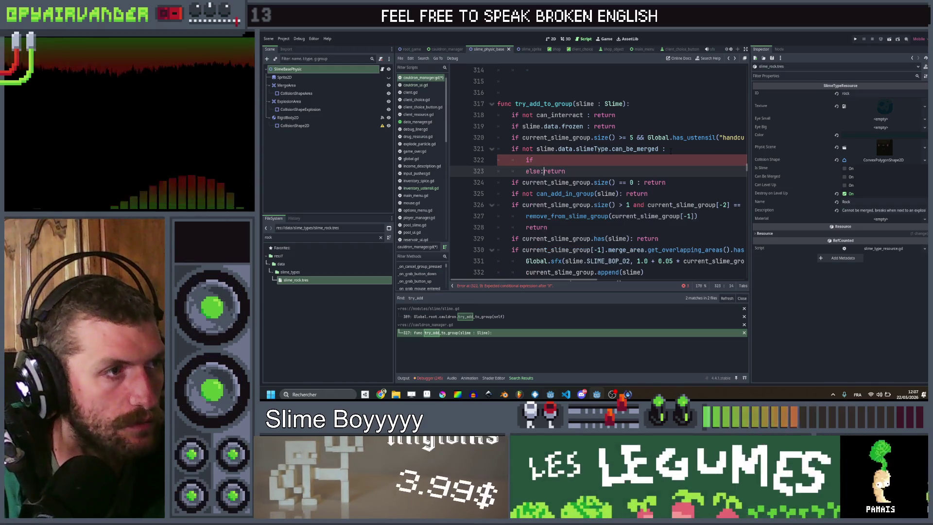
key(Return)
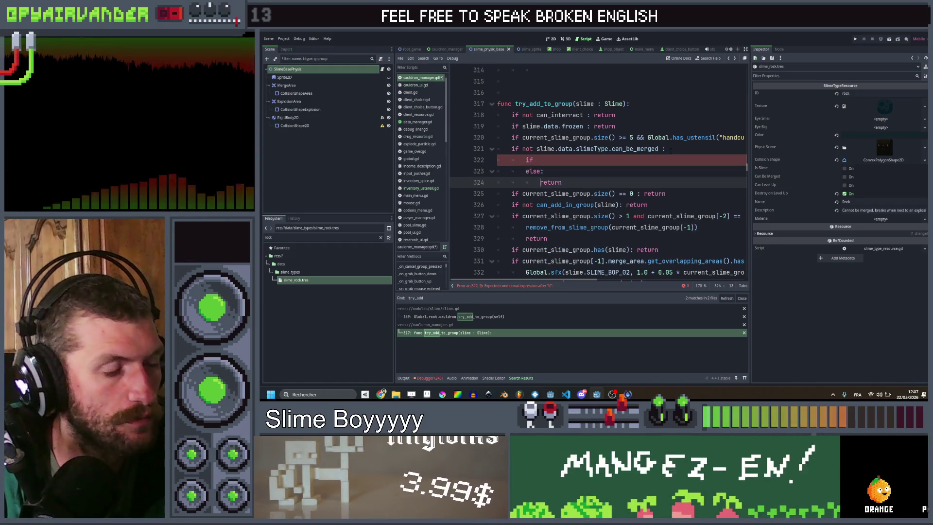
key(Up)
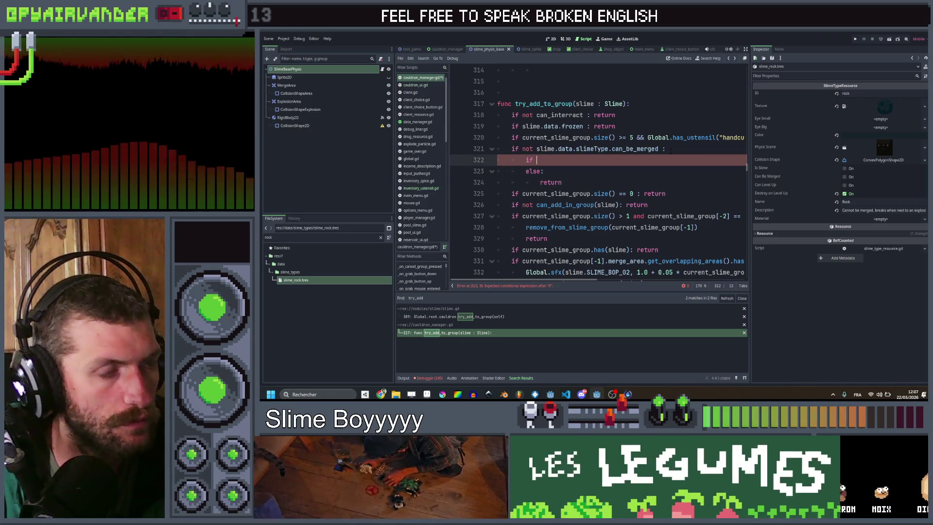
key(Down)
key(Down)
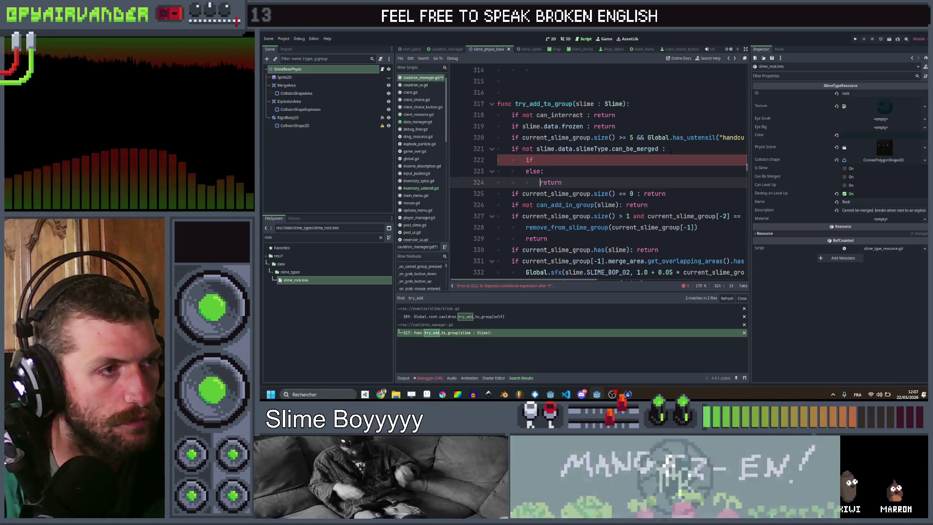
key(Up)
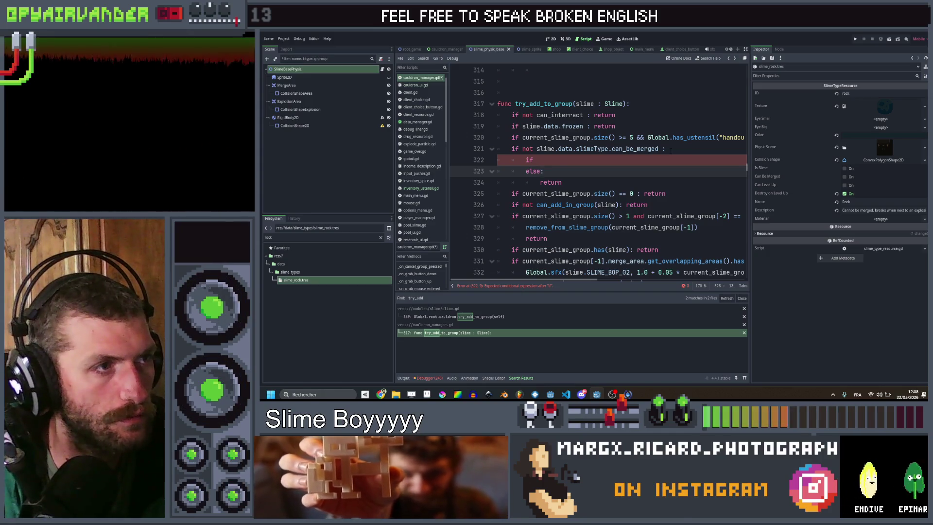
key(ctrl+shift+k)
key(ctrl+shift+k)
key(ctrl+shift+k)
key(Up)
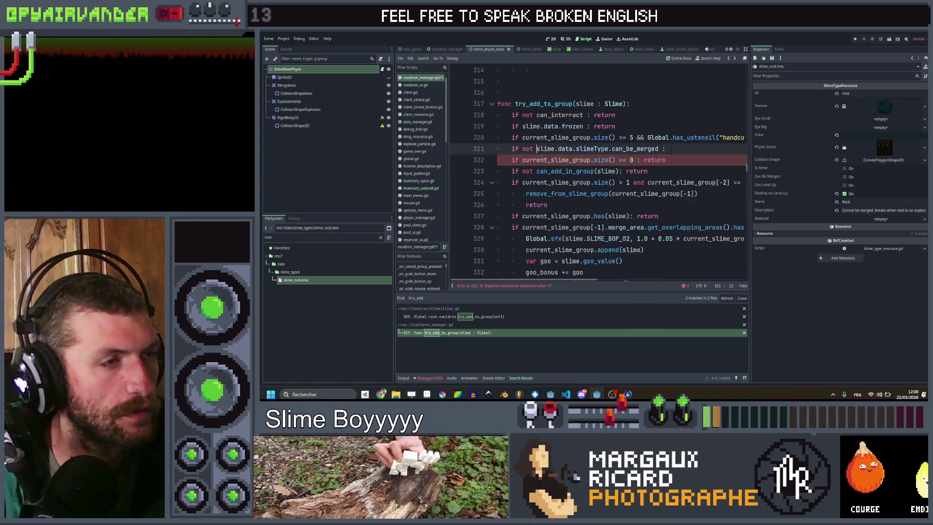
- Add a worm_bypass line requiring the worm utensil and a dirt slimeType.id
key(Home)
key(Return)
key(Up)
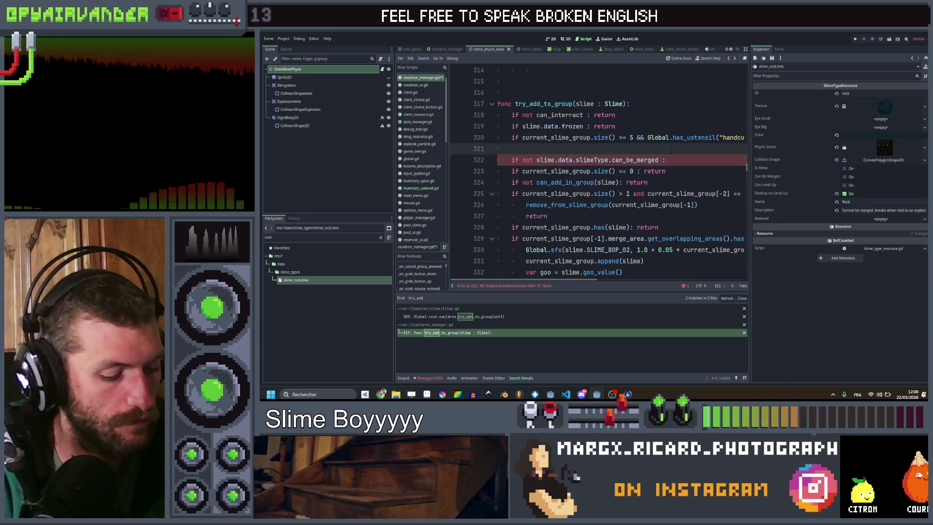
text(var )
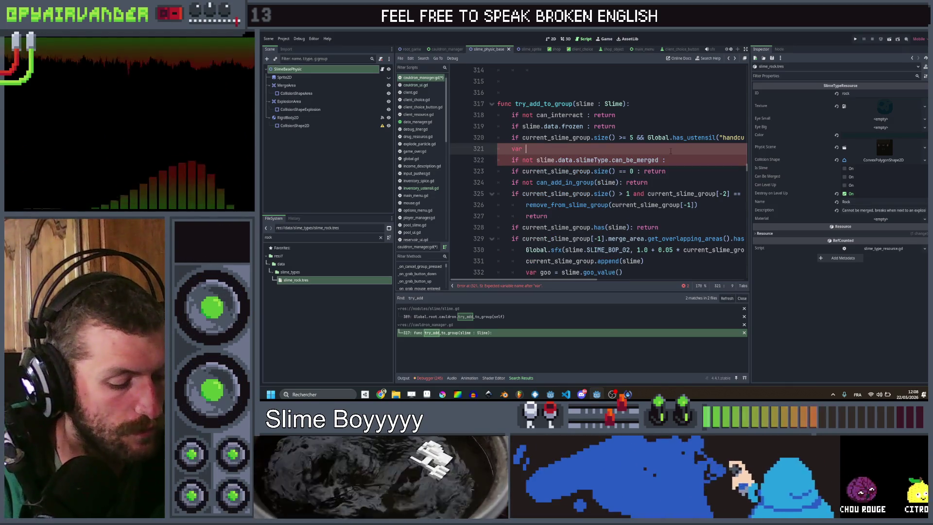
text(worm_by)
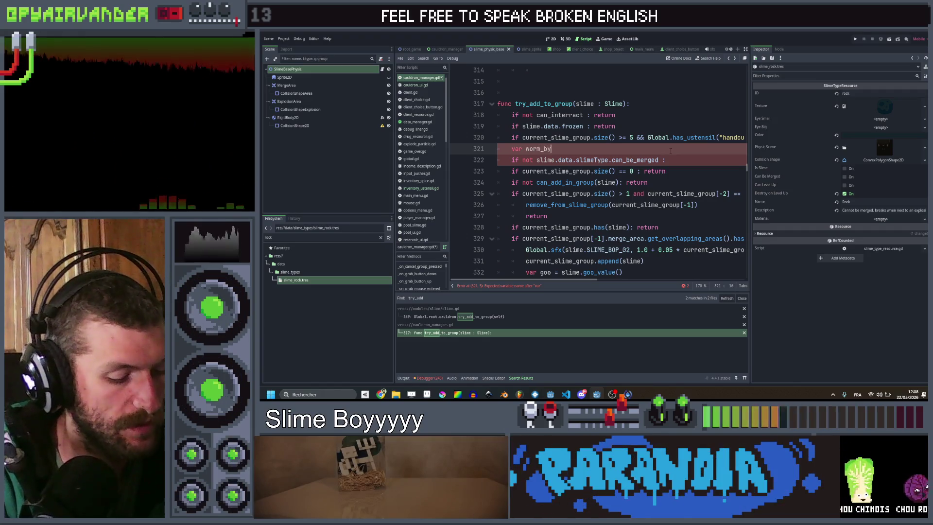
text(pass )
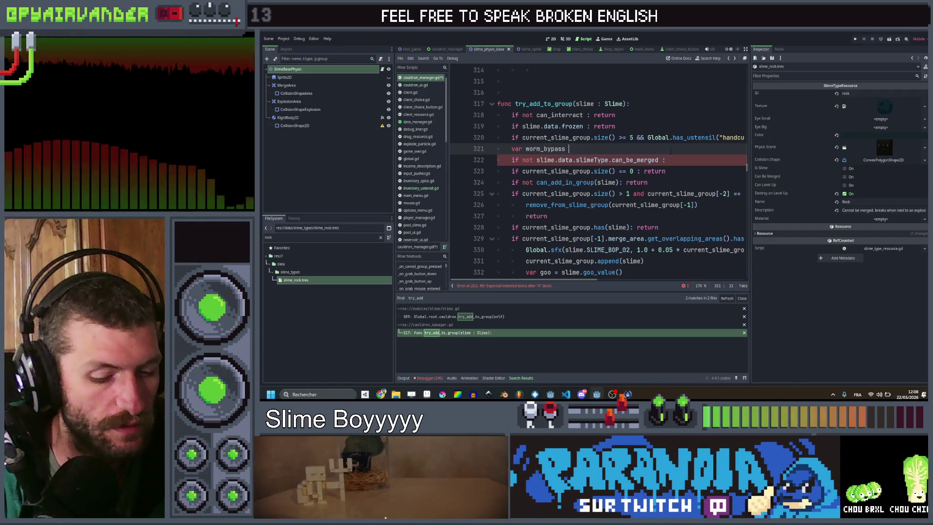
text(= Global)
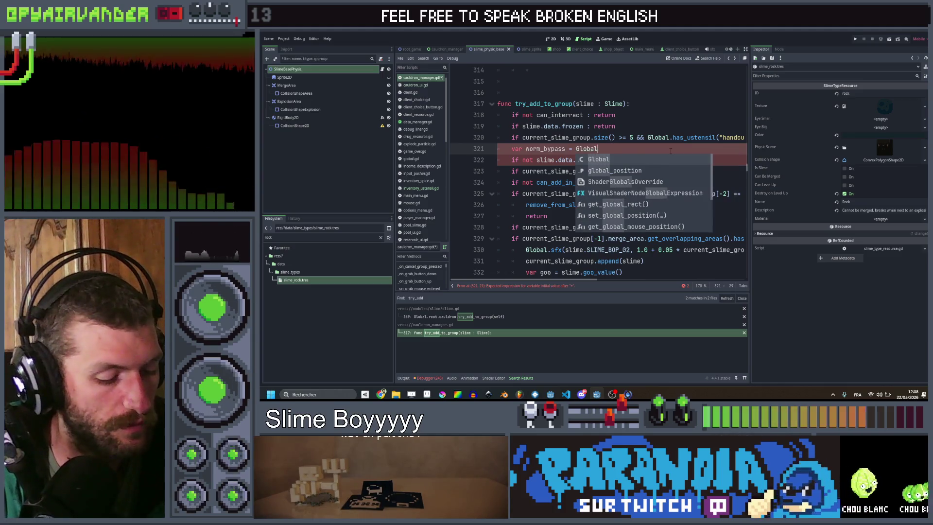
text(.has_ustensil()
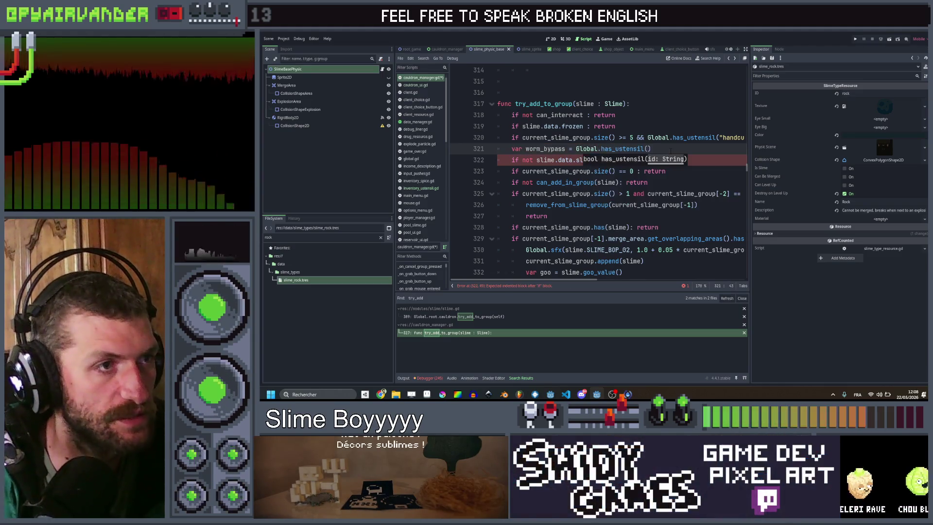
text("worm") )
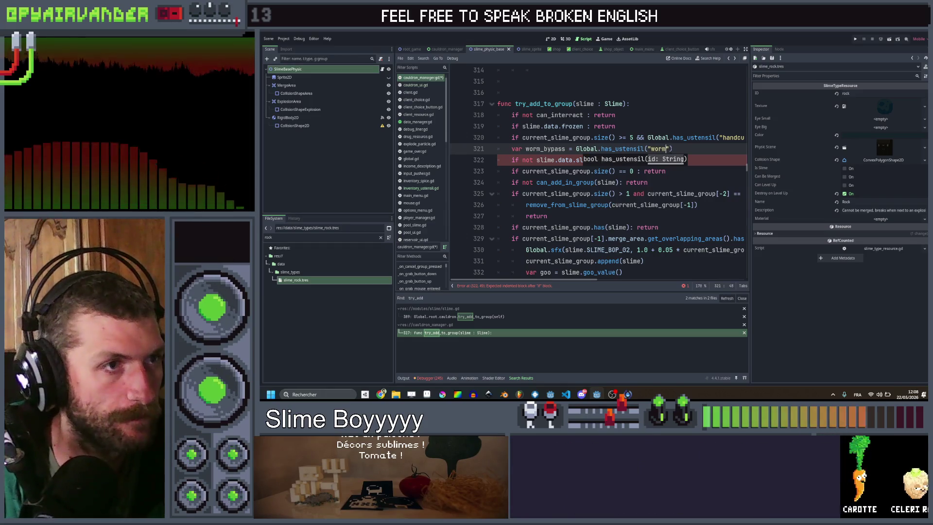
text(&& )
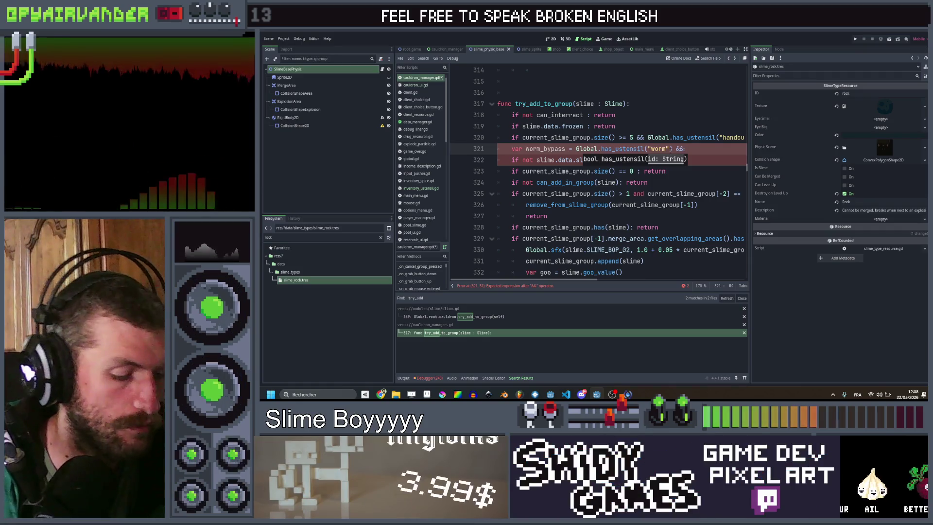
text((slime)
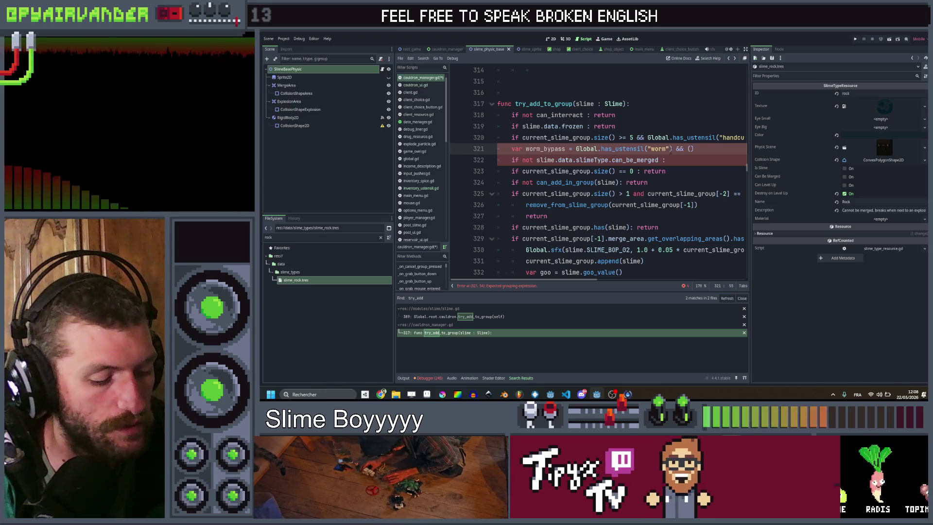
text(.data)
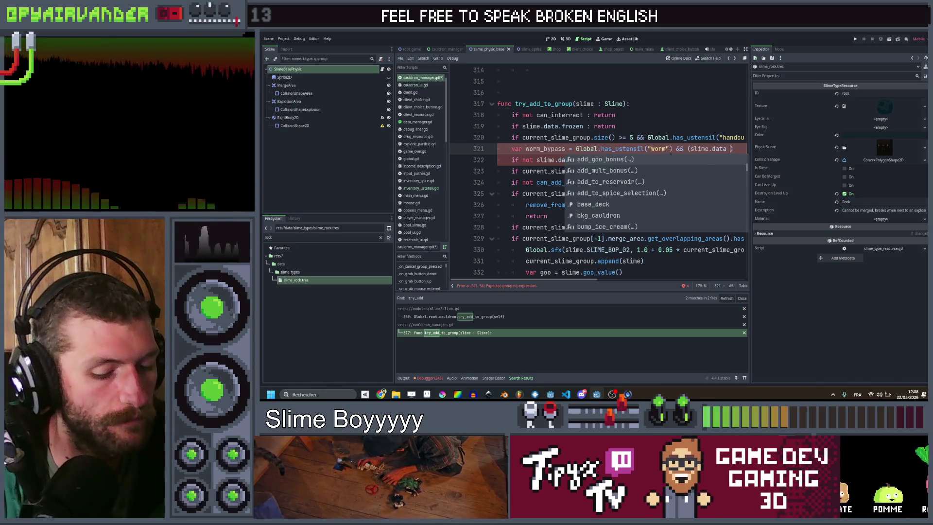
key(BackSpace)
text(slimeType.i)
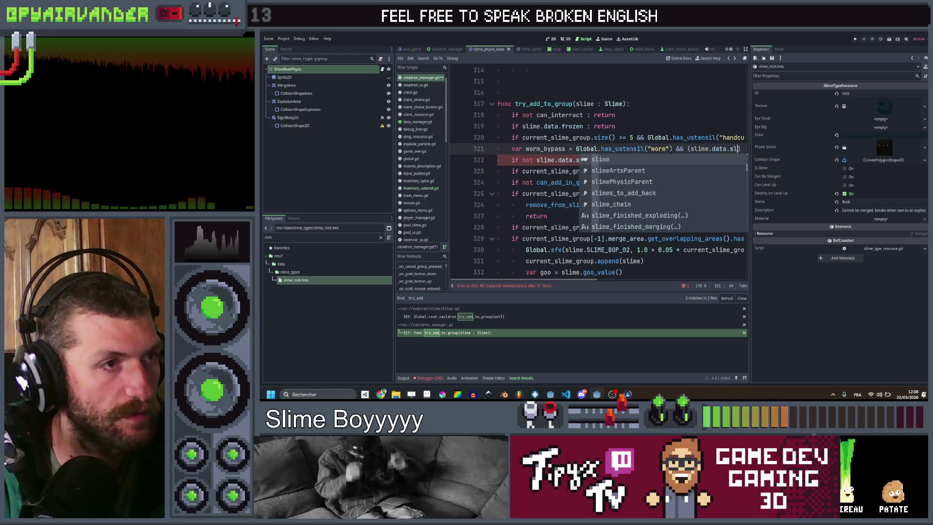
text(d == ")
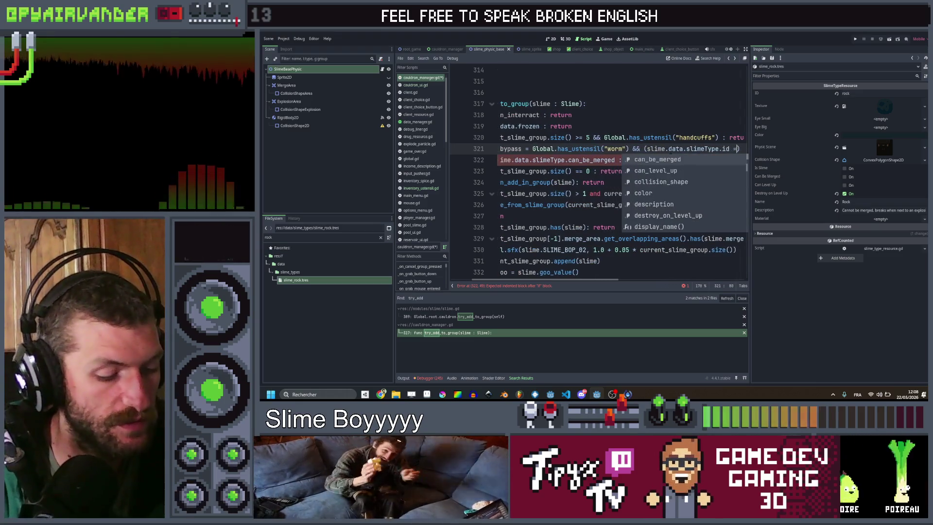
text(dirt" )
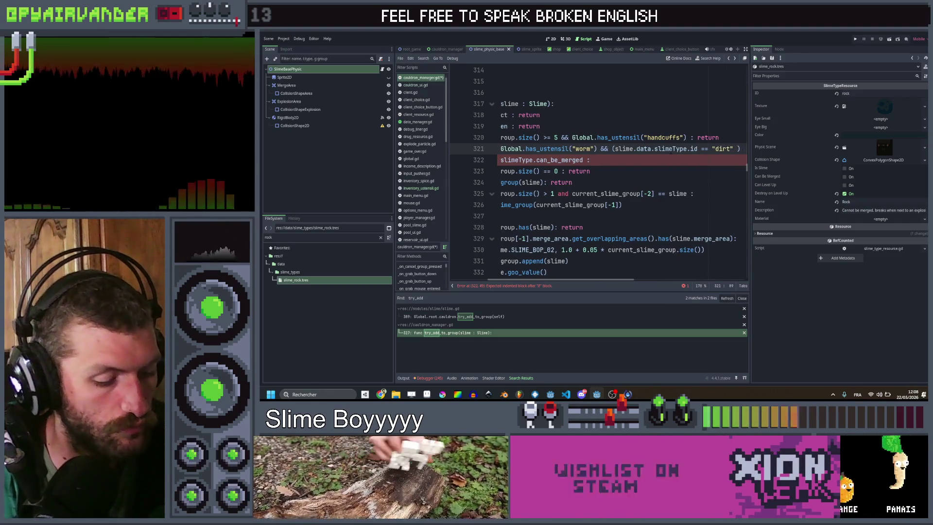
text(||)
- Duplicate the slime type condition and change the copies to rock and gold
key(ctrl+shift+Left)
key(ctrl+shift+Left)
key(ctrl+shift+Left)
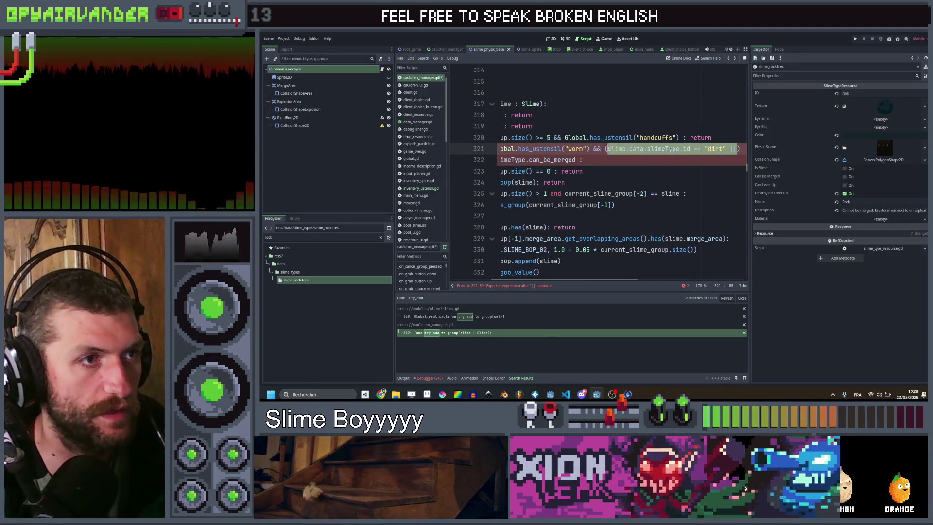
key(ctrl+c)
key(Right)
key(ctrl+v)
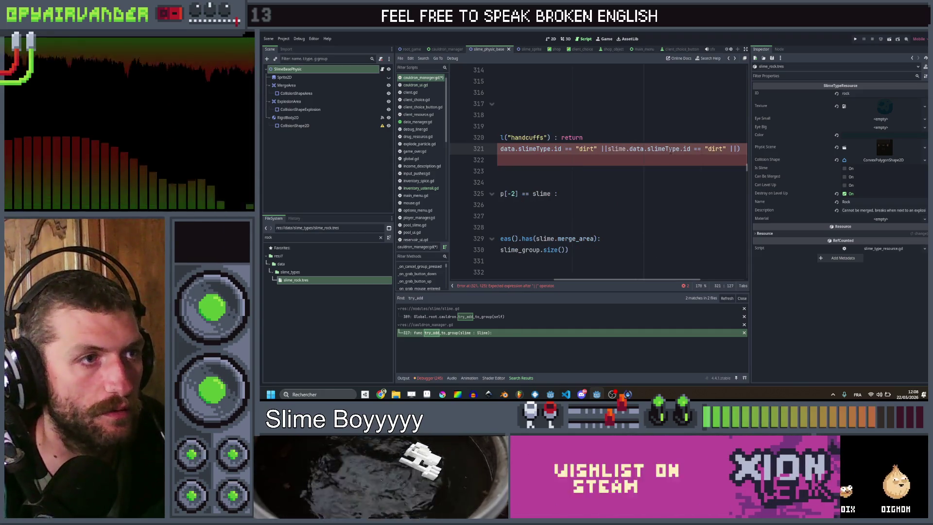
key(ctrl+v)
key(BackSpace)
key(BackSpace)
key(BackSpace)
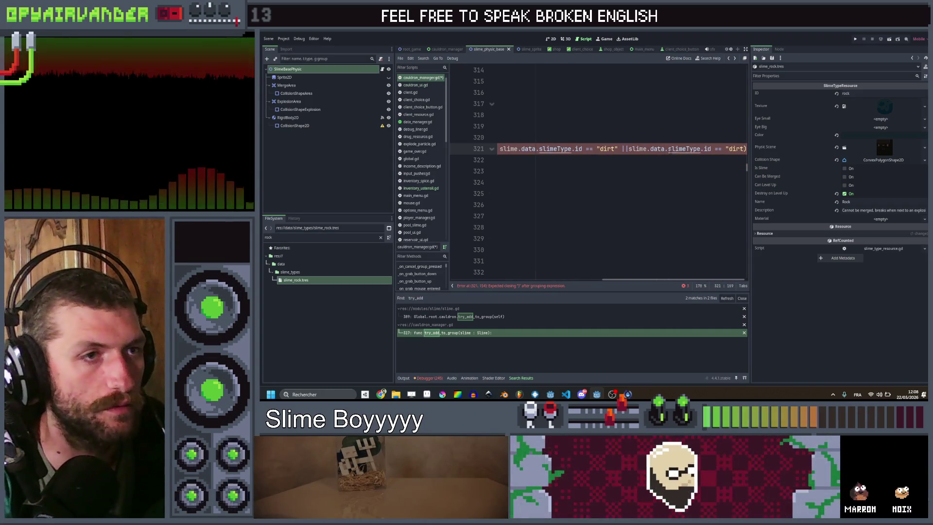
text(")
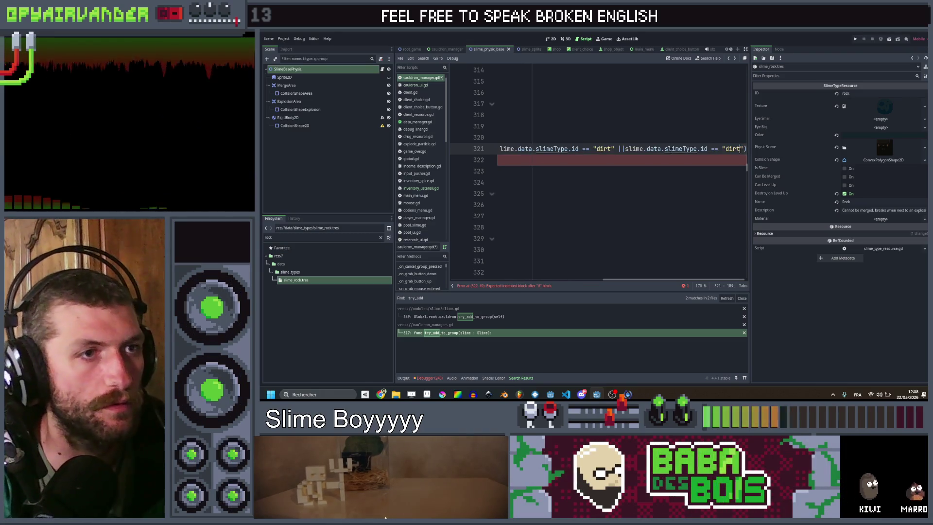
text(gold)
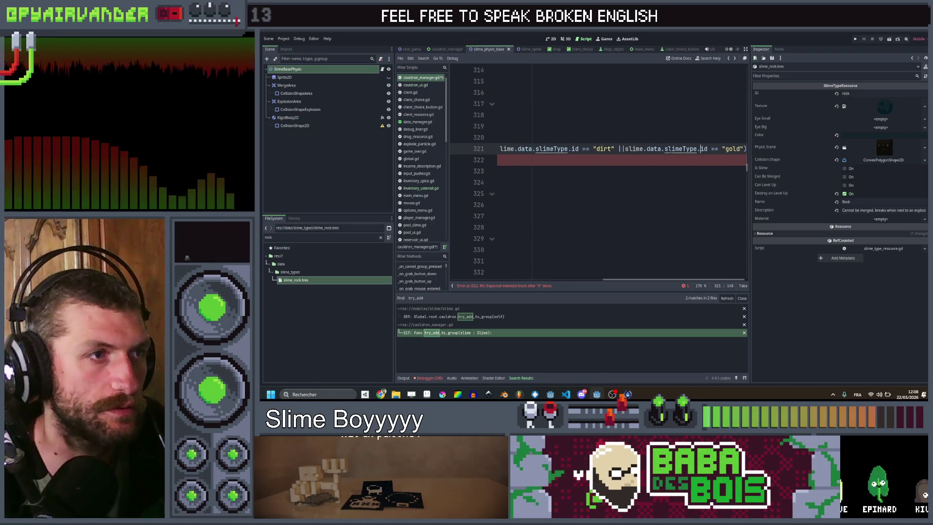
click(626, 149)
text(rock)
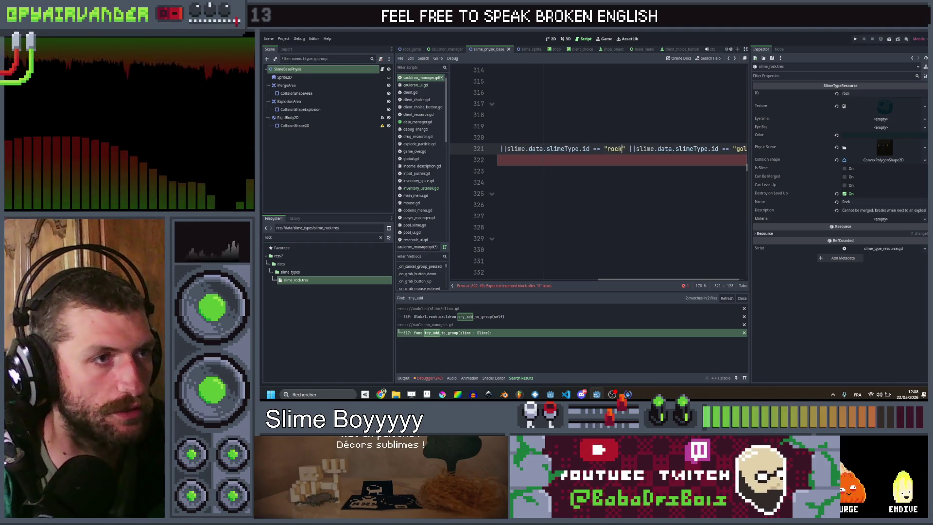
click(630, 159)
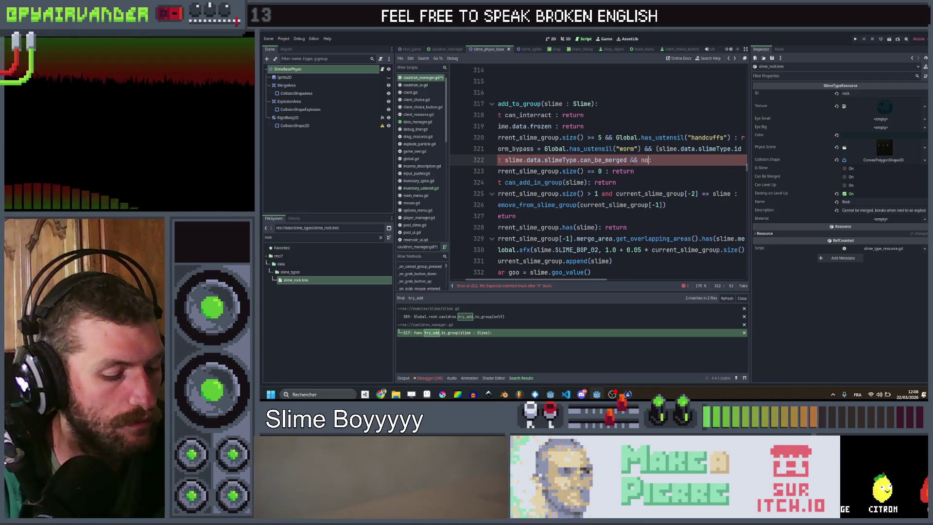
- Finish the can_be_merged check with 'and not worm_bypass' and save the script
text(t wo)
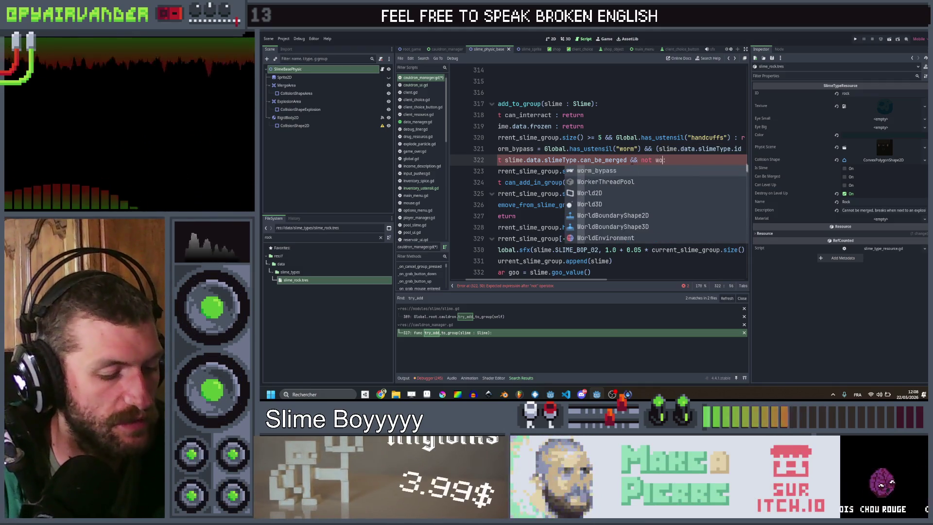
key(Return)
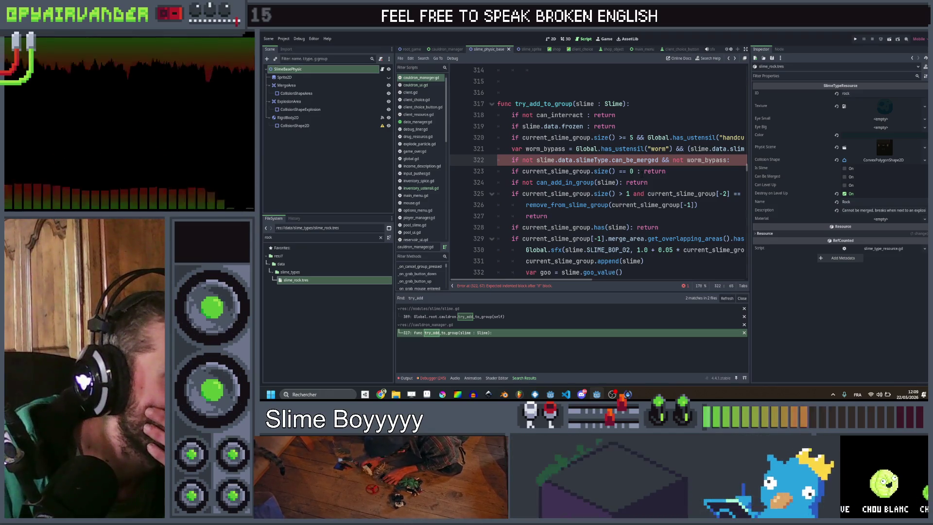
scroll(598, 189, right, 2)
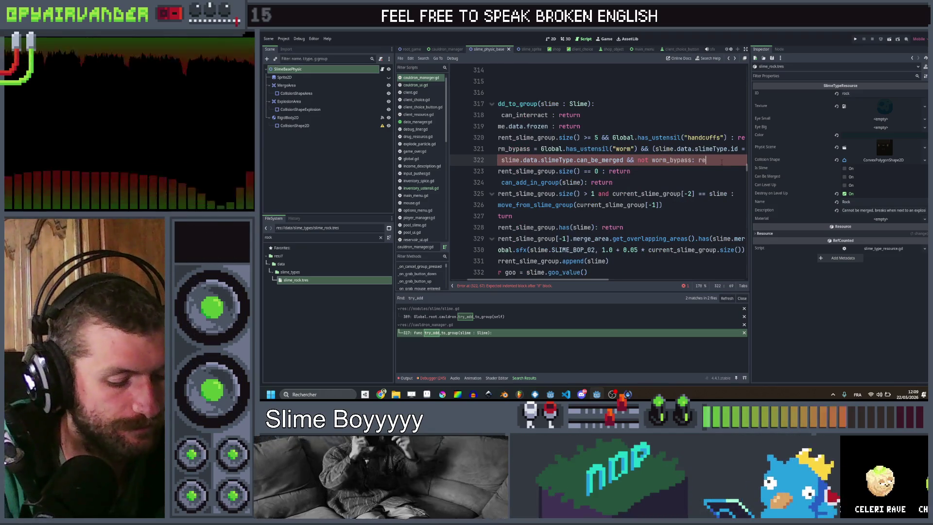
key(ctrl+s)
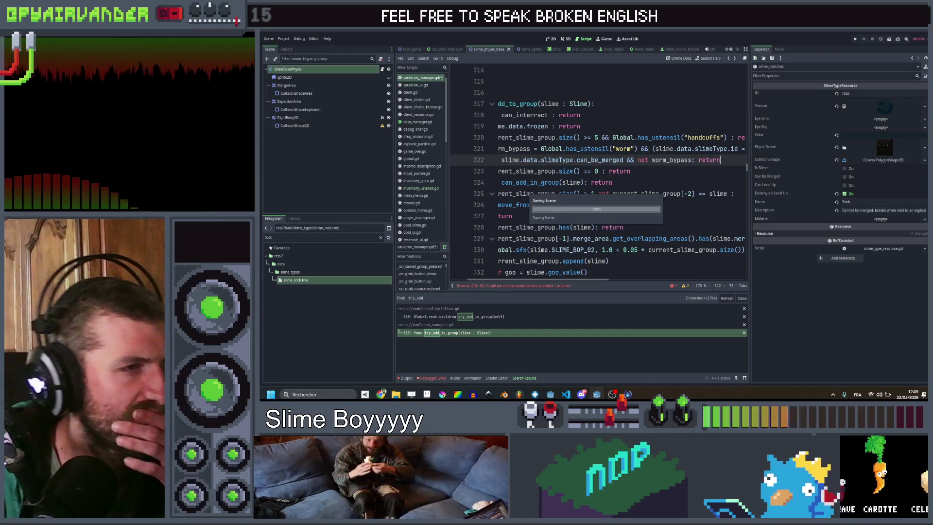
scroll(598, 170, right, 8)
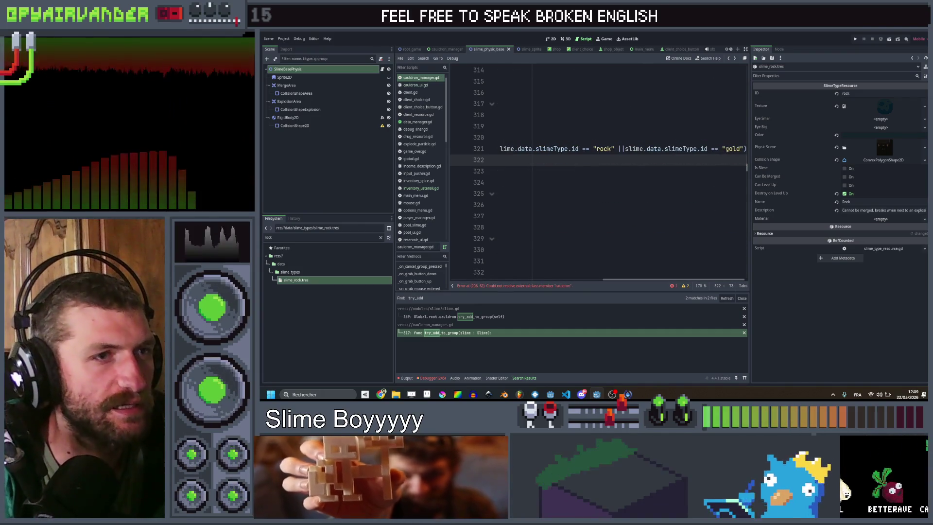
scroll(598, 170, left, 10)
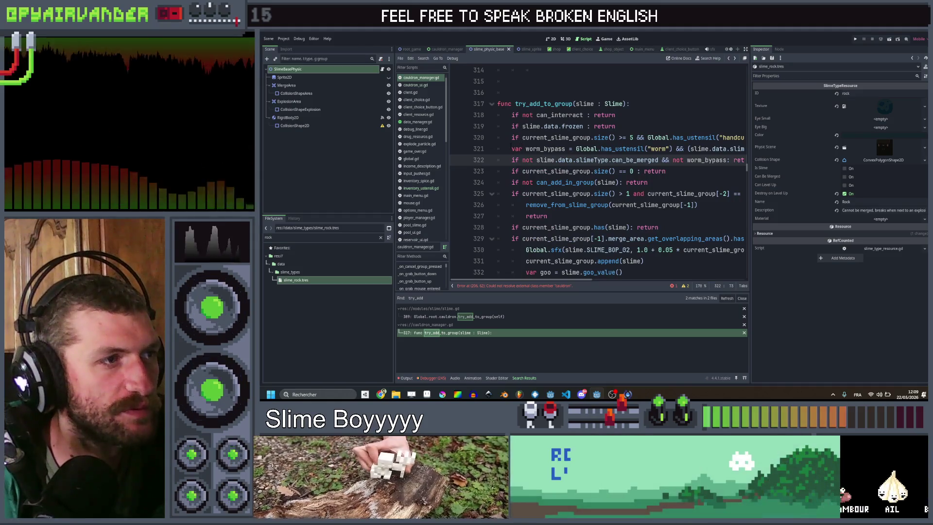
- Copy the worm_bypass line into try_start_new_group after the frozen check
triple_click(583, 148)
scroll(597, 170, up, 12)
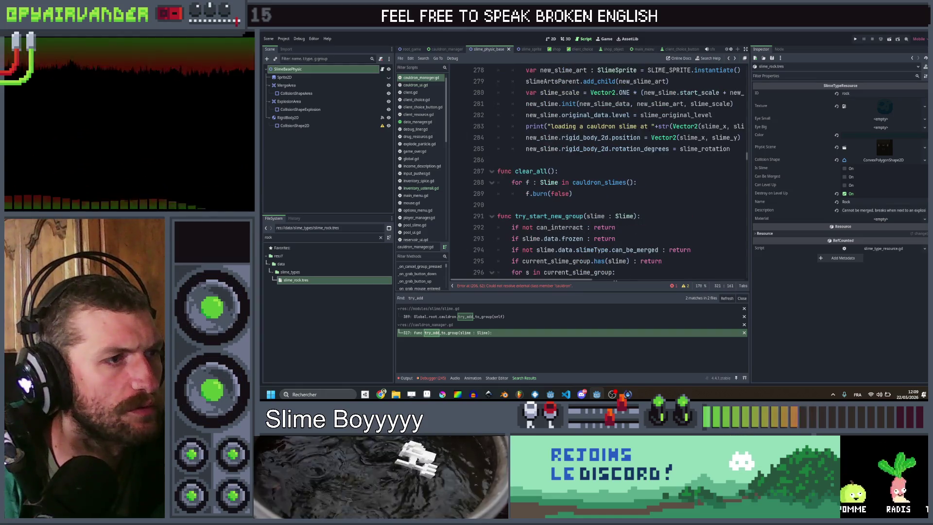
scroll(597, 170, down, 3)
click(660, 140)
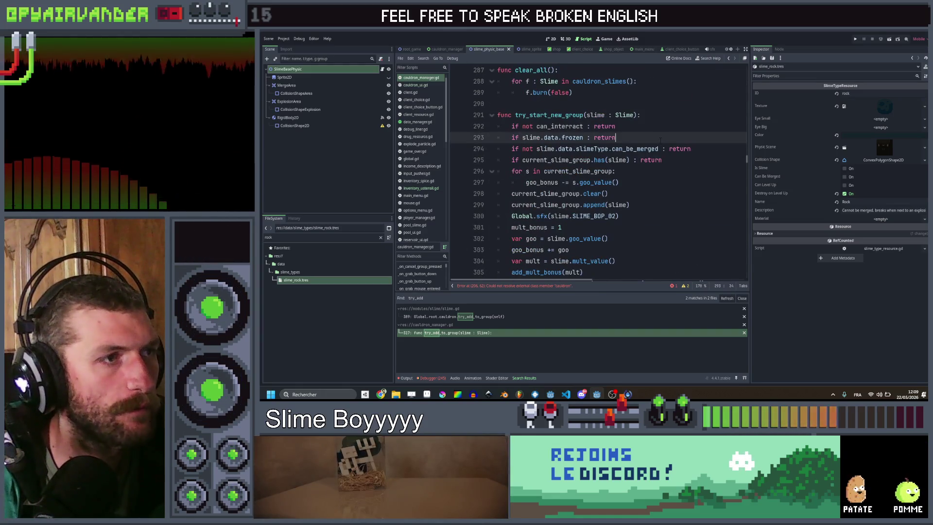
key(Return)
key(ctrl+v)
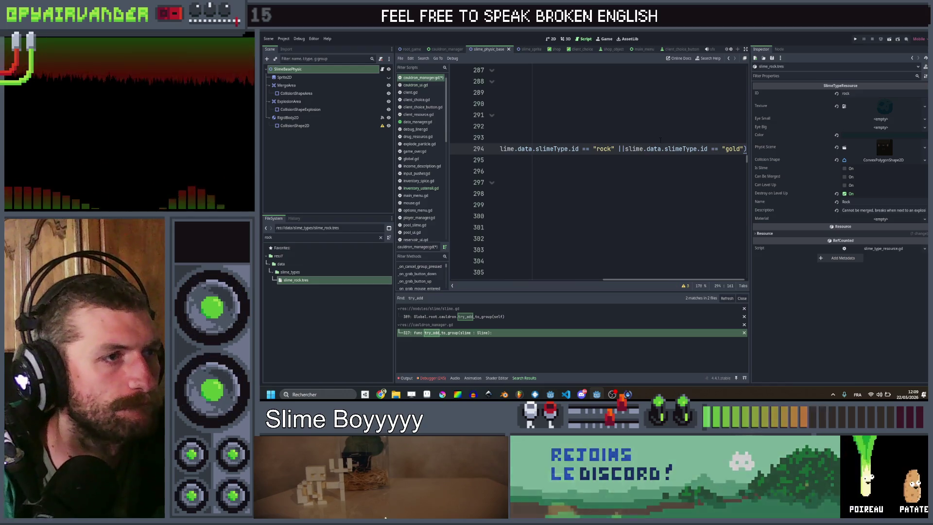
- Add '&& not worm_bypass' to the can_be_merged check on line 295
key(Home)
click(662, 160)
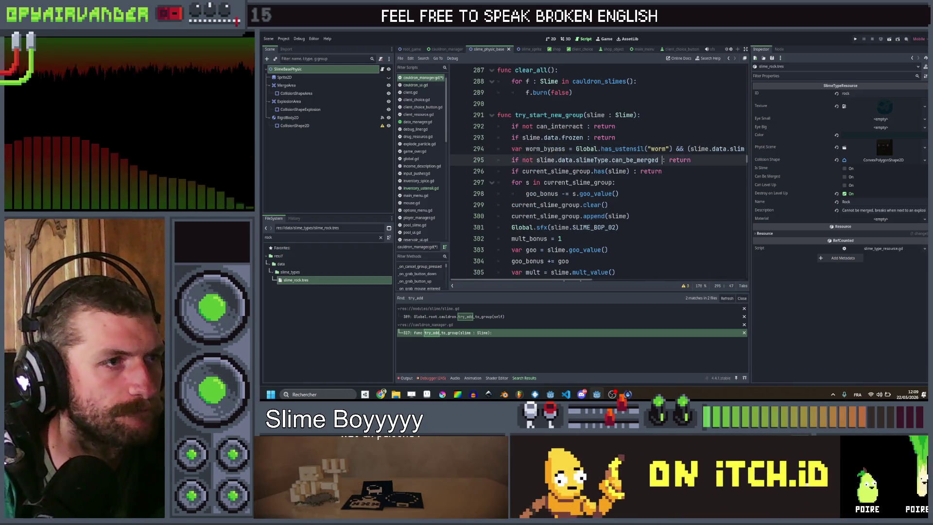
text(&& )
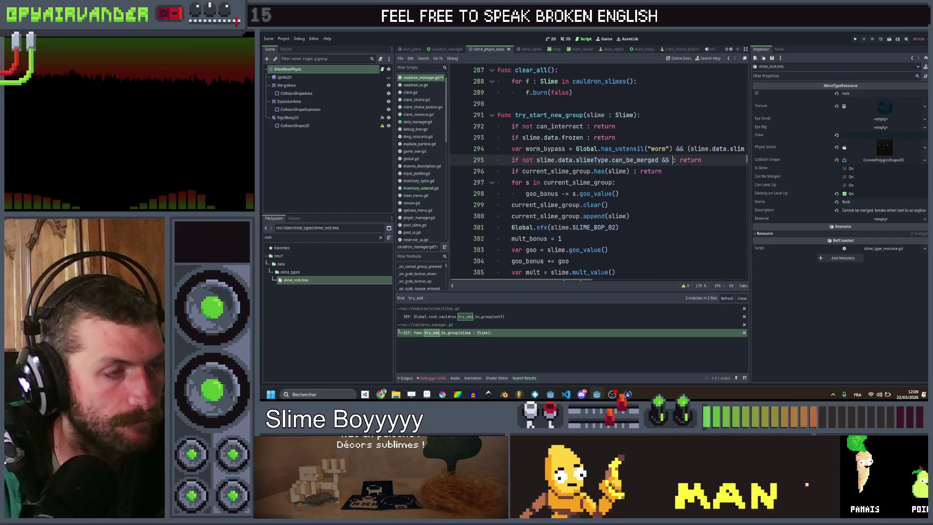
text(not worm)
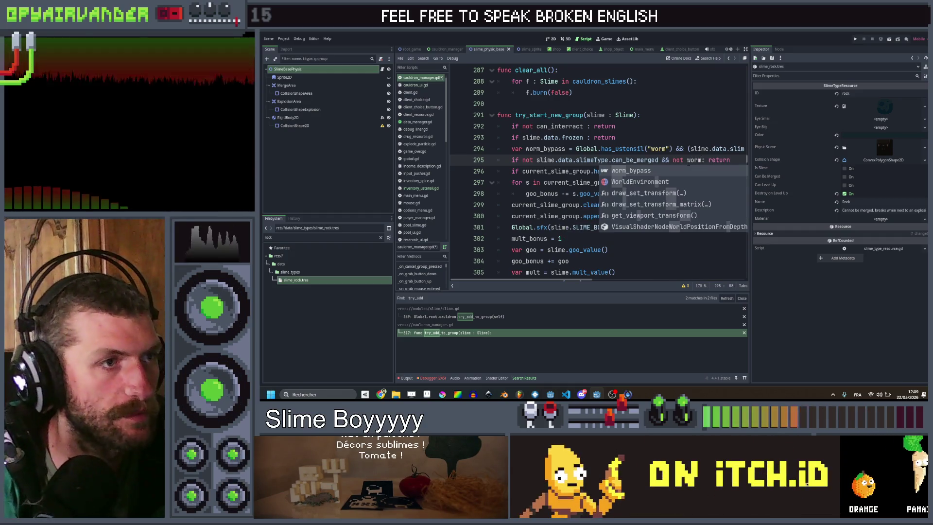
key(Return)
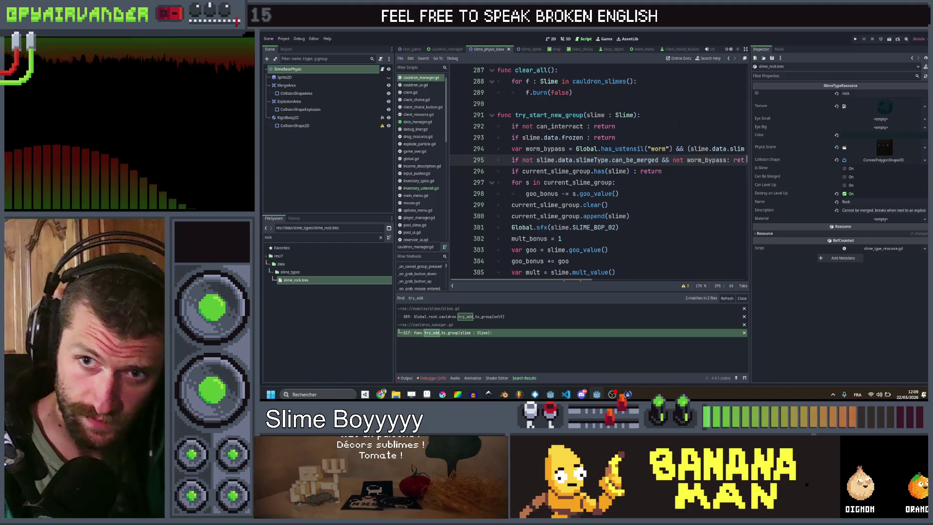
- Clear the FileSystem filter and open ust_worm.tres, selecting its Factor field to set 0.0
click(381, 238)
scroll(361, 295, down, 2)
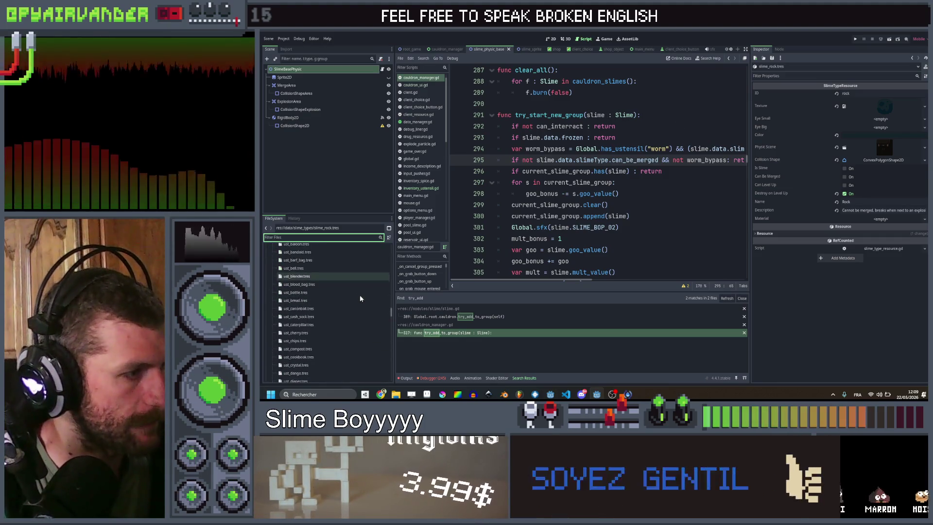
scroll(311, 334, down, 5)
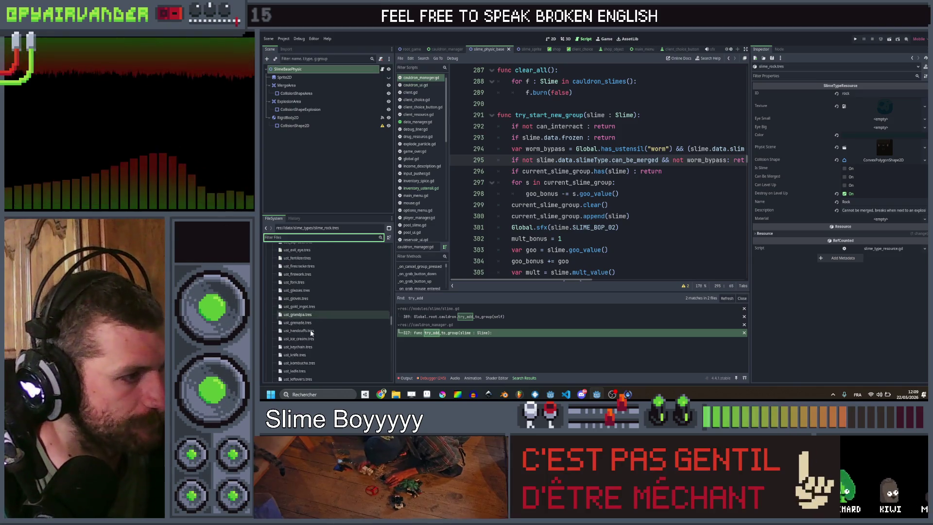
scroll(310, 333, down, 10)
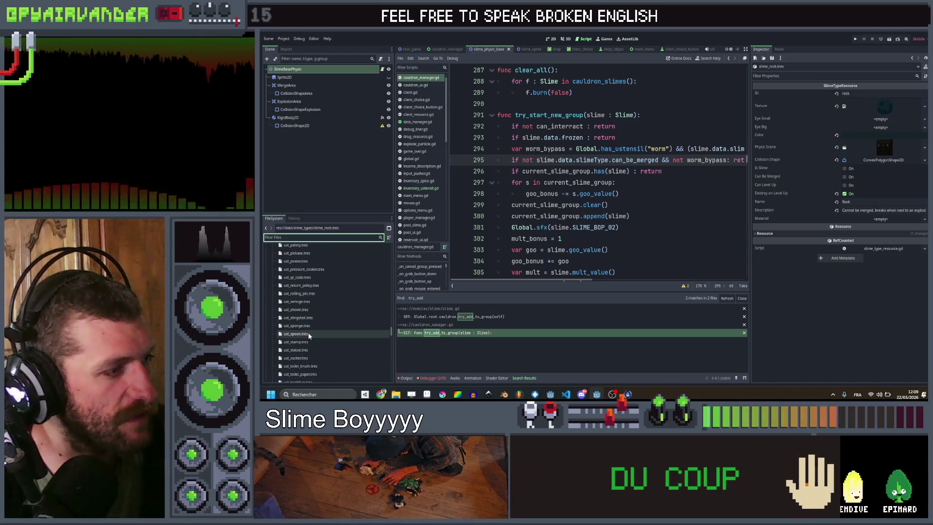
scroll(308, 334, down, 5)
click(313, 370)
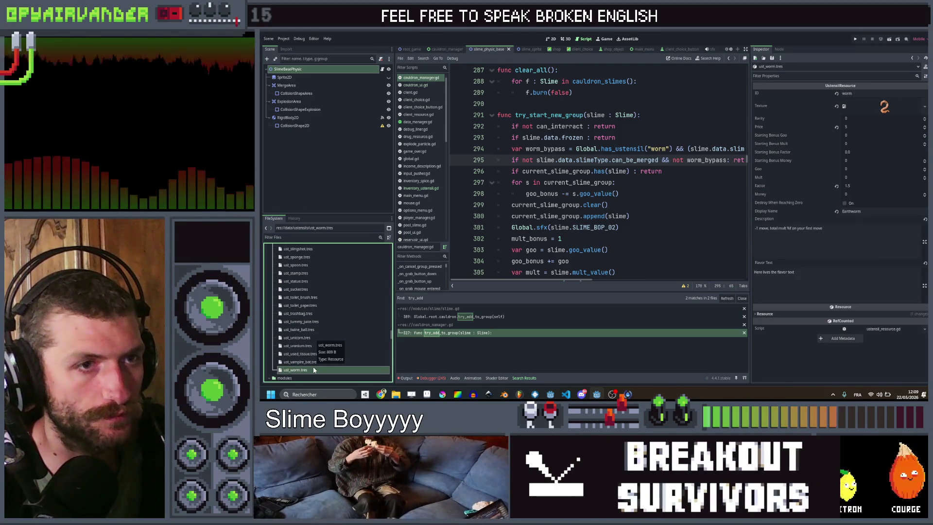
click(870, 187)
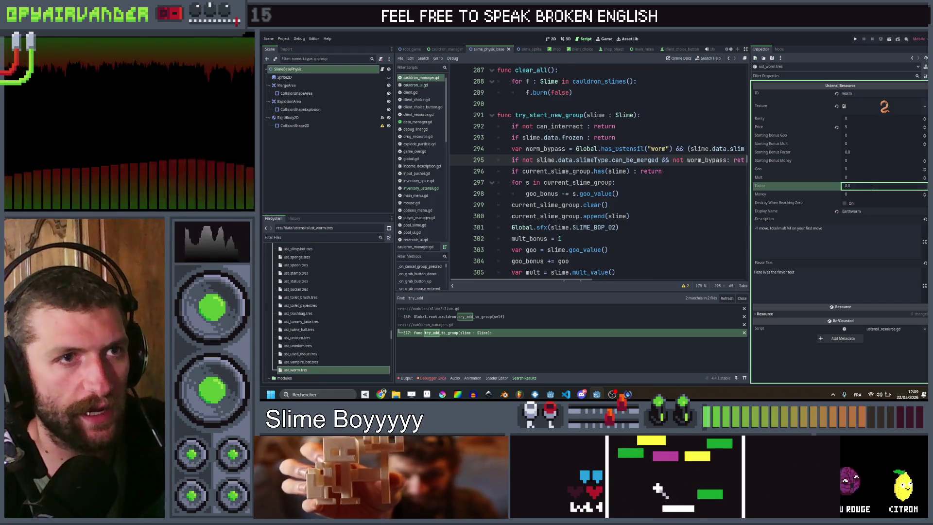
- Rewrite the Earthworm description: dirt, worm and slug slimes can be linked to your line. Save the resource
click(836, 241)
key(ctrl+a)
text(Dirt, R)
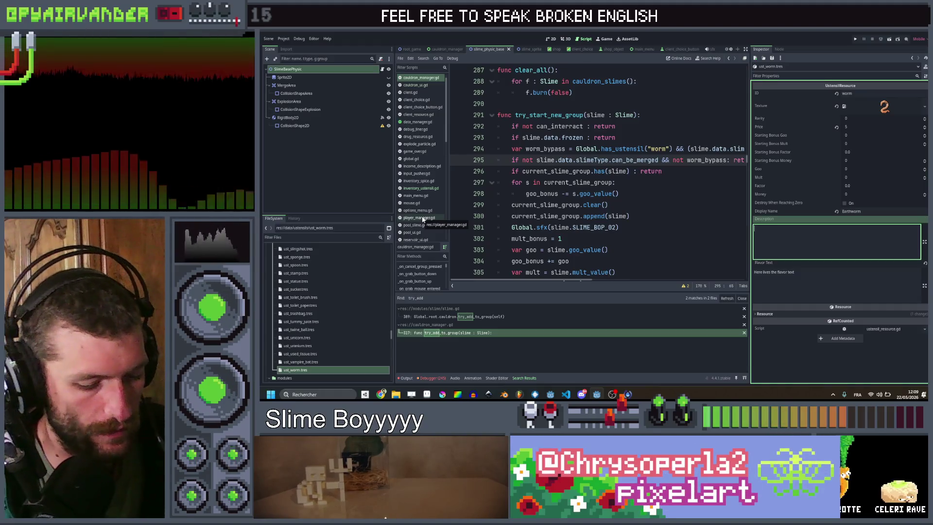
text(S)
text(di)
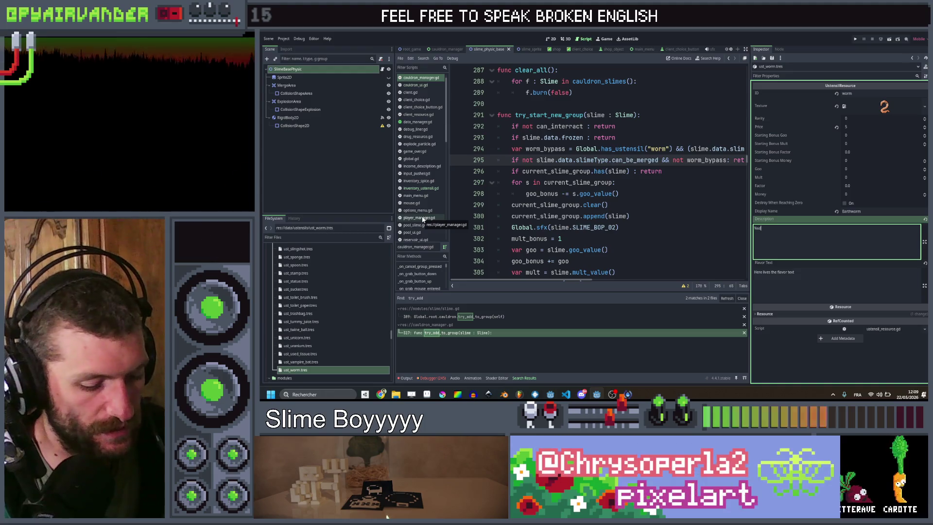
text(m)
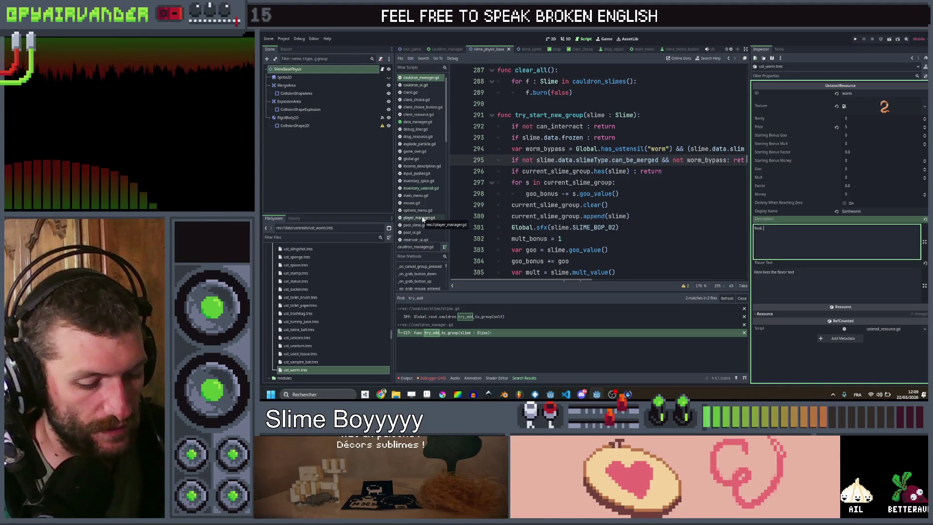
text( %sro)
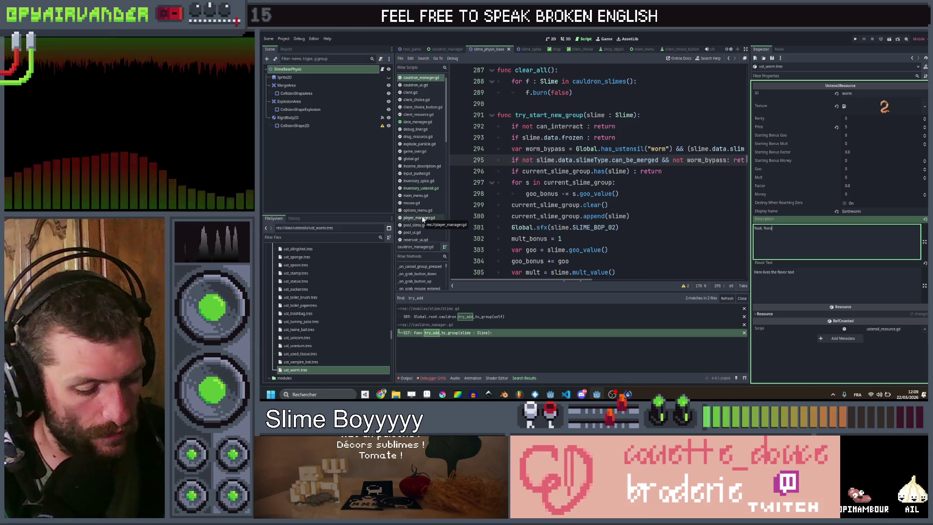
text( and)
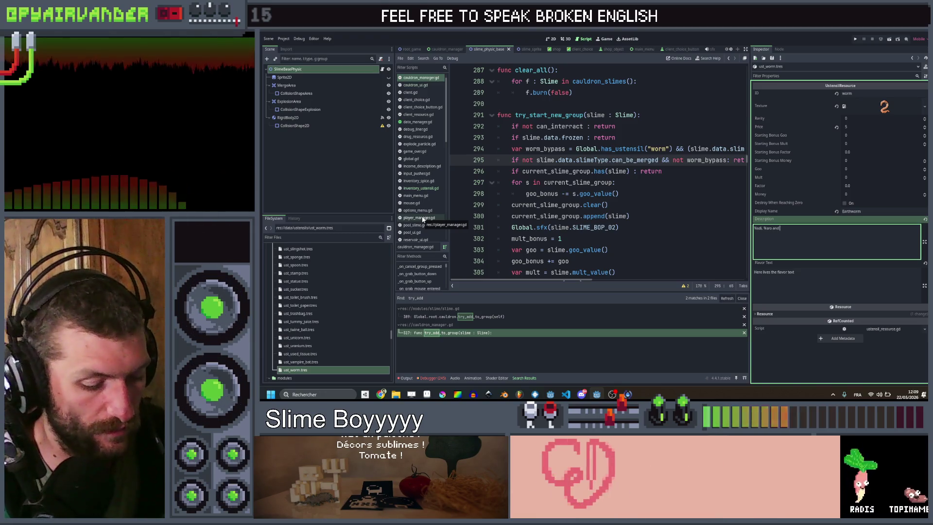
text( %s)
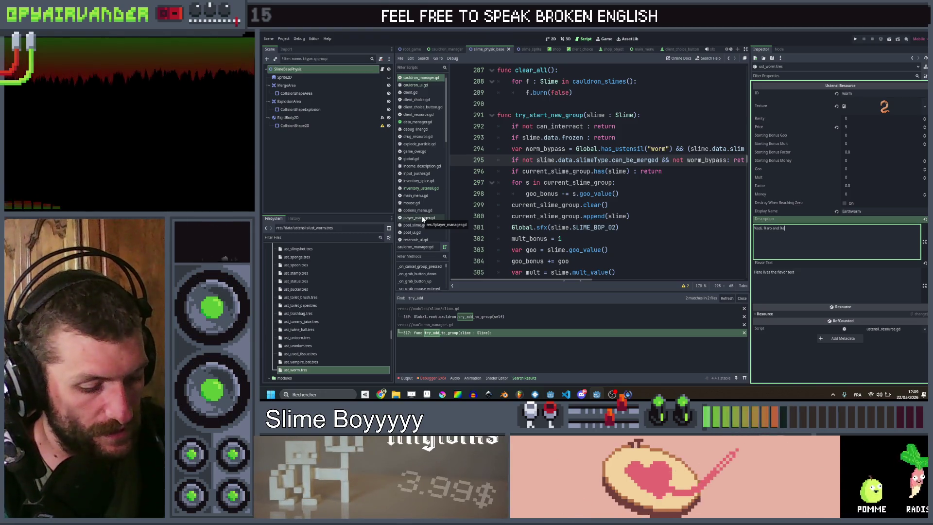
text(go can be)
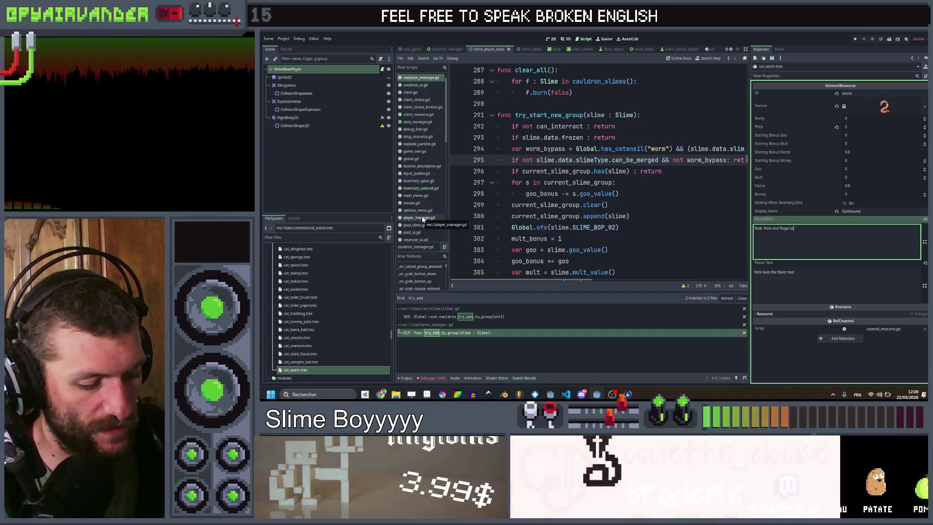
text( linked to your l)
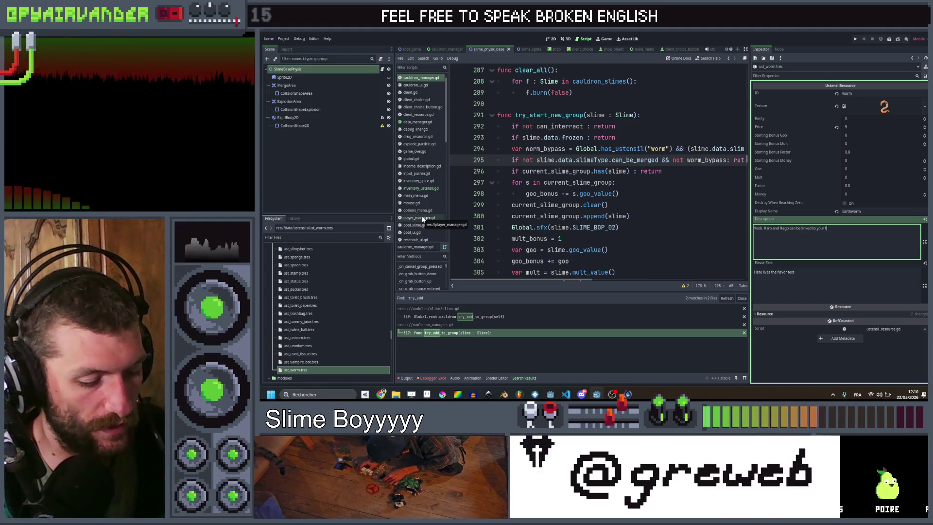
key(BackSpace)
key(BackSpace)
key(BackSpace)
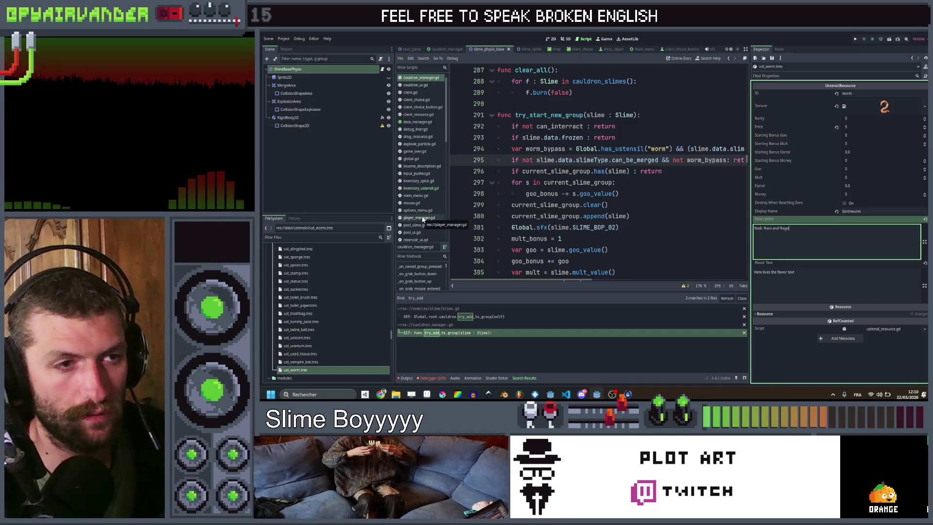
key(ctrl+z)
key(ctrl+s)
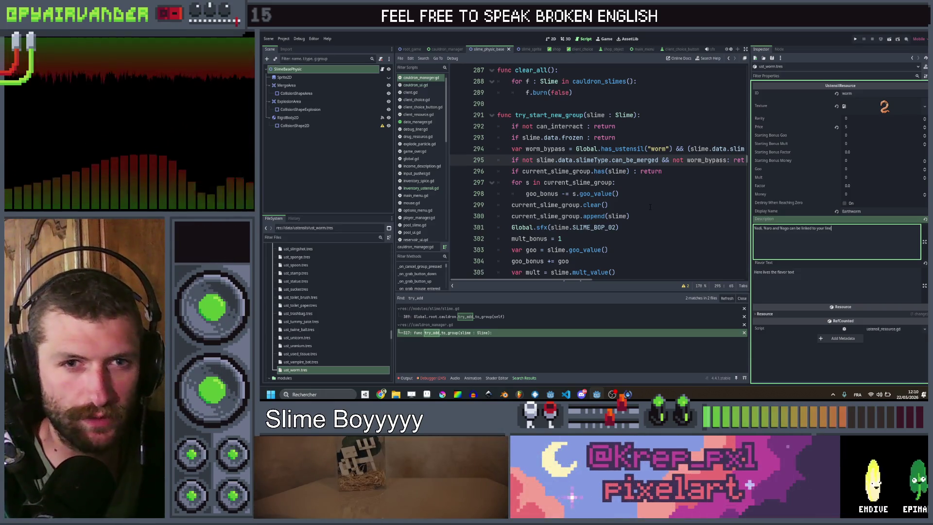
click(650, 195)
scroll(650, 195, up, 7)
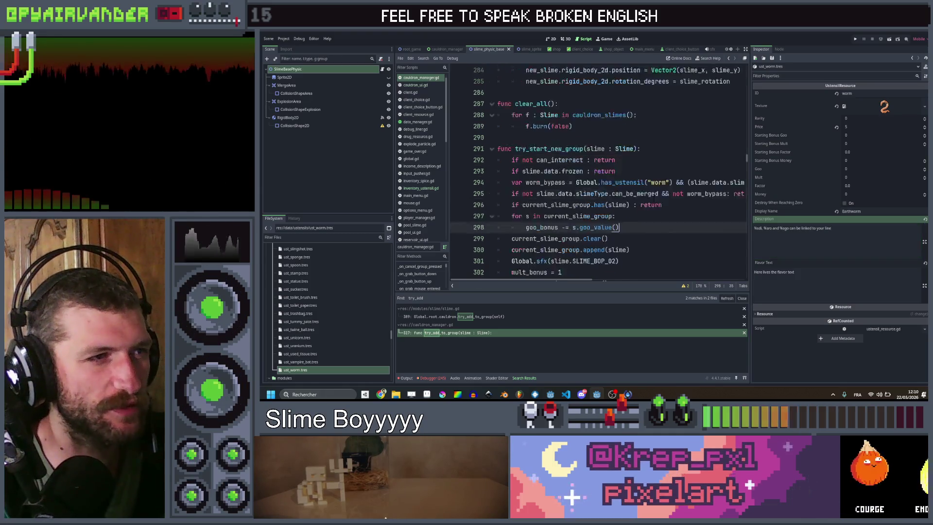
scroll(661, 198, up, 13)
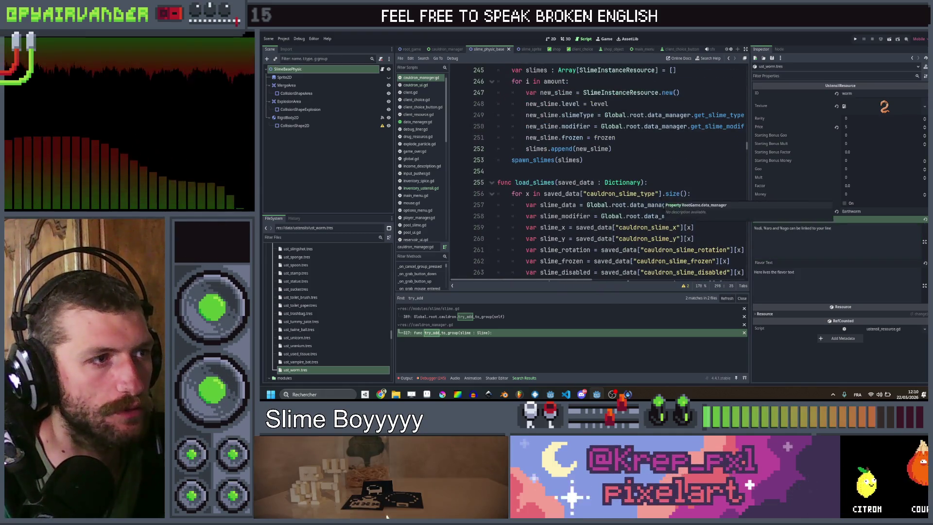
scroll(661, 198, down, 20)
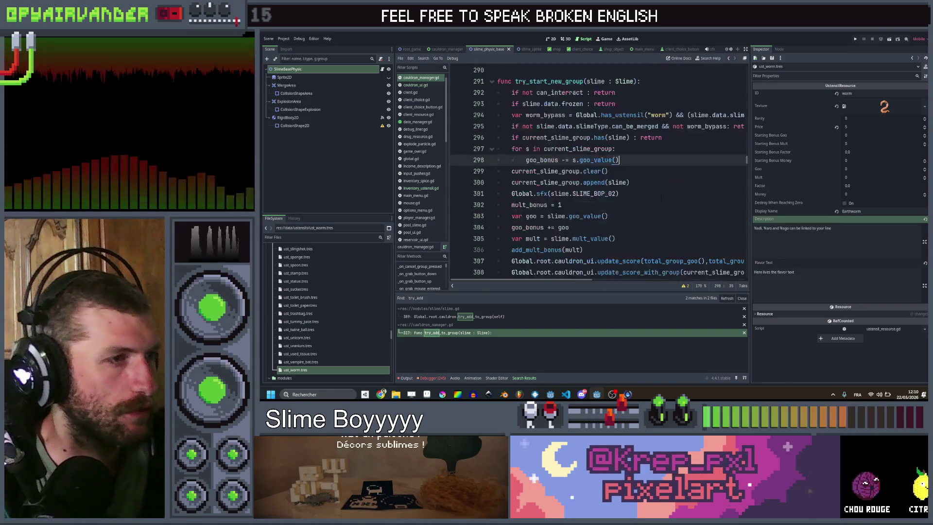
scroll(661, 198, down, 20)
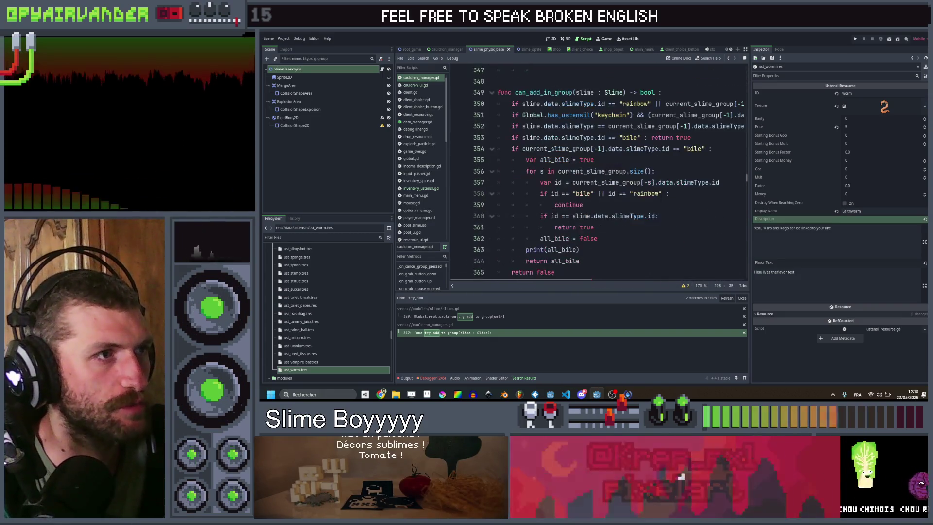
scroll(661, 198, up, 19)
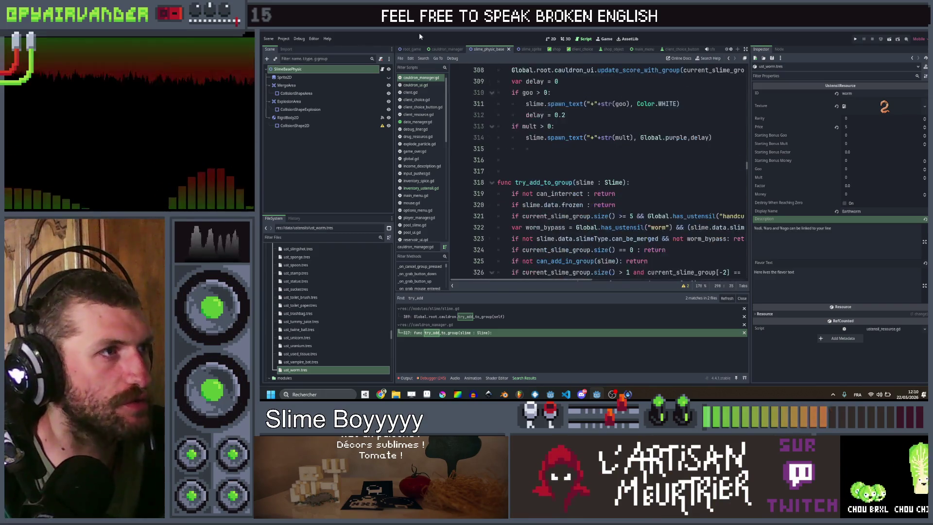
- Bring up slime.gd and insert an empty line at the top of merge_with_slime
click(530, 50)
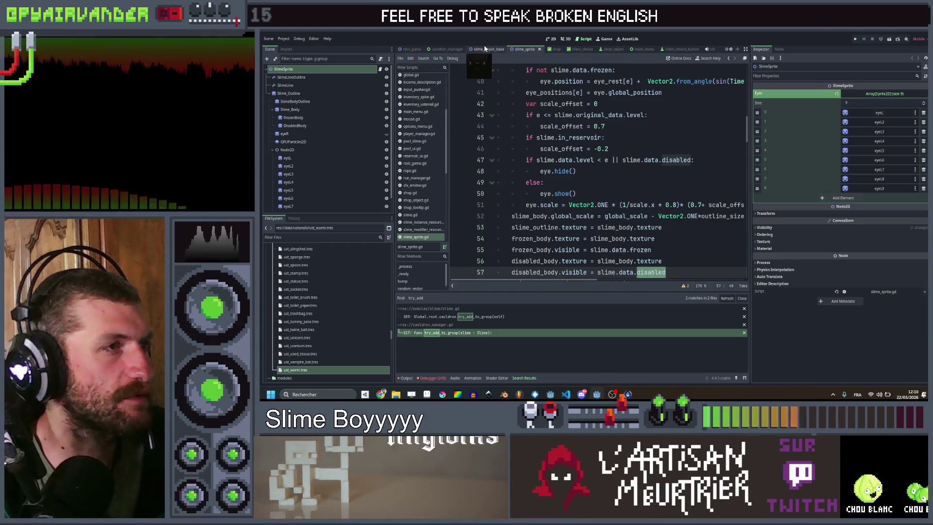
click(485, 49)
scroll(545, 126, up, 20)
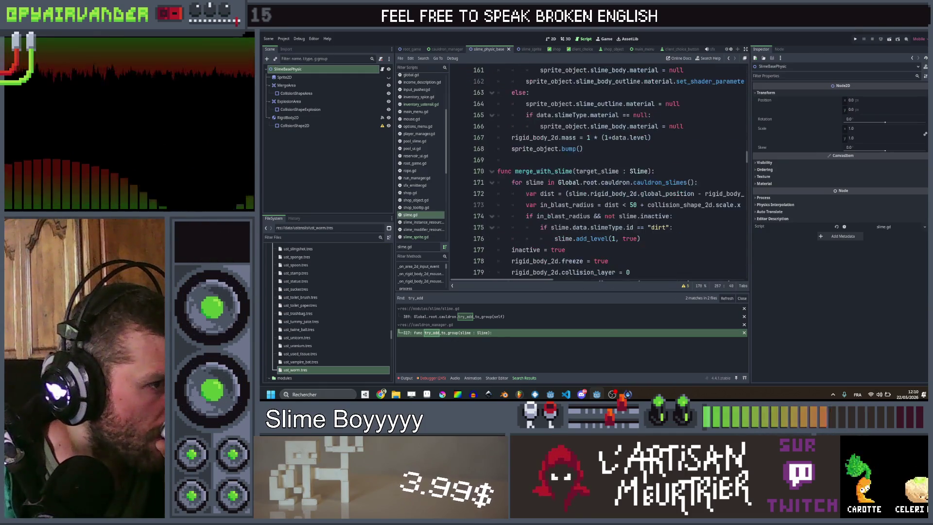
scroll(597, 170, down, 2)
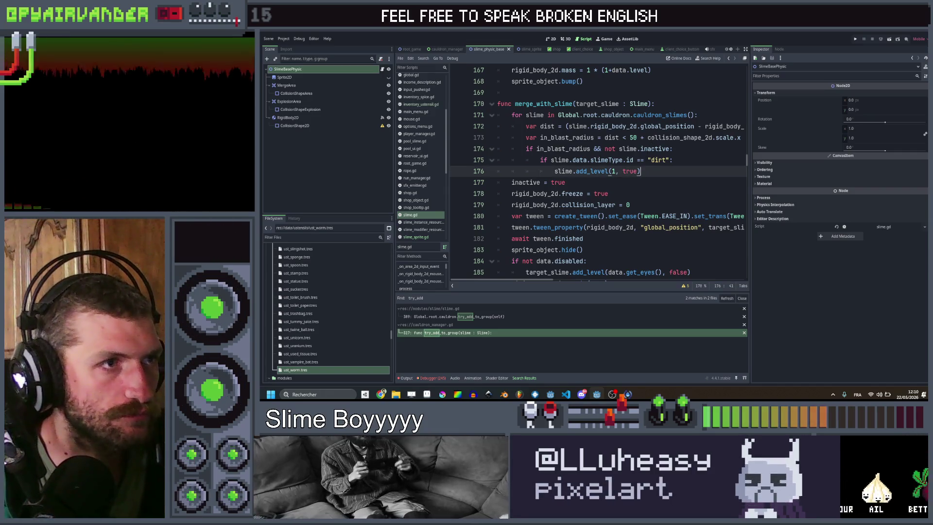
click(674, 104)
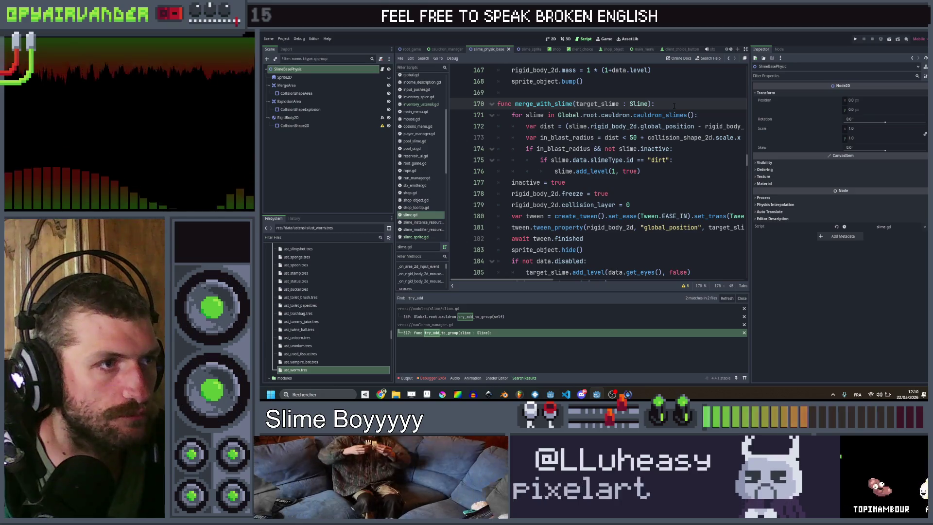
scroll(673, 106, down, 2)
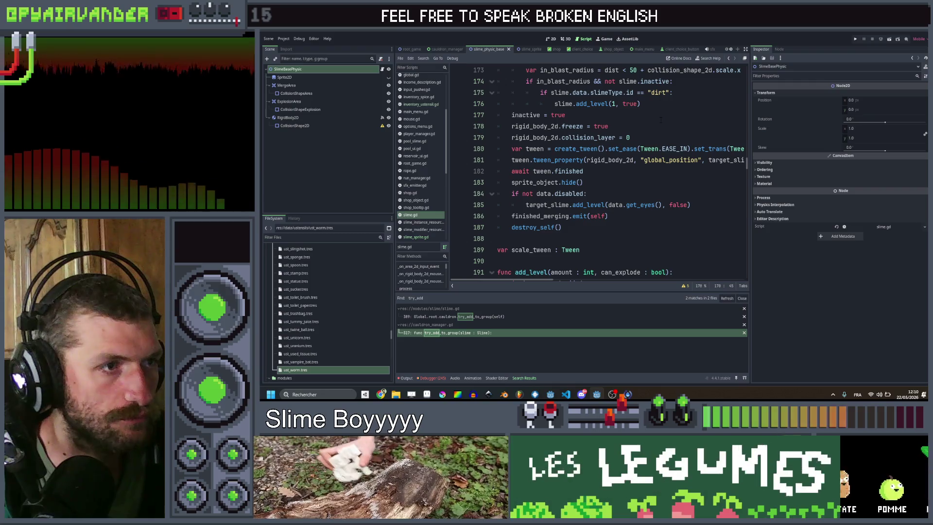
scroll(661, 119, up, 3)
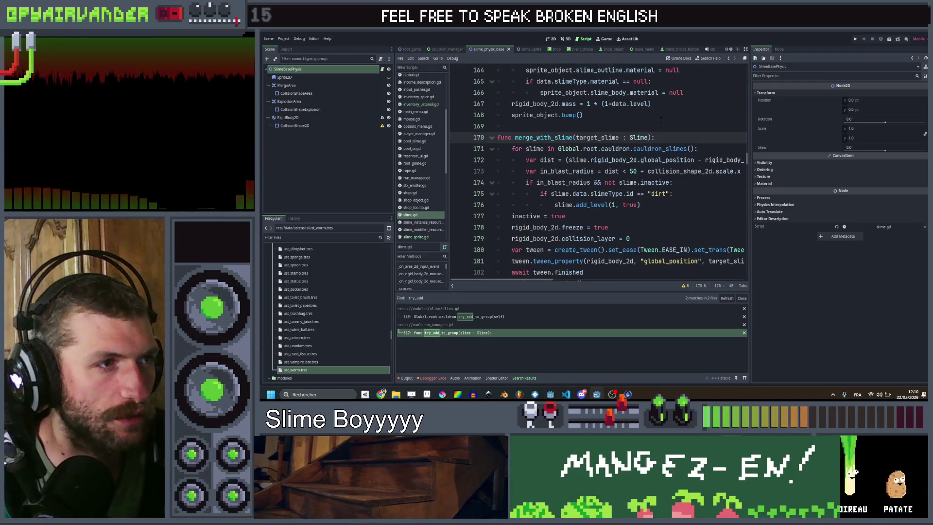
scroll(661, 120, down, 2)
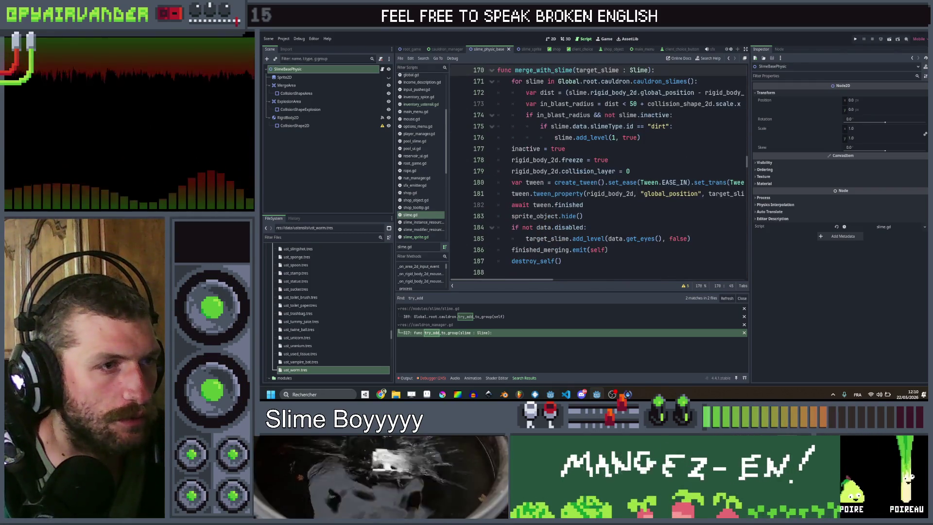
key(Return)
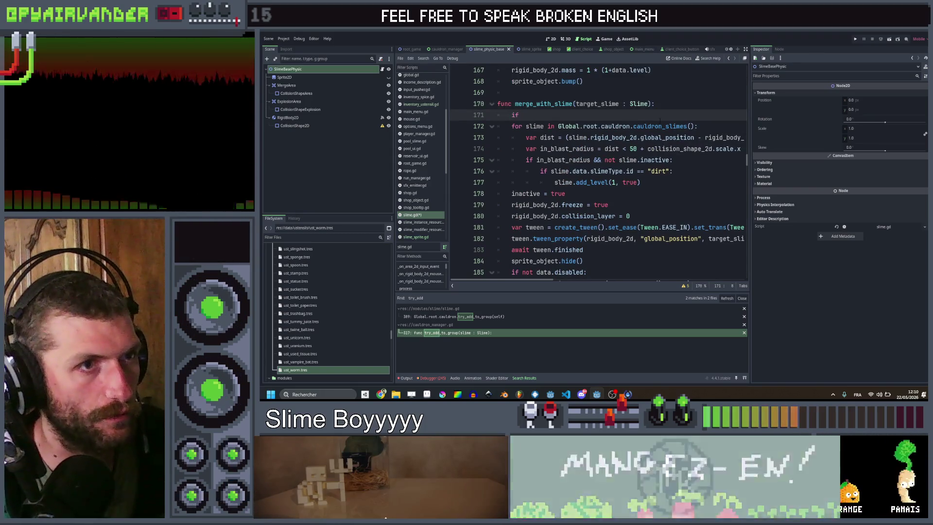
- Write 'if not data.slimeType.can_be_merged : return' as merge_with_slime's first line and save
text(if )
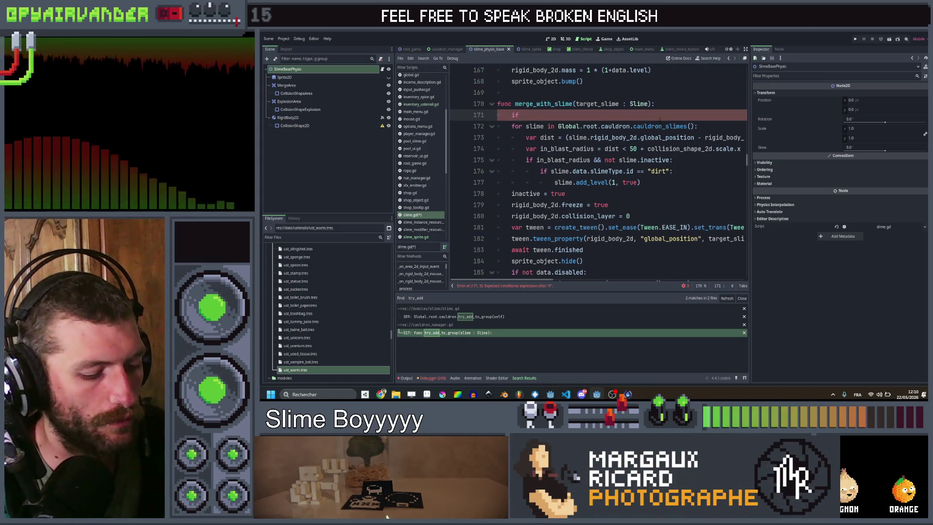
text(data.can)
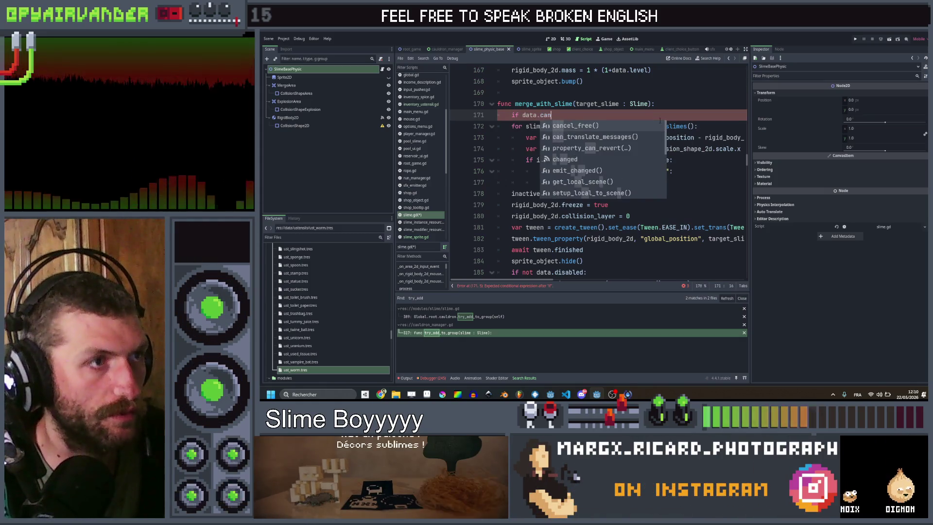
key(BackSpace)
key(BackSpace)
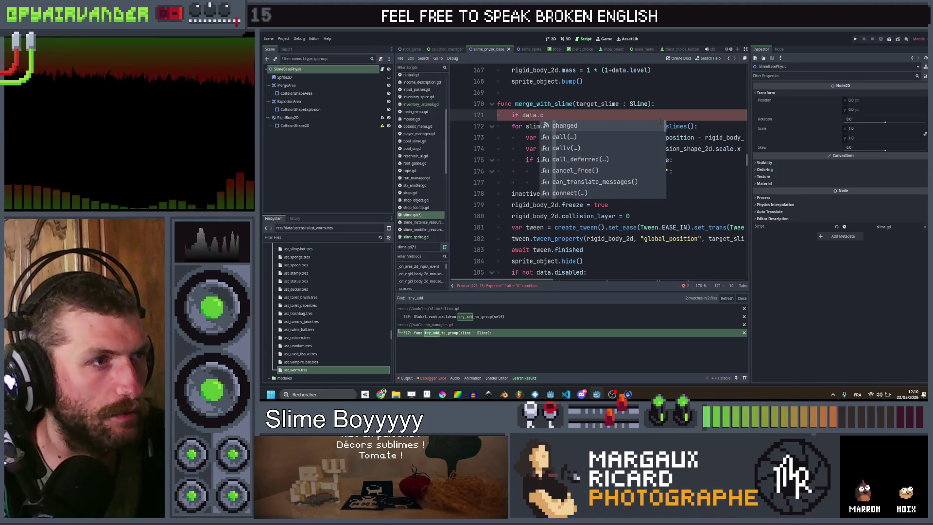
key(BackSpace)
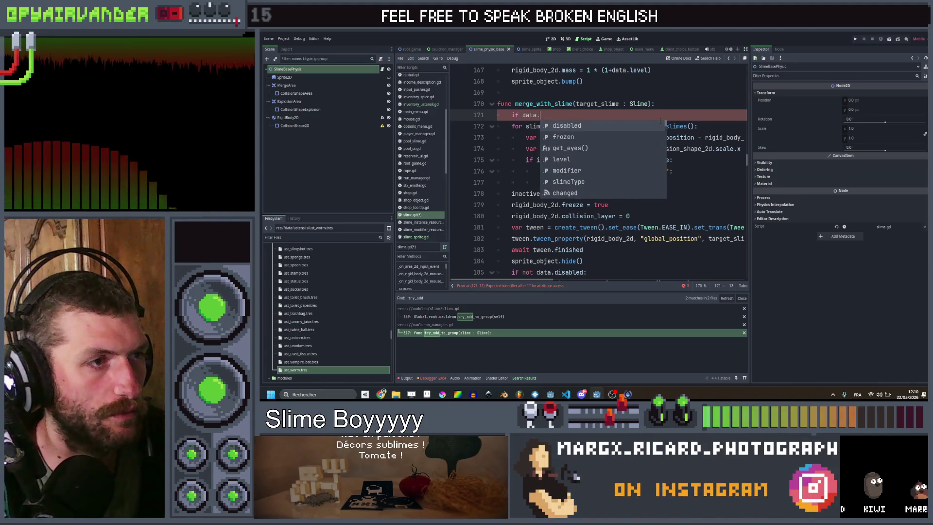
text(slimeType.c)
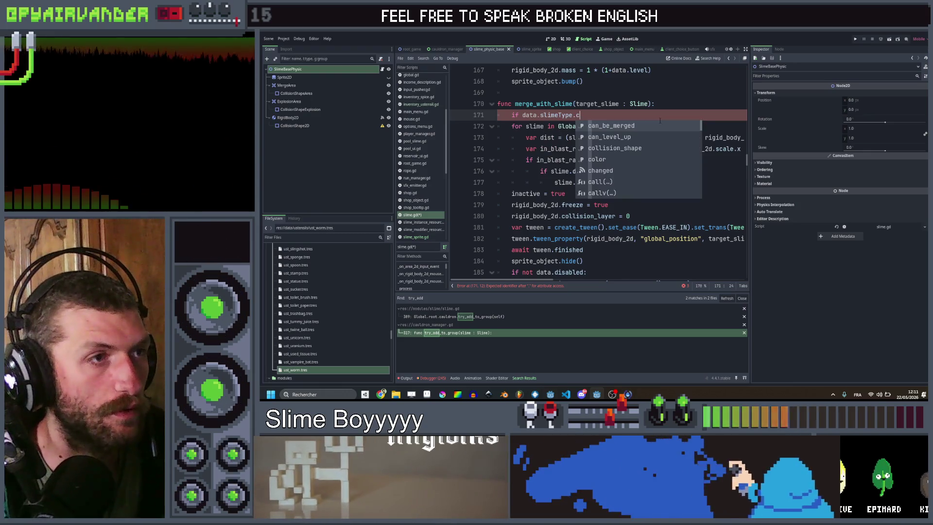
key(Return)
key(ctrl+Left)
key(ctrl+Left)
key(ctrl+Left)
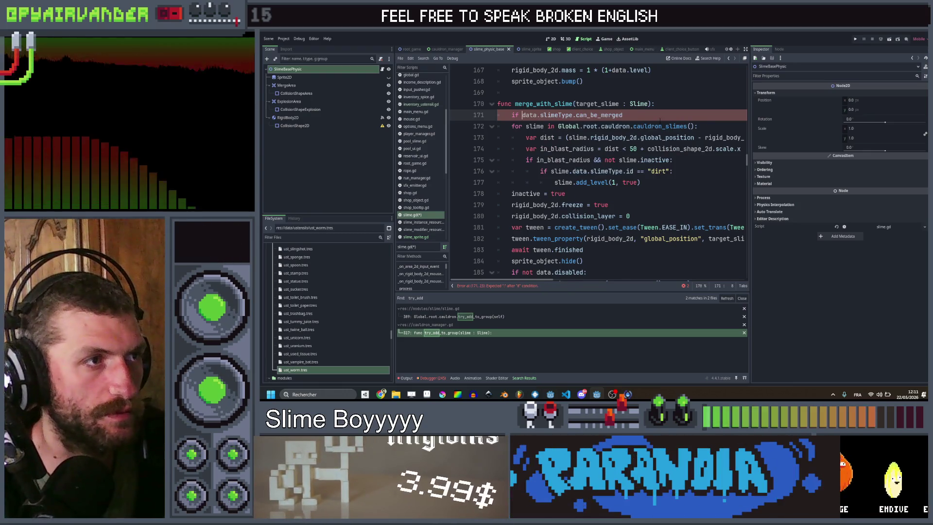
text(not )
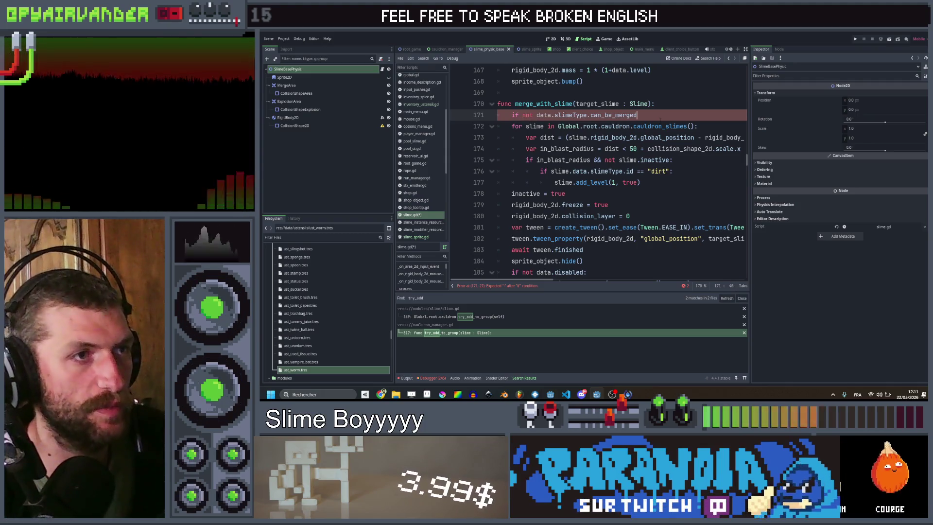
text( urn)
key(ctrl+s)
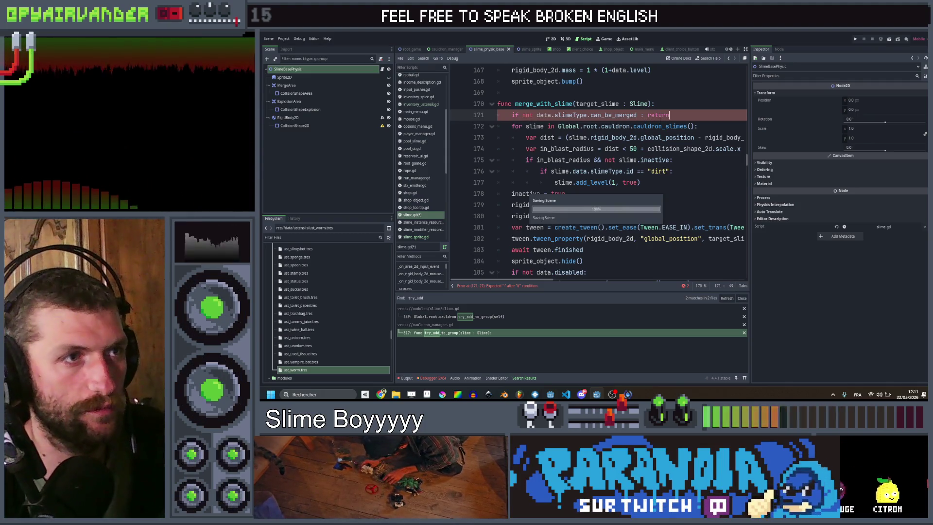
click(677, 106)
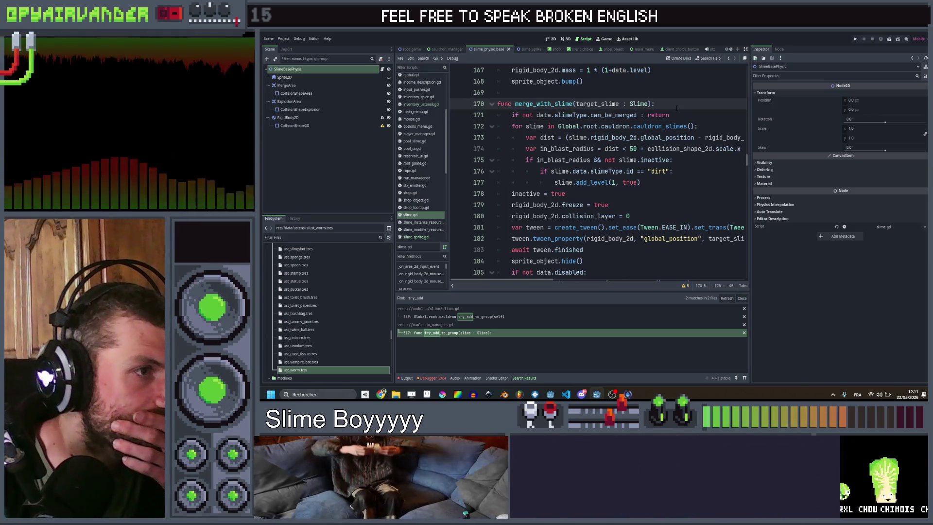
scroll(676, 108, down, 1)
scroll(676, 108, down, 1)
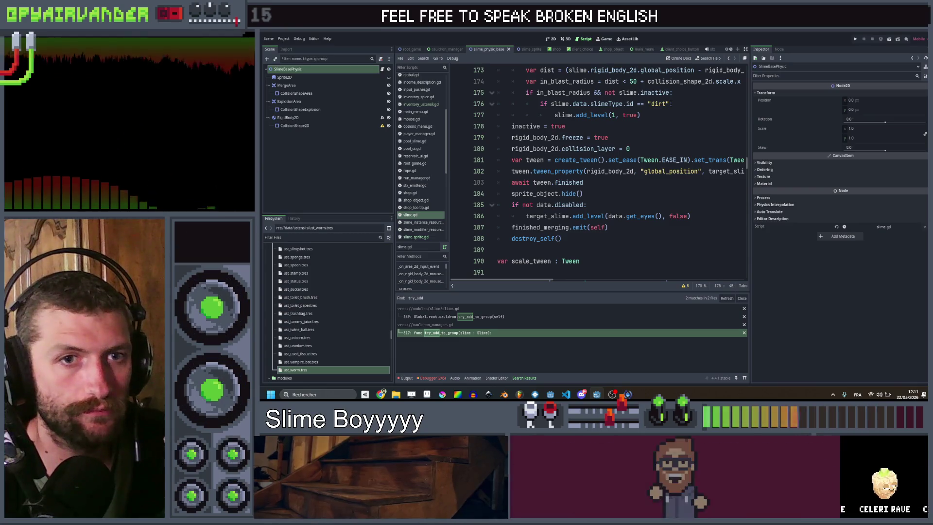
scroll(598, 170, up, 7)
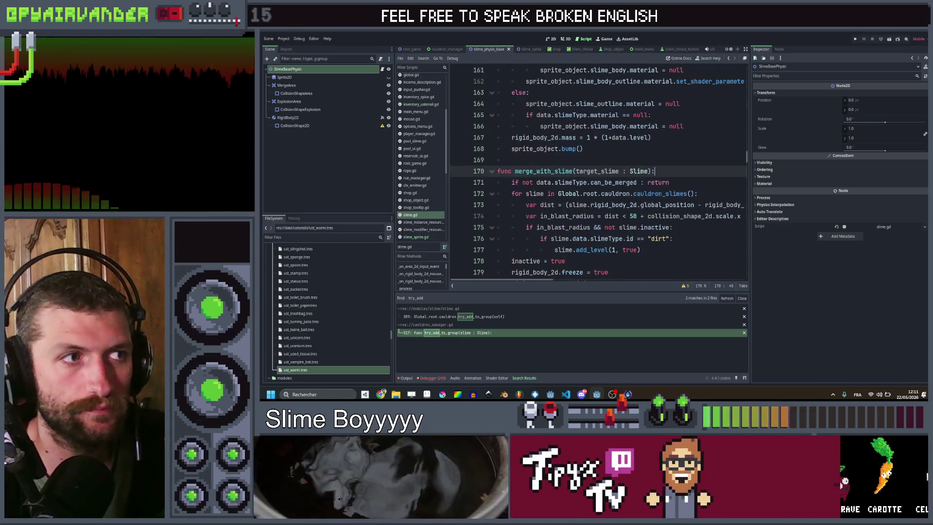
scroll(597, 171, up, 7)
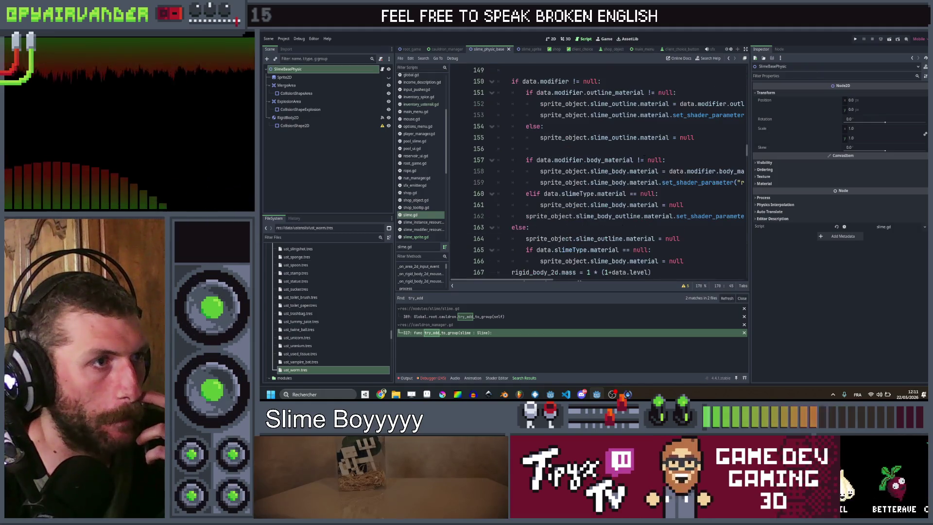
scroll(646, 157, down, 13)
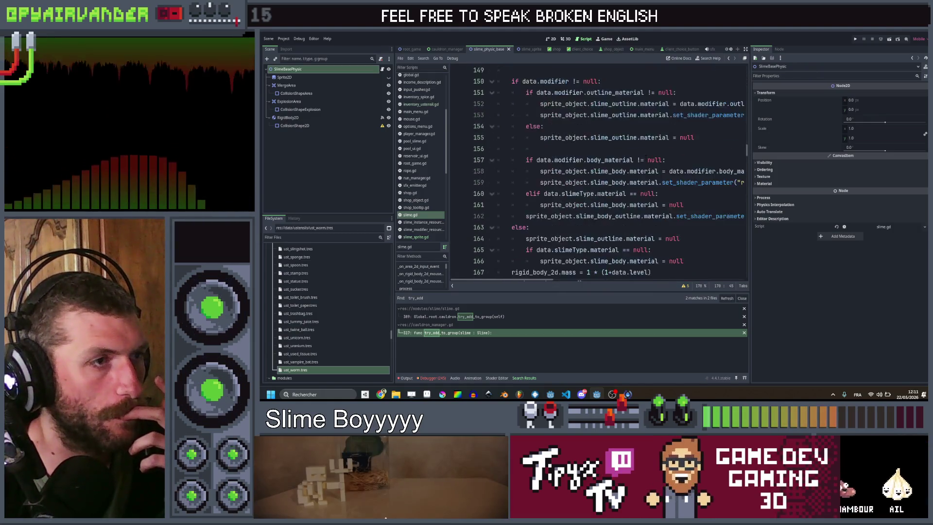
scroll(646, 157, down, 6)
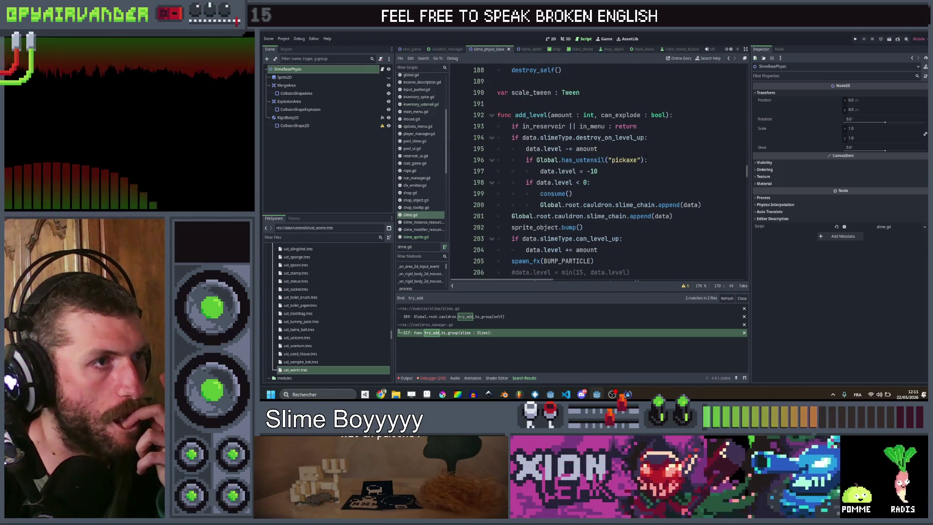
scroll(646, 157, down, 1)
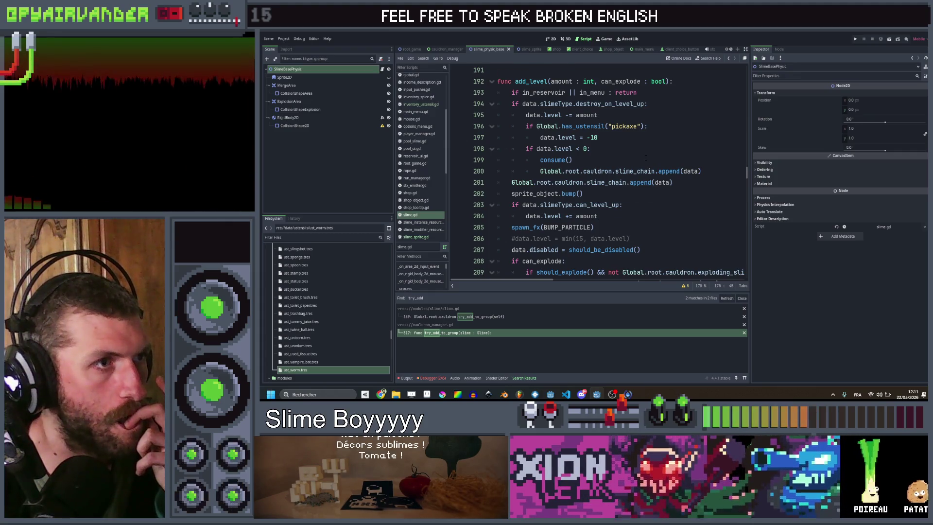
scroll(646, 157, up, 1)
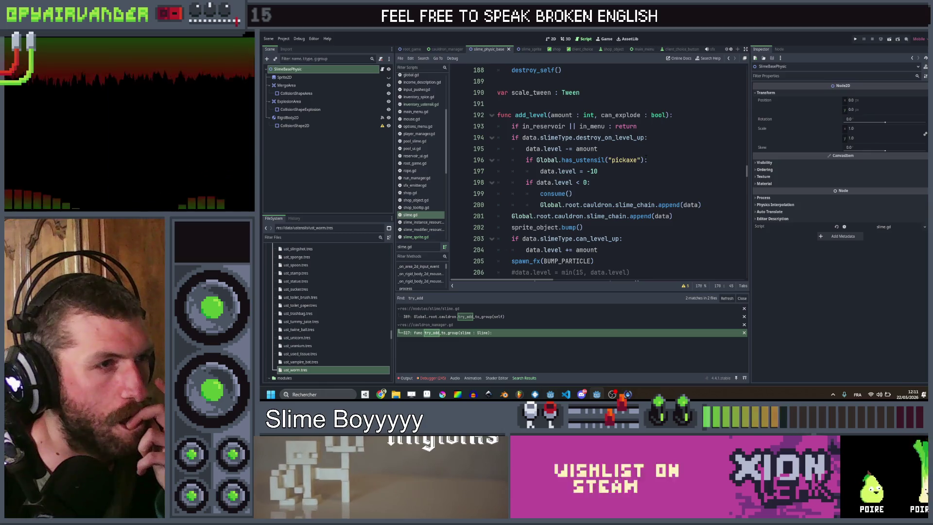
double_click(530, 115)
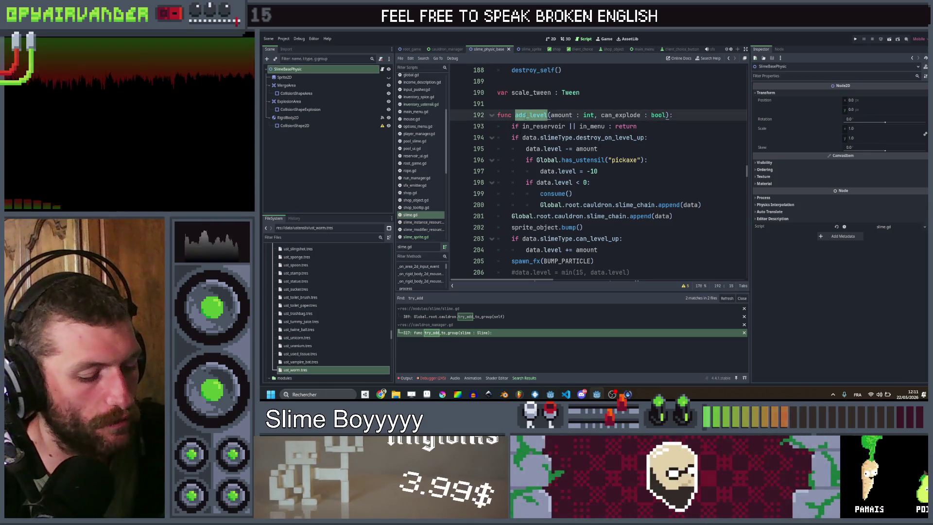
scroll(530, 115, up, 5)
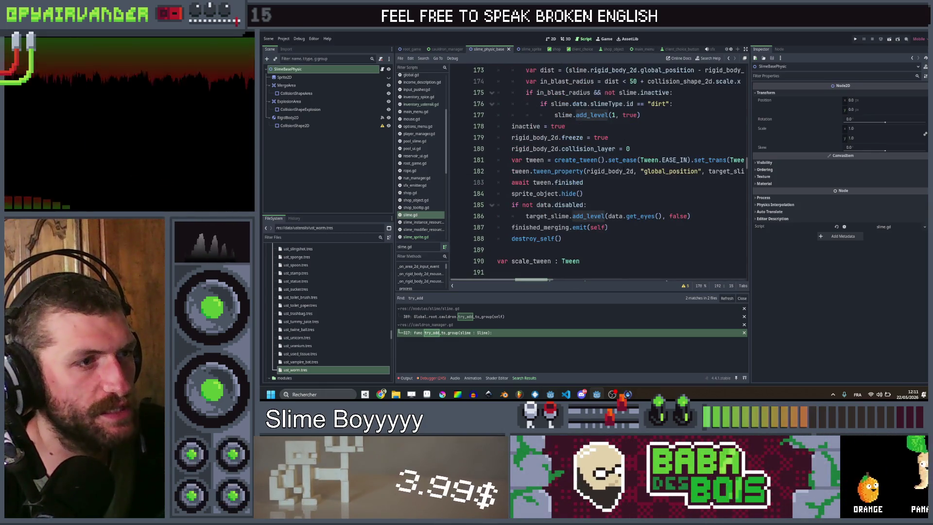
scroll(625, 182, up, 2)
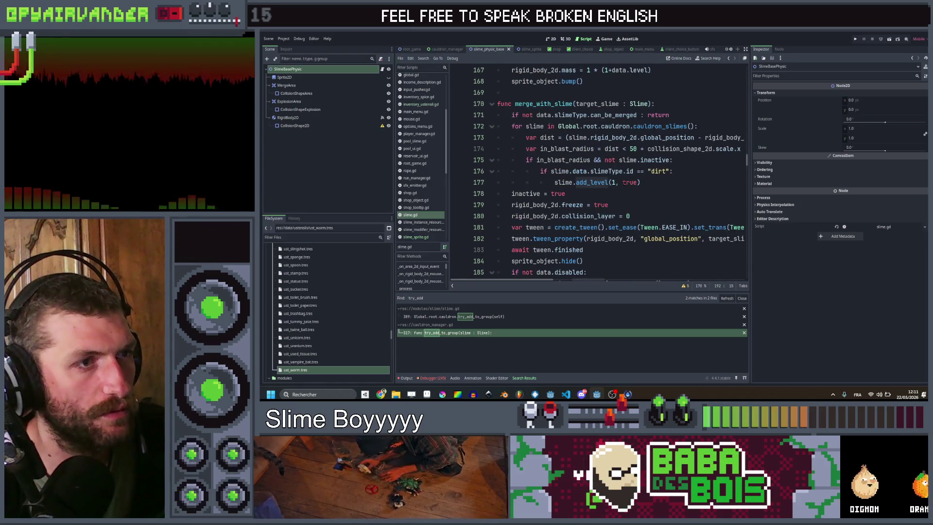
scroll(598, 194, down, 3)
double_click(588, 182)
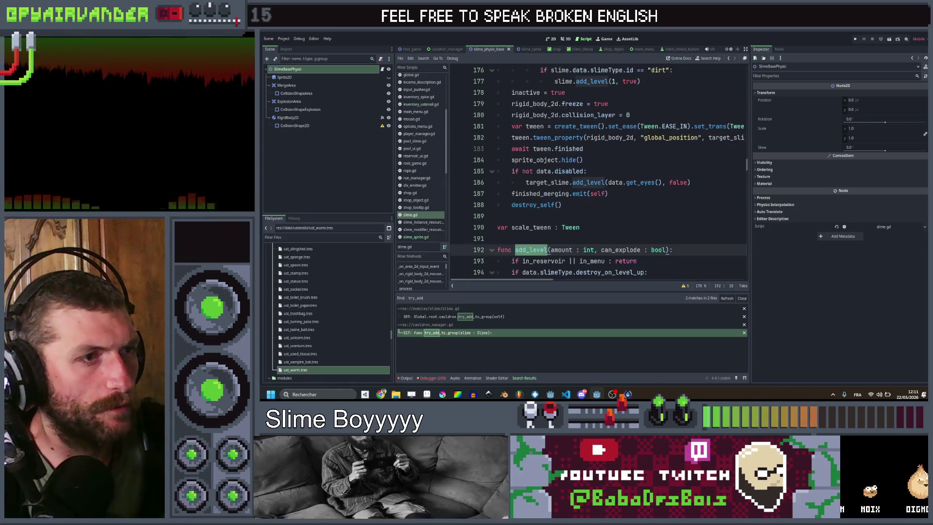
scroll(598, 208, down, 3)
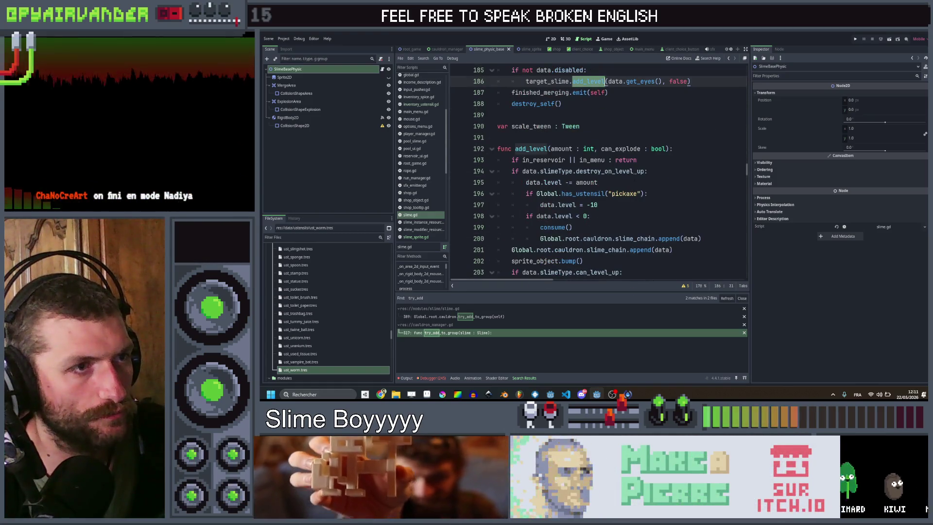
click(646, 171)
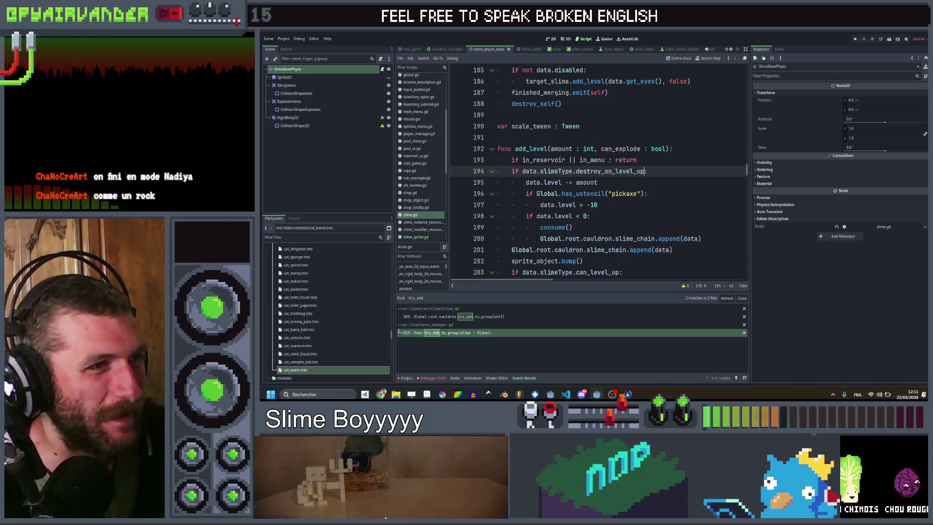
scroll(643, 167, up, 5)
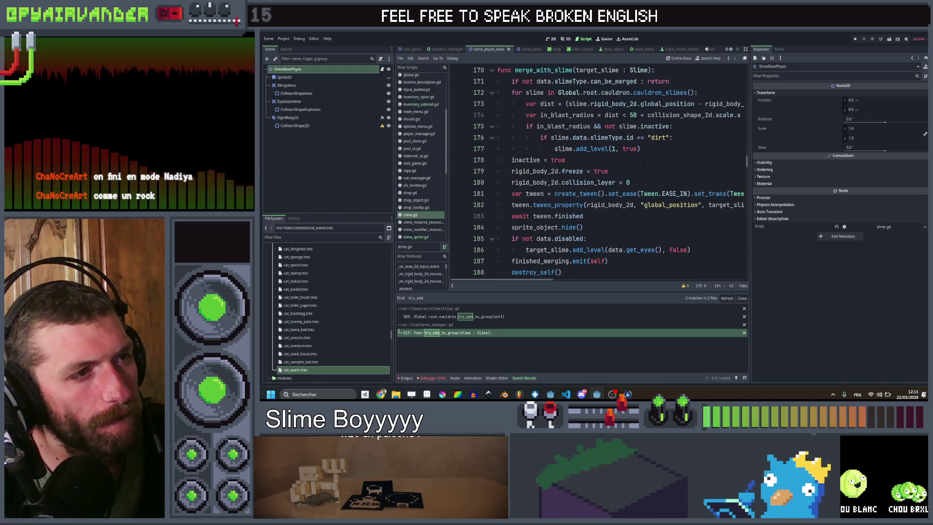
- Append '&& can_explode' to the destroy_on_level_up condition on line 194 and save slime.gd
text(:)
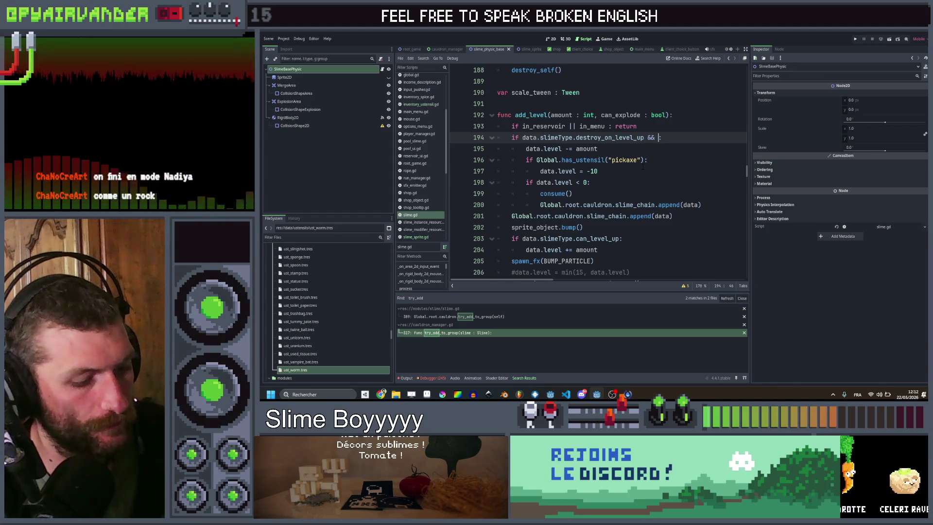
text(can_explode)
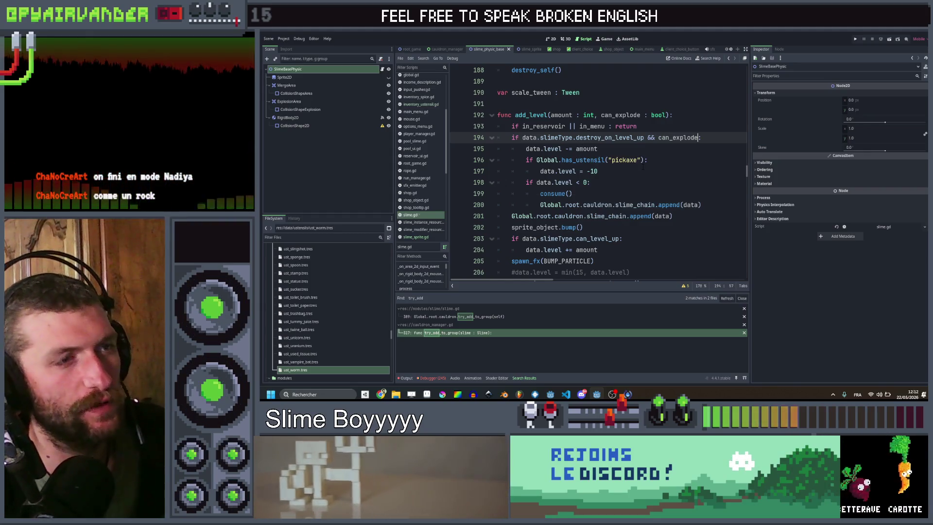
key(ctrl+s)
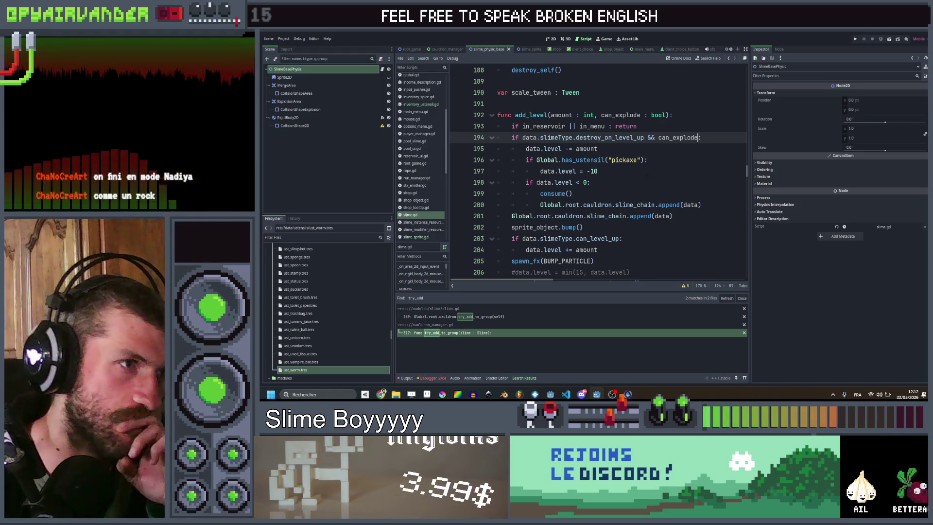
click(645, 173)
click(646, 182)
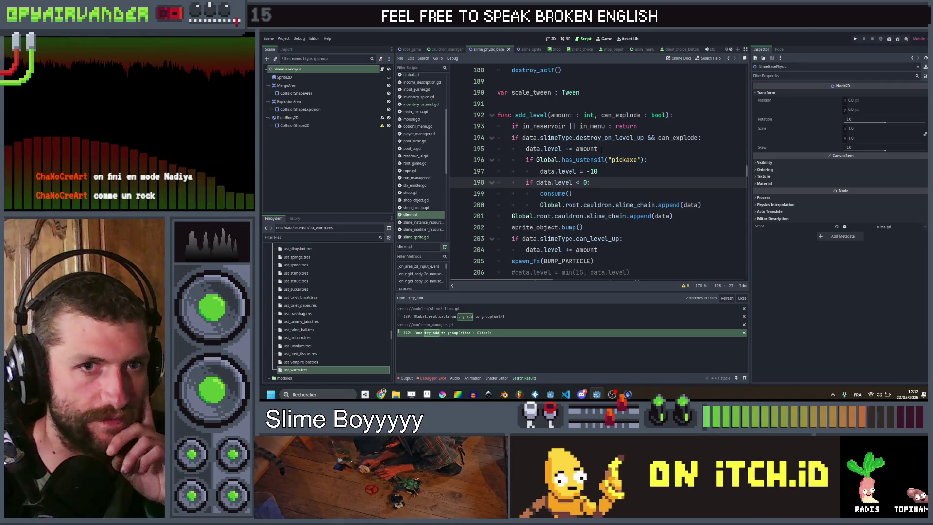
click(623, 172)
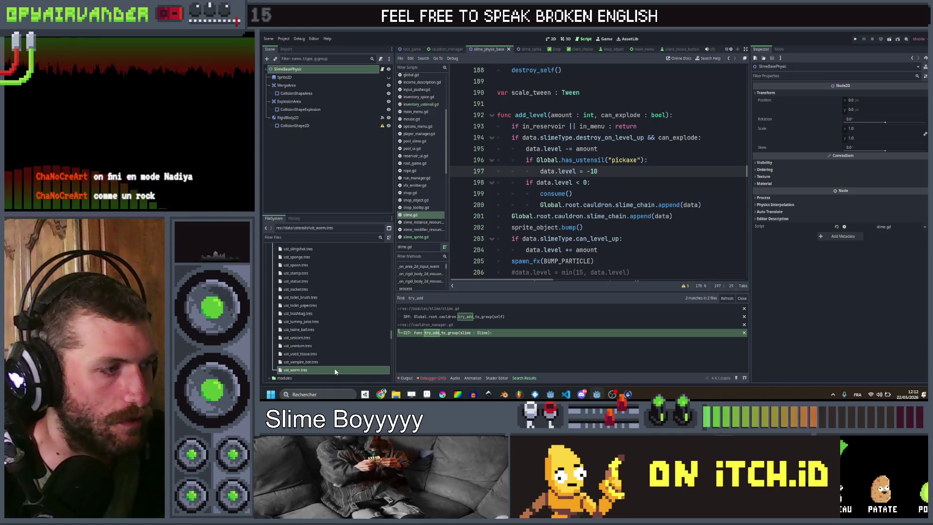
click(787, 290)
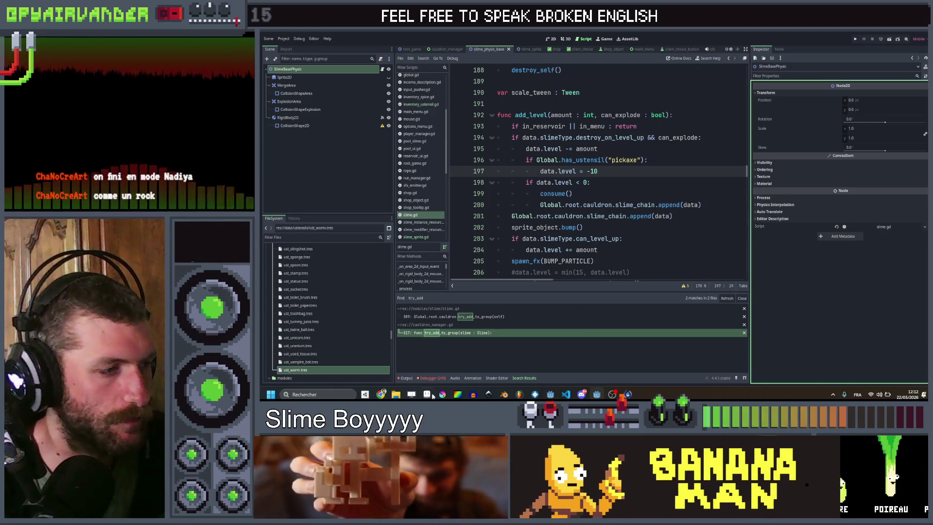
- In the utensil spreadsheet, tick the Worm checkbox in E76 as done
click(380, 394)
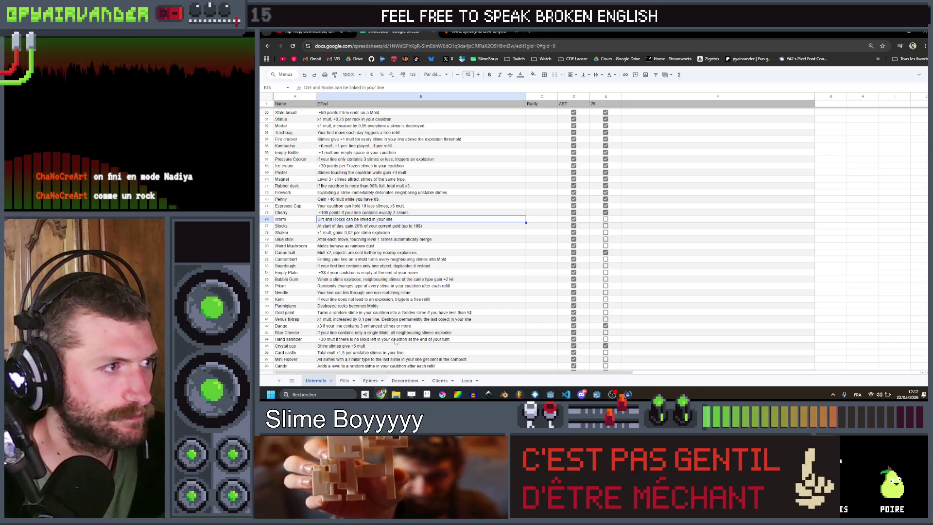
click(605, 219)
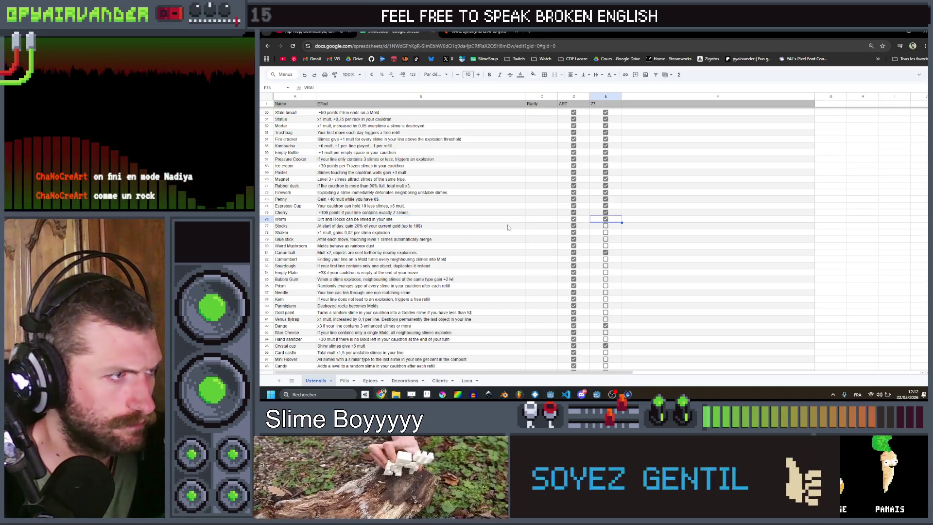
click(377, 226)
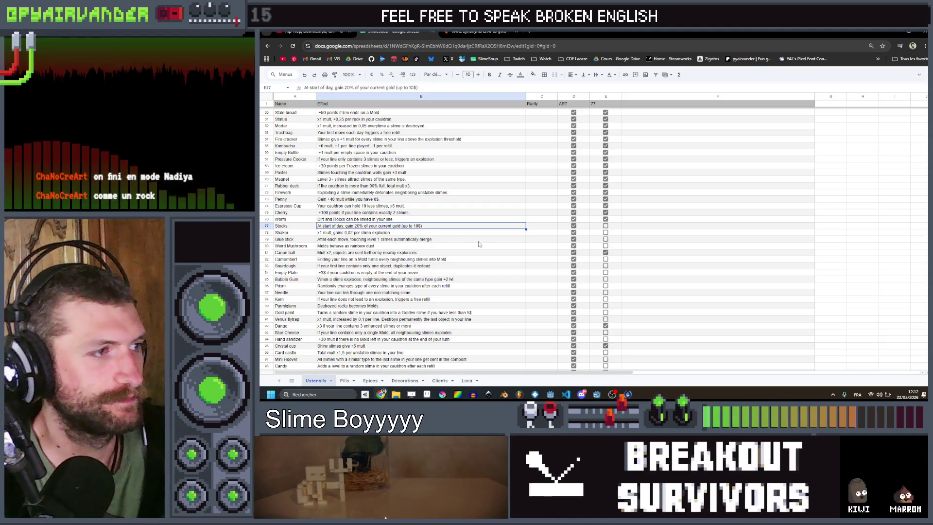
click(473, 239)
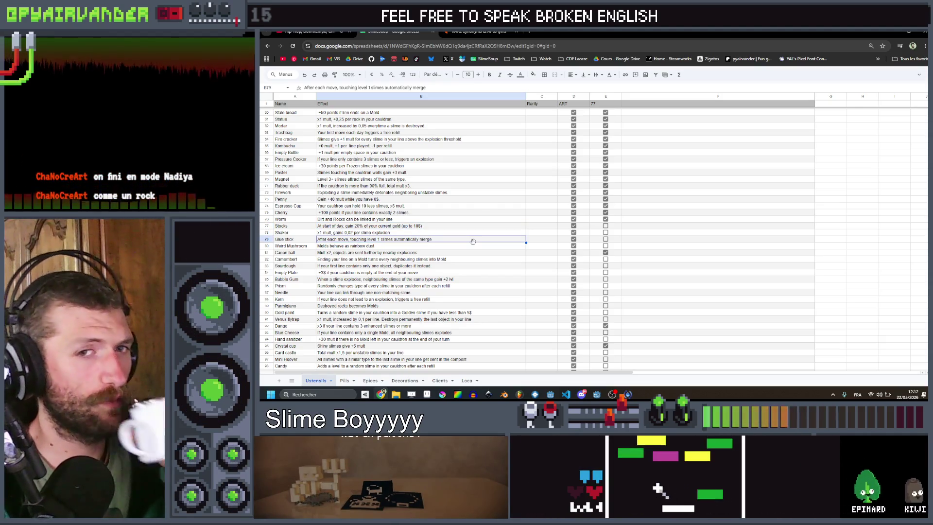
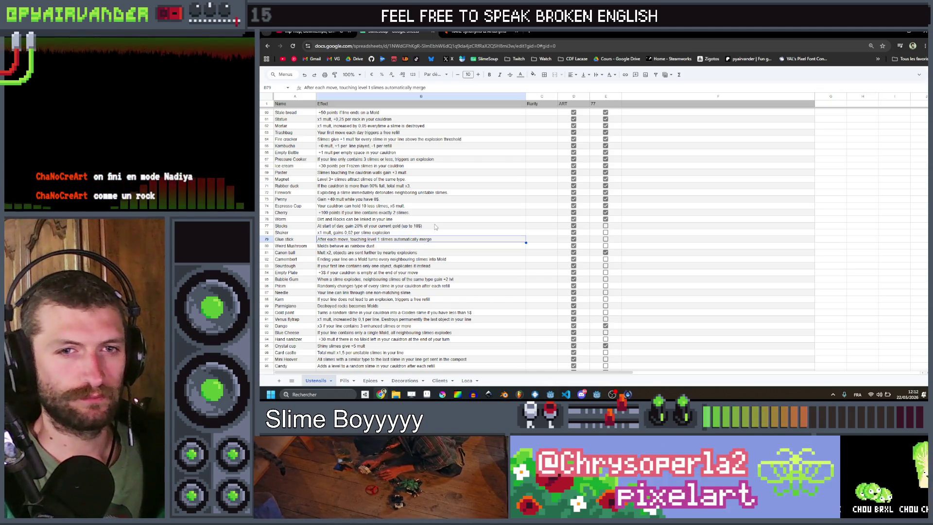
- Minimize the Google Sheets utensil list to bring the Godot script editor back
click(892, 33)
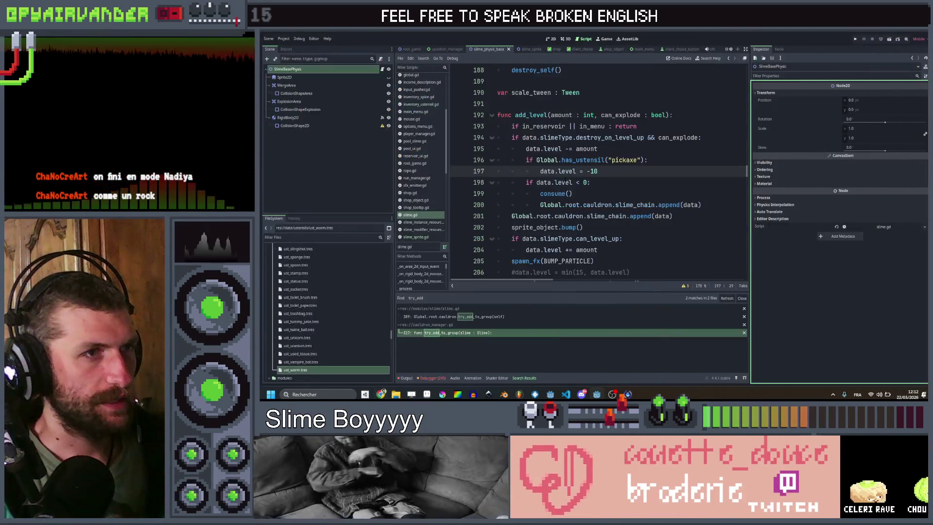
- Open cauldron_manager.gd and select the evil_eye utensil loop on lines 152–158
scroll(434, 167, up, 5)
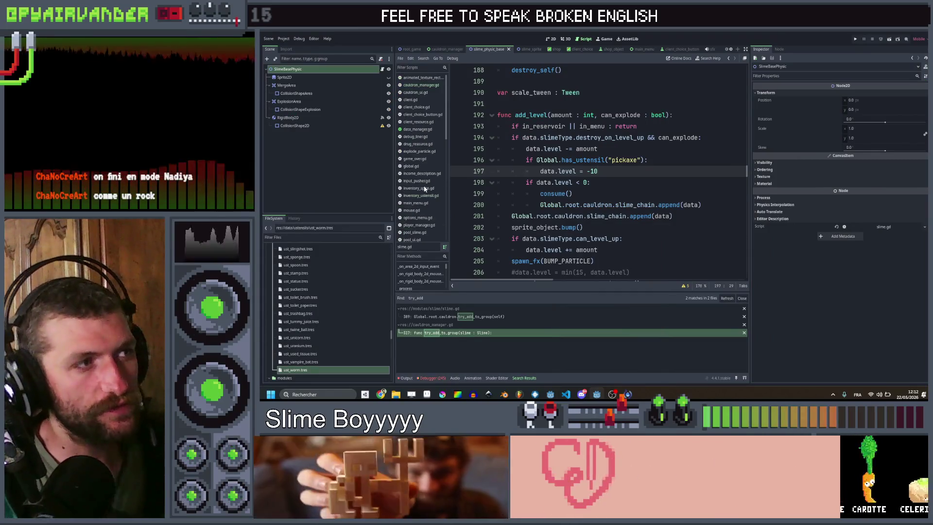
click(421, 85)
scroll(598, 170, up, 15)
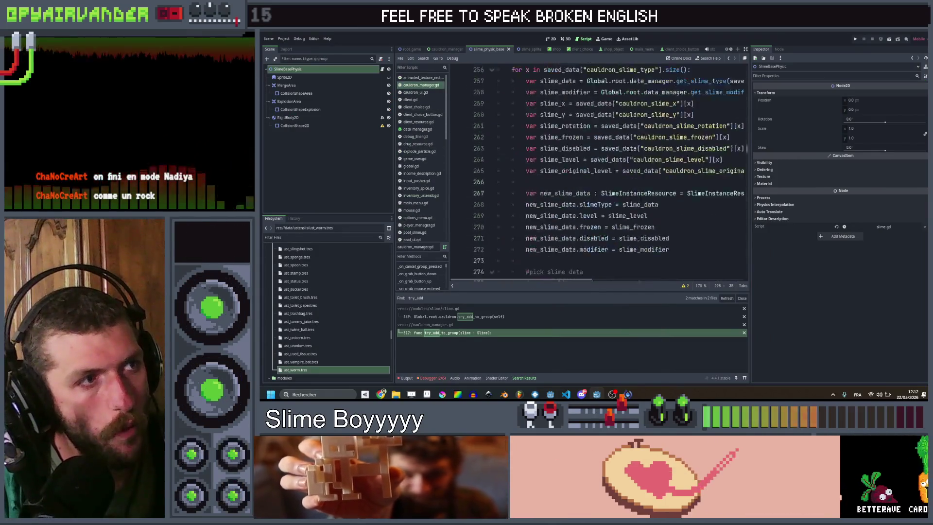
scroll(640, 199, up, 20)
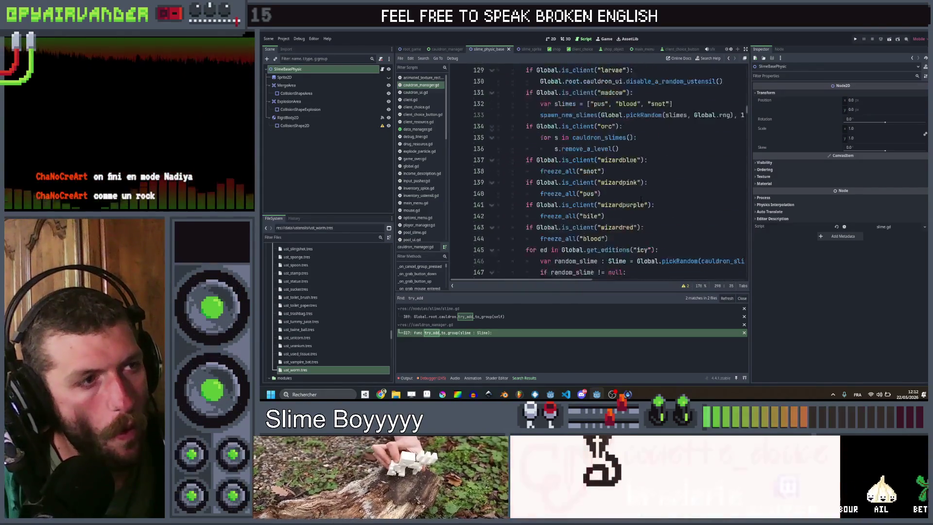
scroll(641, 199, up, 10)
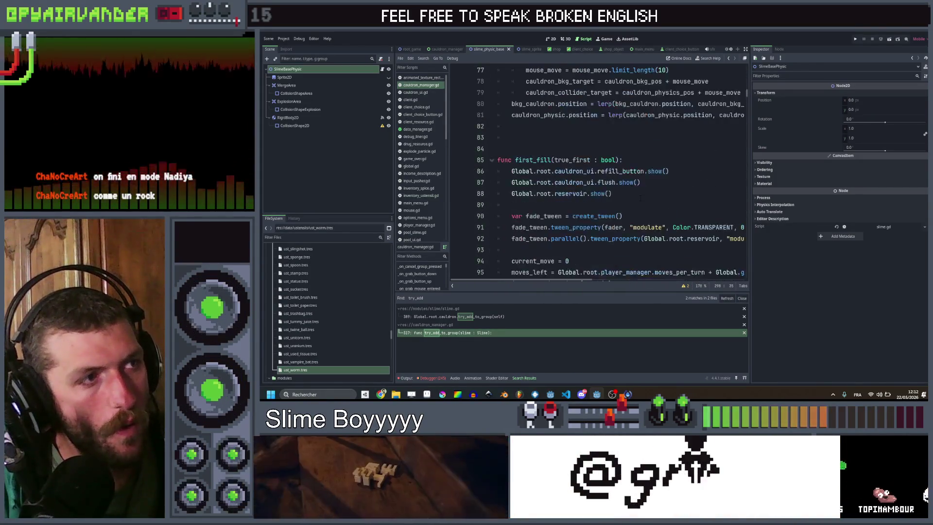
scroll(640, 199, down, 4)
scroll(640, 199, down, 6)
scroll(640, 199, up, 2)
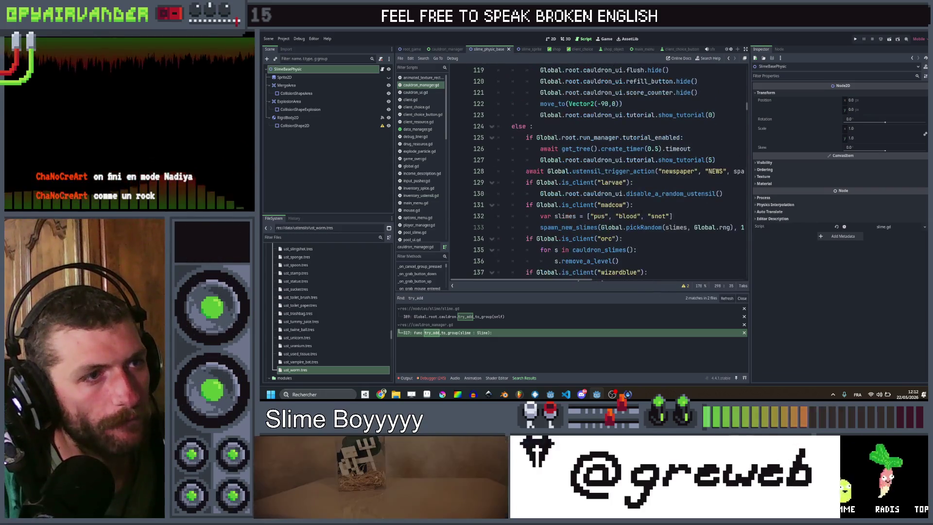
scroll(637, 177, right, 8)
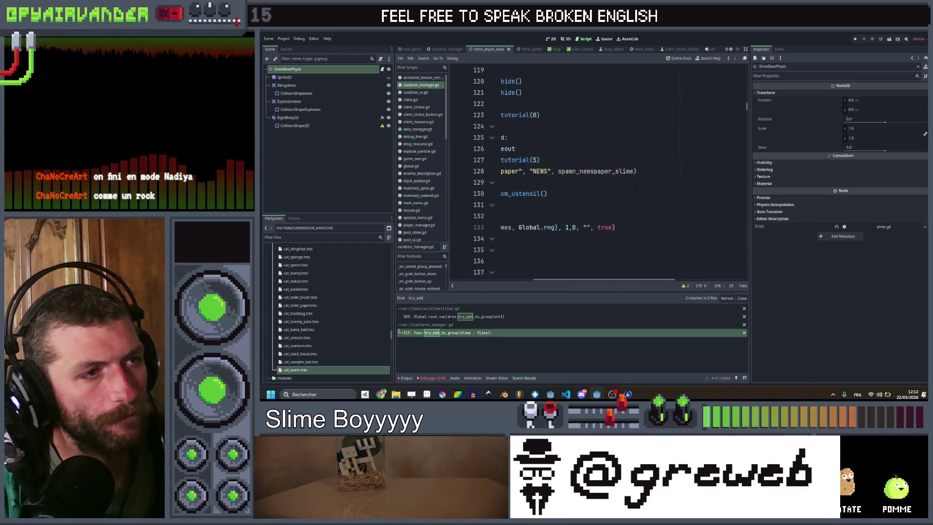
scroll(597, 170, left, 8)
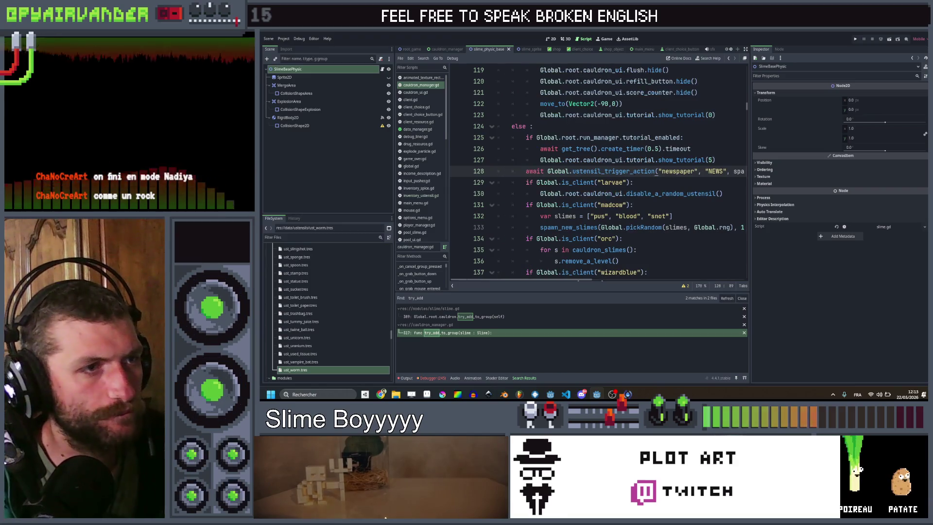
scroll(597, 170, left, 5)
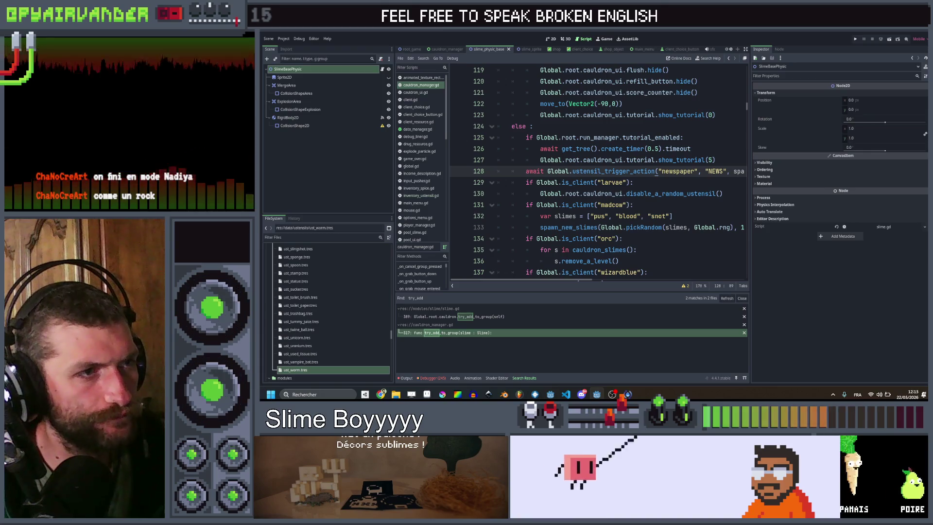
scroll(597, 171, down, 6)
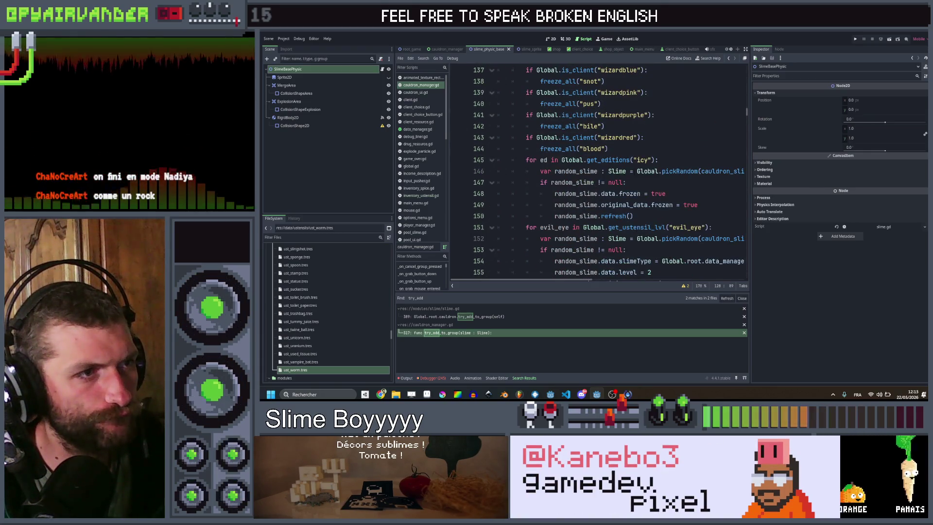
scroll(598, 170, down, 1)
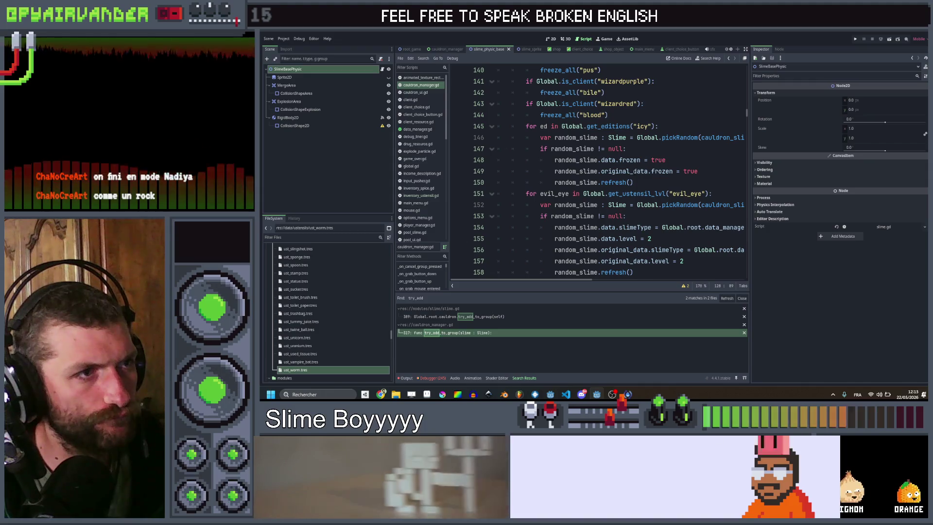
scroll(598, 170, down, 2)
mouse_move(634, 205)
mouse_down()
mouse_move(583, 202)
mouse_move(526, 125)
mouse_up()
key(ctrl+c)
- Paste a copy of the evil_eye loop at line 159, with stock as its loop variable
key(Right)
key(Return)
key(BackSpace)
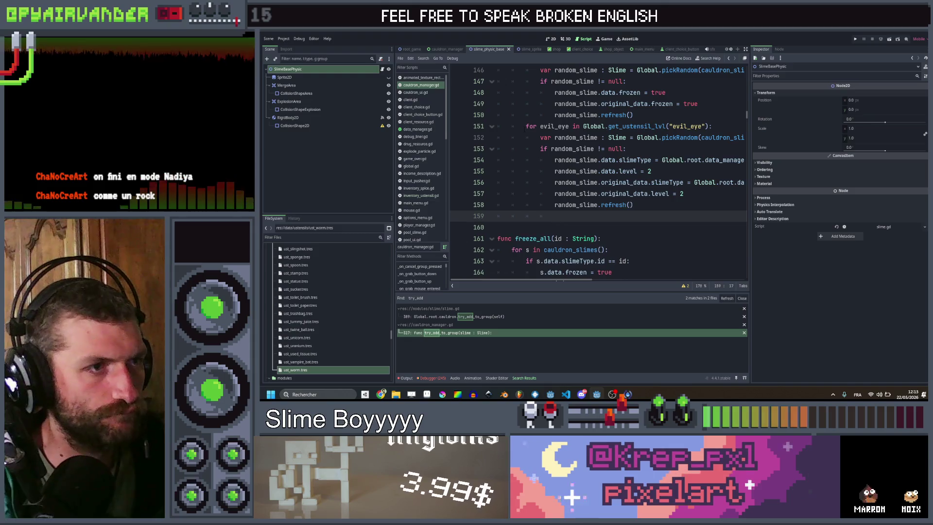
key(ctrl+v)
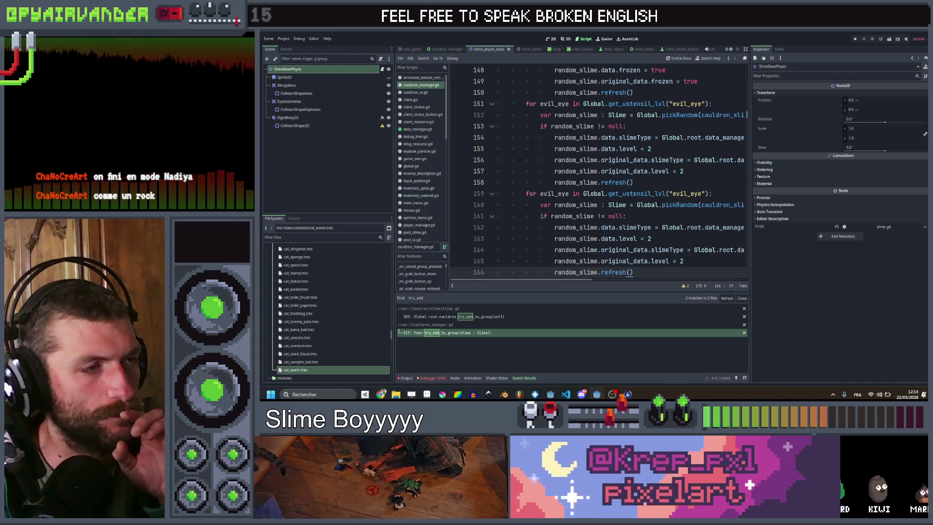
double_click(554, 193)
text(stock)
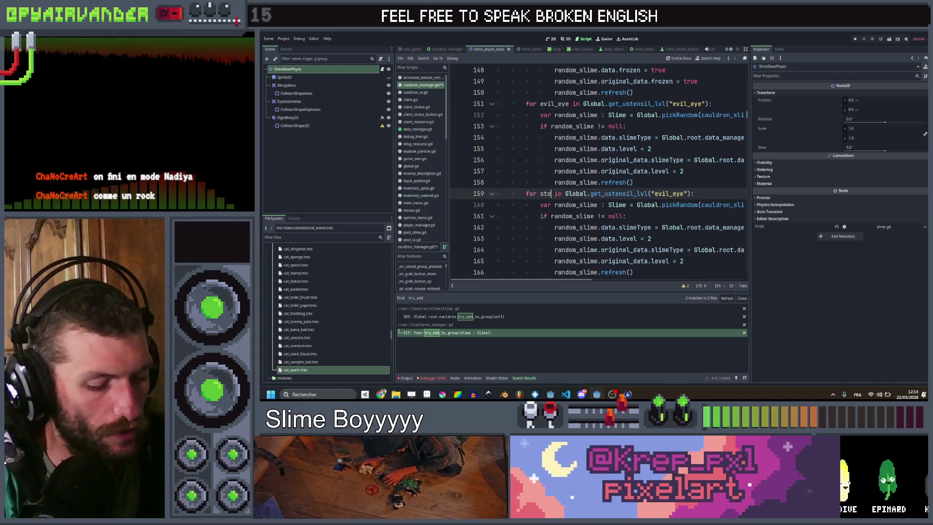
click(593, 193)
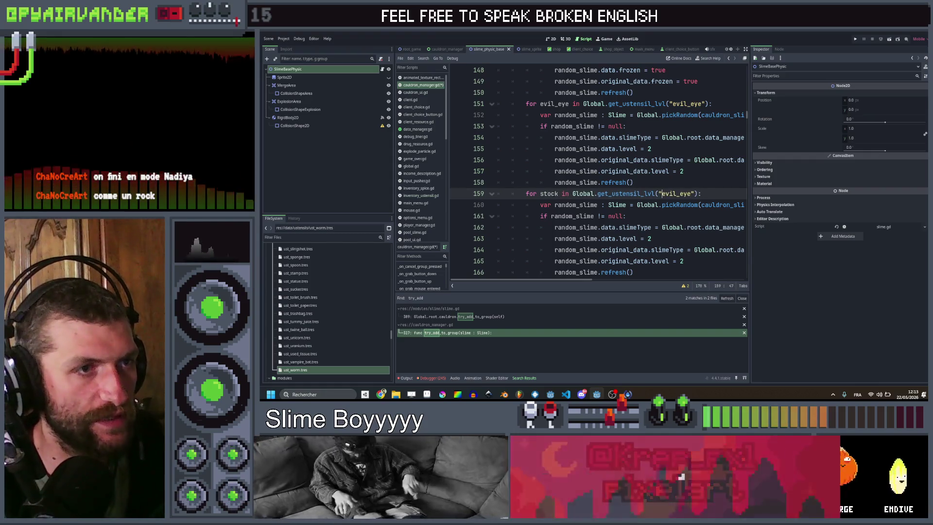
click(692, 193)
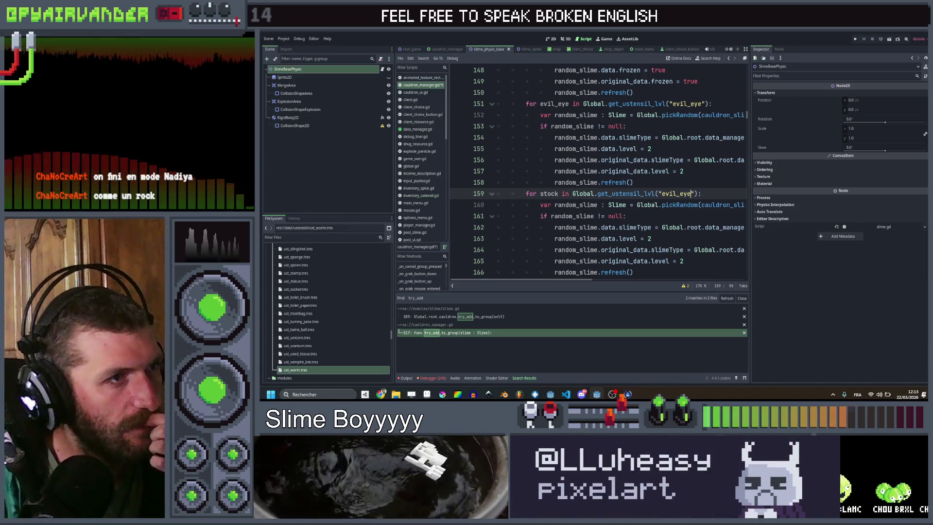
double_click(638, 104)
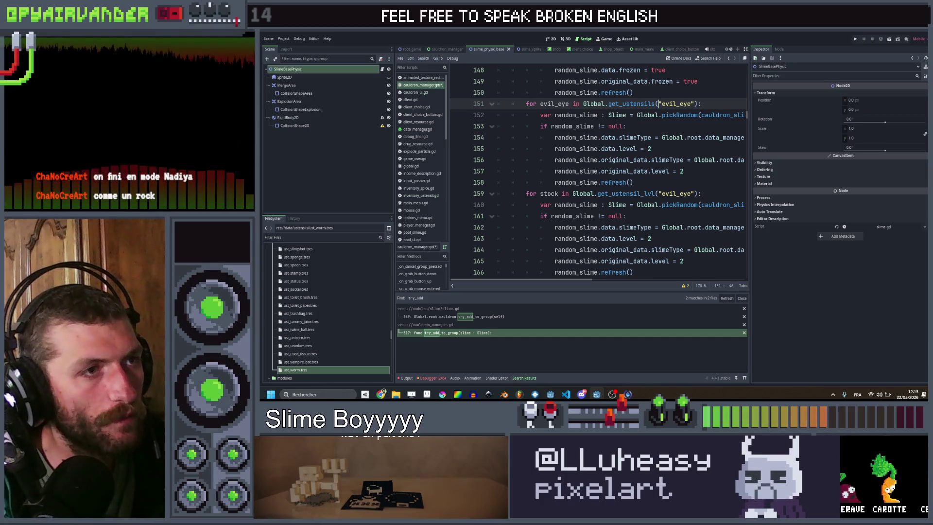
- In global.gd, copy get_ustensil_lvl as a new get_ustensils function returning Array[InventoryUstensil]
ctrl+click(627, 193)
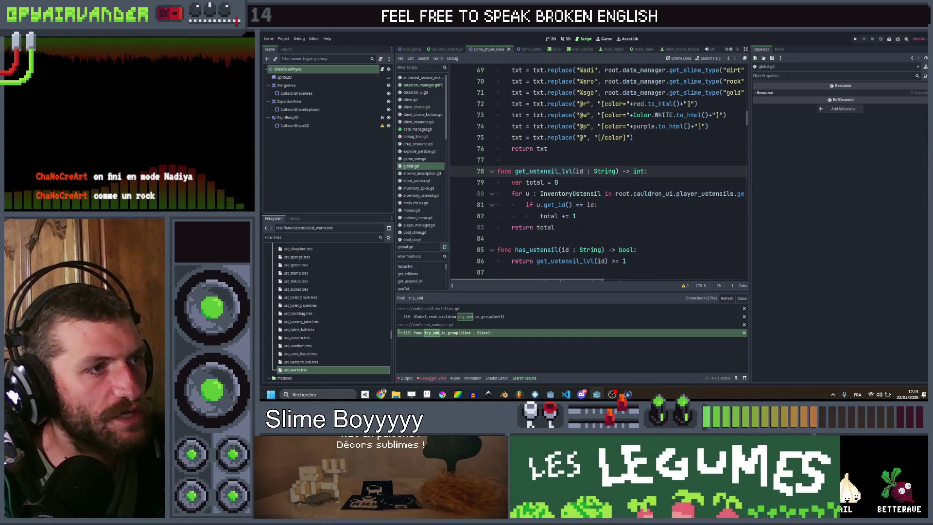
click(554, 227)
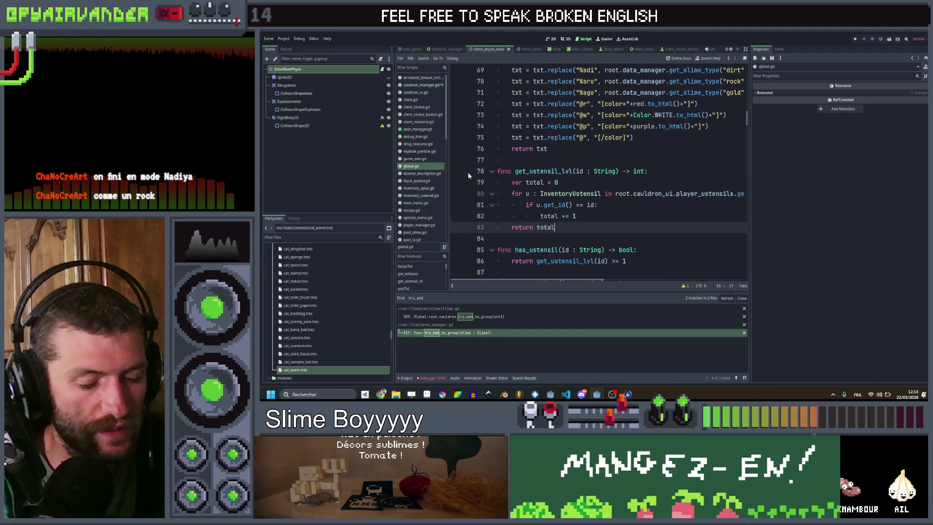
key(Return)
key(Return)
key(ctrl+v)
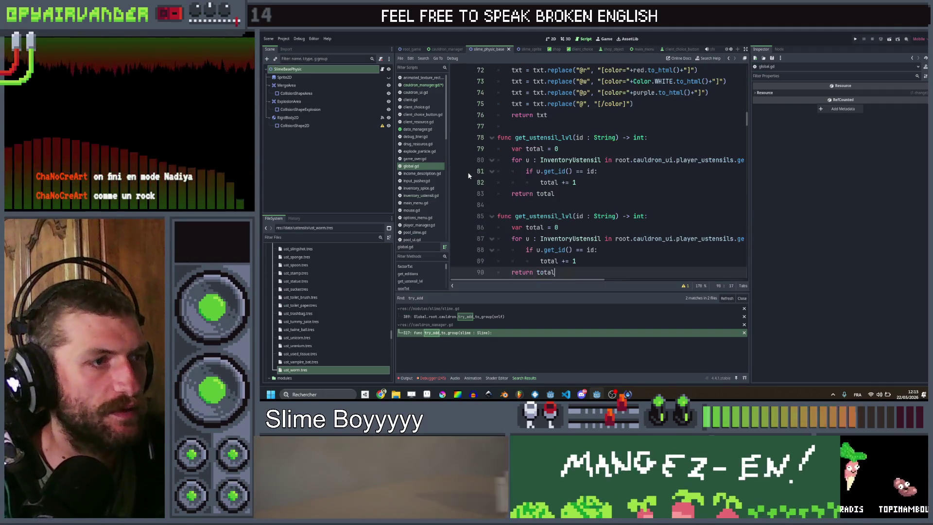
click(558, 216)
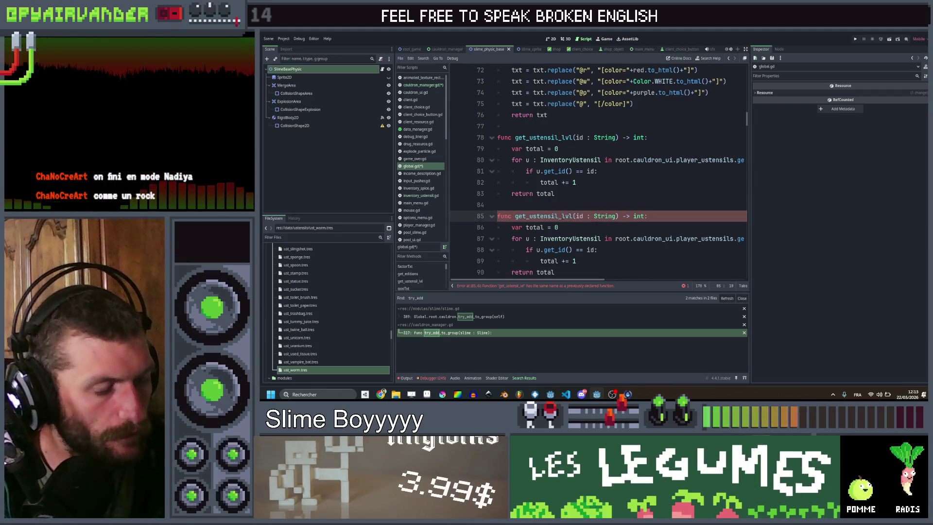
text(s)
key(ctrl+Right)
key(BackSpace)
key(BackSpace)
key(BackSpace)
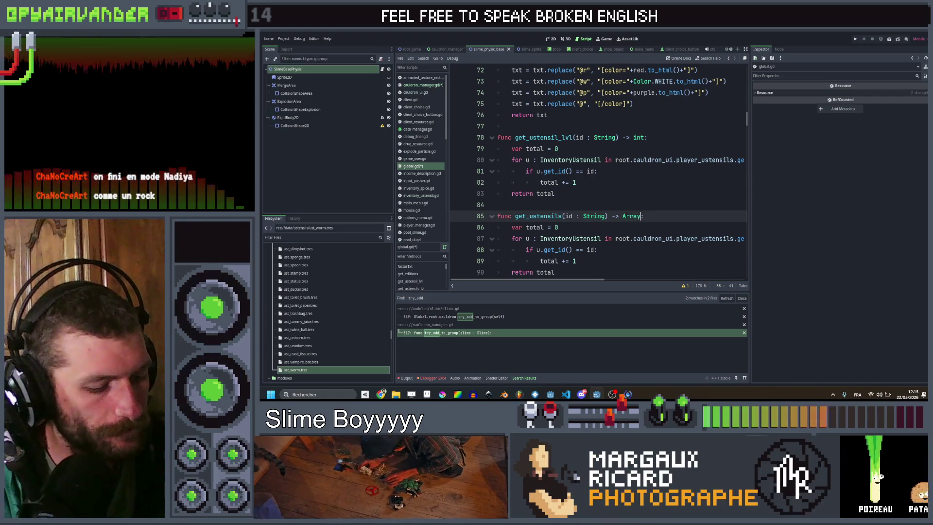
text([)
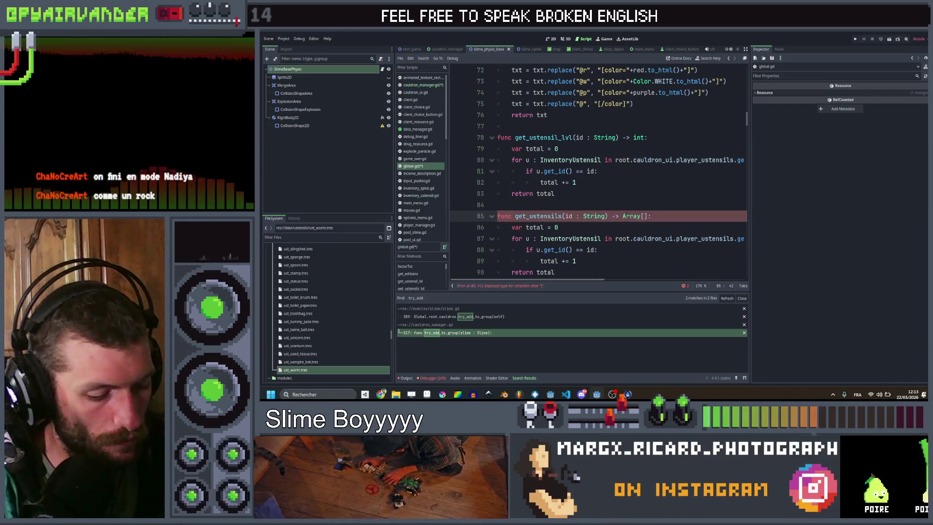
text(Inve)
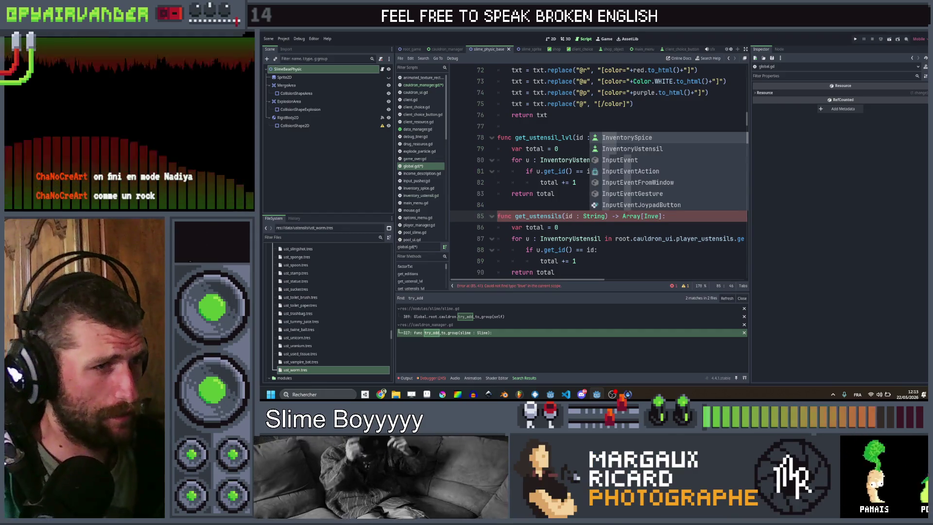
key(Return)
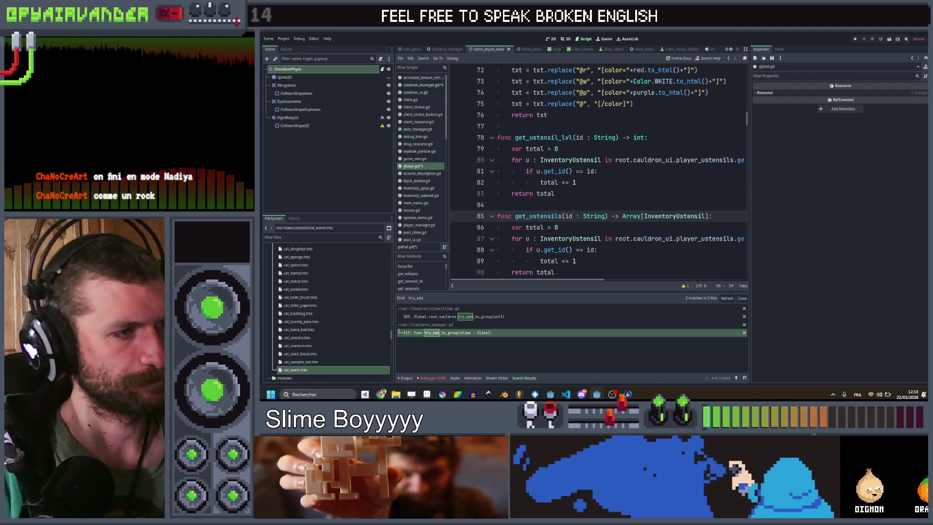
- Drop var total = 0 and turn the loop header into a return with .filter(func(x): ...)
key(ctrl+shift+k)
scroll(579, 227, right, 3)
scroll(579, 227, left, 3)
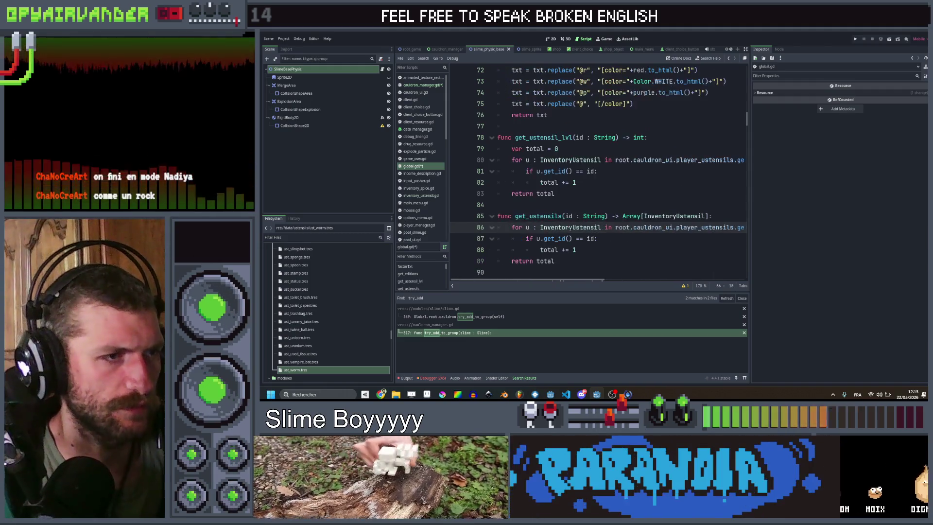
double_click(609, 227)
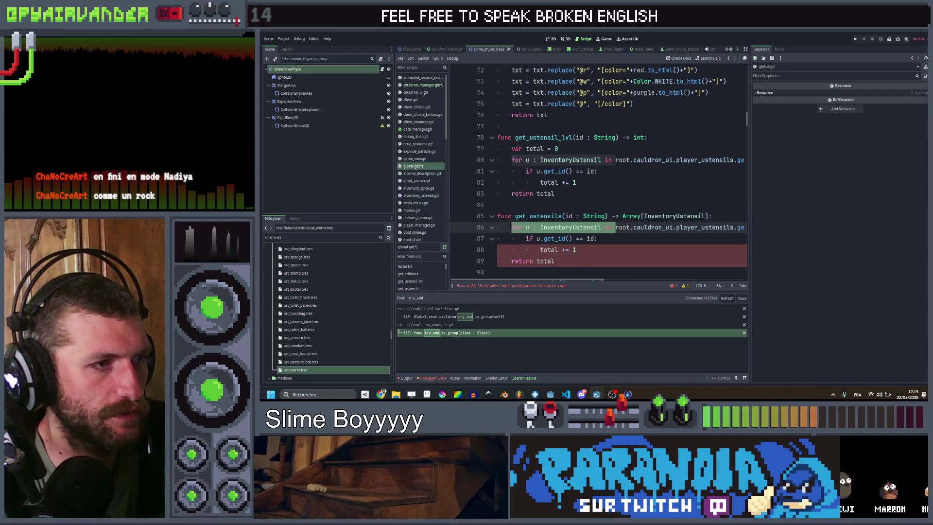
key(BackSpace)
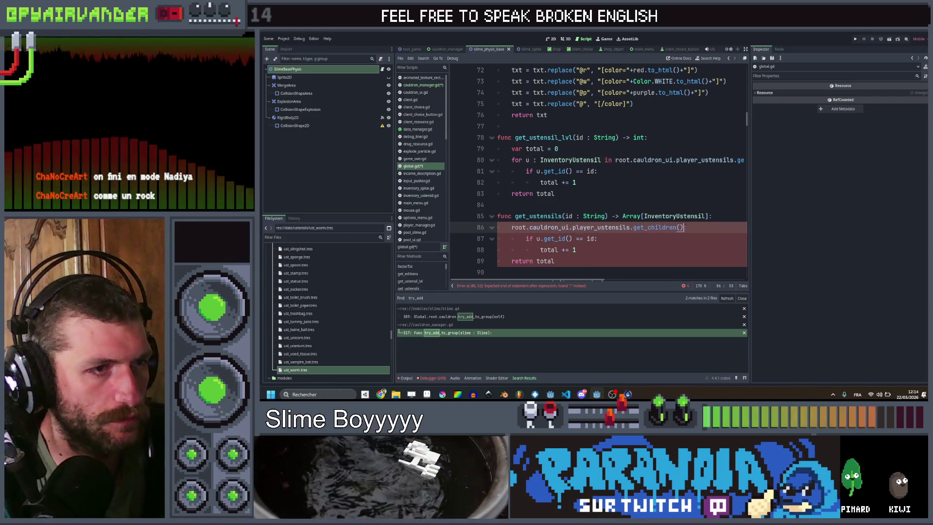
key(ctrl+Left)
key(ctrl+Left)
key(ctrl+Left)
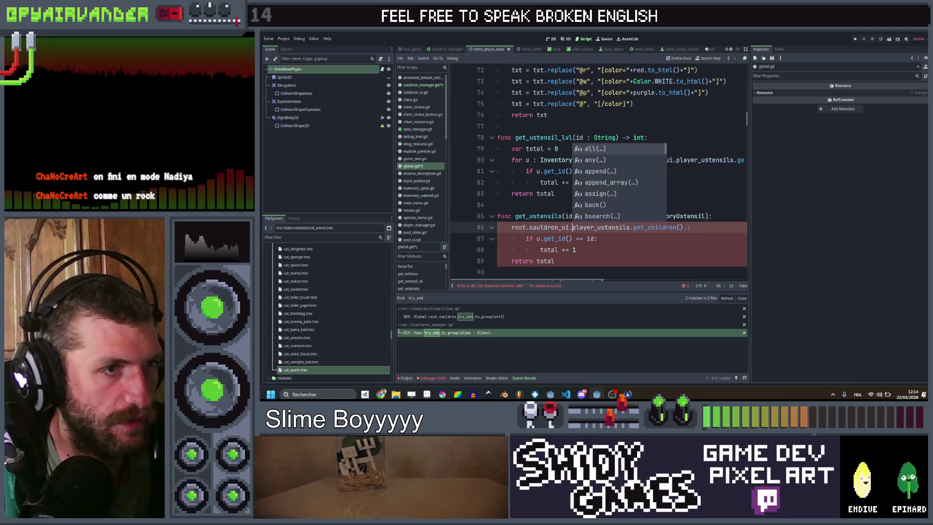
text(return)
key(End)
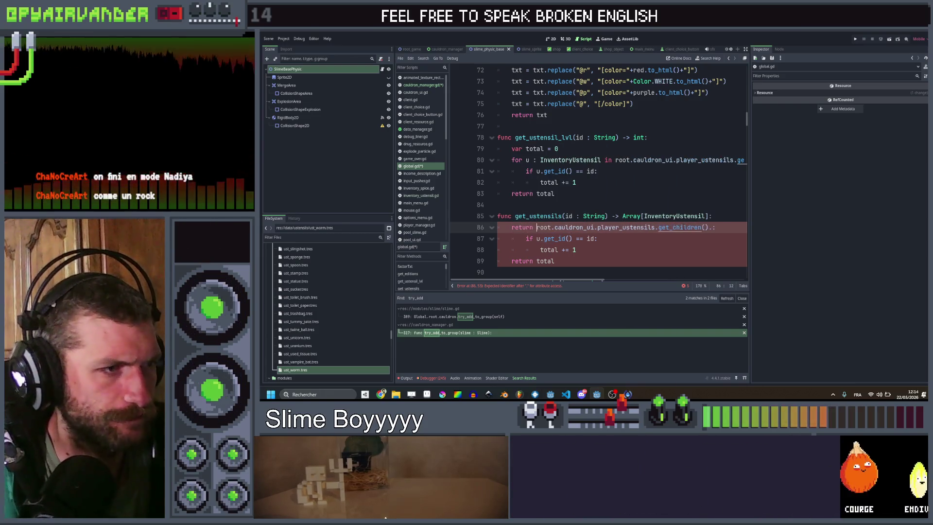
key(Left)
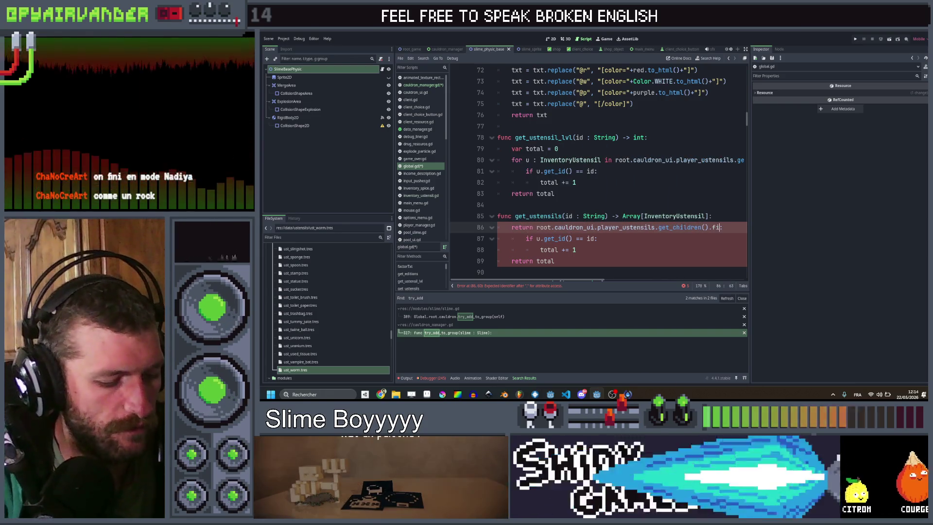
text(fi)
key(Down)
key(Return)
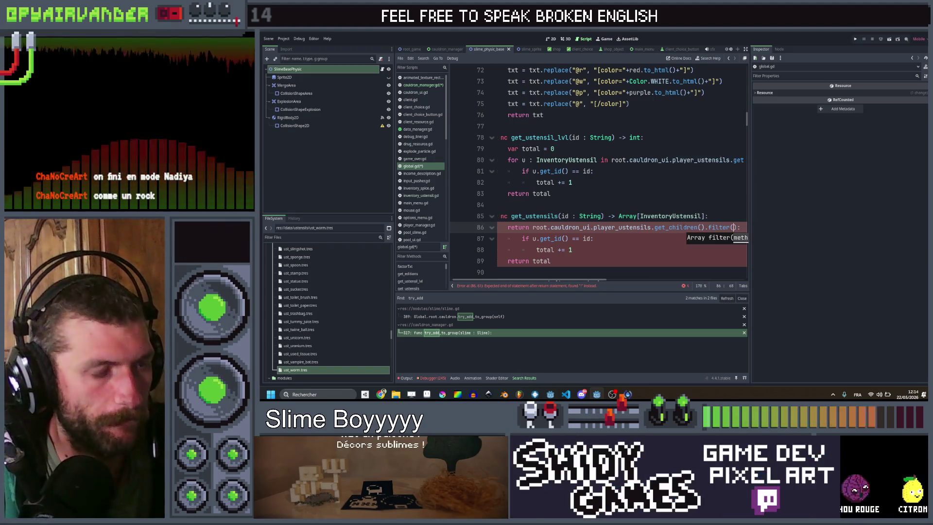
text(fun)
text(c(x))
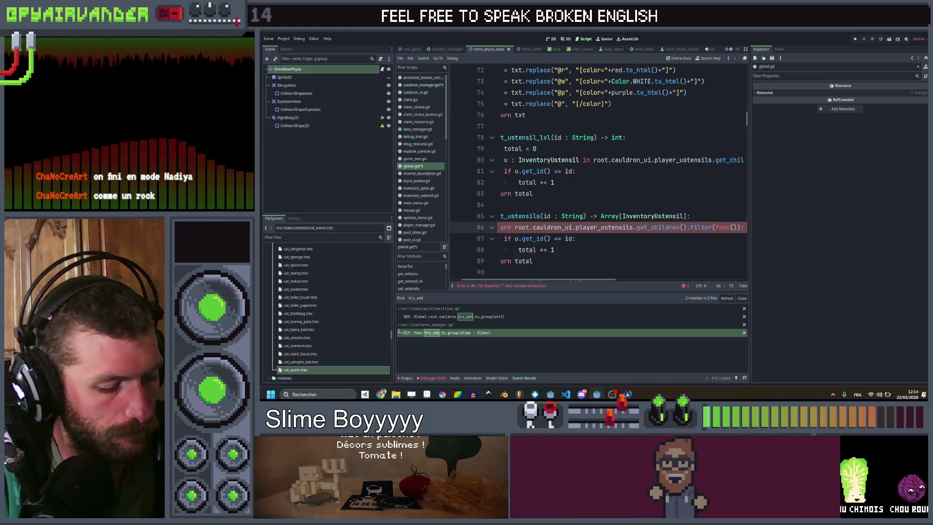
text(: x.da)
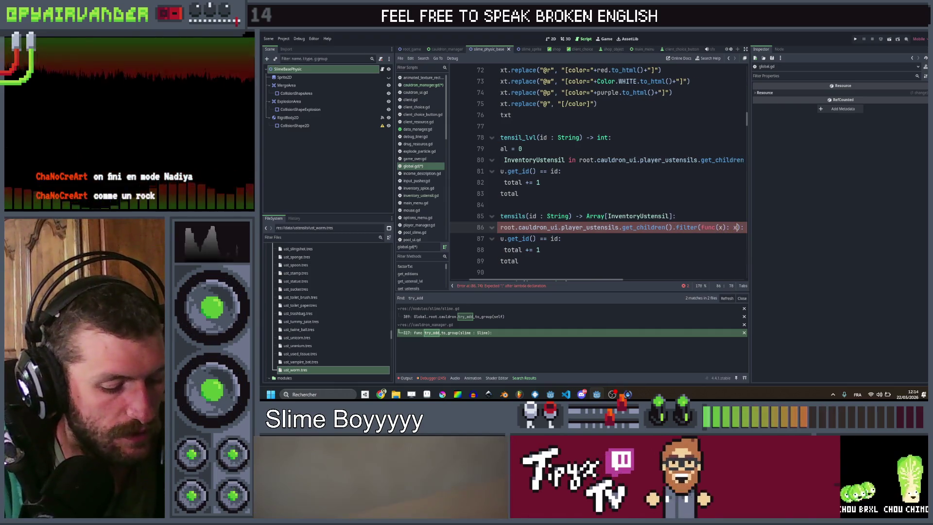
text(ta)
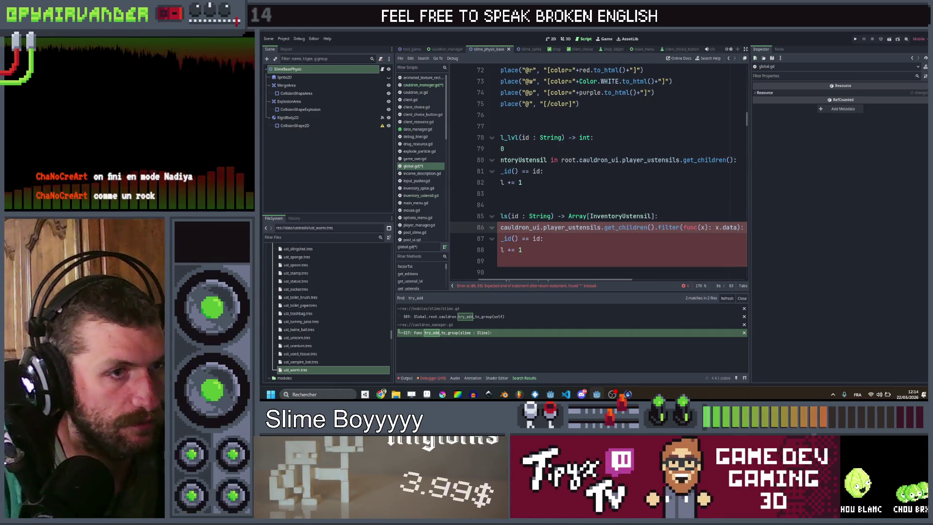
- Finish the filter as x.get_id() == id and delete the old loop lines 87–89
click(572, 239)
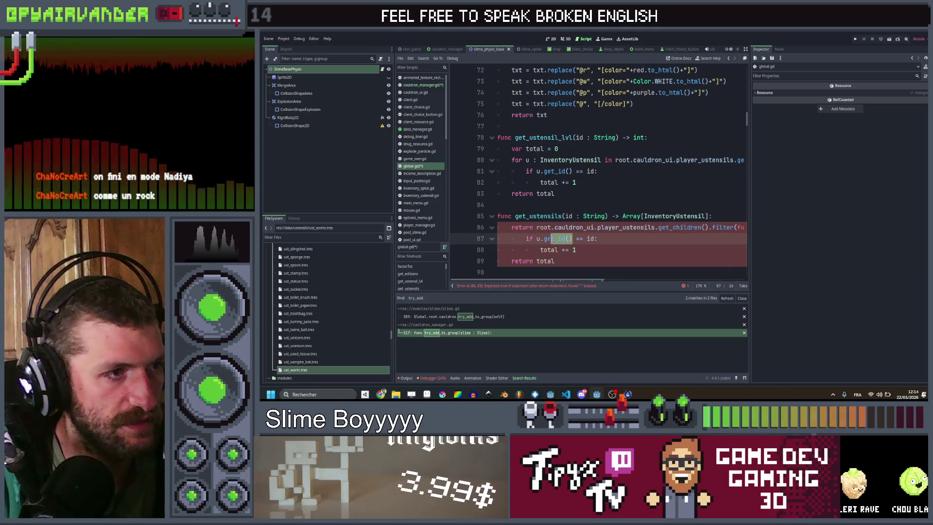
scroll(621, 170, right, 3)
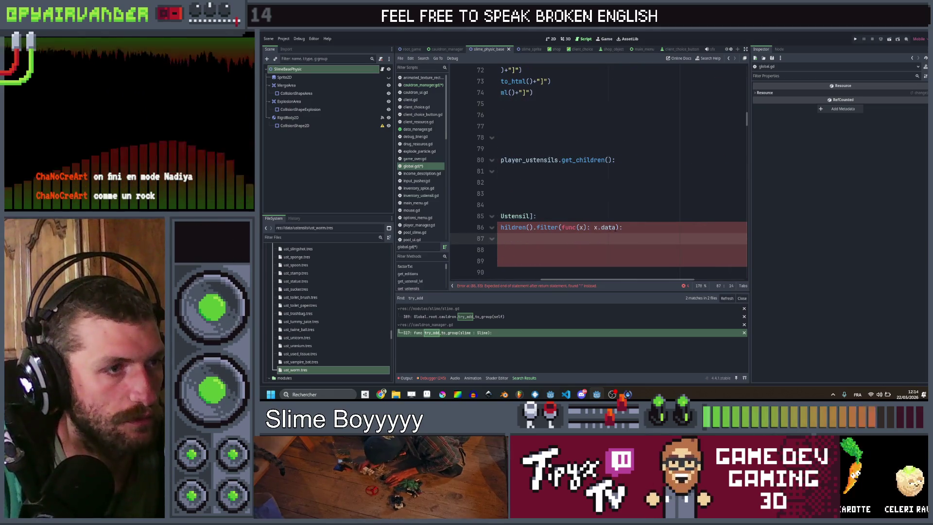
key(ctrl+z)
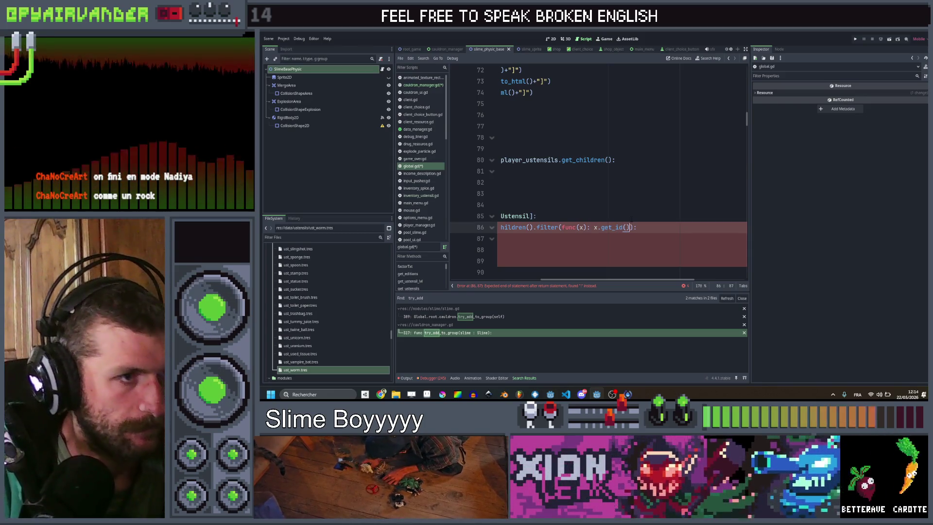
text(==)
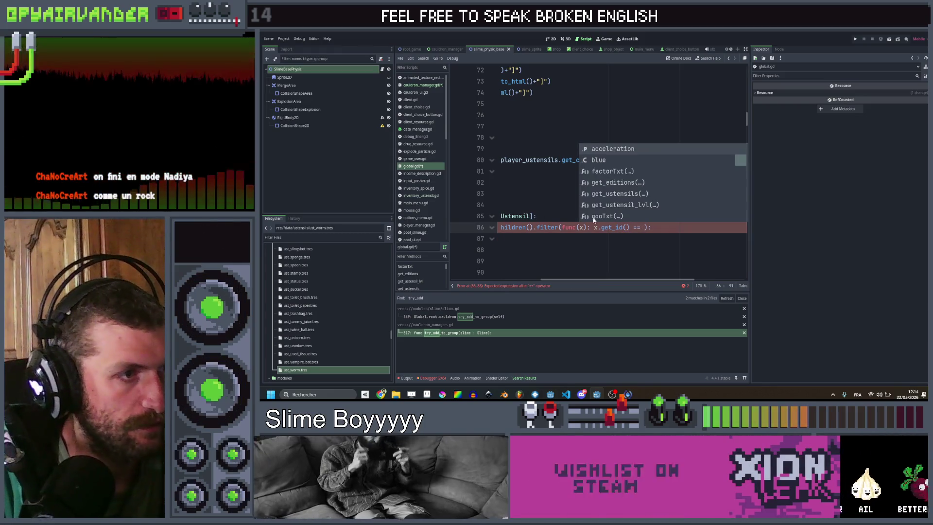
scroll(594, 220, left, 3)
scroll(548, 186, right, 3)
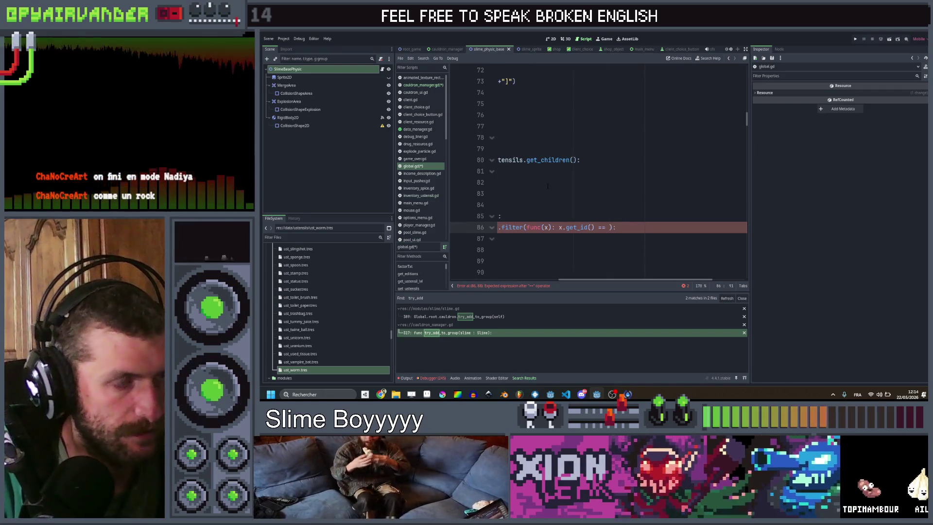
text(id))
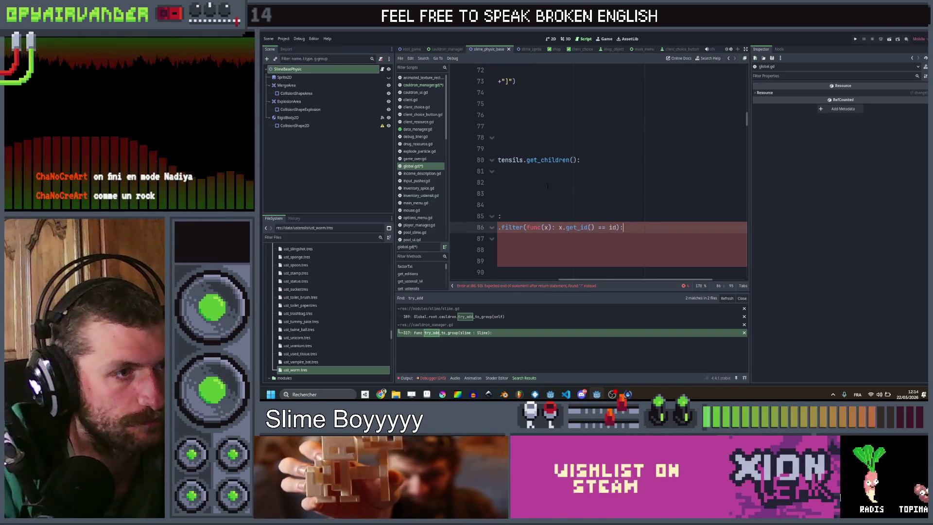
drag(554, 227, 498, 205)
key(BackSpace)
key(BackSpace)
scroll(613, 176, left, 5)
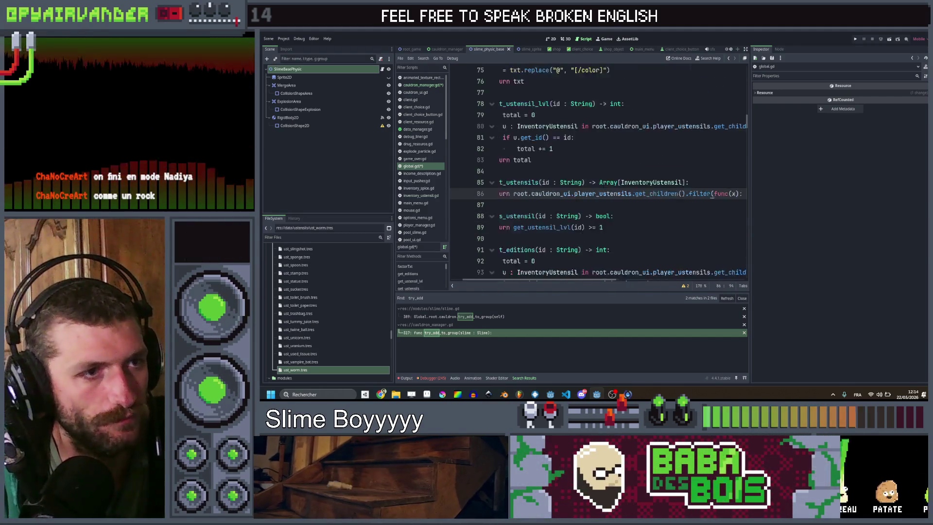
- Back in cauldron_manager.gd, change the stock loop's get_ustensil_lvl call to get_ustensils
click(730, 58)
click(730, 58)
click(730, 59)
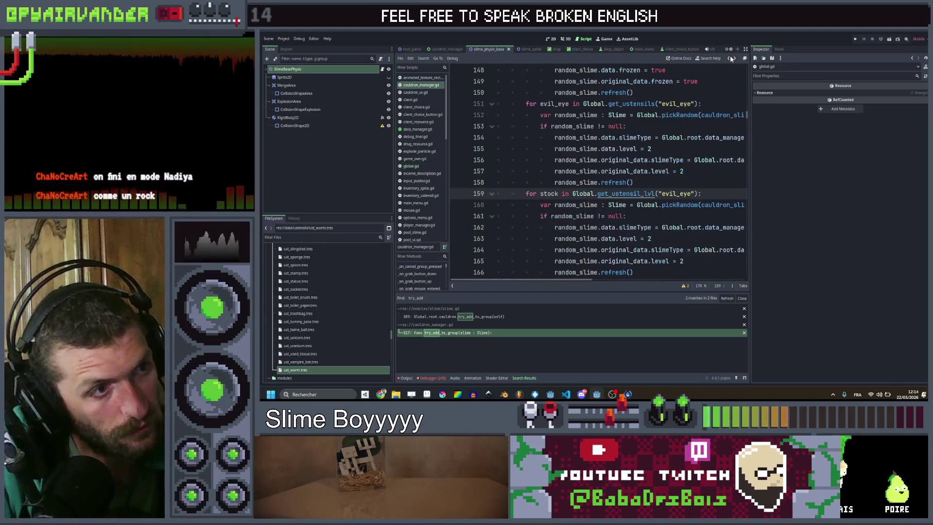
scroll(598, 174, right, 2)
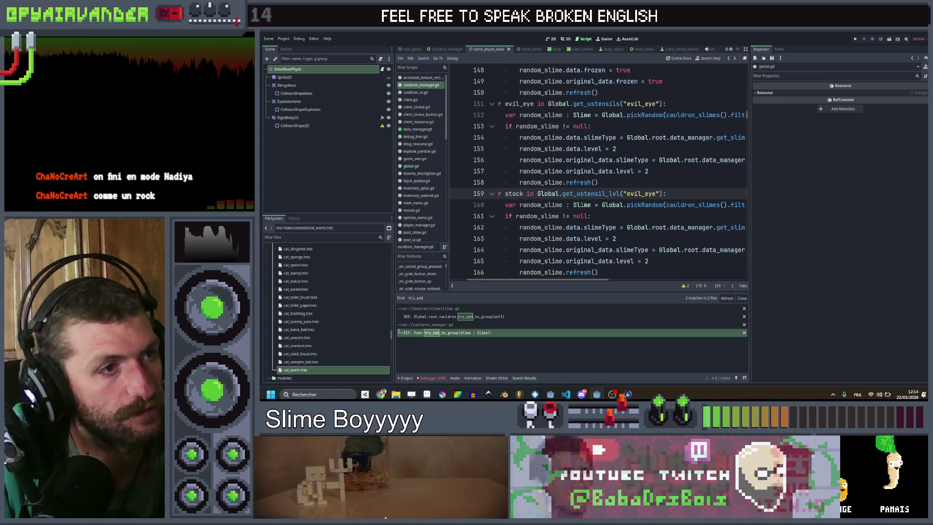
drag(619, 193, 603, 193)
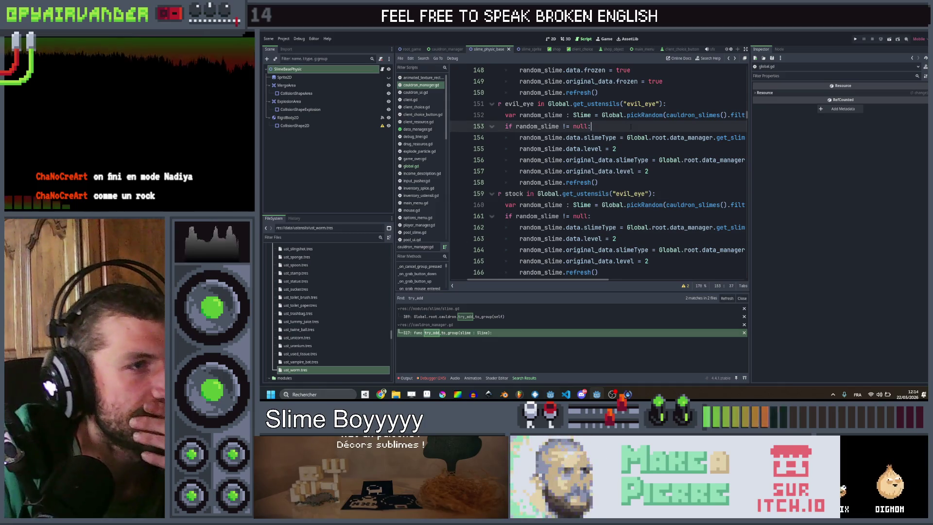
- Insert a blank line 154 after the evil_eye loop's null check
click(628, 128)
scroll(629, 146, up, 1)
scroll(628, 157, right, 6)
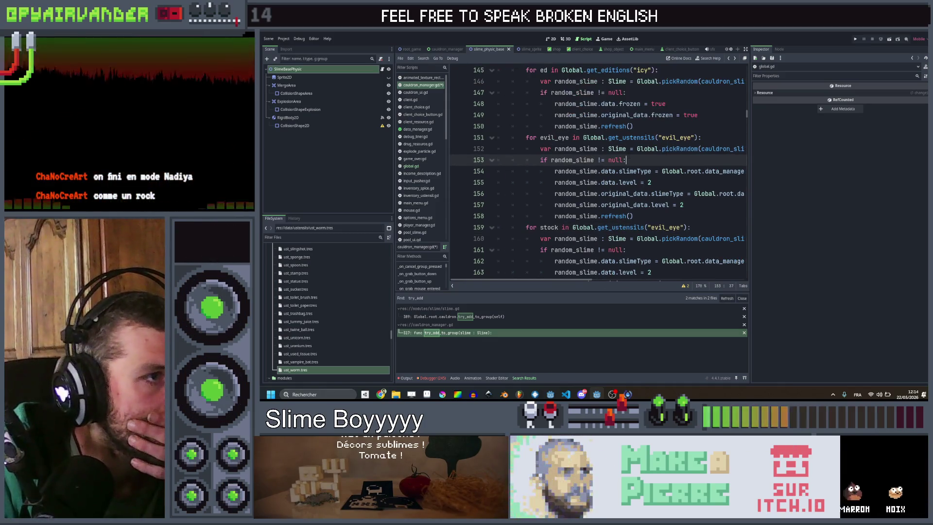
scroll(626, 157, left, 3)
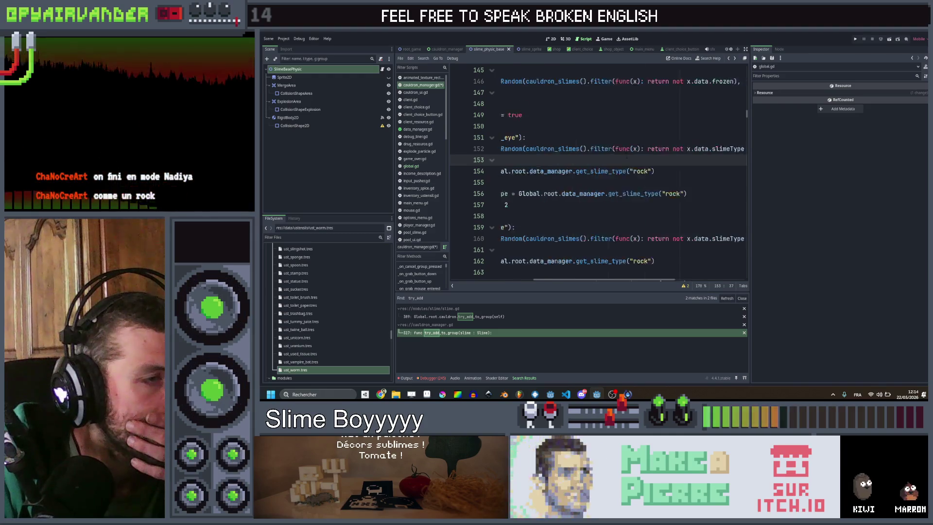
scroll(624, 156, left, 4)
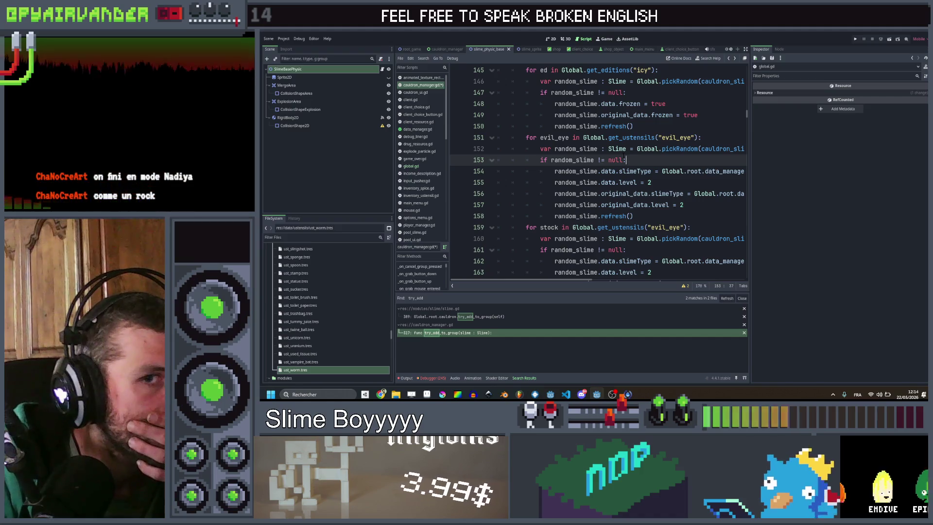
key(Return)
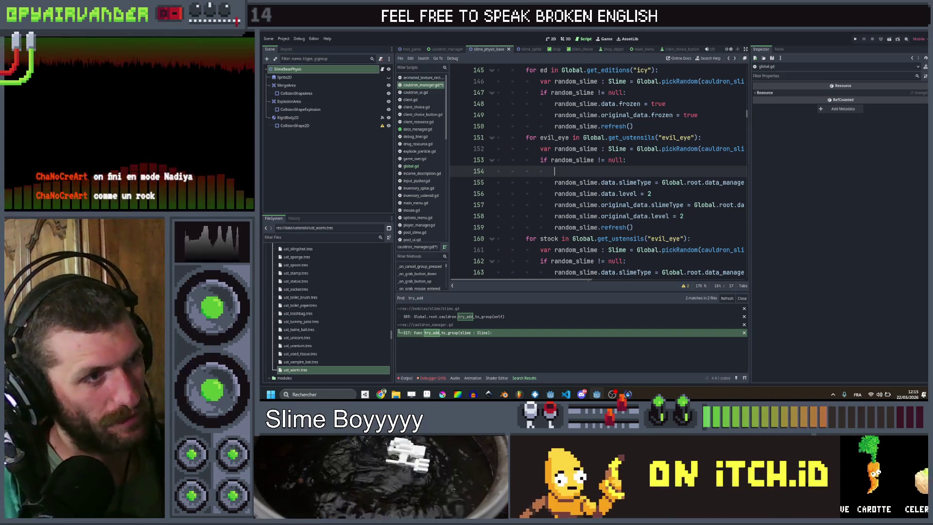
- Write the evil_eye.bump call with "PETRIFY", Global.empty_func and Color.SADDLE_BROWN on line 154
text(ev)
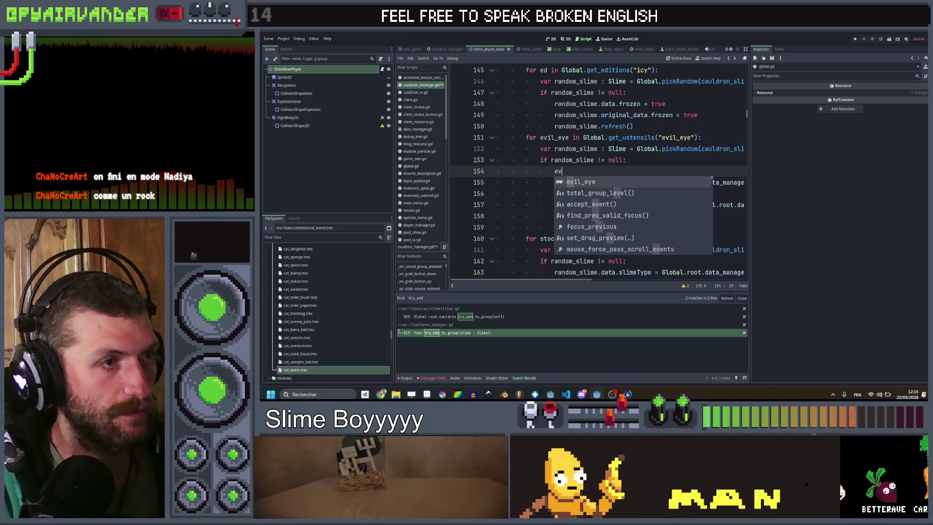
text(il_eye.bump)
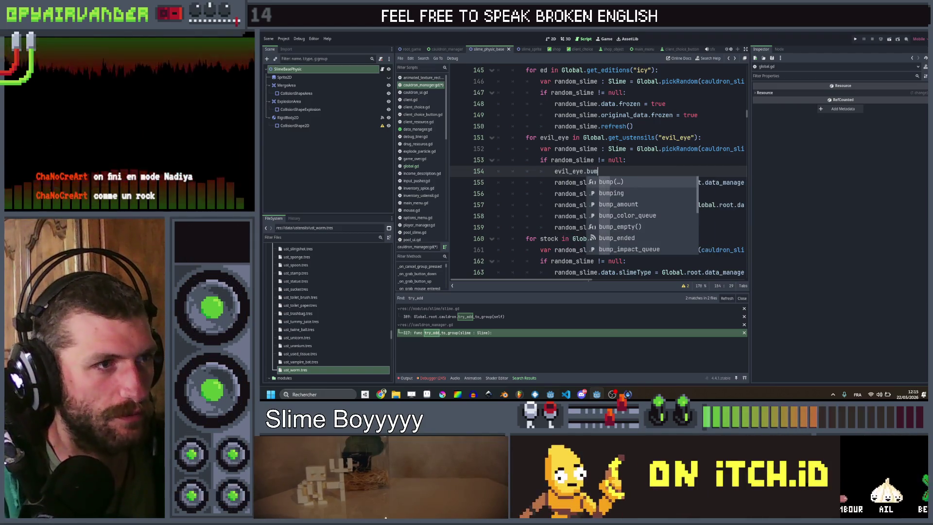
key(Return)
text("P)
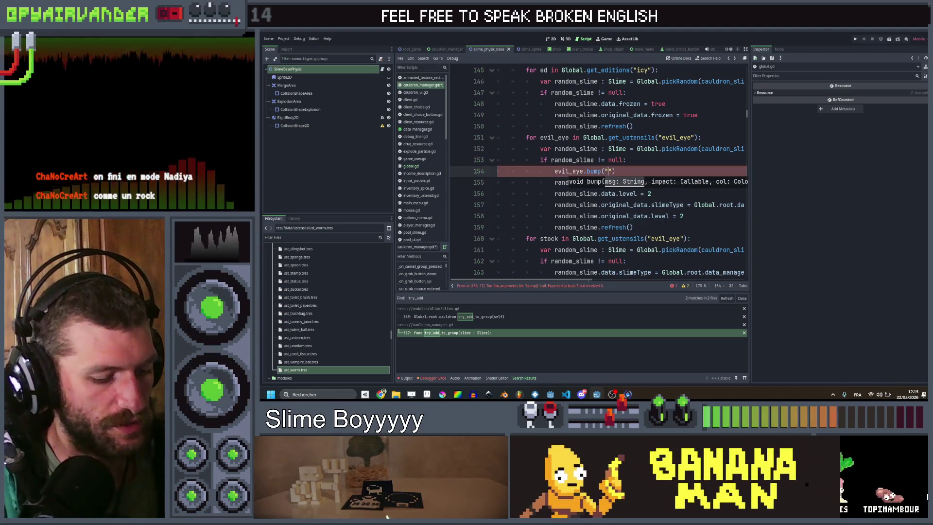
text(ETRIFY)
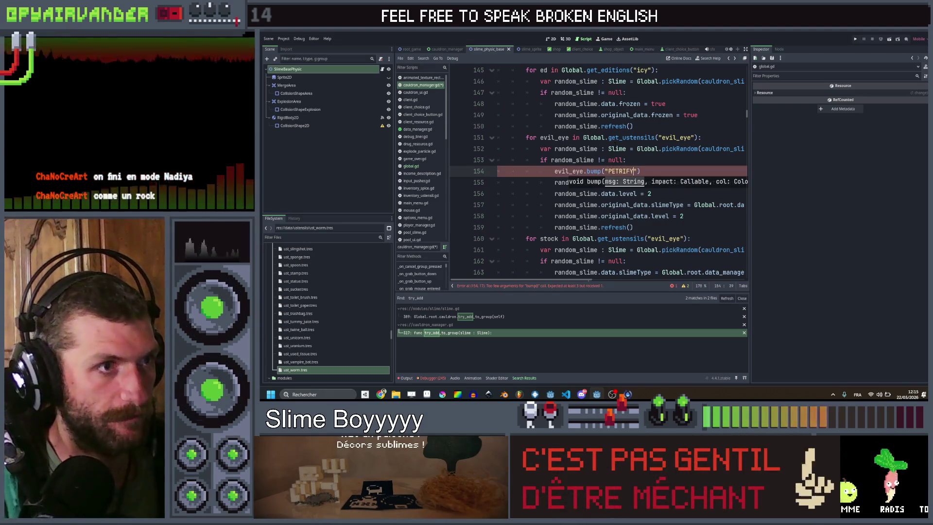
text(",)
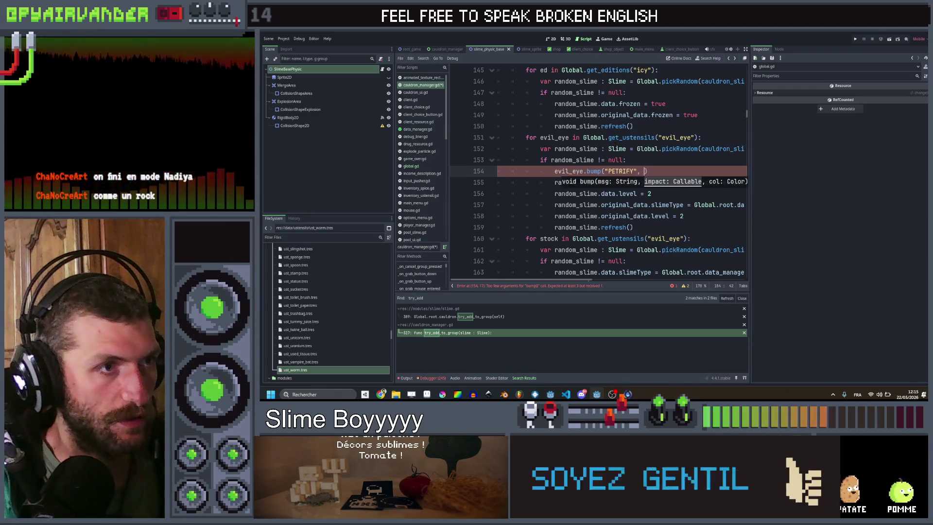
scroll(600, 174, right, 2)
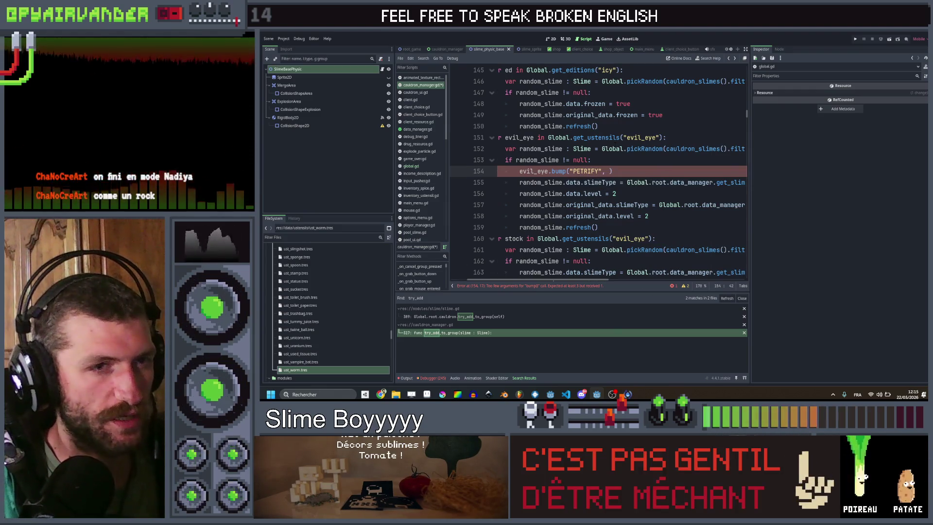
text(Global)
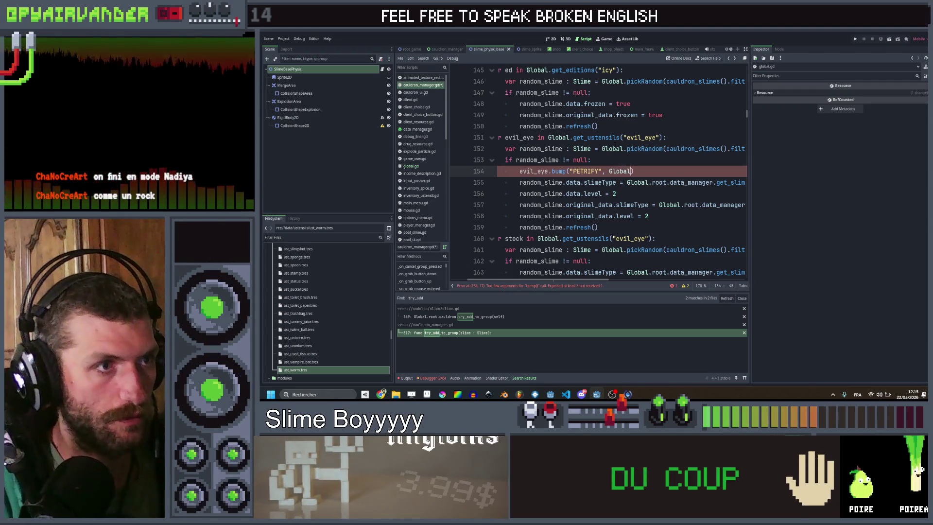
text(.emp)
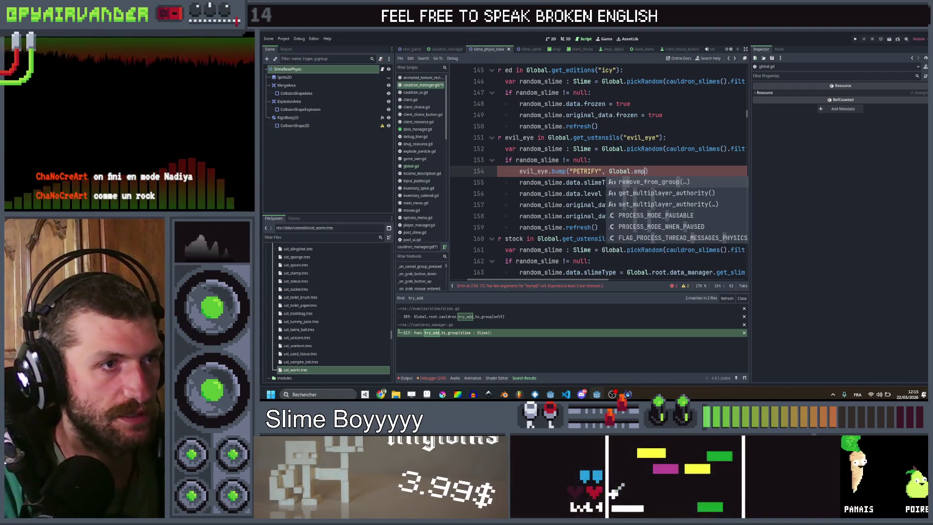
text(ty()
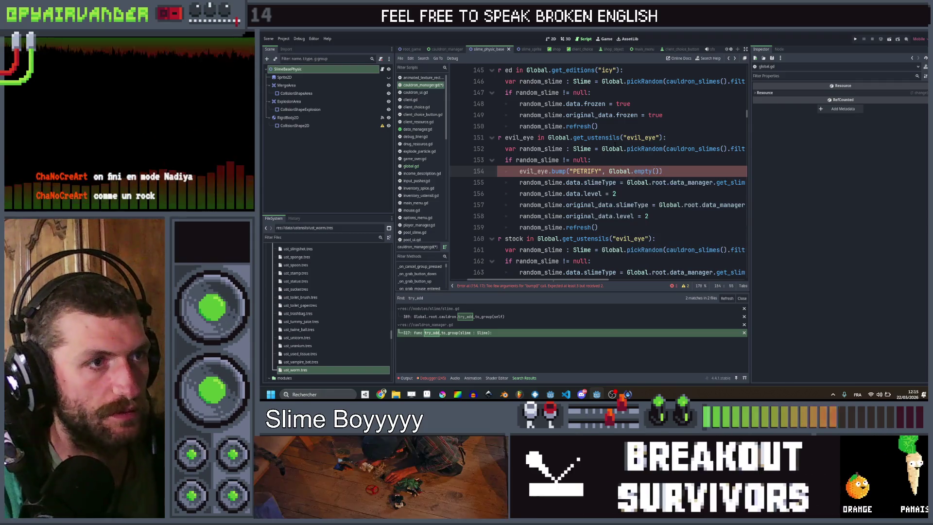
text(_func)
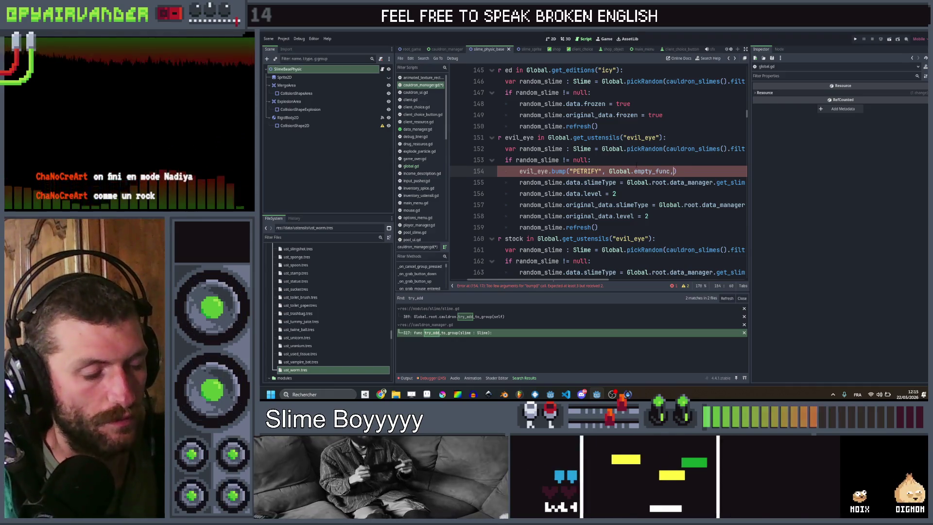
text(, Color)
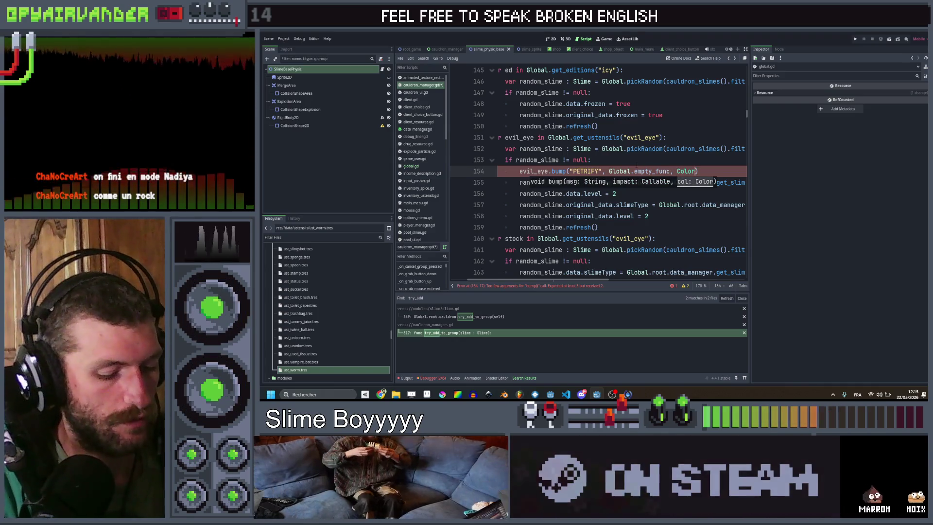
text(.)
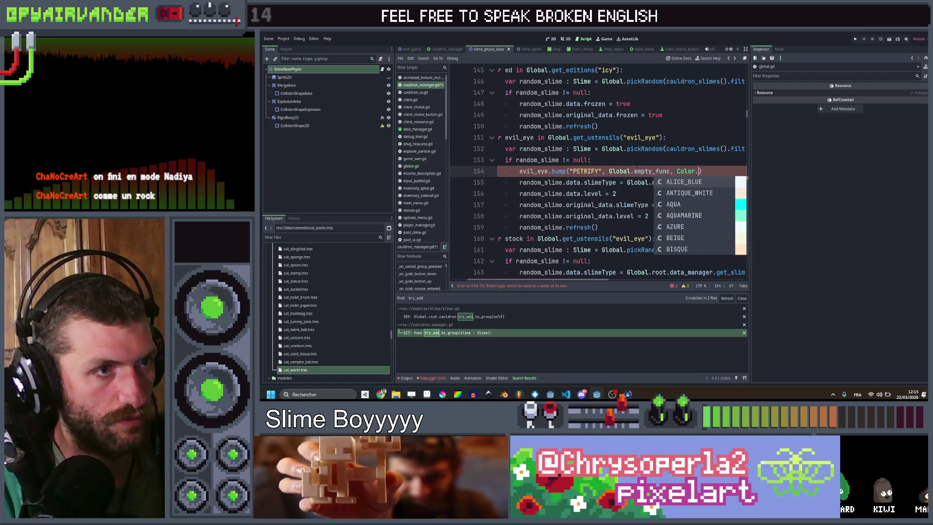
text(br)
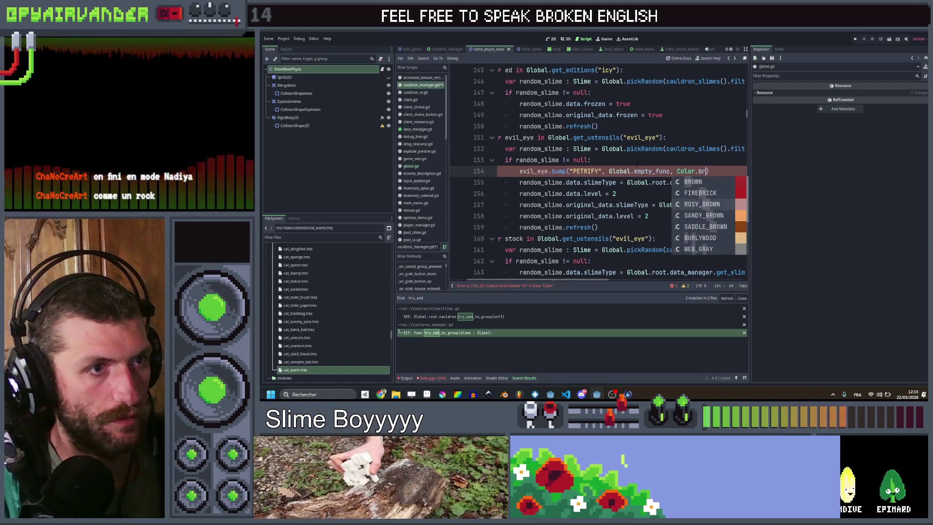
key(Return)
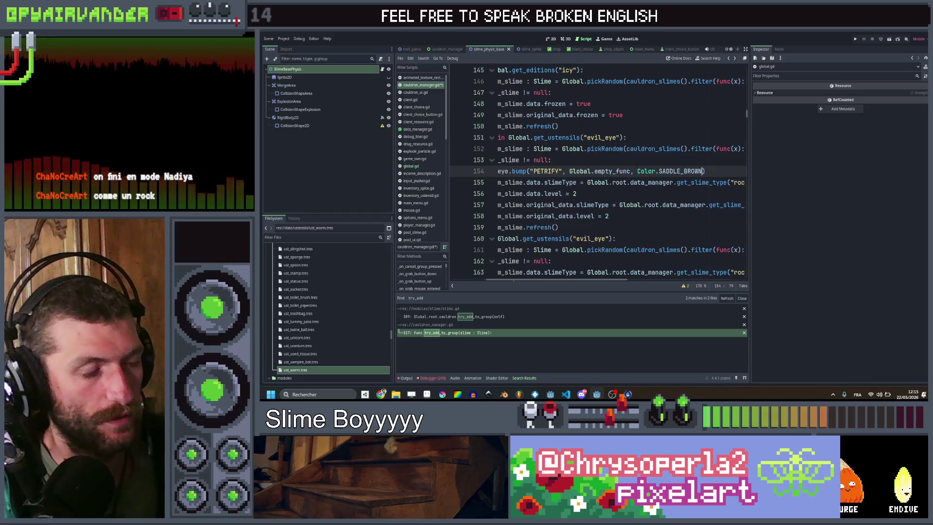
scroll(598, 170, left, 5)
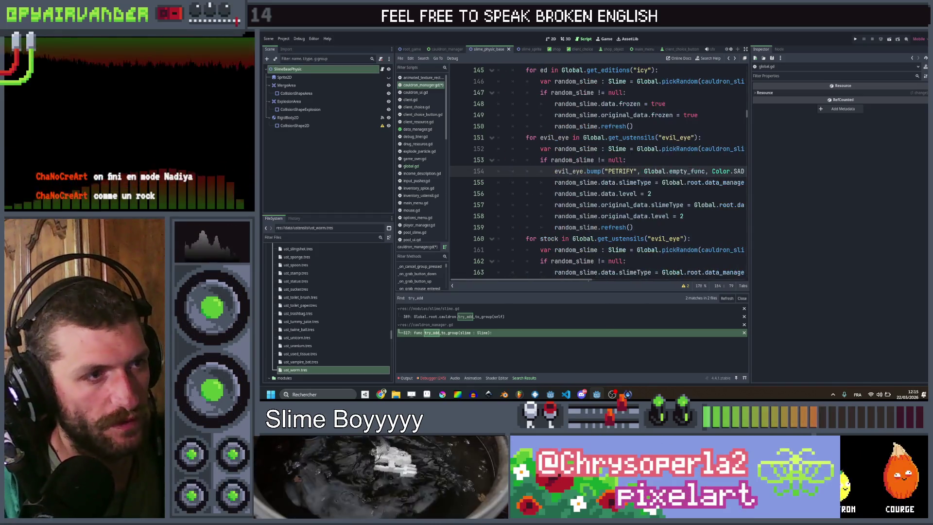
- Add func empty_func(): with a pass body above pickRandom in global.gd and save it
ctrl+click(673, 183)
scroll(673, 182, down, 5)
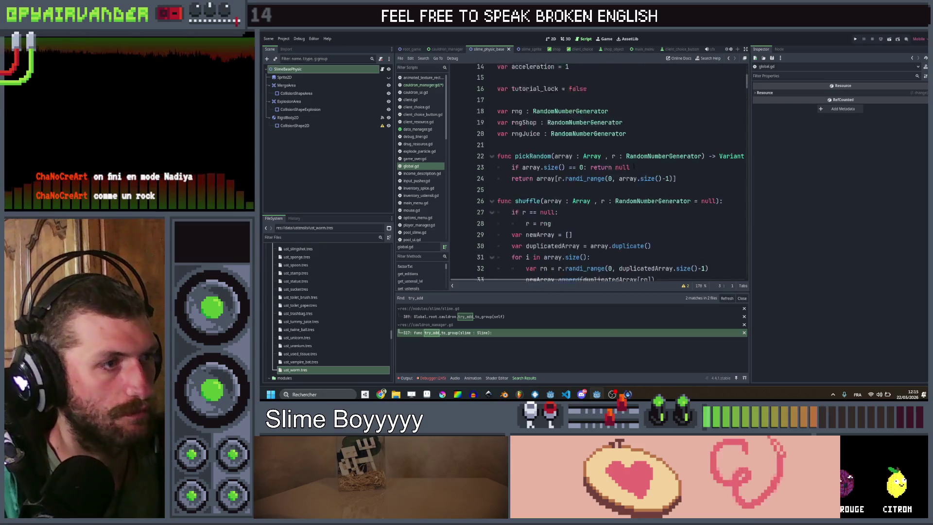
scroll(624, 159, up, 1)
click(625, 160)
key(Return)
key(Return)
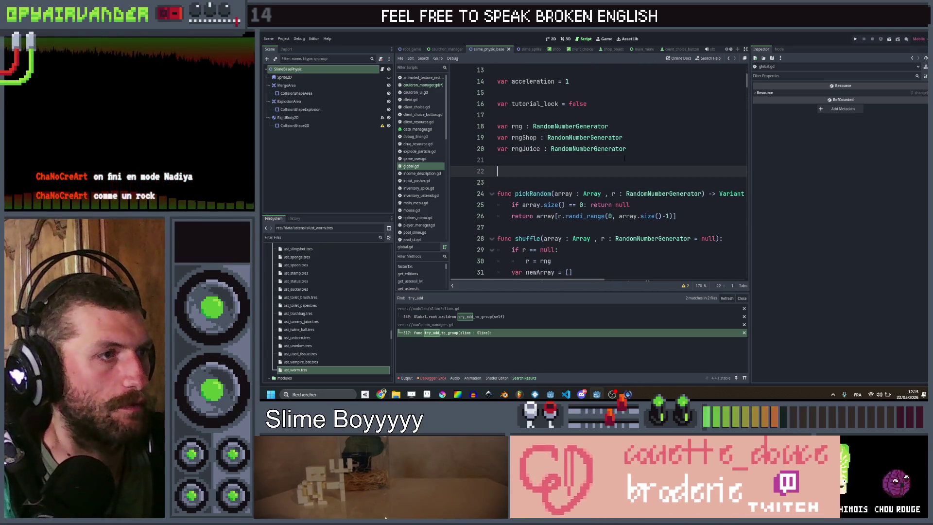
click(624, 158)
scroll(627, 155, down, 8)
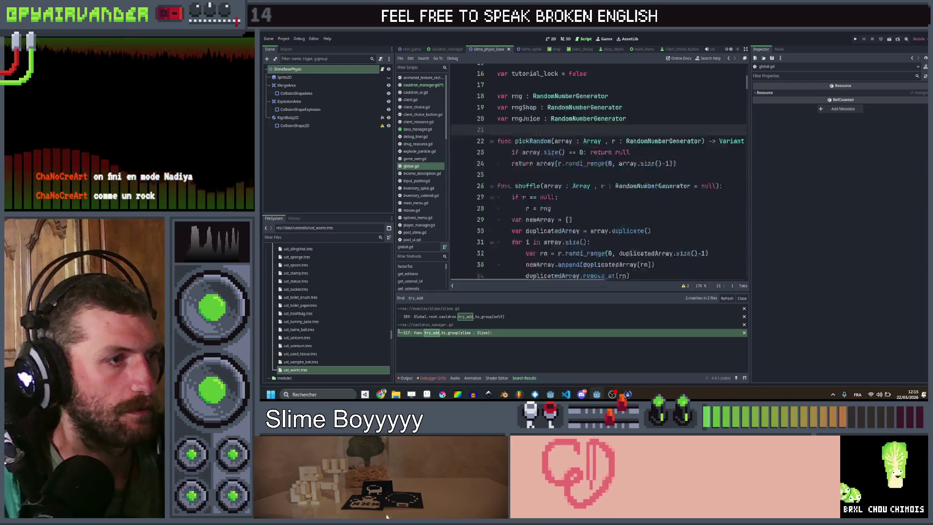
scroll(629, 152, up, 2)
key(Return)
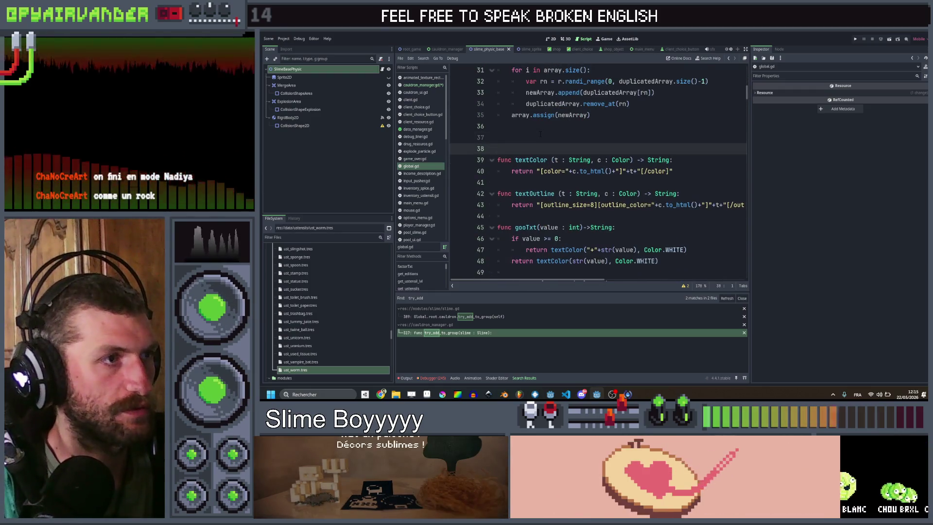
key(Up)
text(func empty_func())
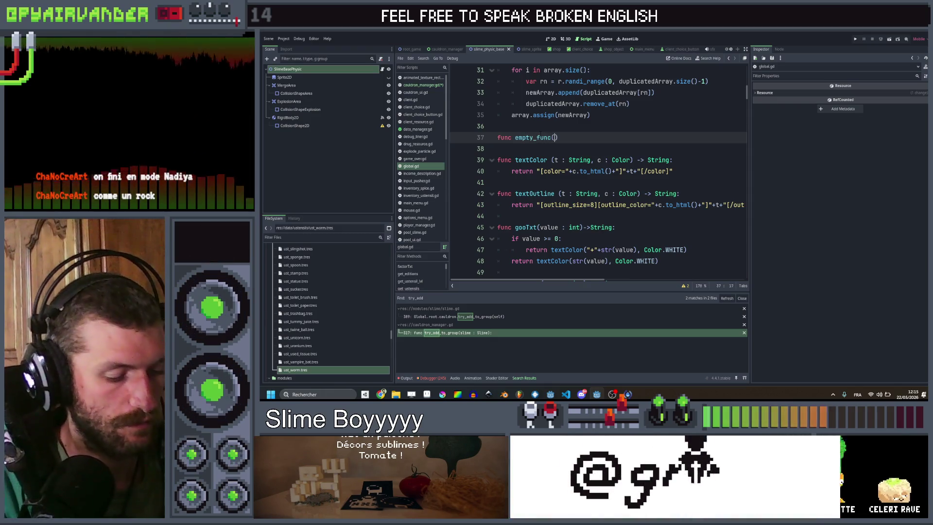
text(:)
key(Return)
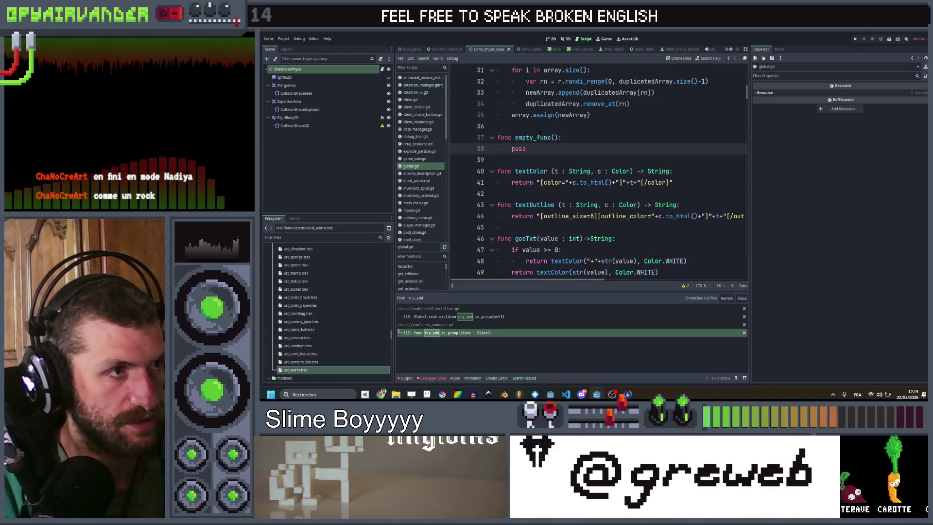
key(ctrl+s)
- Return to the cauldron_manager.gd script
click(728, 59)
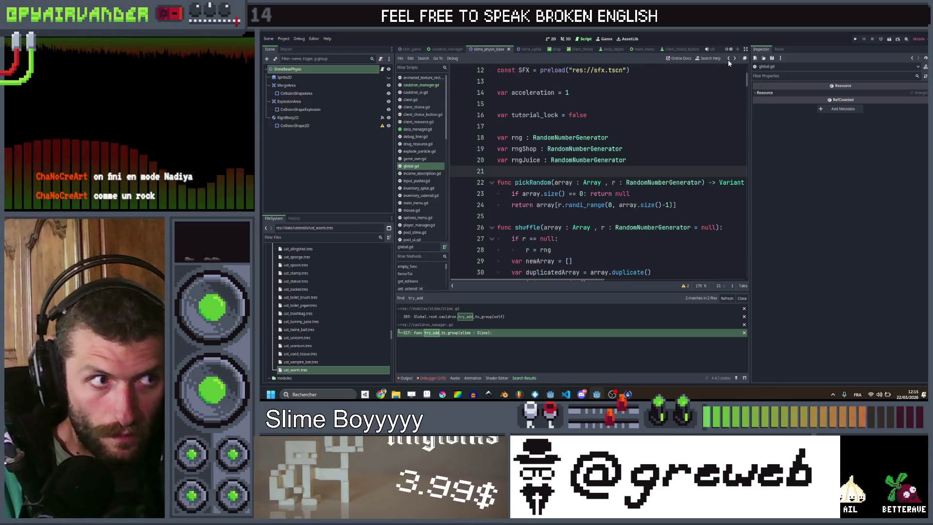
click(727, 58)
click(728, 58)
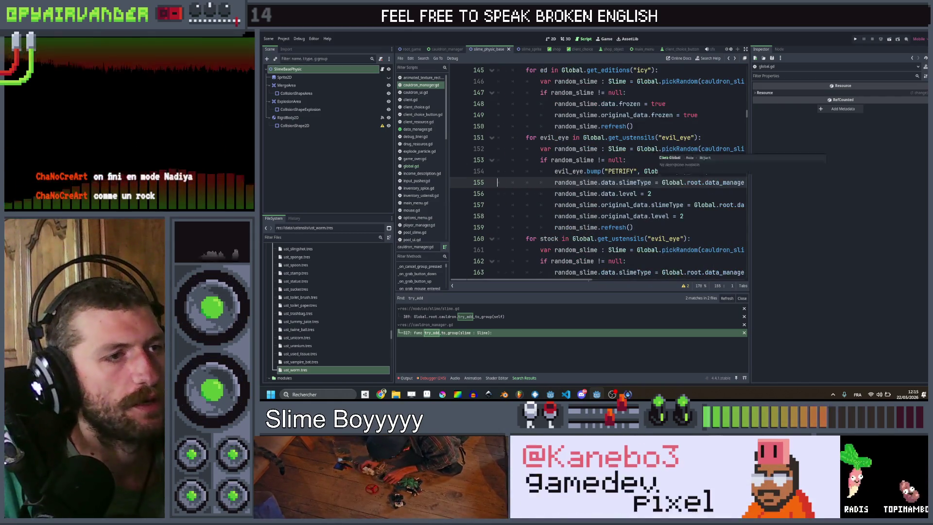
- Replace "evil_eye" with "stock" in the get_ustensils call on line 160
scroll(651, 171, right, 2)
scroll(598, 170, right, 5)
scroll(598, 170, left, 4)
scroll(598, 170, left, 4)
scroll(598, 170, down, 1)
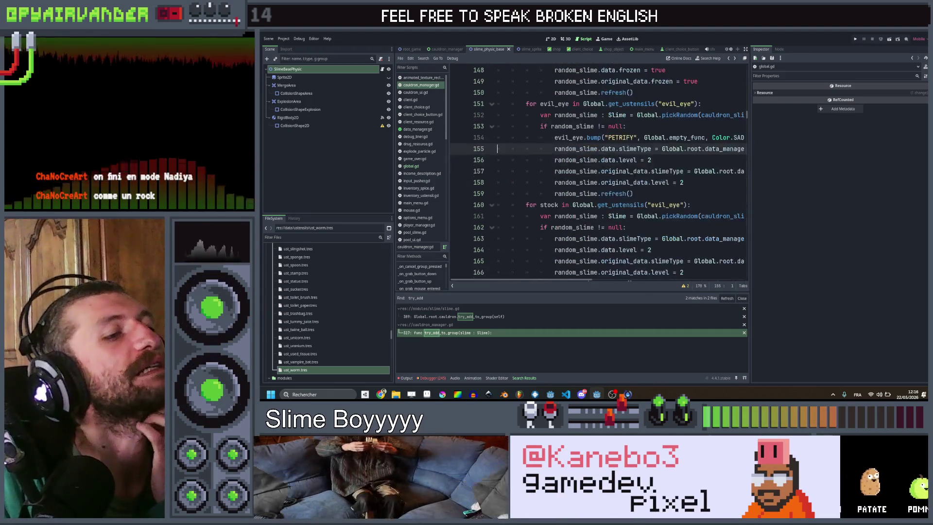
scroll(651, 189, down, 1)
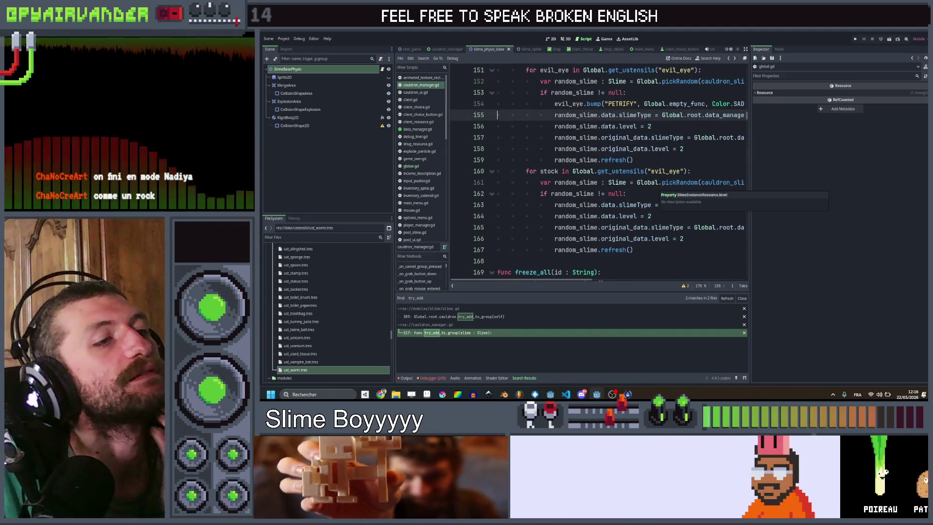
scroll(651, 191, up, 1)
scroll(651, 152, right, 2)
scroll(652, 153, left, 2)
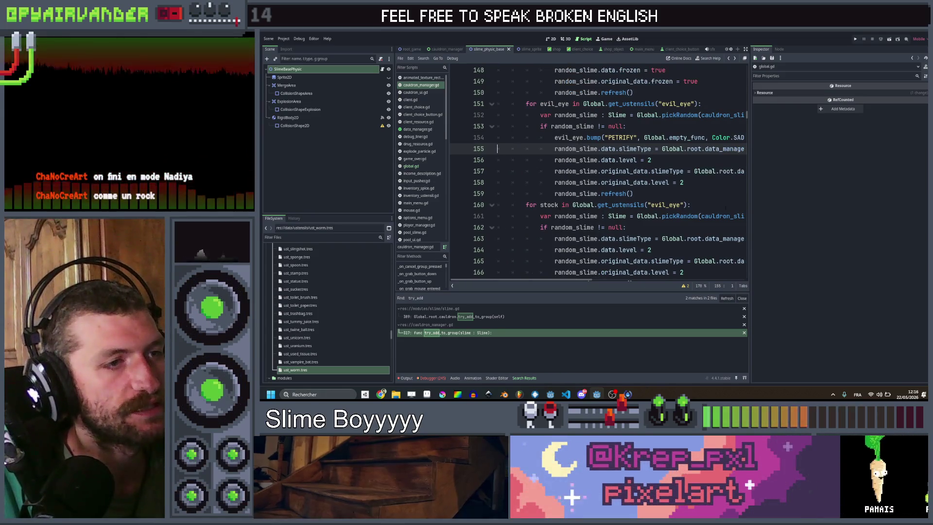
double_click(664, 205)
text(ste)
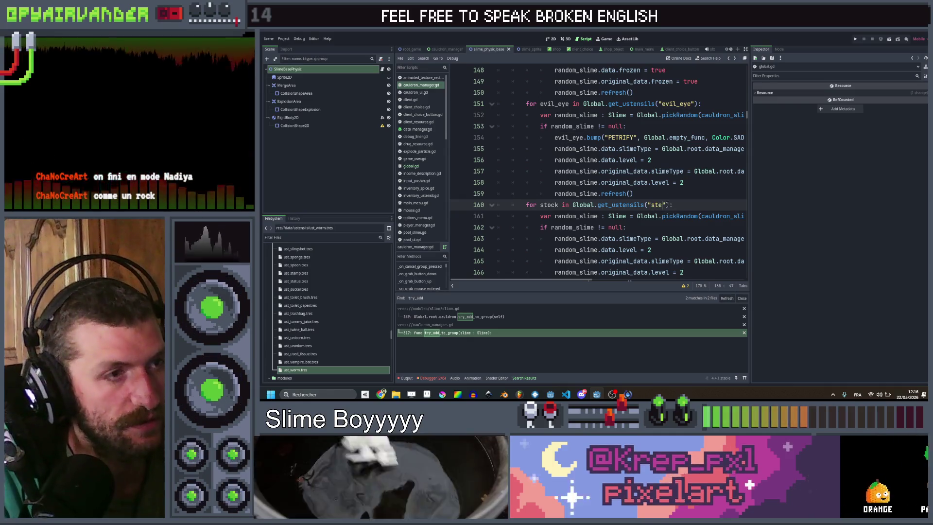
text(ck)
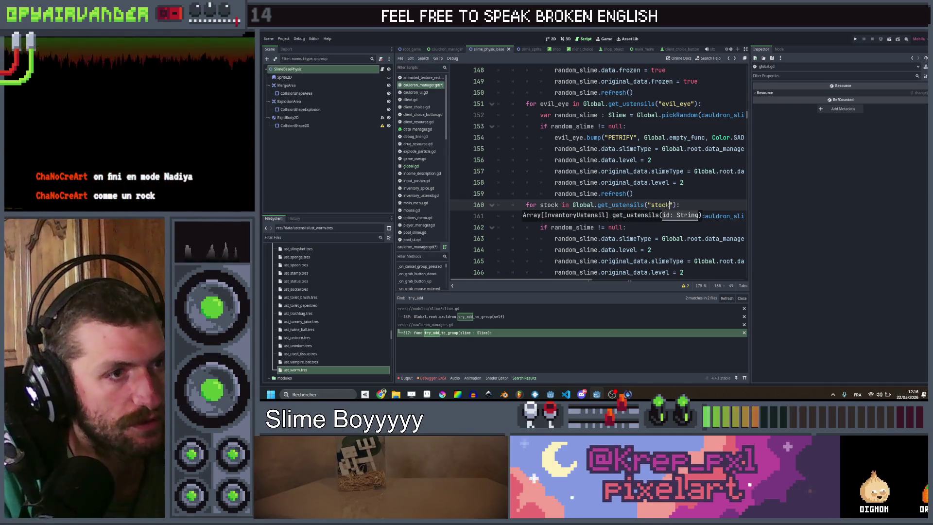
- Select the stock loop's copied body, lines 161–167
click(690, 182)
scroll(660, 192, down, 1)
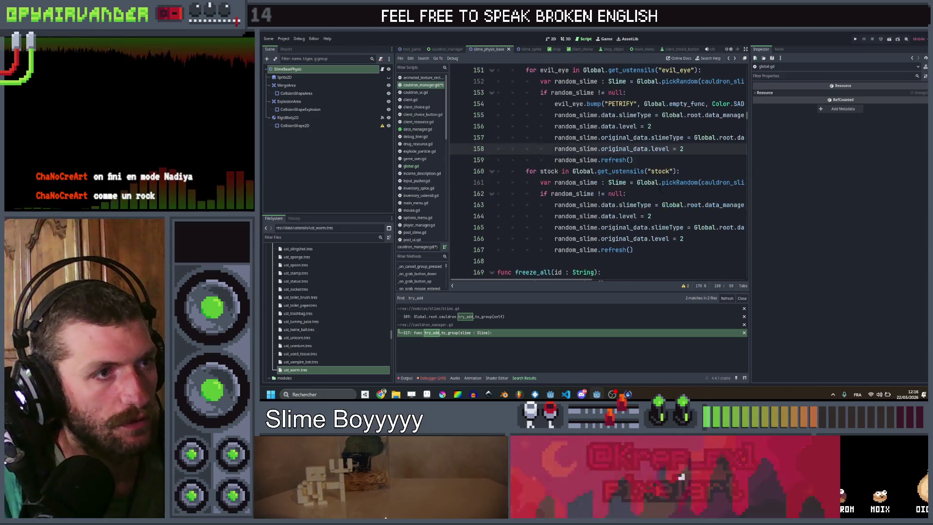
scroll(598, 170, right, 5)
scroll(648, 205, left, 5)
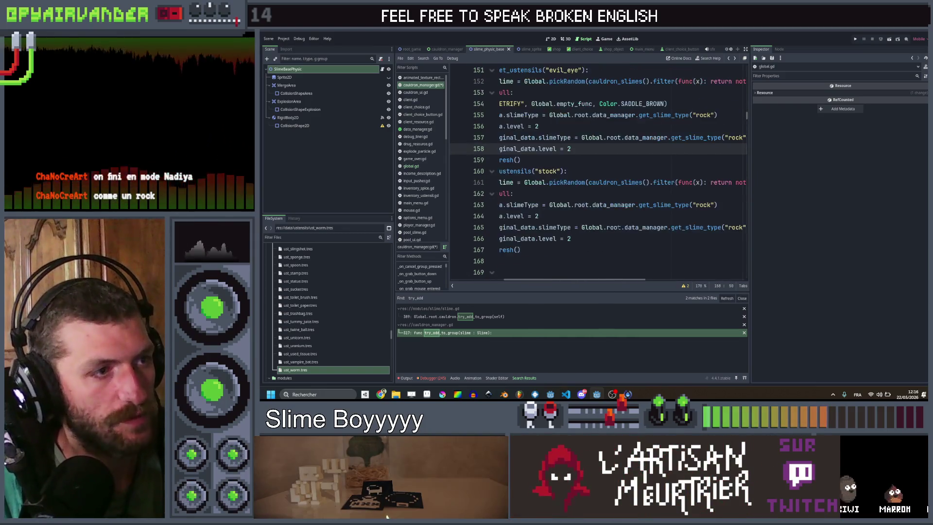
mouse_move(634, 251)
mouse_down()
mouse_move(584, 239)
mouse_move(548, 183)
mouse_up()
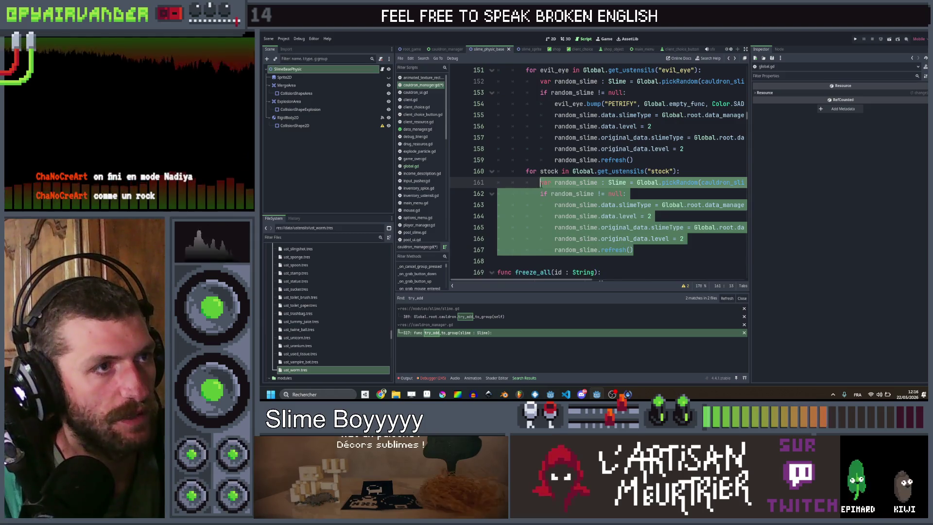
- Replace the stock loop body with the pasted bump call, relabelled "INTERESTS"
key(BackSpace)
scroll(608, 194, up, 1)
click(587, 138)
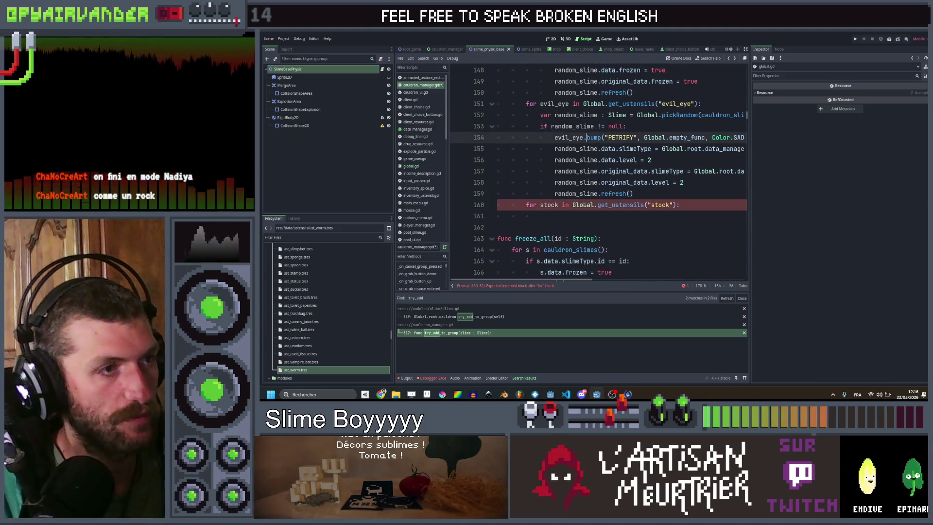
click(574, 216)
key(ctrl+v)
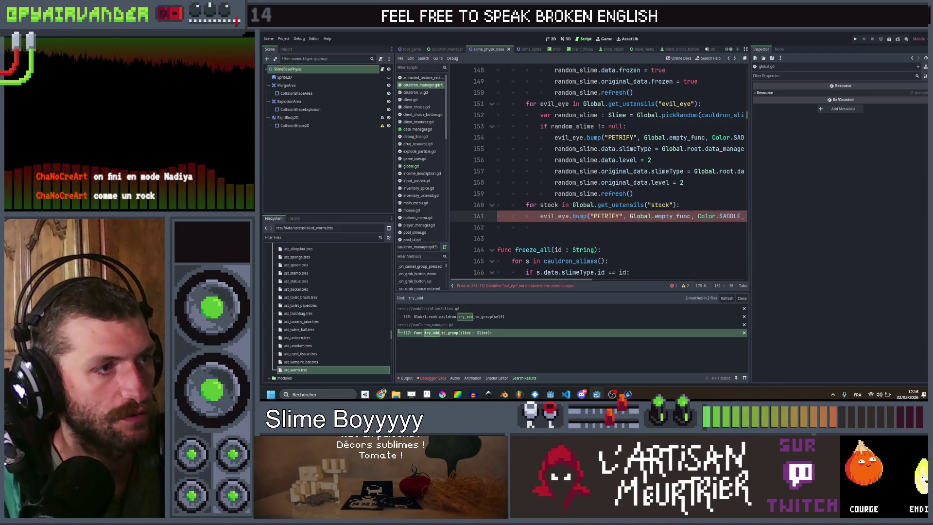
scroll(598, 170, right, 2)
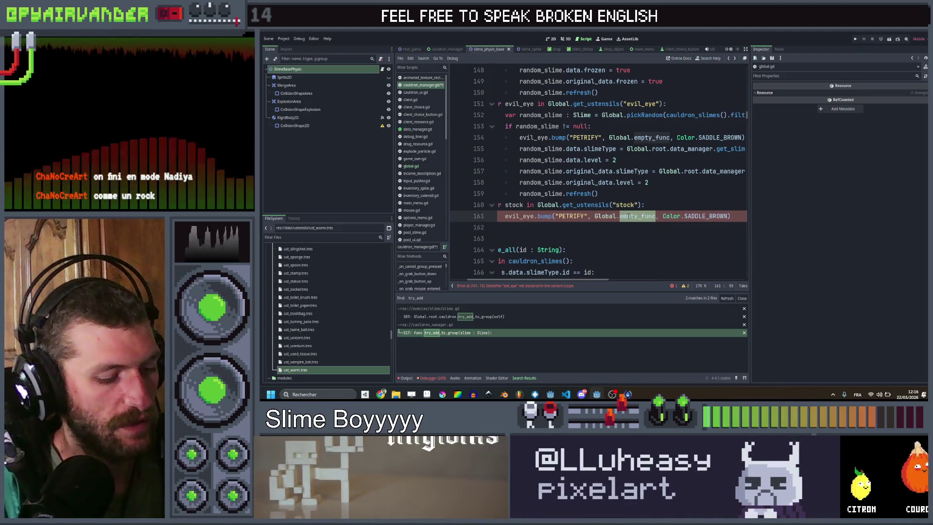
text(add)
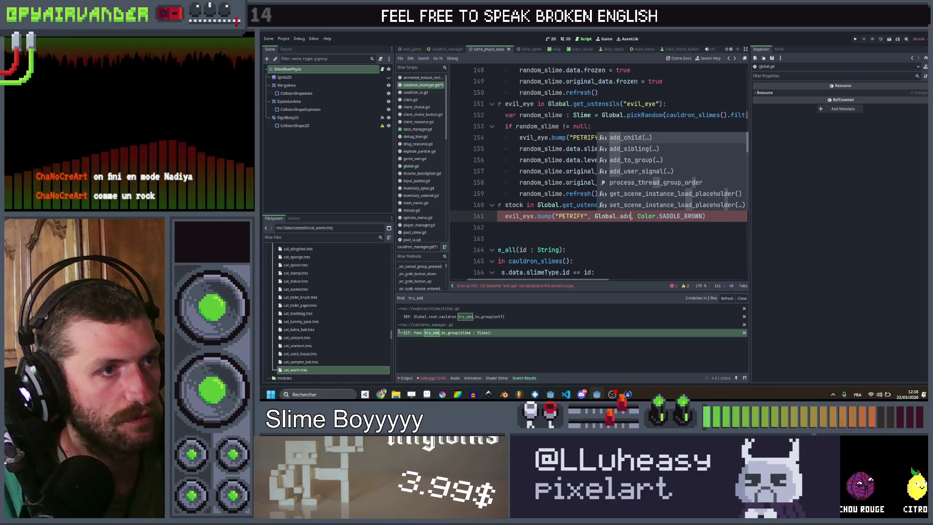
key(ctrl+z)
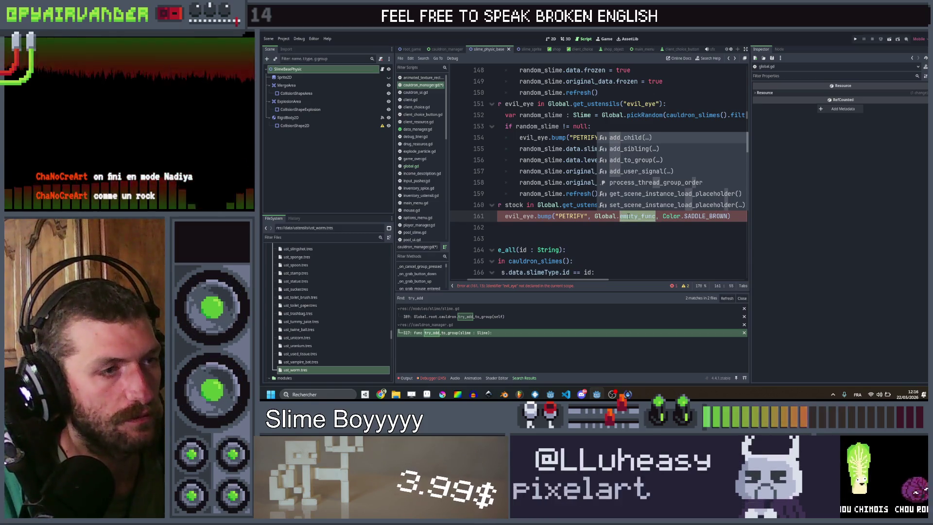
key(ctrl+z)
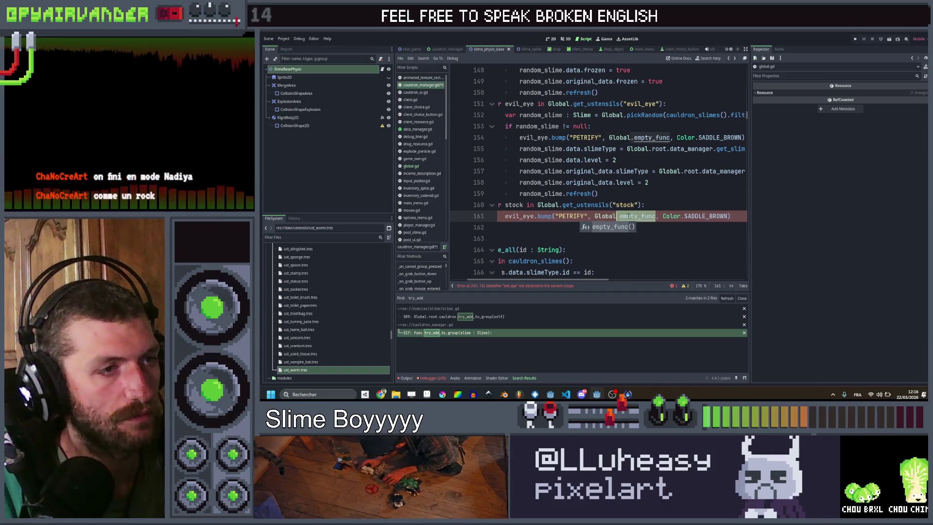
click(570, 216)
double_click(570, 216)
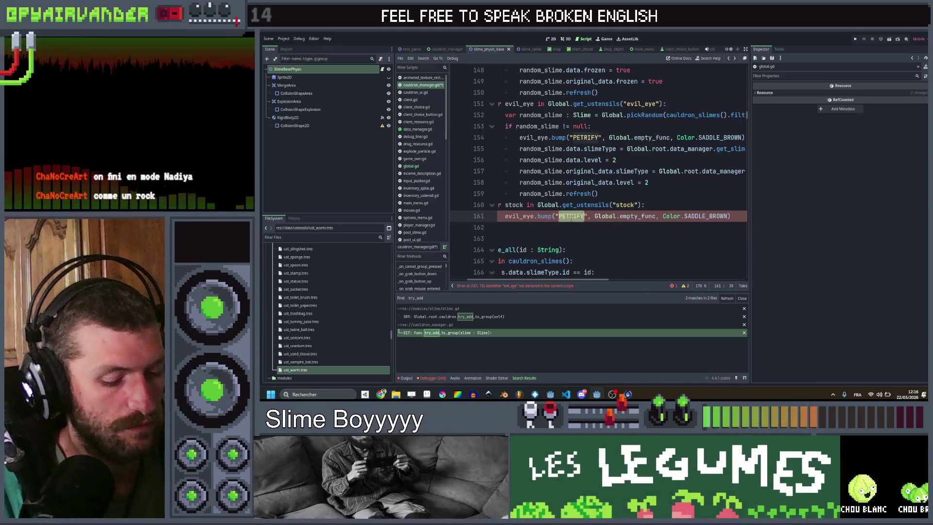
text(INTERESTS)
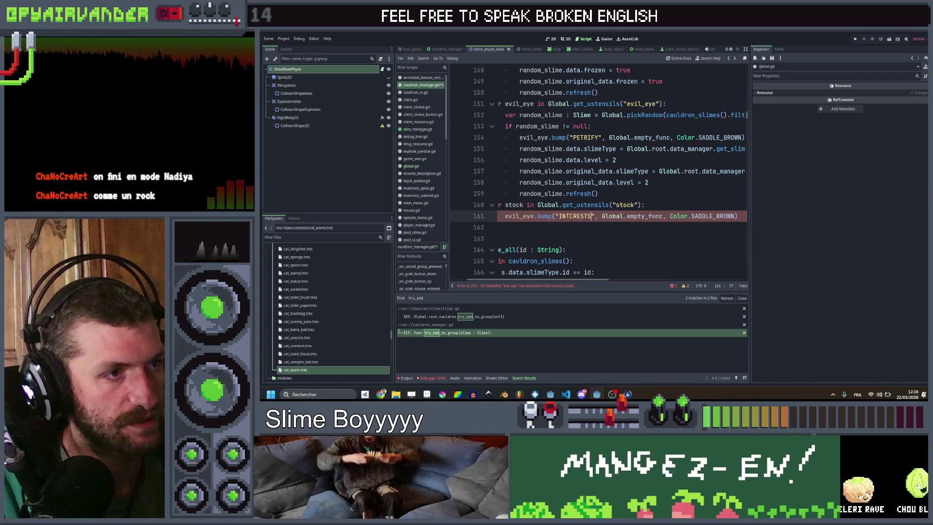
- Await the evil_eye bump on line 154 and make line 161 await stock.bump
scroll(532, 155, left, 1)
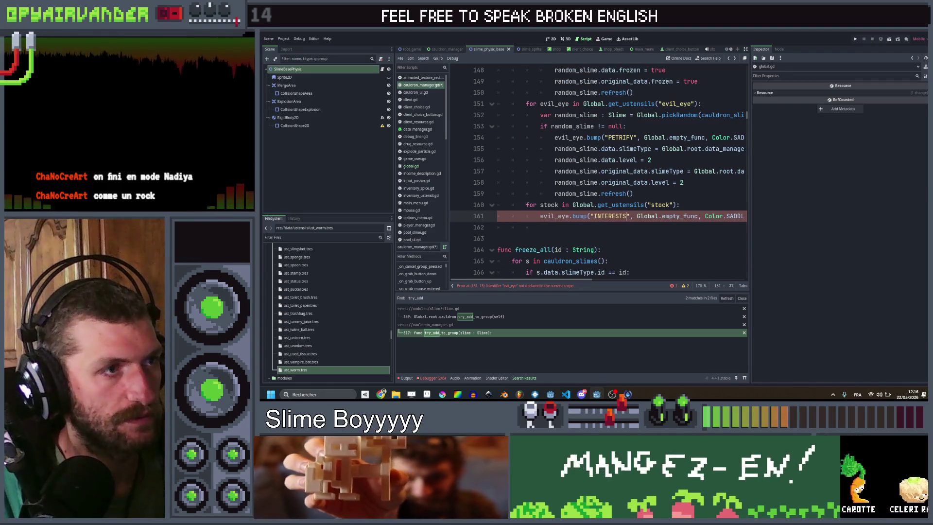
click(554, 137)
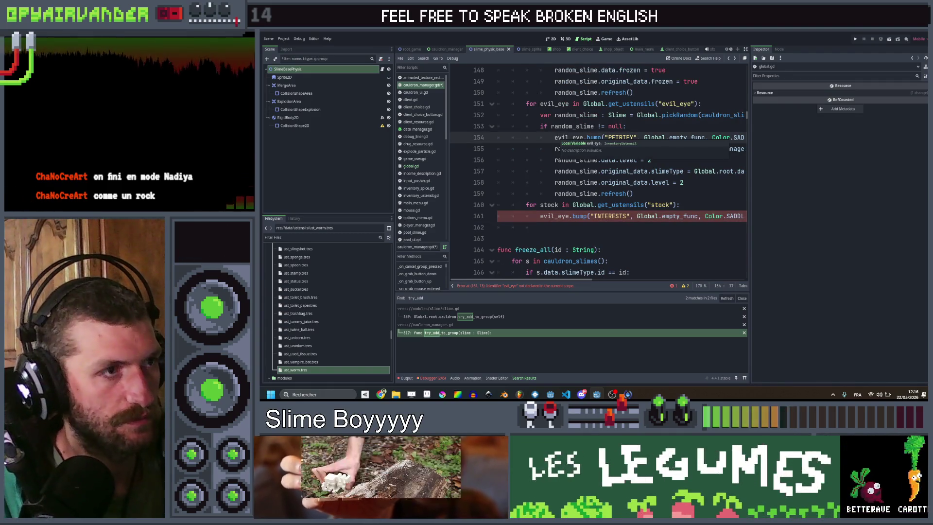
text(await)
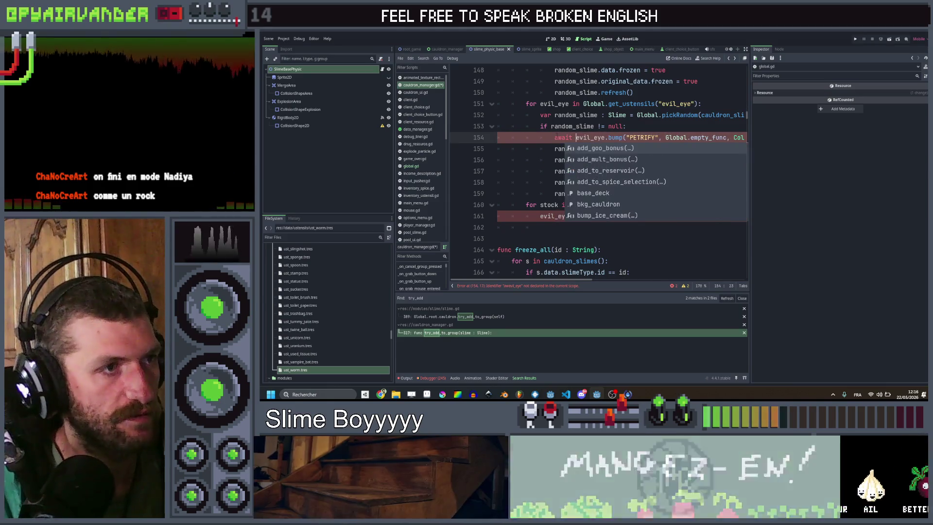
click(539, 216)
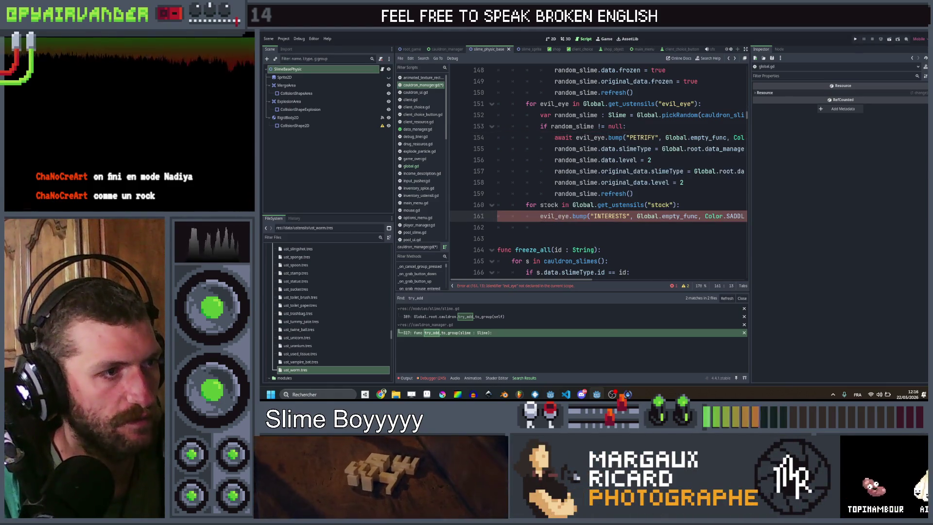
double_click(547, 204)
key(ctrl+c)
double_click(554, 216)
key(ctrl+v)
click(540, 216)
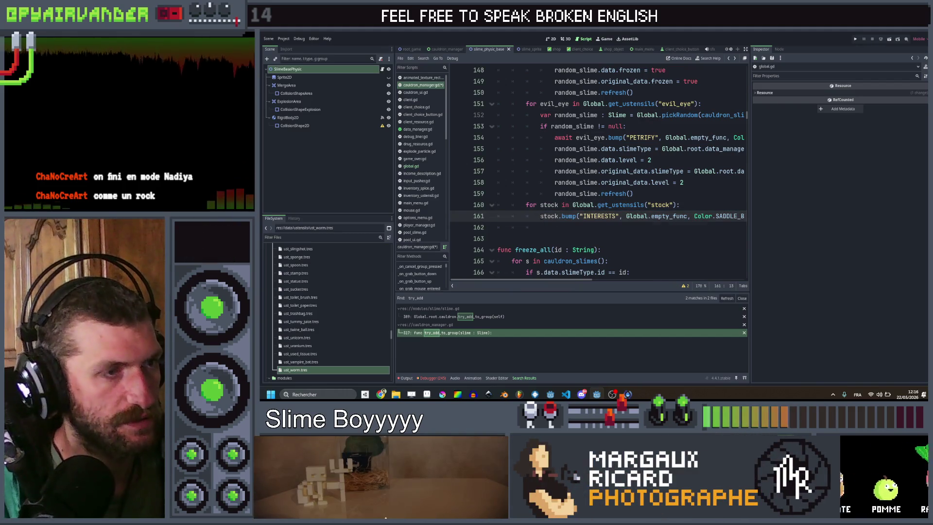
text(ait)
- Change line 161's colour to Global.yellow and duplicate it onto line 162
scroll(685, 220, right, 3)
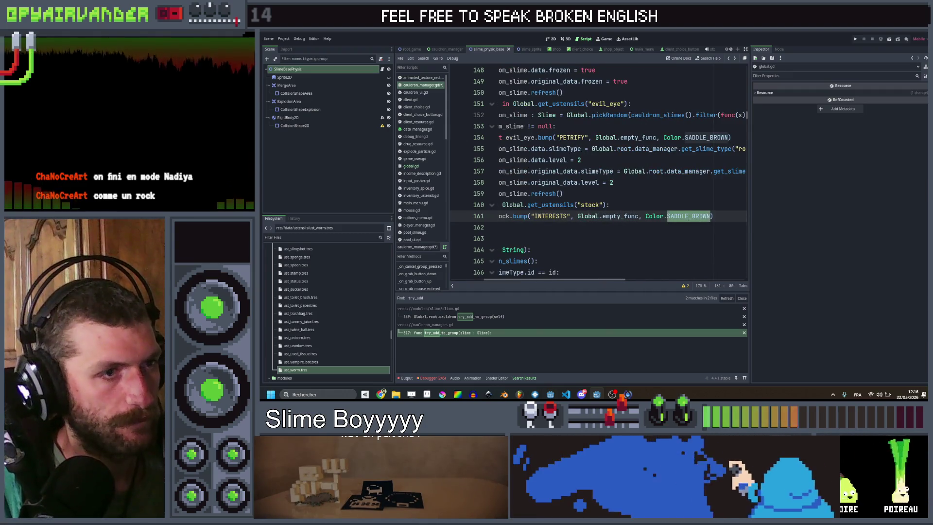
key(End)
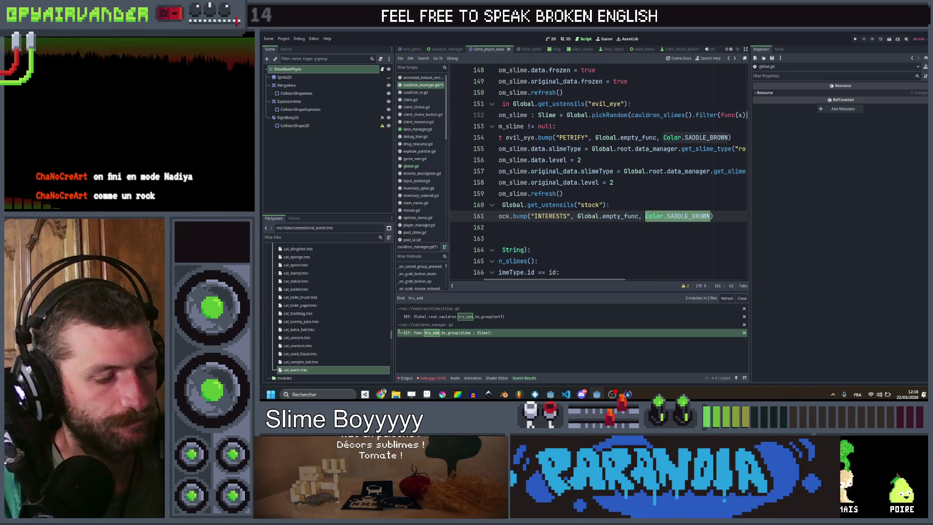
text(ye)
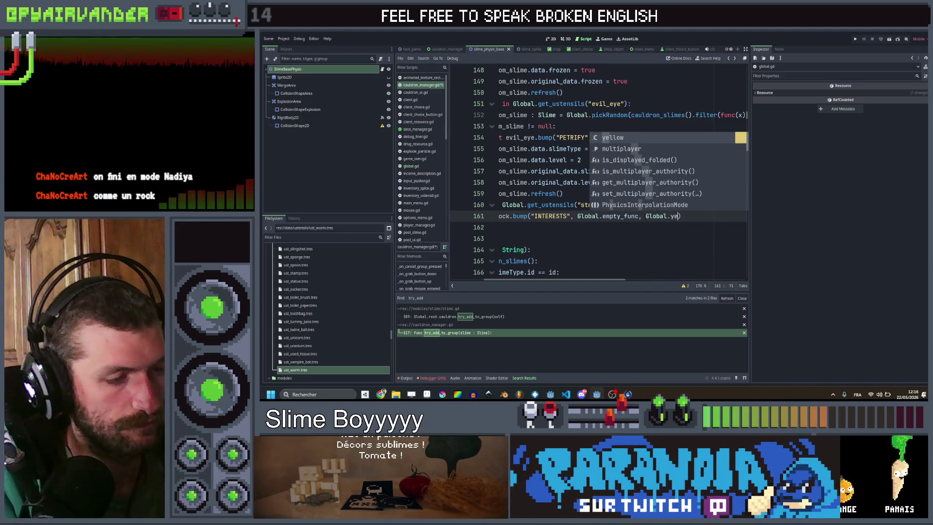
key(Return)
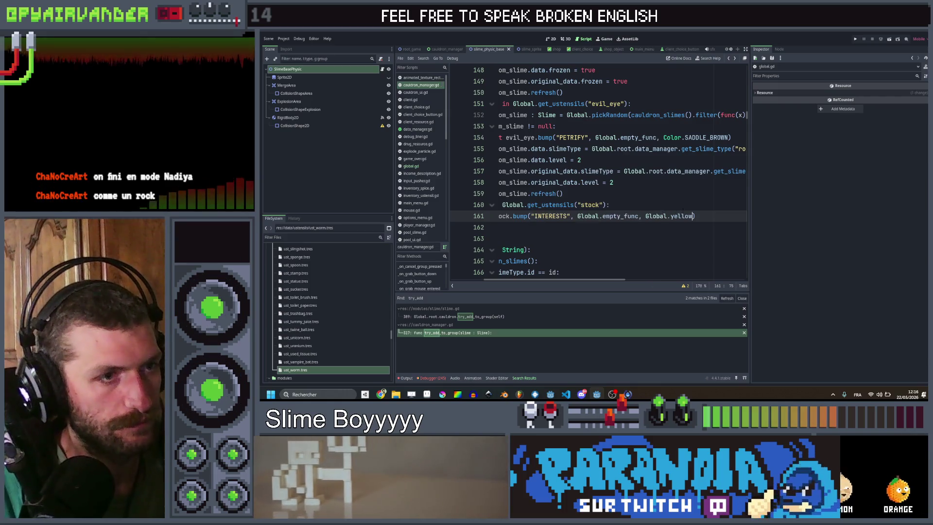
scroll(706, 217, left, 3)
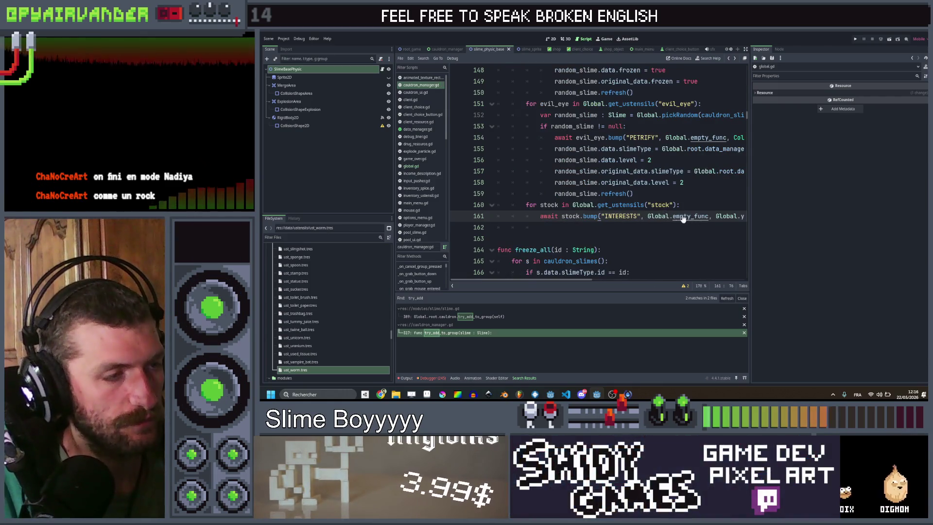
key(ctrl+shift+d)
key(End)
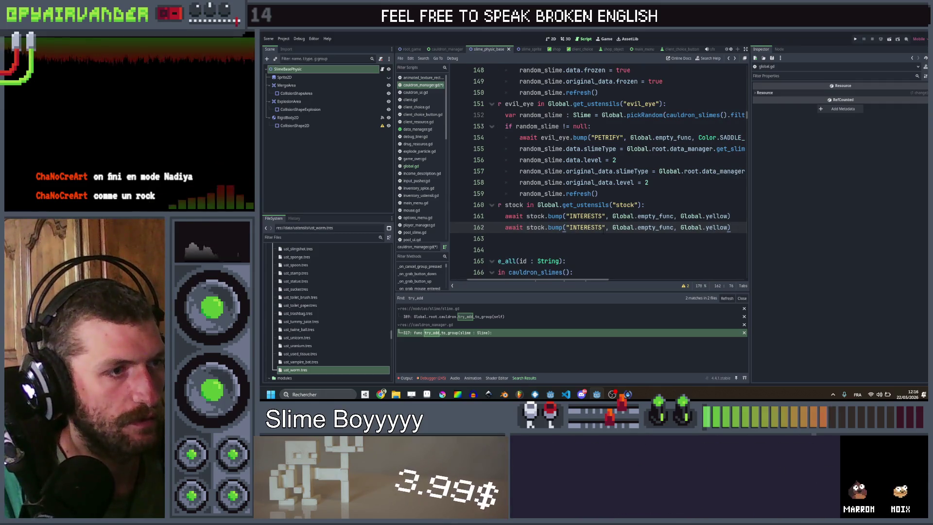
- Replace empty_func on line 162 with Global.root.run_manager.add_money.bind(stock.data.money)
double_click(568, 228)
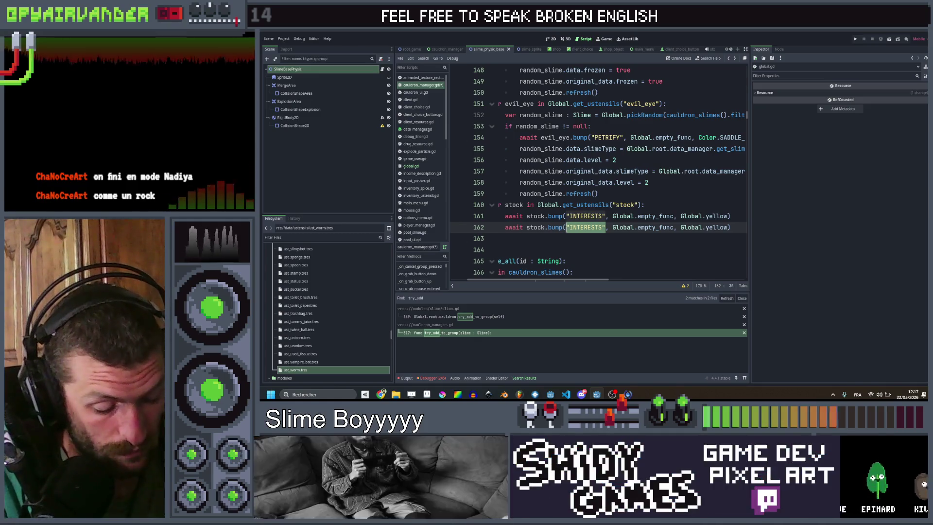
click(619, 228)
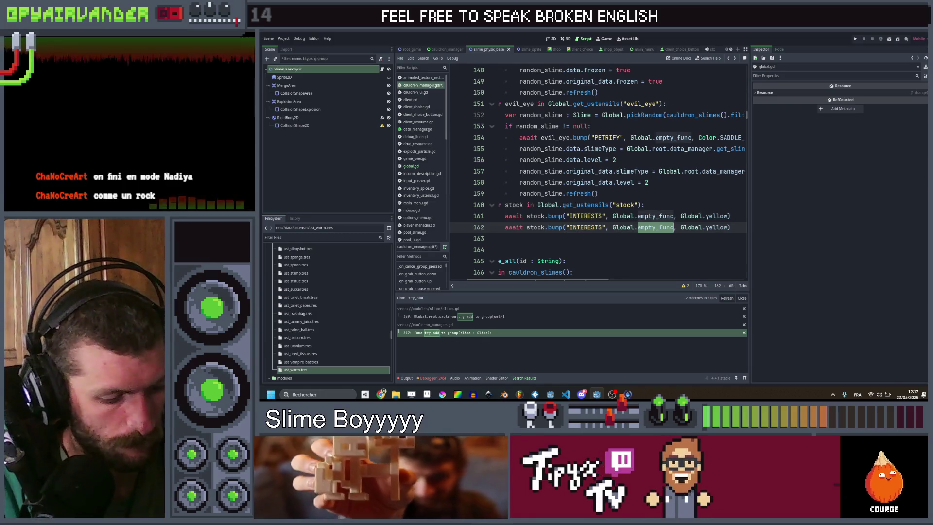
text(root.ru)
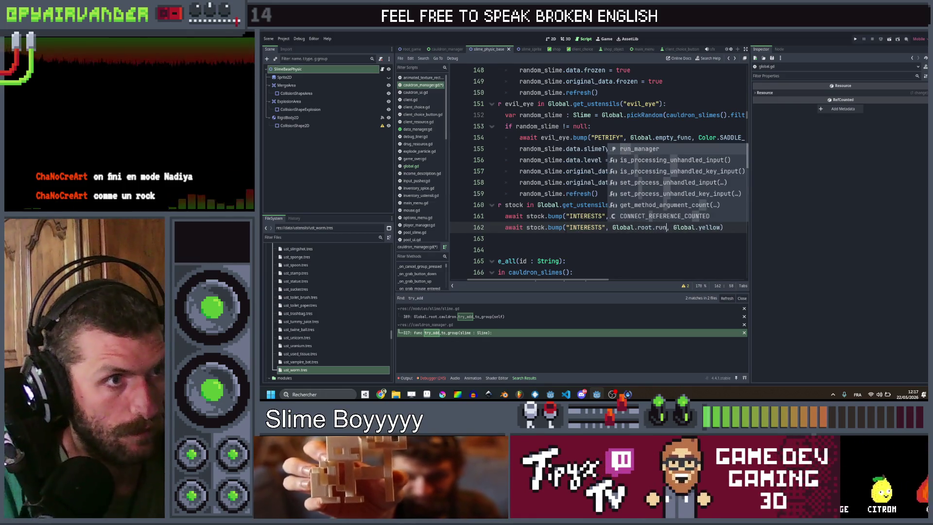
key(Return)
text(add)
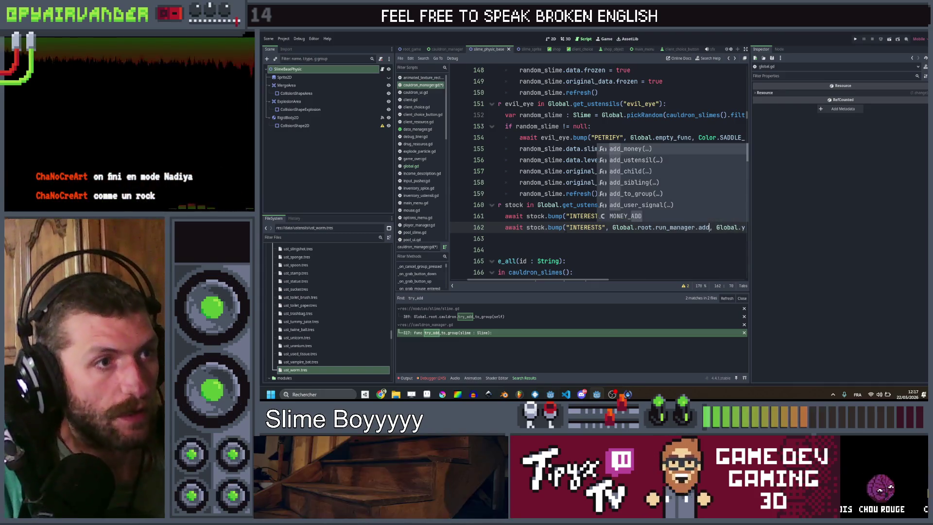
key(Return)
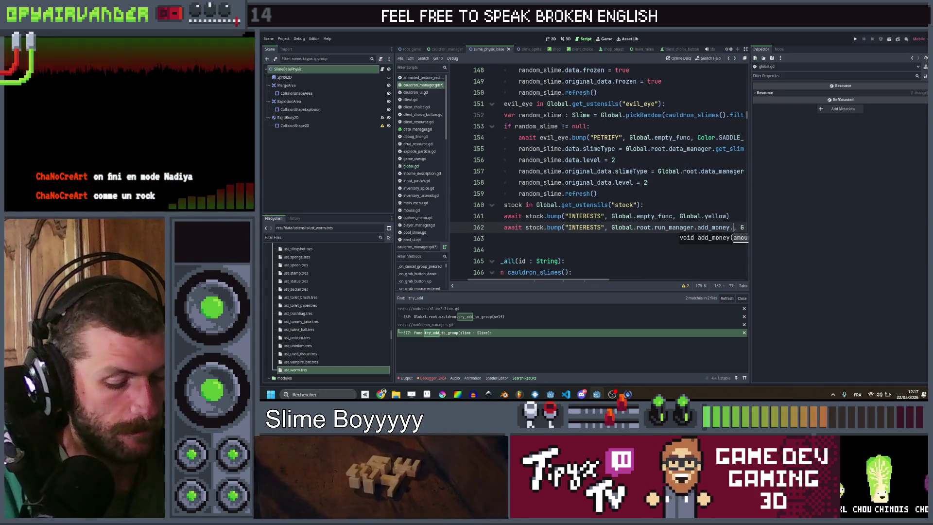
text(bind()
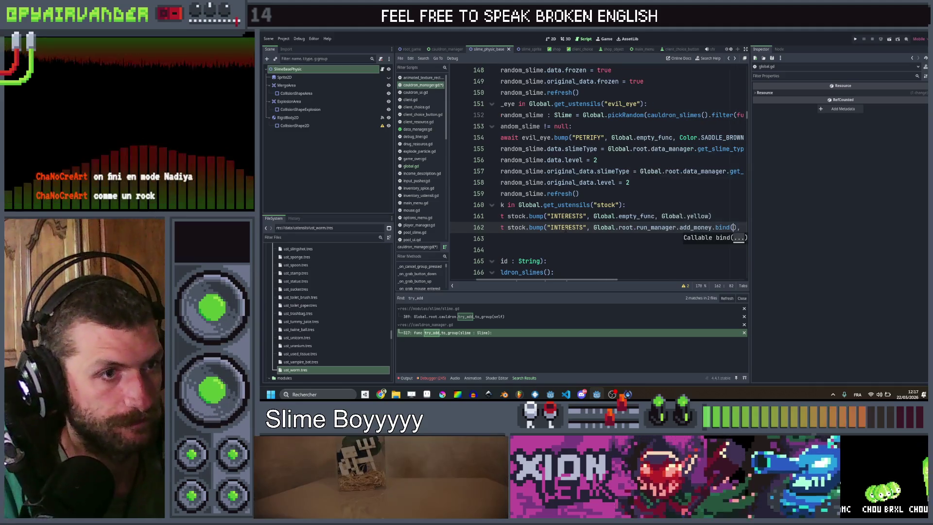
text(s)
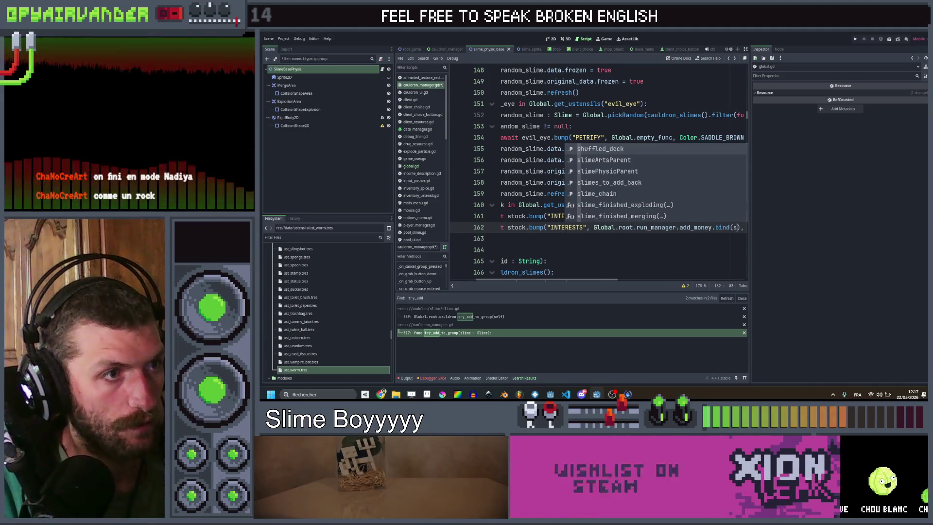
text(tock.data.mone)
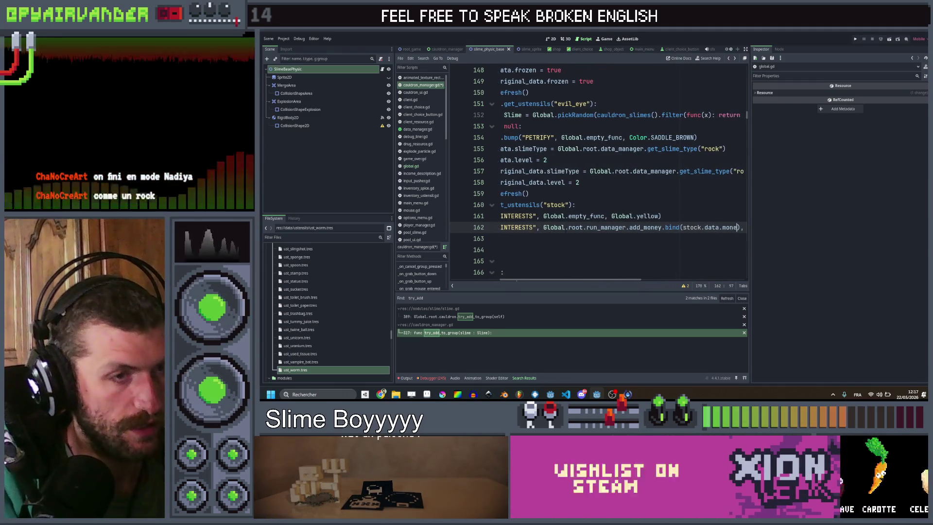
text(y)
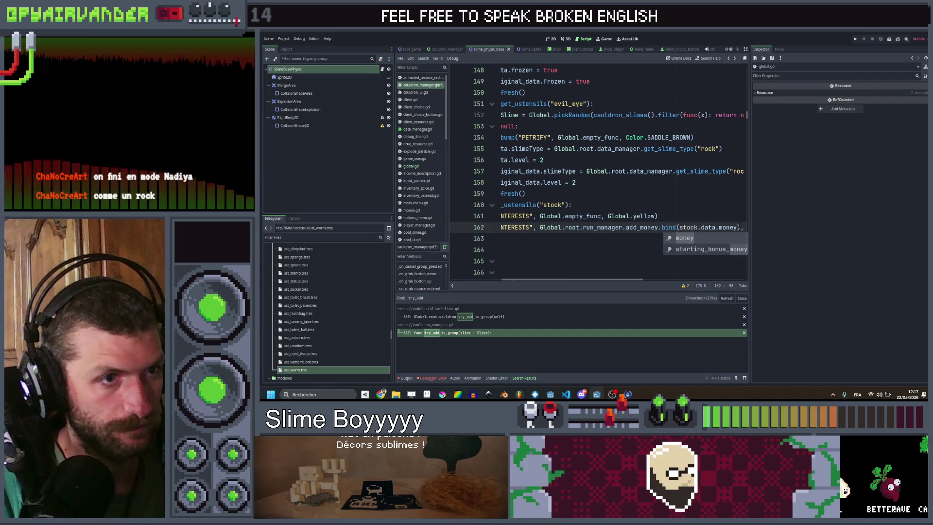
- Replace the INTERESTS label on line 162 with Global.moneyTxt(stock.data.money)
drag(690, 227, 680, 227)
scroll(592, 240, left, 5)
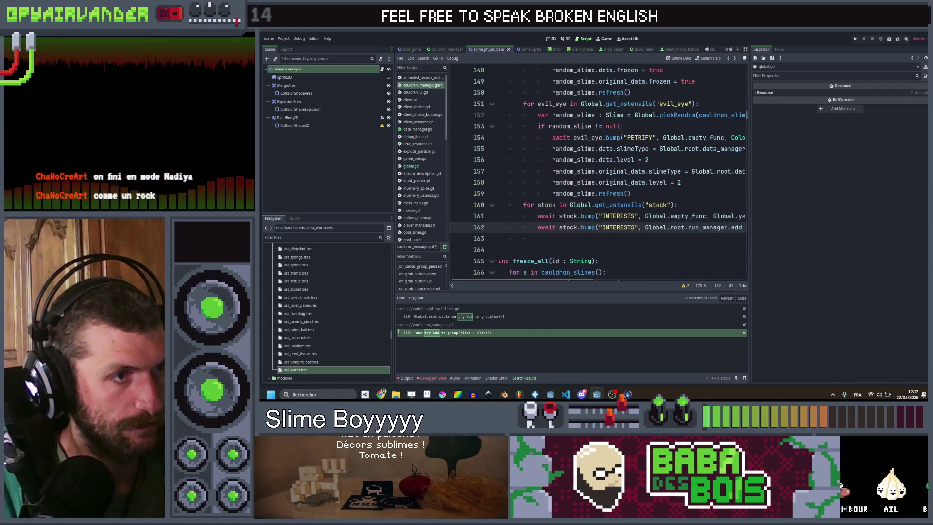
drag(605, 226, 603, 227)
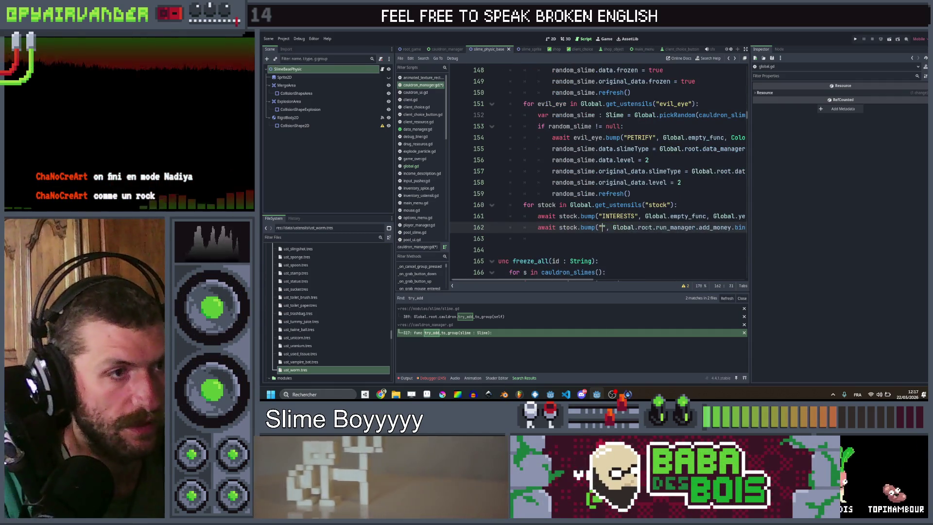
key(BackSpace)
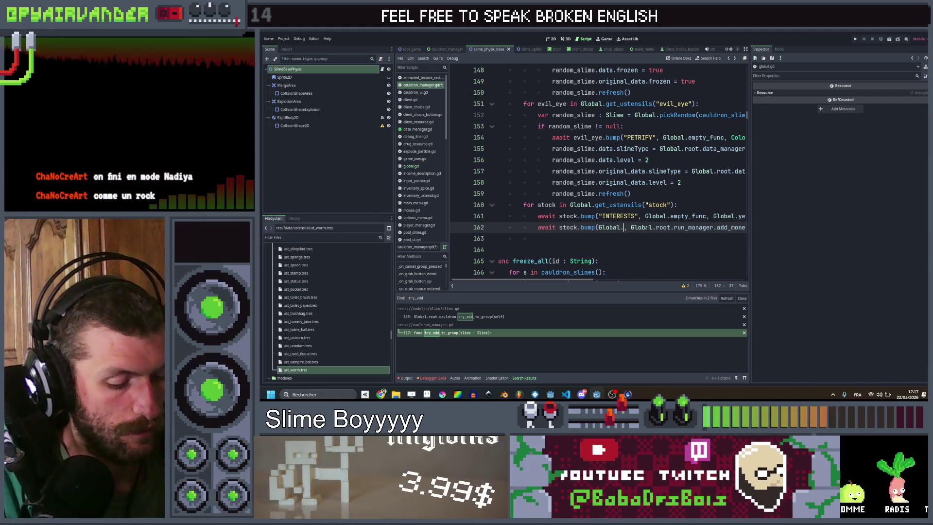
text(al.mon)
key(Return)
text(stock.data.money)
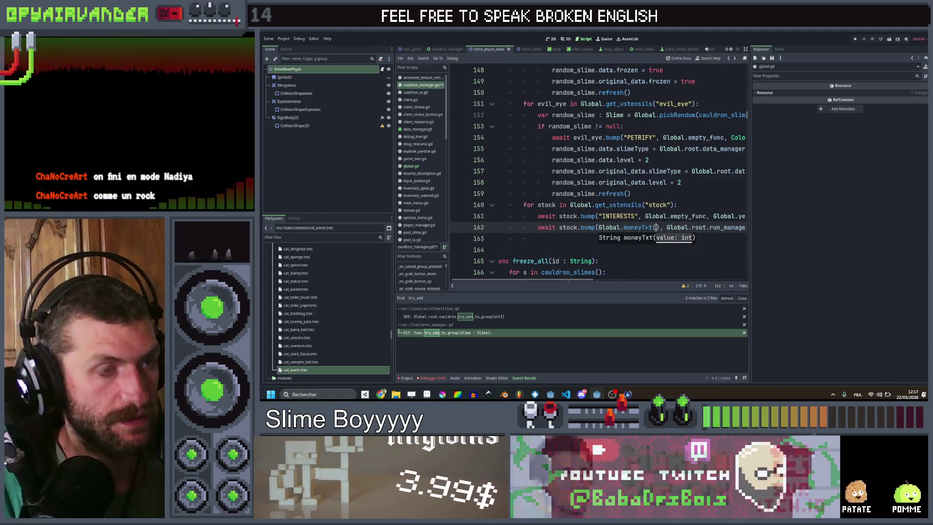
scroll(597, 170, right, 5)
scroll(598, 170, left, 5)
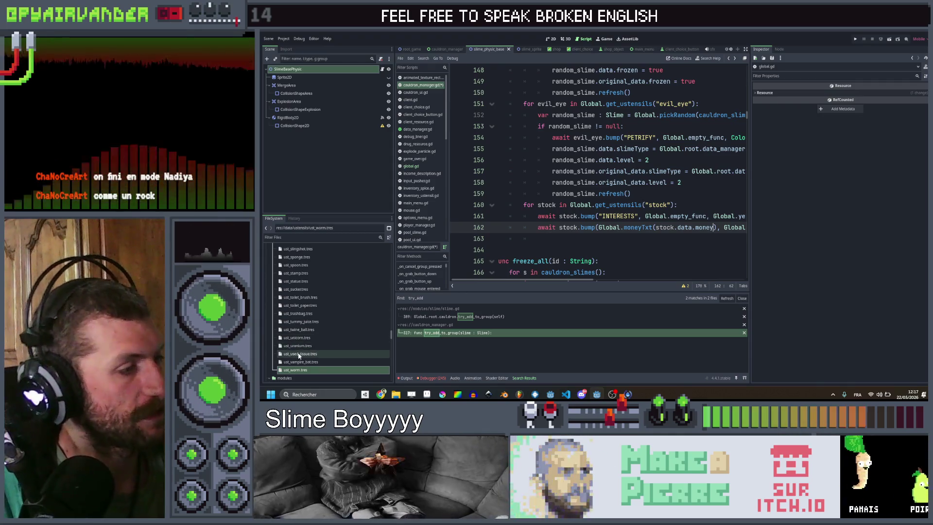
click(306, 289)
- Duplicate ust_statue.tres as ust_stocks.tres in the utensils folder
key(Up)
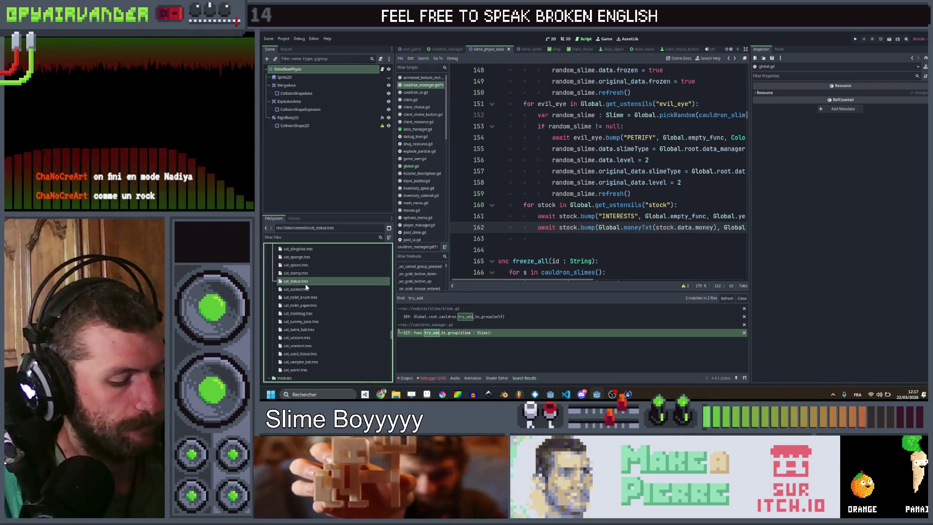
key(ctrl+d)
key(shift+Left)
key(shift+Left)
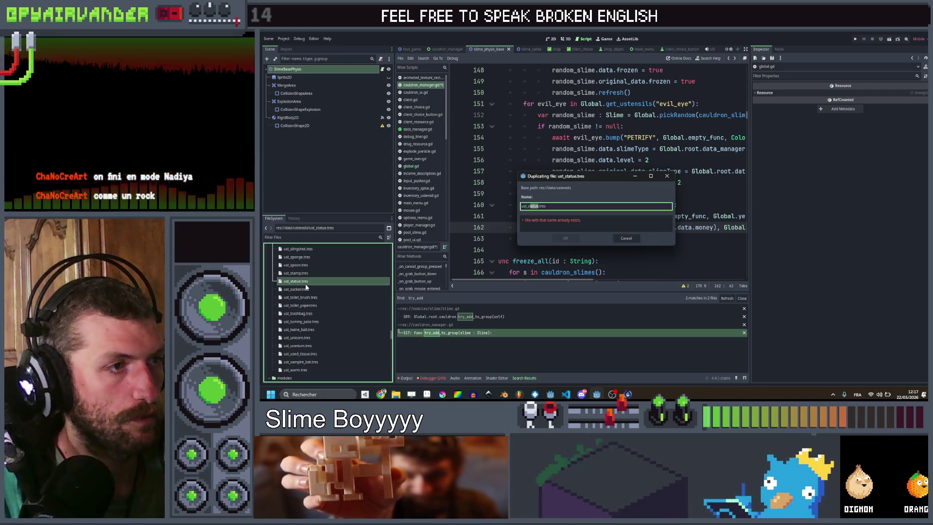
text(tock)
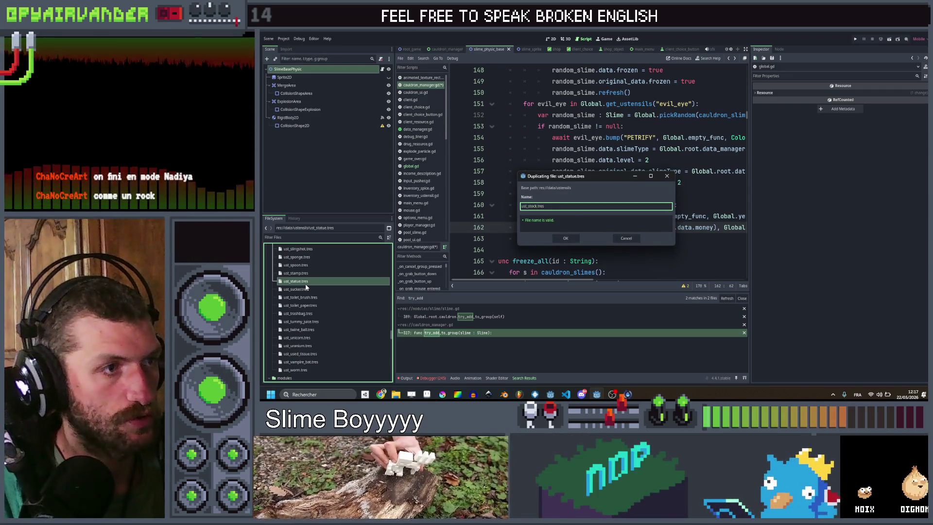
text(s)
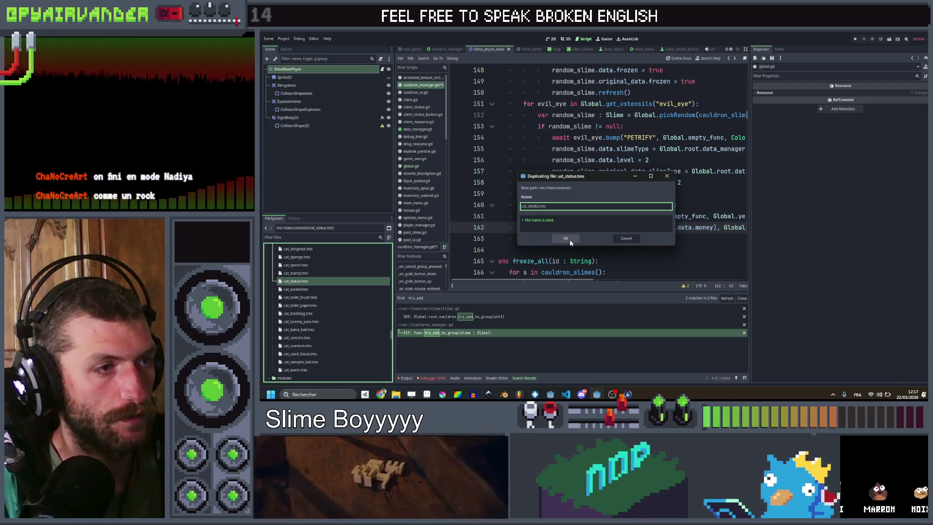
click(566, 238)
scroll(598, 233, right, 3)
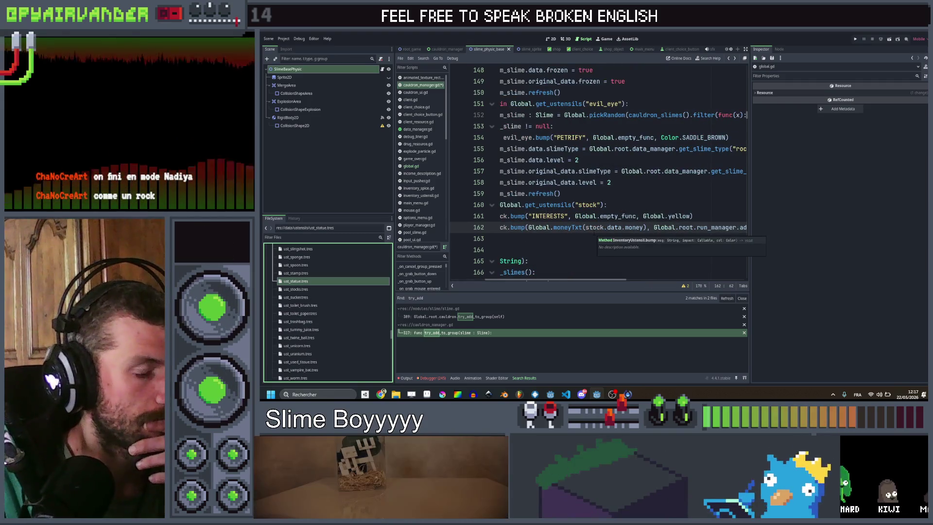
scroll(598, 233, left, 3)
- Add a line after 161 computing min(10, Global.root.run_manager.money * 0.2)
scroll(597, 233, right, 6)
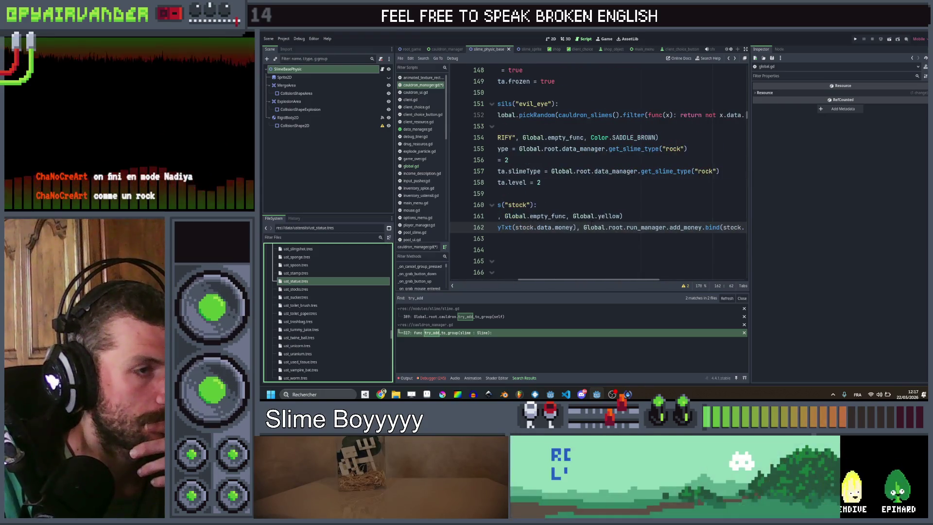
scroll(597, 222, left, 6)
scroll(597, 221, right, 6)
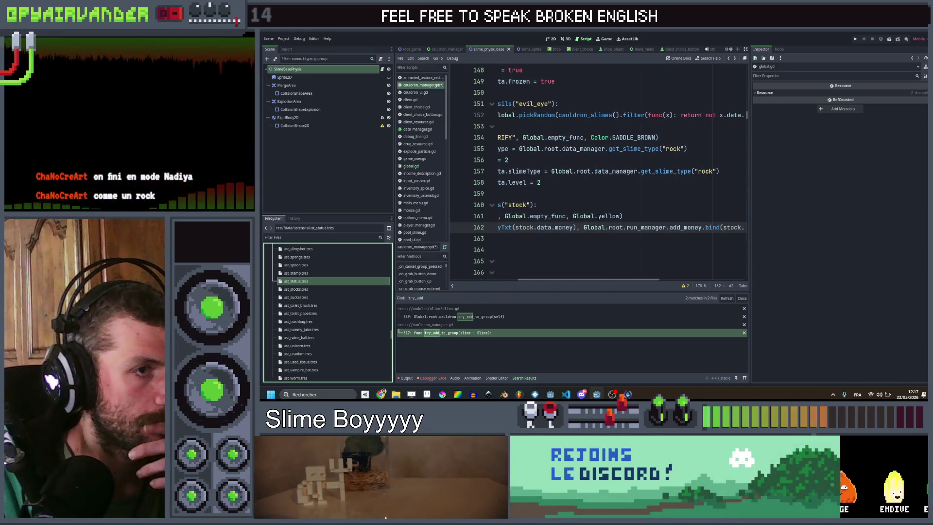
click(687, 217)
scroll(688, 217, left, 3)
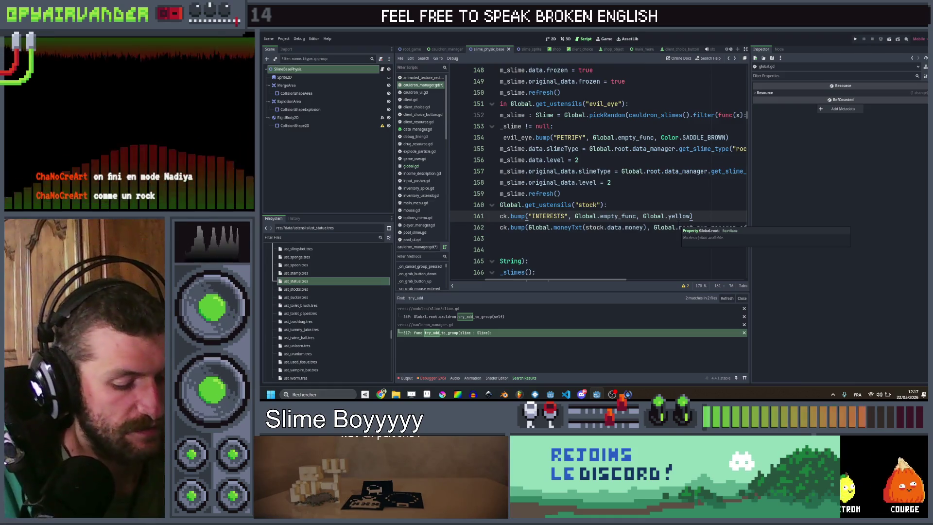
key(Return)
text(var interests)
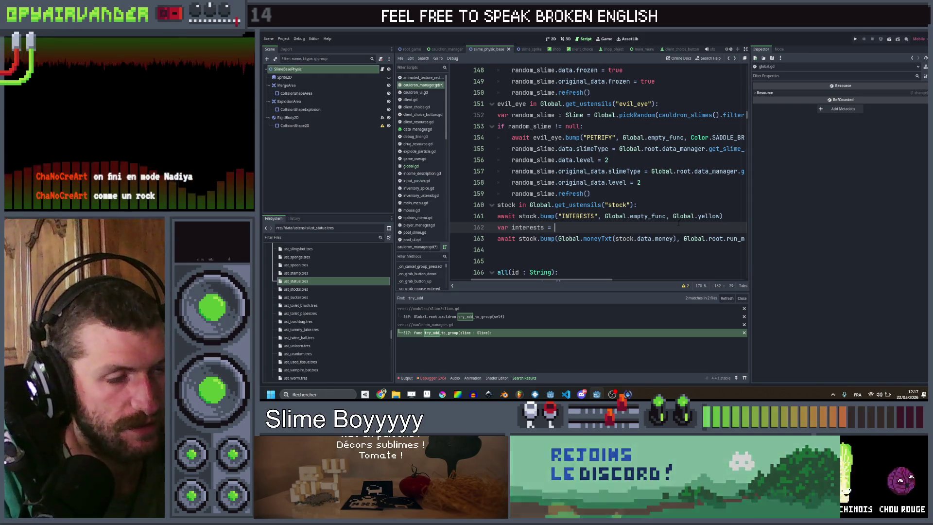
text( =)
text(min(10, Glob)
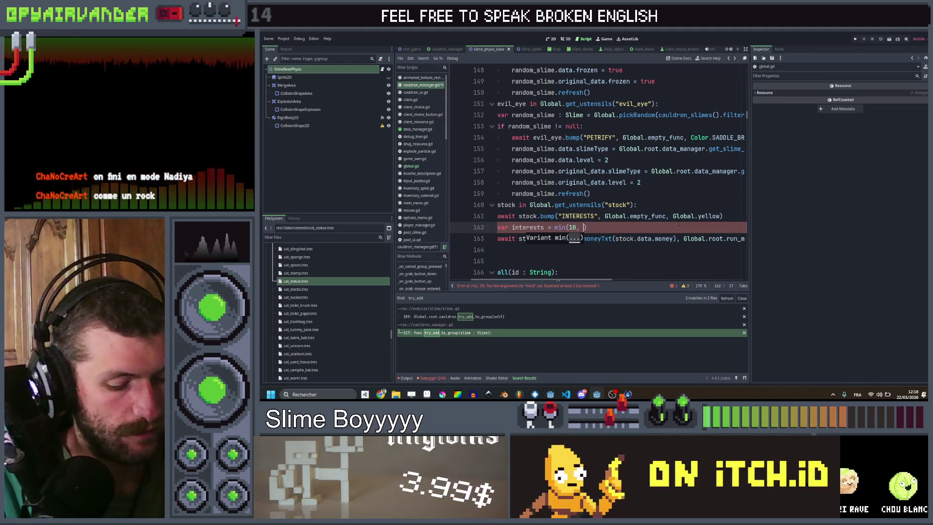
text(al.root.r)
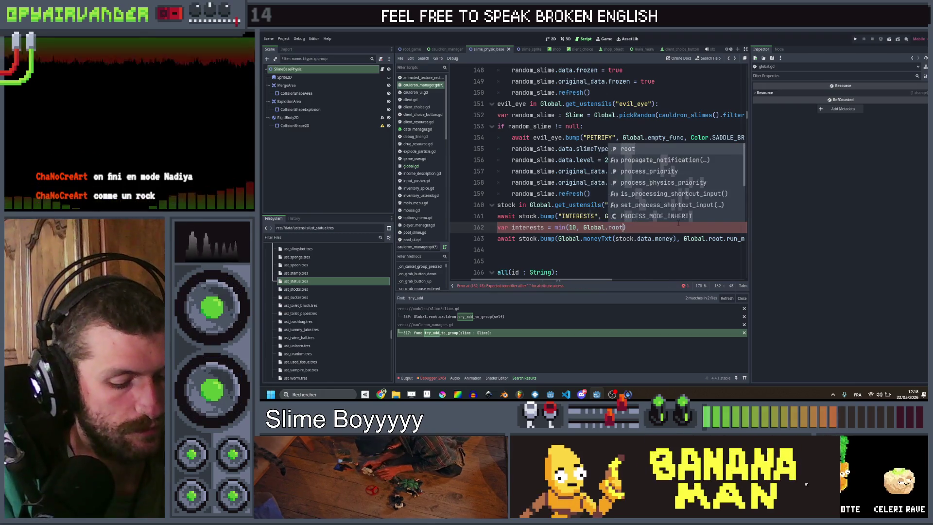
text(u)
key(Return)
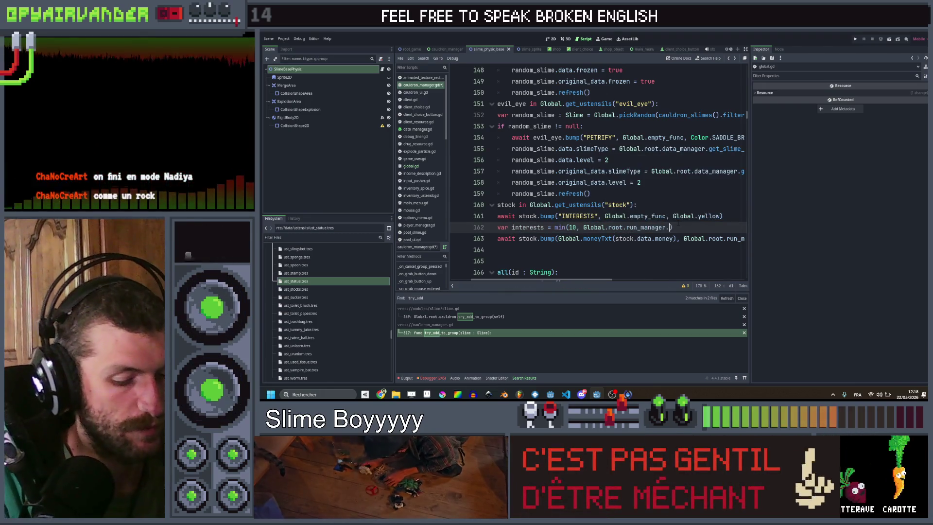
text(mon)
key(Return)
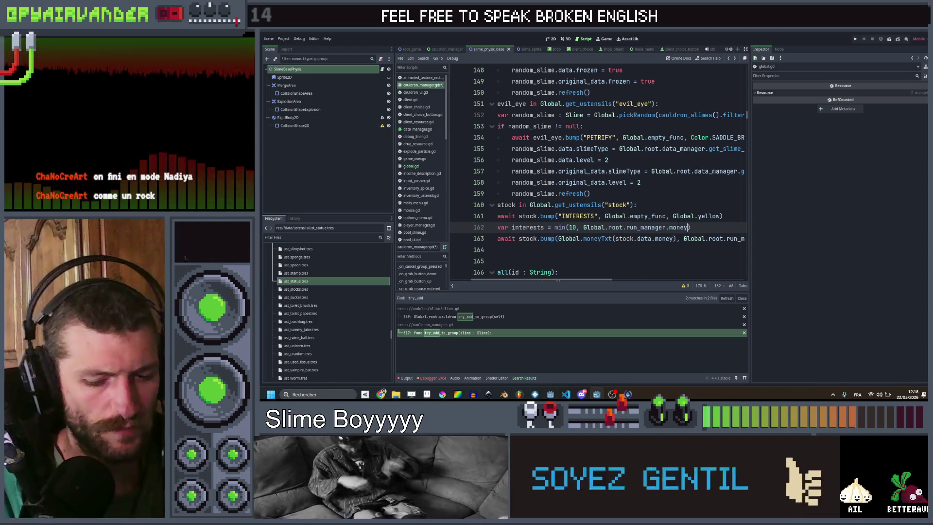
text(* )
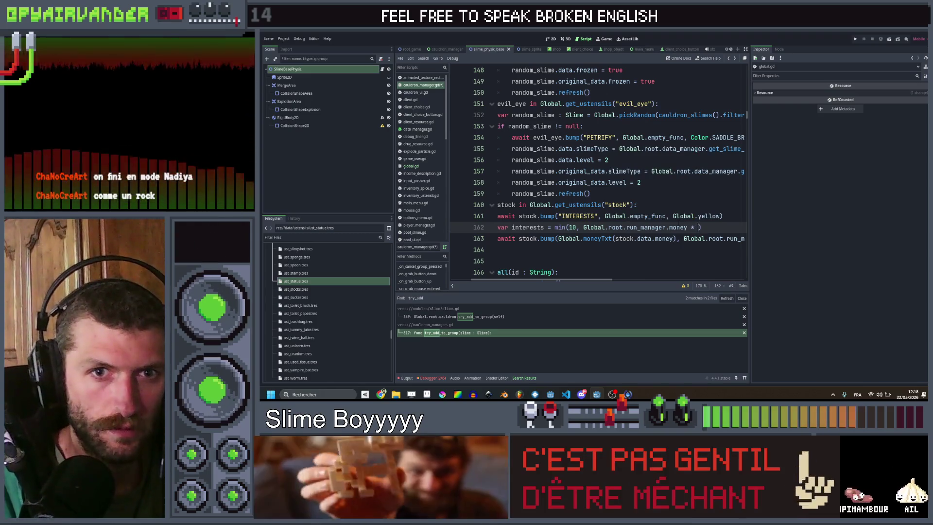
text(0.)
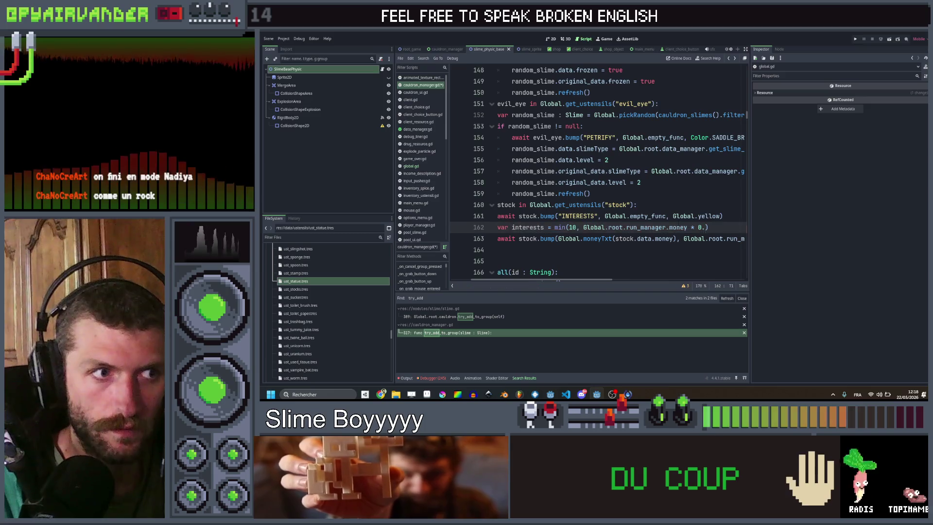
text(2)
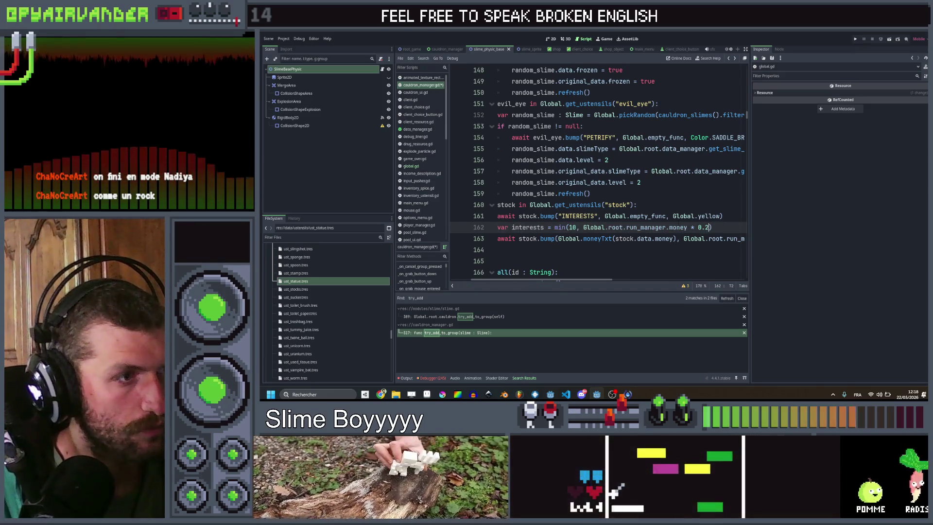
- Wrap the min expression on line 162 in int() and save the script
click(554, 227)
text(int)
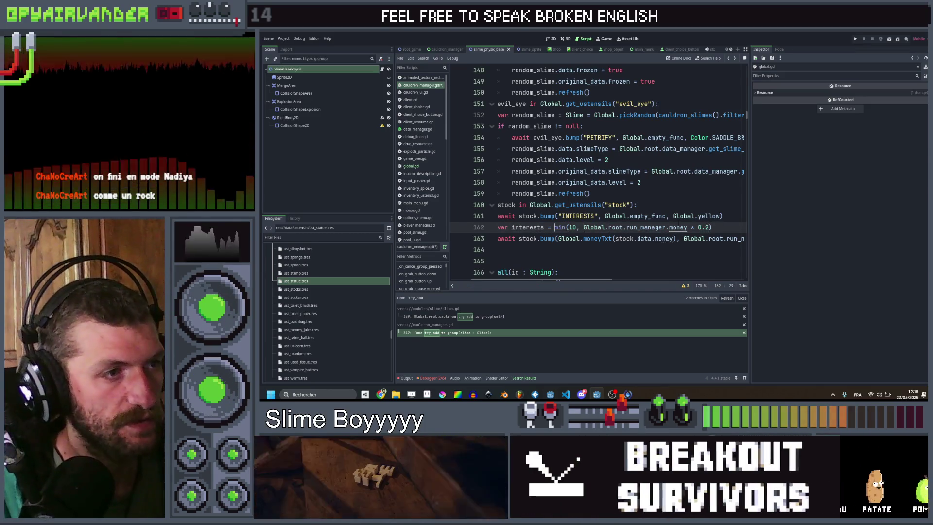
text(()
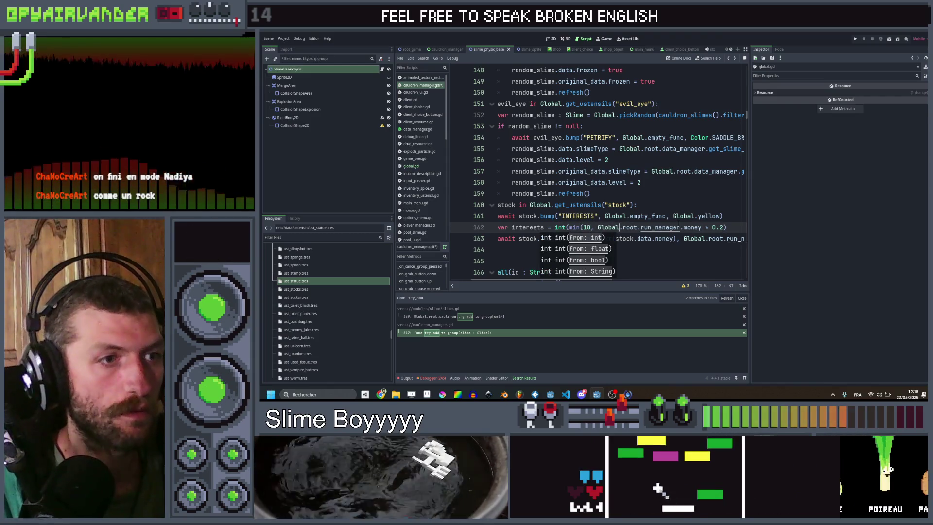
key(End)
text())
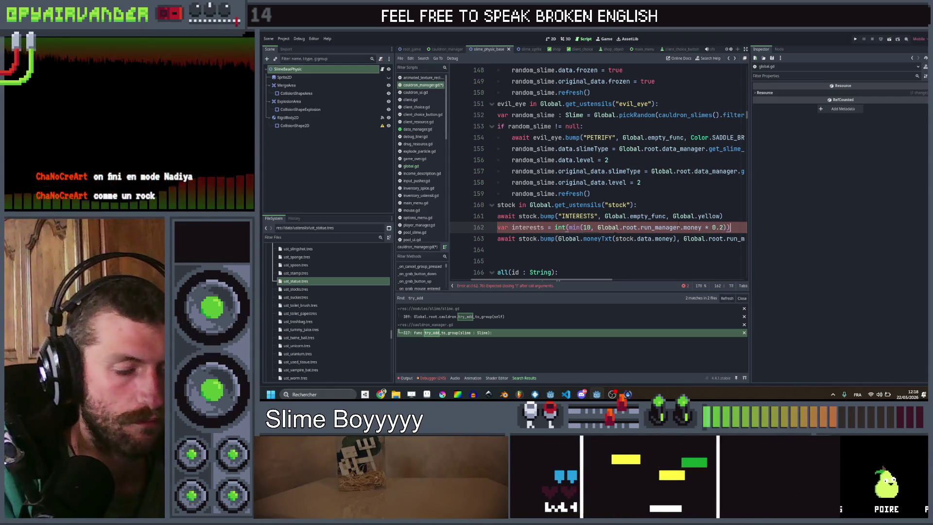
key(ctrl+s)
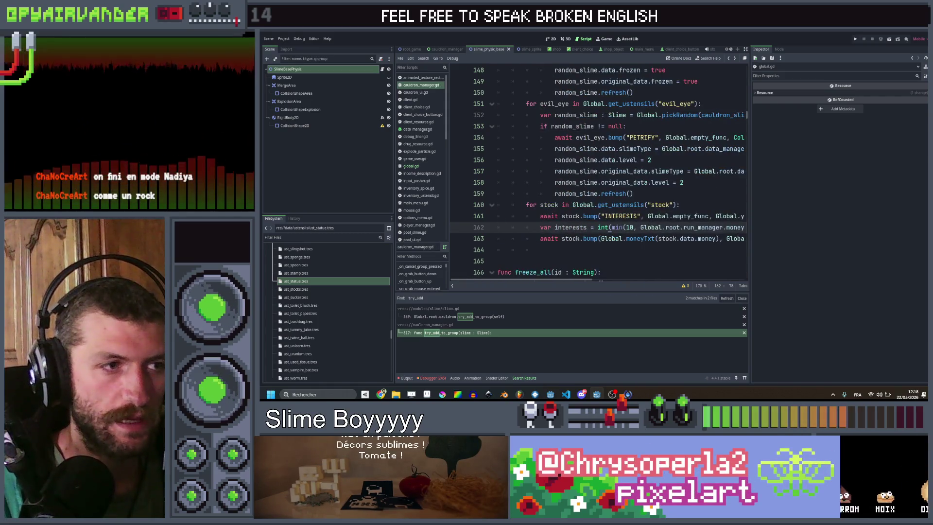
- Wrap the money expression in floor and switch it to floori
click(605, 227)
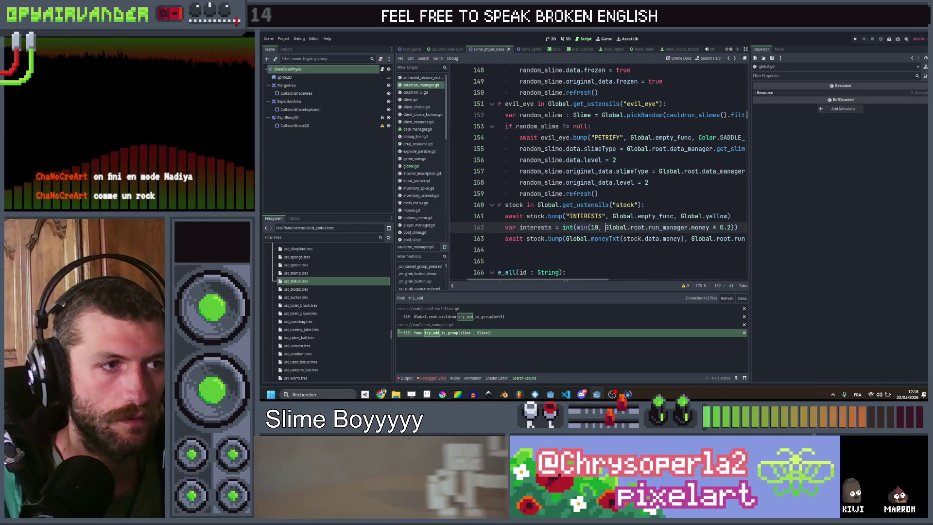
text(floor()
key(ctrl+Right)
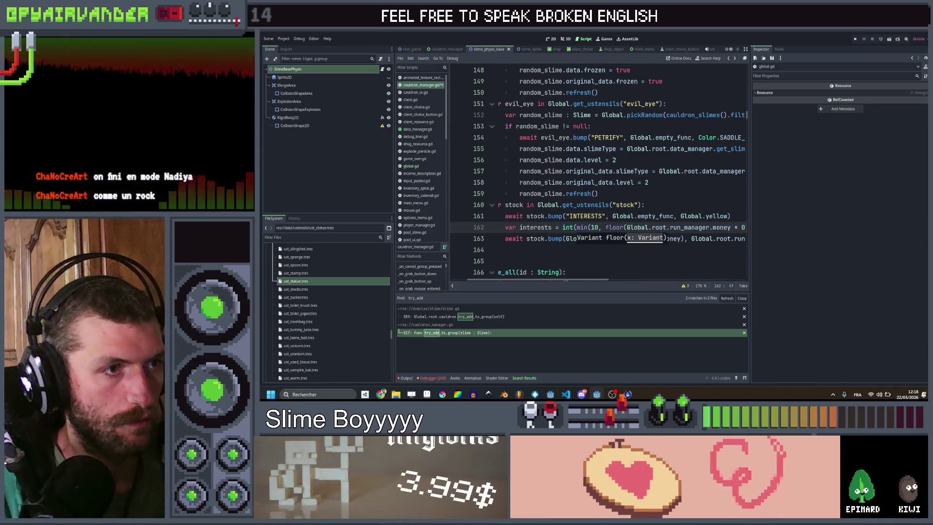
key(ctrl+Right)
key(ctrl+Right)
key(ctrl+Right)
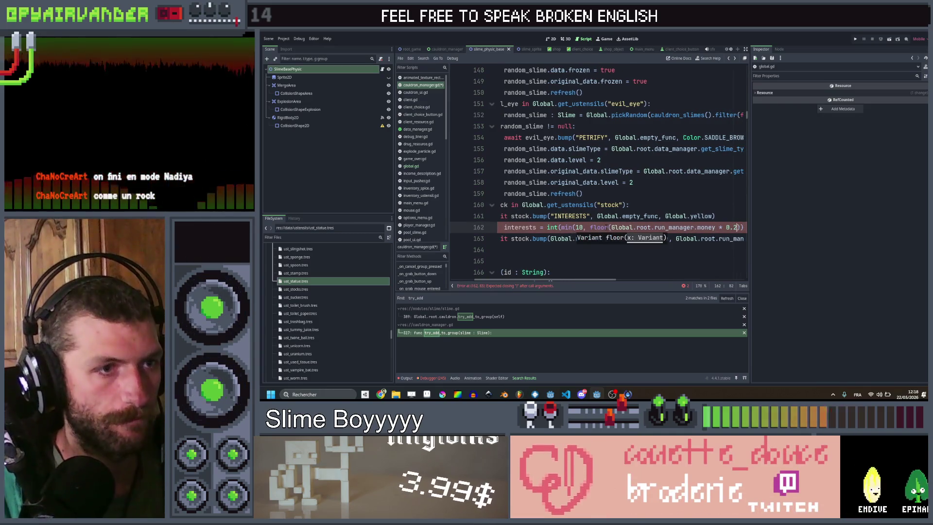
text())
key(End)
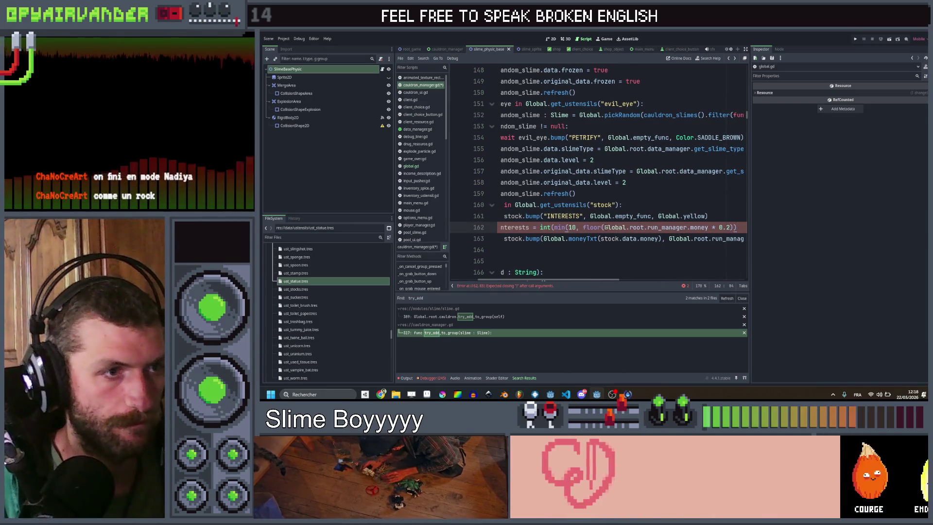
click(597, 228)
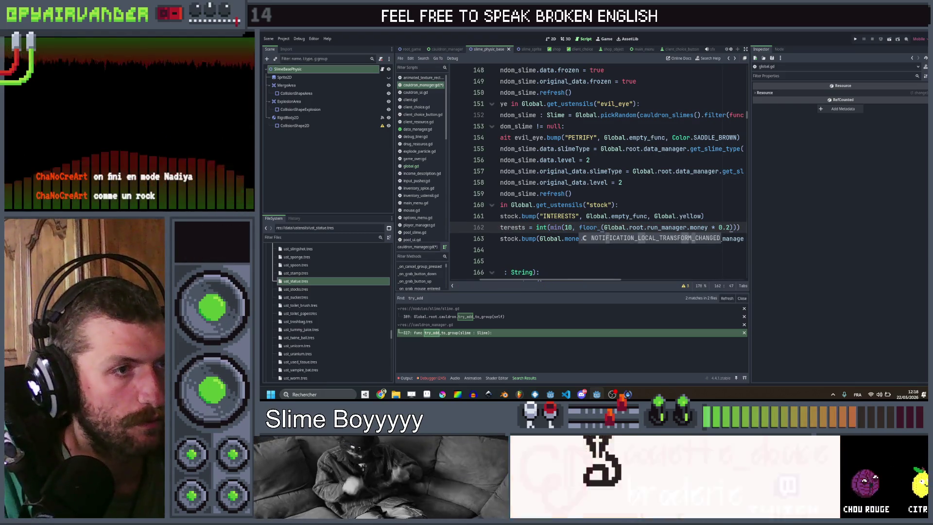
key(ctrl+space)
click(605, 172)
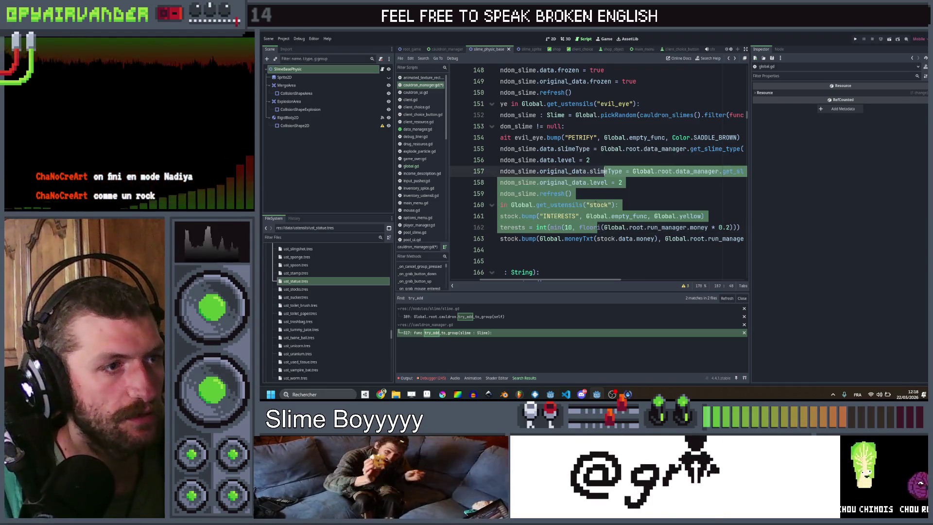
text(i)
- Remove the redundant int wrapper and extra closing parenthesis, then save
click(594, 227)
mouse_move(594, 227)
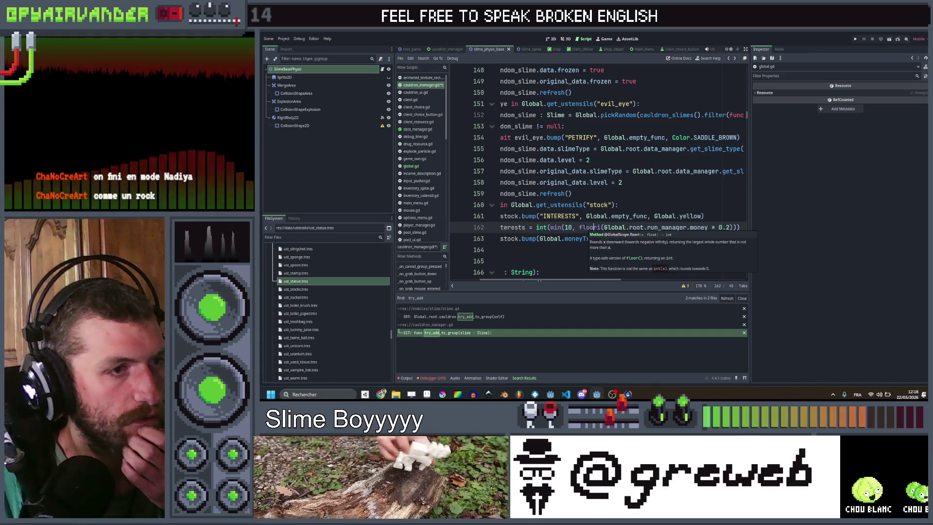
click(562, 228)
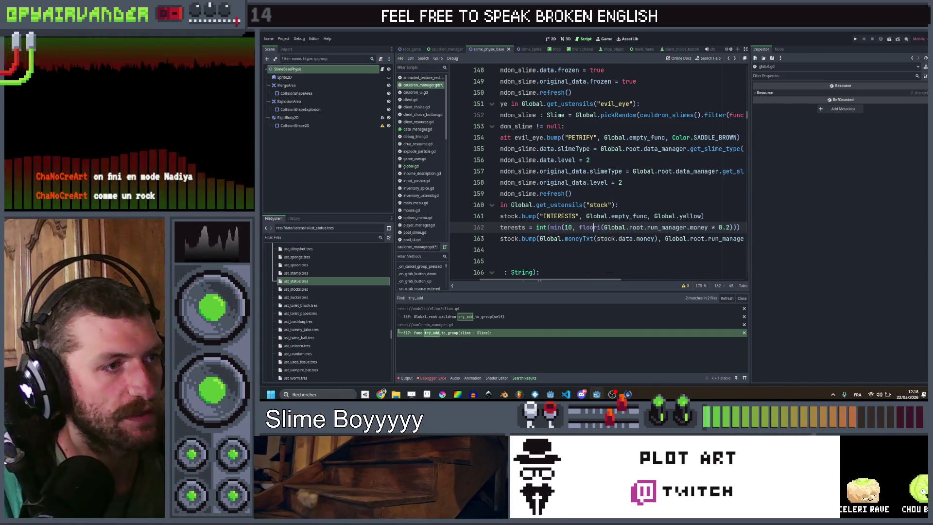
key(BackSpace)
key(BackSpace)
click(727, 227)
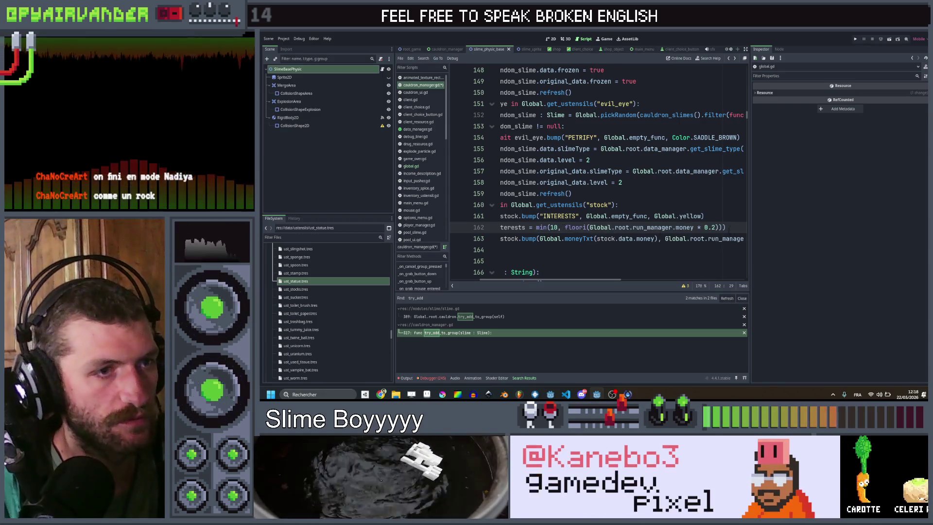
key(BackSpace)
key(ctrl+s)
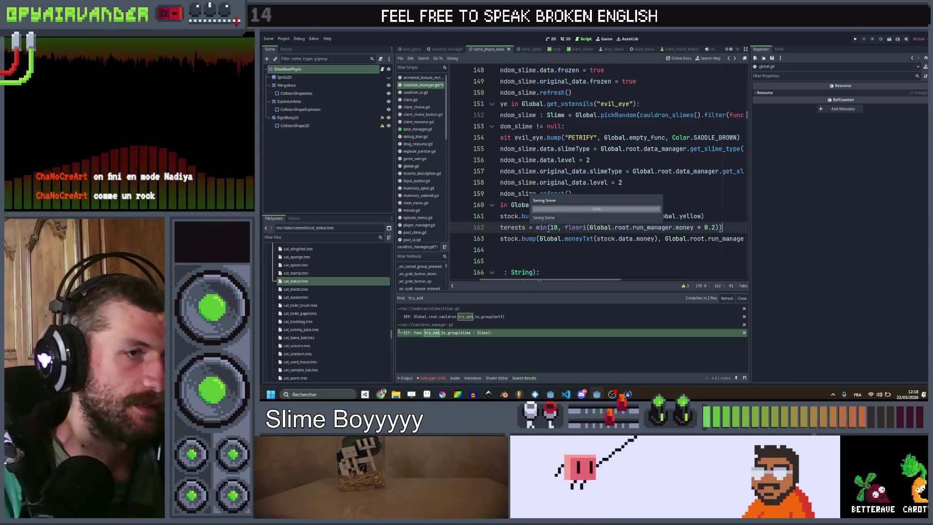
- Replace stock.data.money with interests in the moneyTxt and add_money calls and save
drag(598, 239, 655, 238)
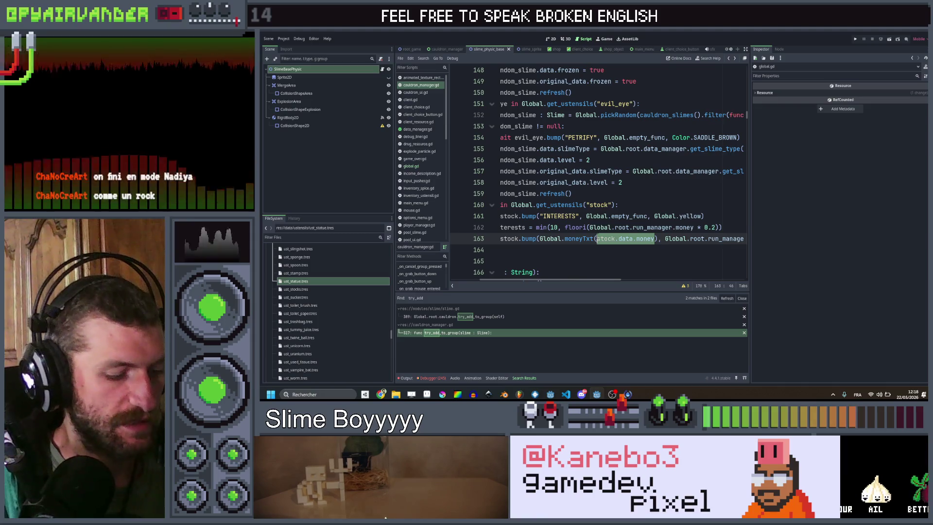
key(ctrl+d)
text(intere)
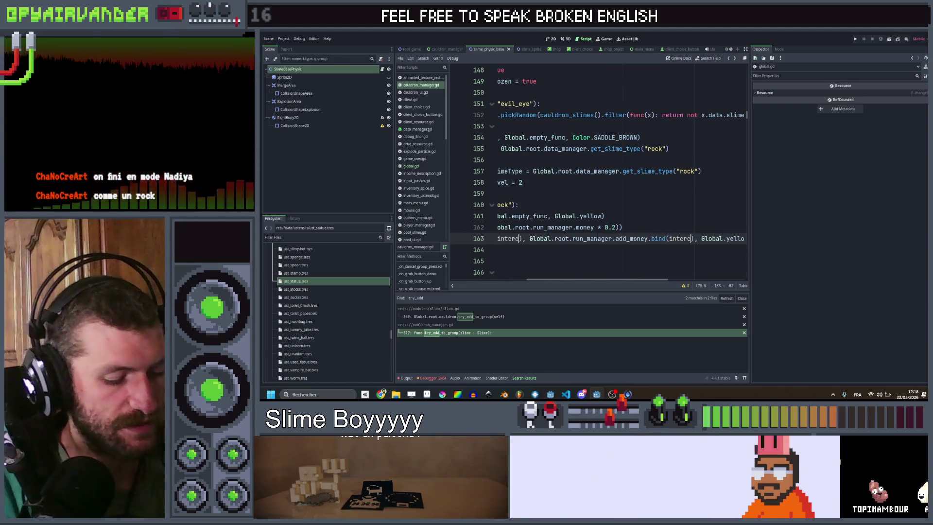
text(sts)
key(ctrl+s)
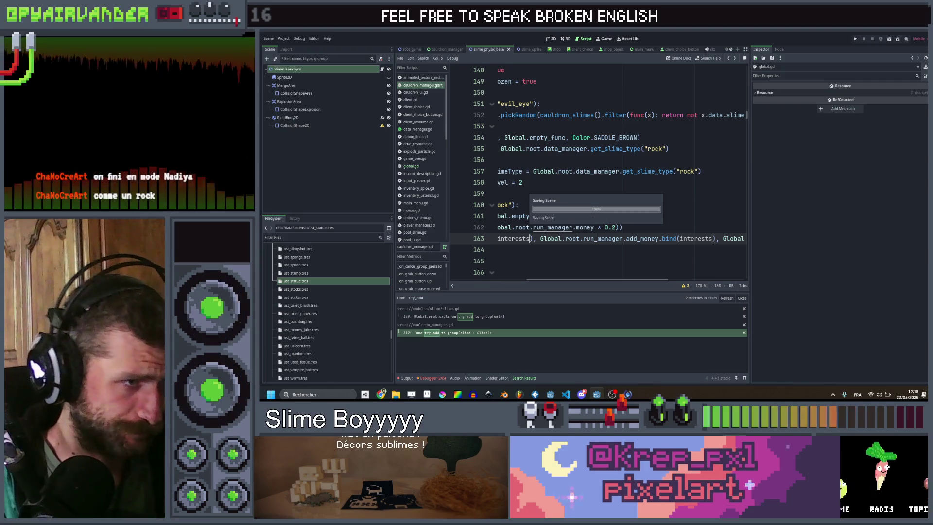
click(609, 219)
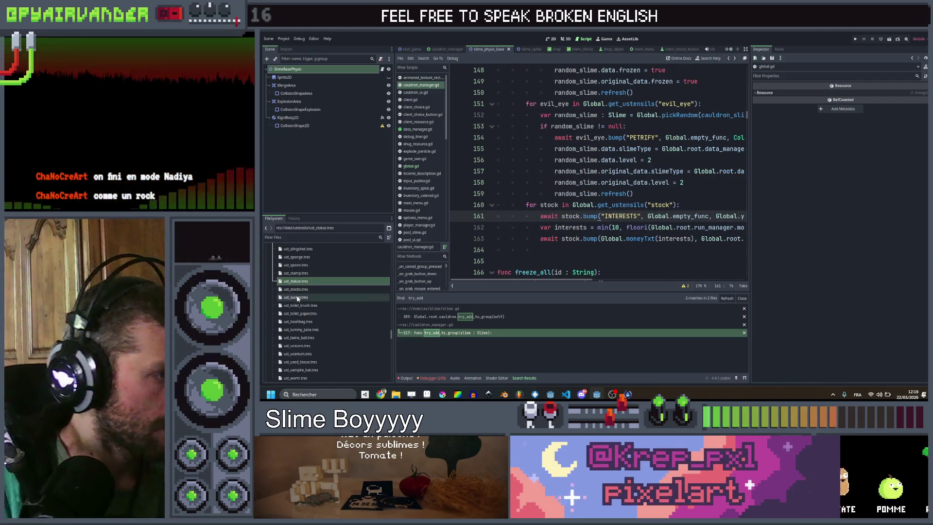
click(296, 289)
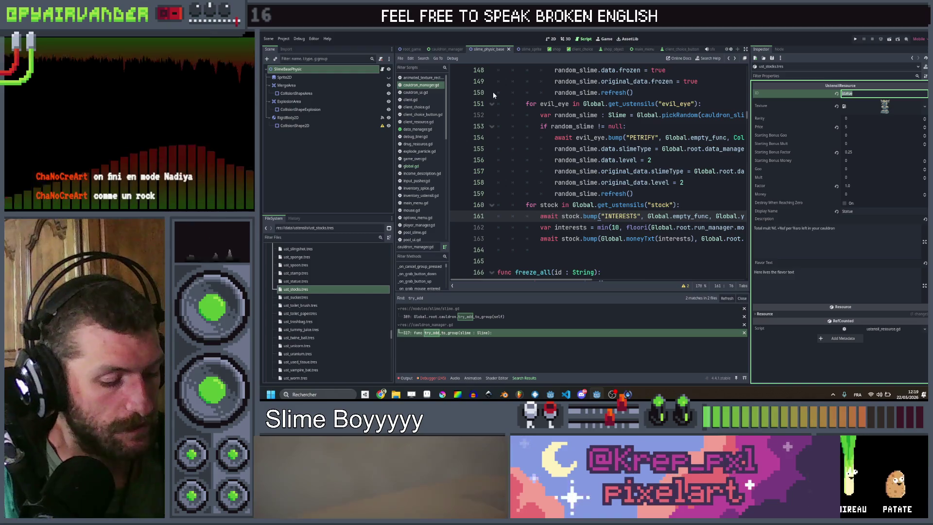
- Set the ust_stocks ID to stocks and quick-load the stocks banknote texture
text(stocks)
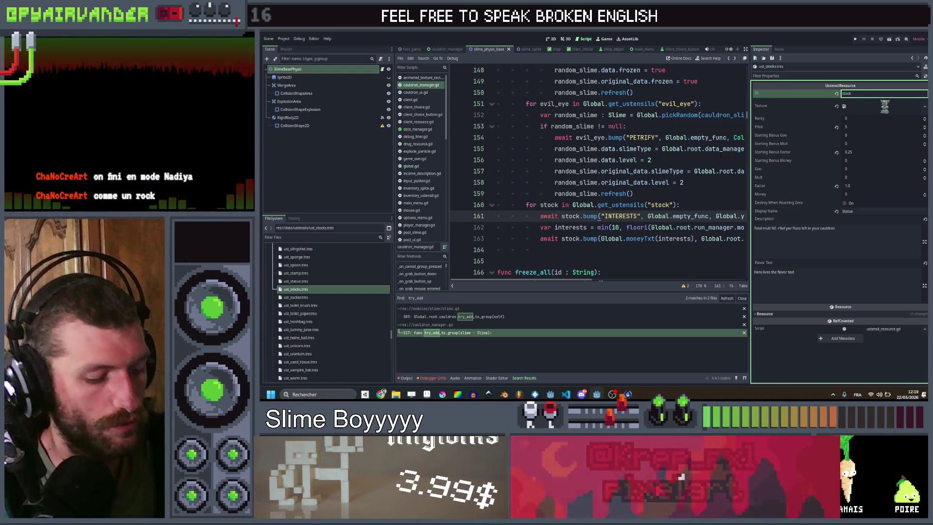
click(669, 205)
text(s)
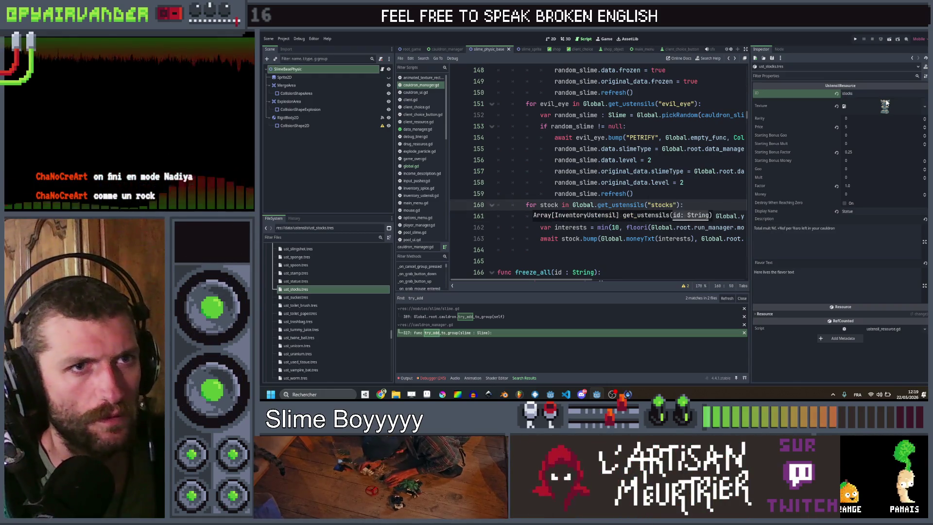
right_click(864, 101)
click(872, 232)
text(st)
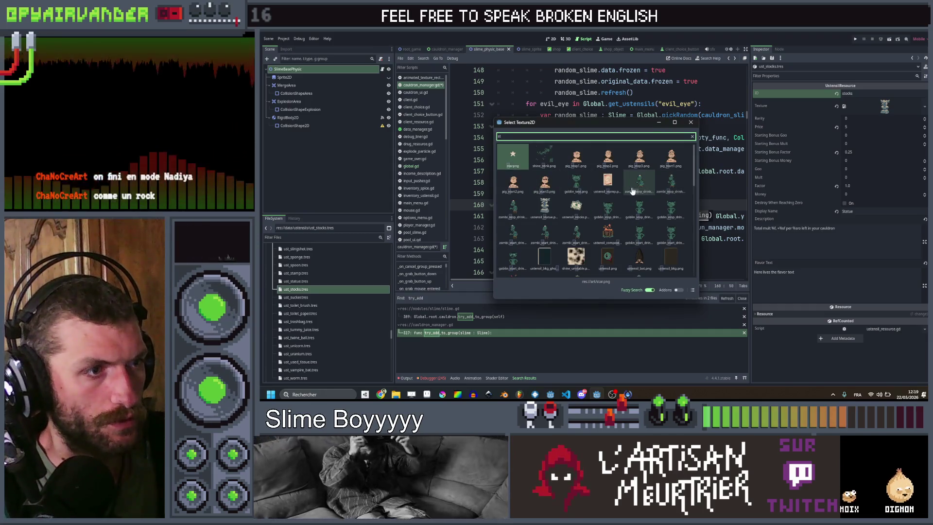
double_click(576, 206)
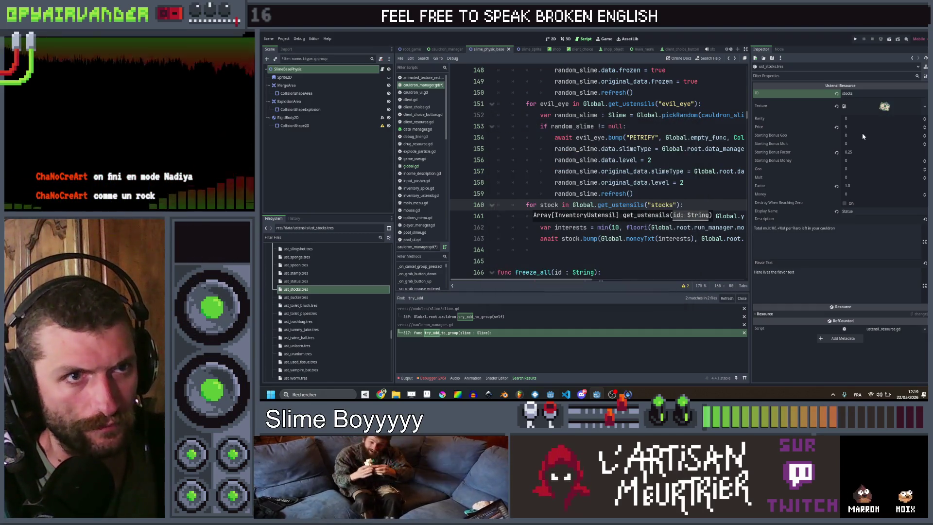
- Set Starting Bonus Factor and Factor to 0 and the display name to Stocks
click(859, 151)
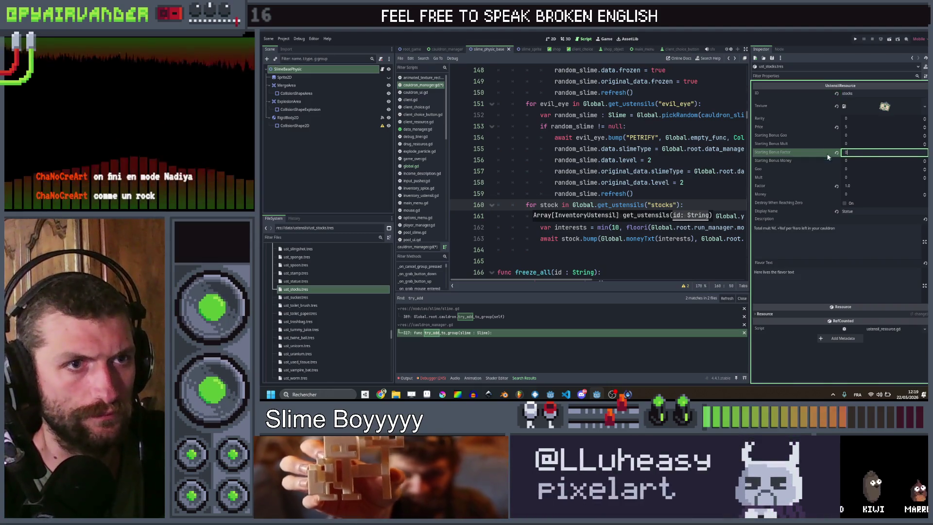
text(0)
click(863, 187)
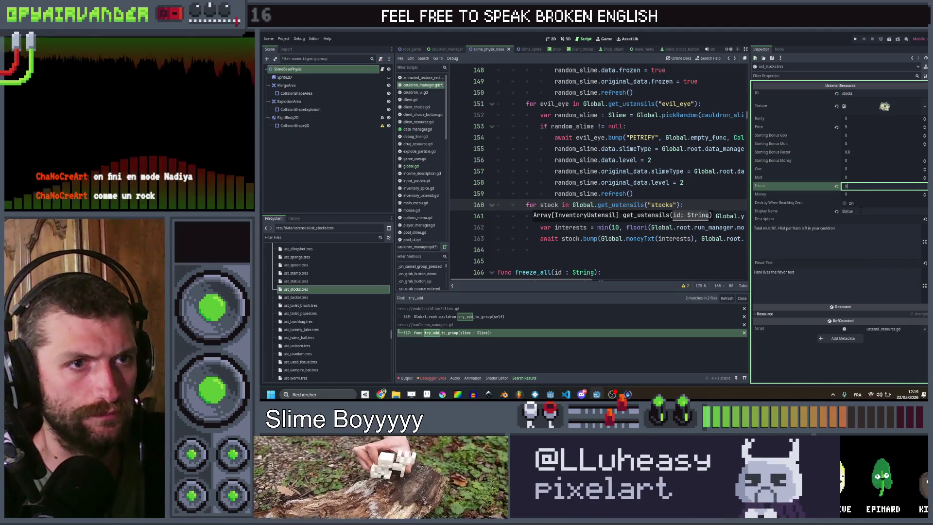
click(774, 209)
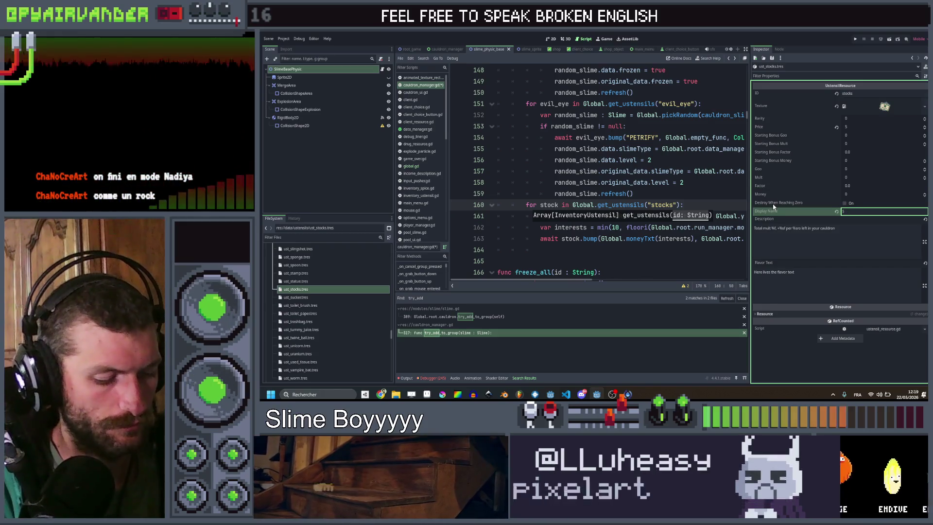
key(BackSpace)
text(asure)
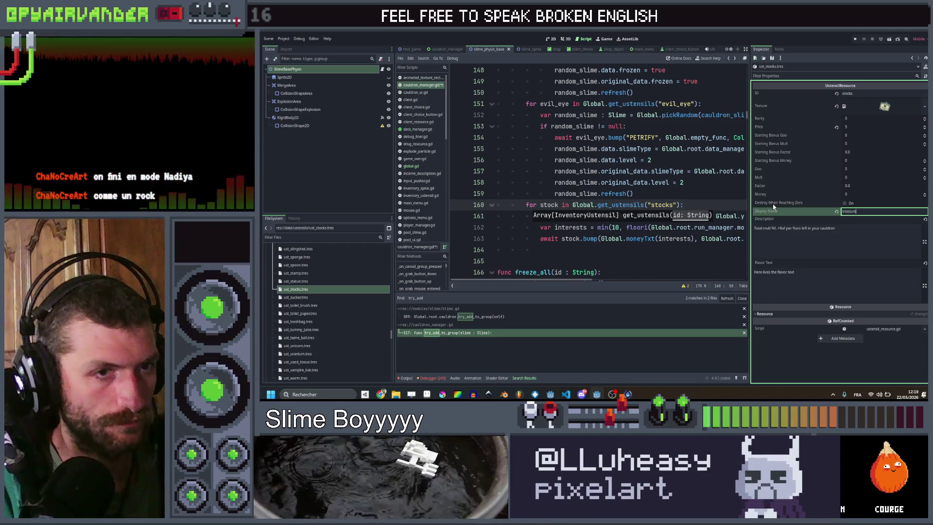
key(BackSpace)
key(BackSpace)
key(BackSpace)
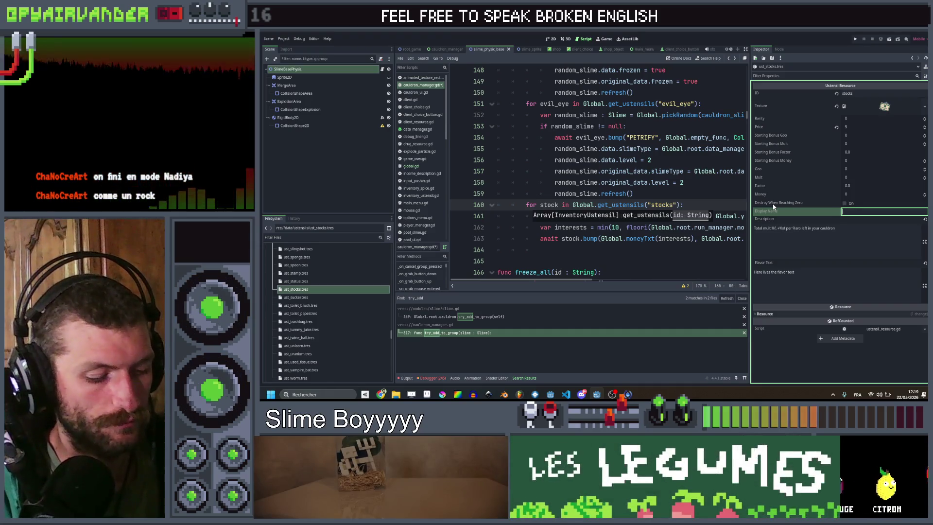
text(Stocks)
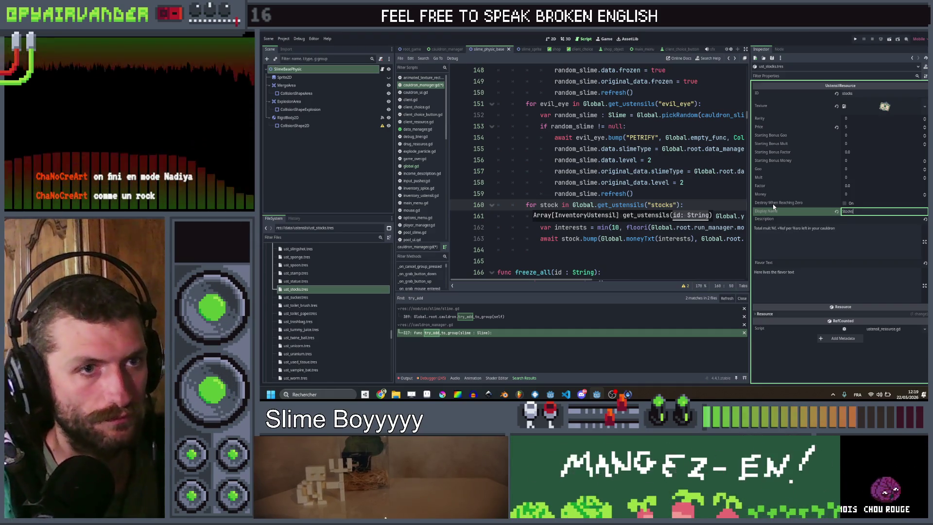
click(836, 233)
mouse_move(381, 394)
click(381, 369)
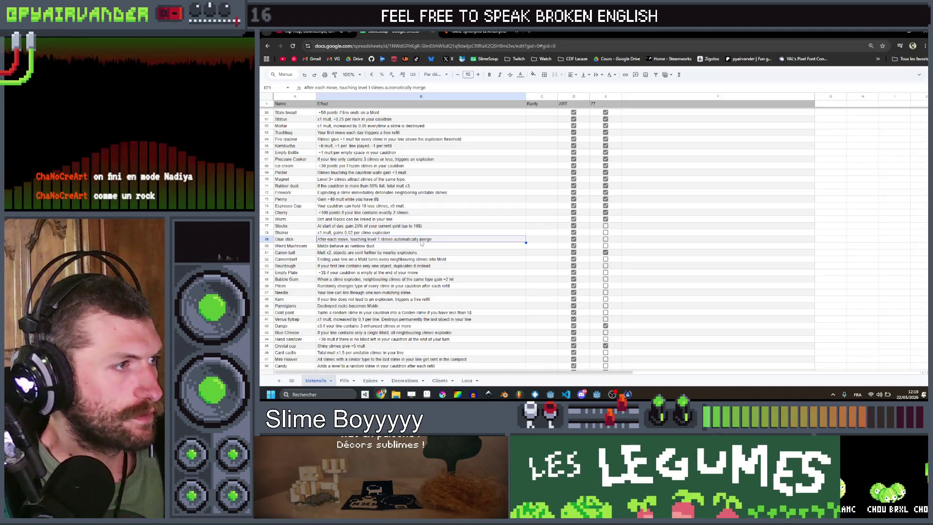
- Copy the Stocks effect text from cell B77 and paste it into the Godot Description
double_click(431, 225)
key(ctrl+a)
key(ctrl+c)
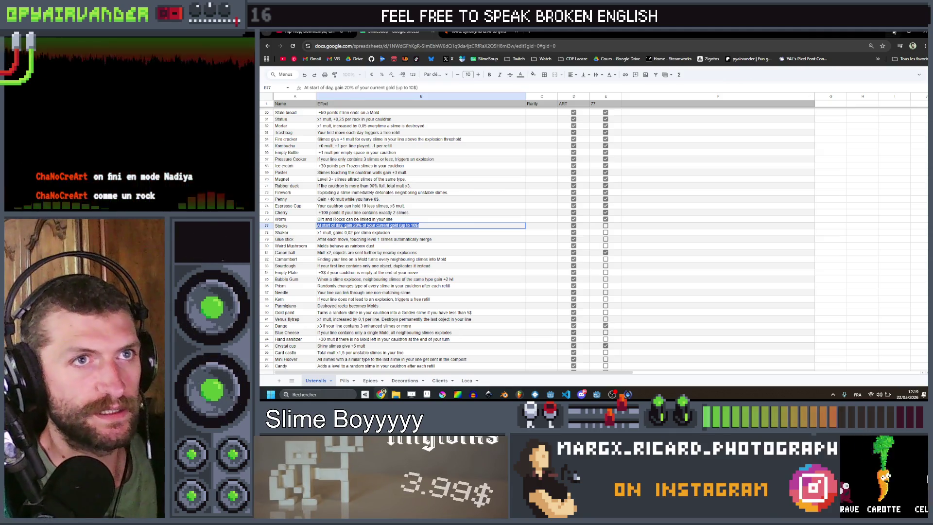
key(alt+Tab)
key(ctrl+a)
key(ctrl+v)
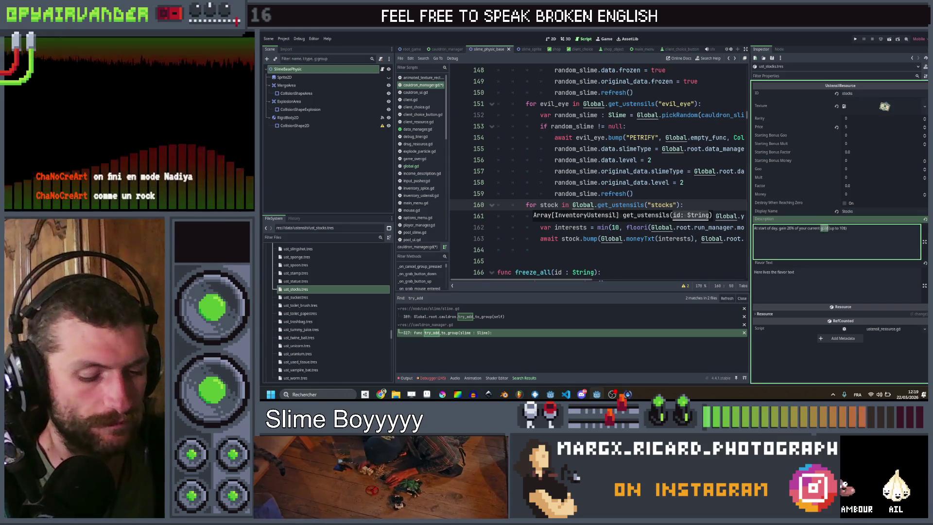
- Change 'gold' to 'money' and 'day' to 'each day' in the stocks description, then save
text(money)
click(867, 230)
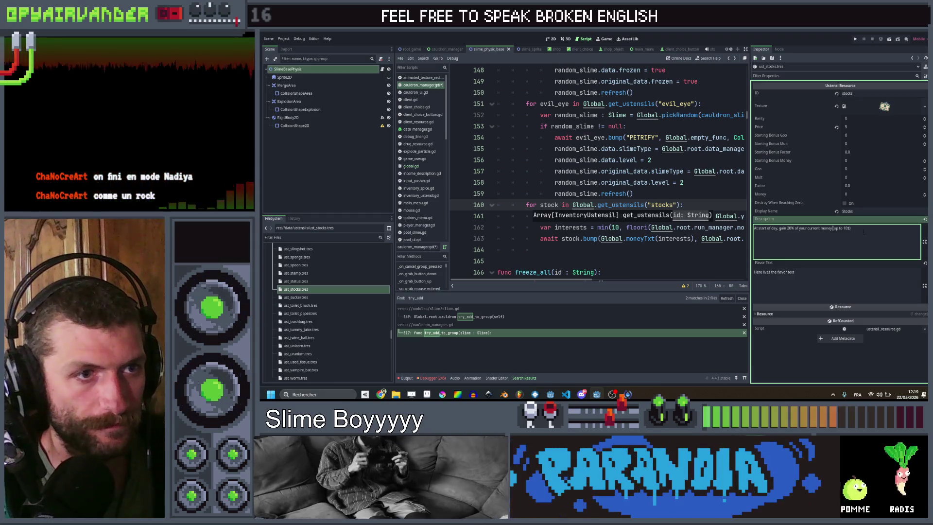
key(ctrl+s)
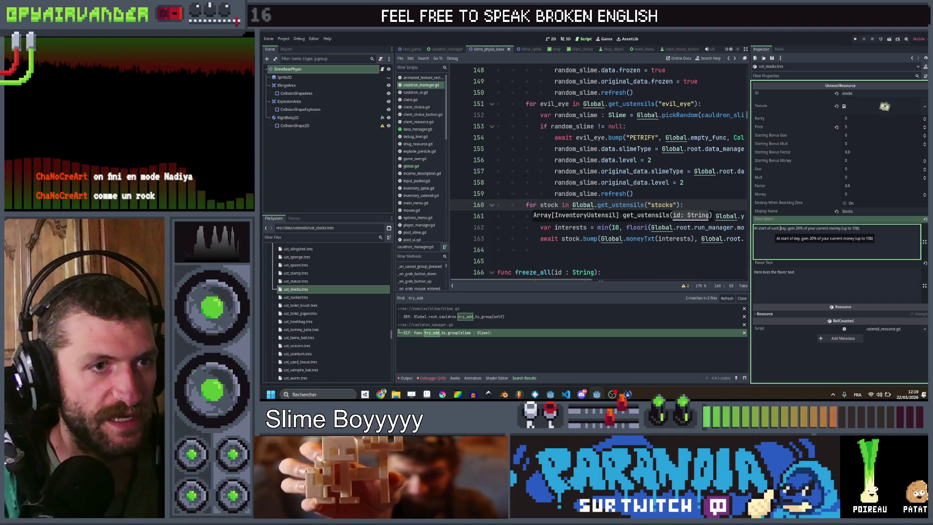
text(ch)
key(ctrl+s)
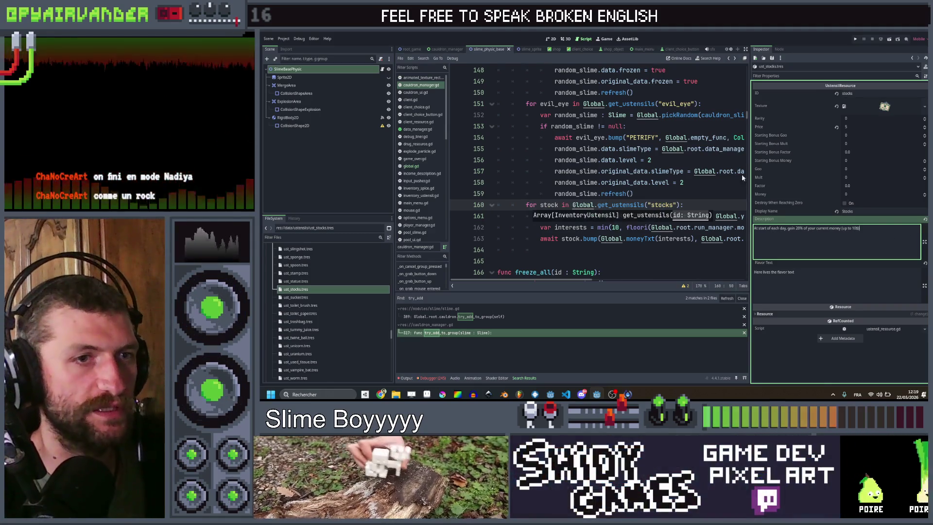
click(698, 198)
click(698, 204)
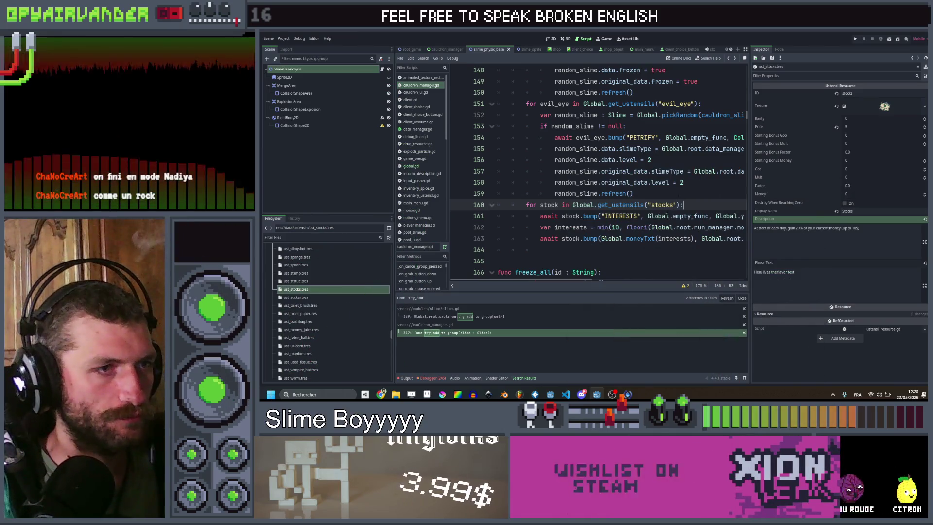
key(alt+Tab)
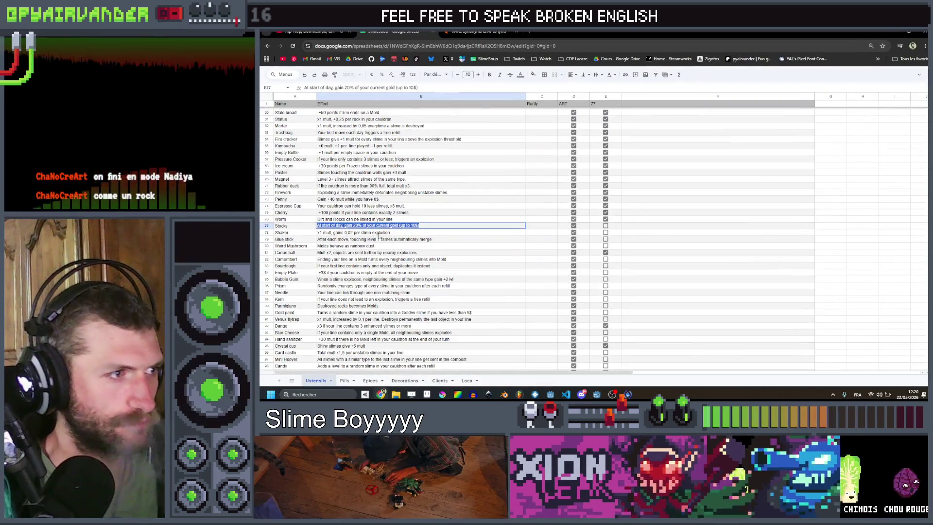
- Tick Stocks done in E77 and add 'of the same type' to Glue stick's merge effect
click(606, 226)
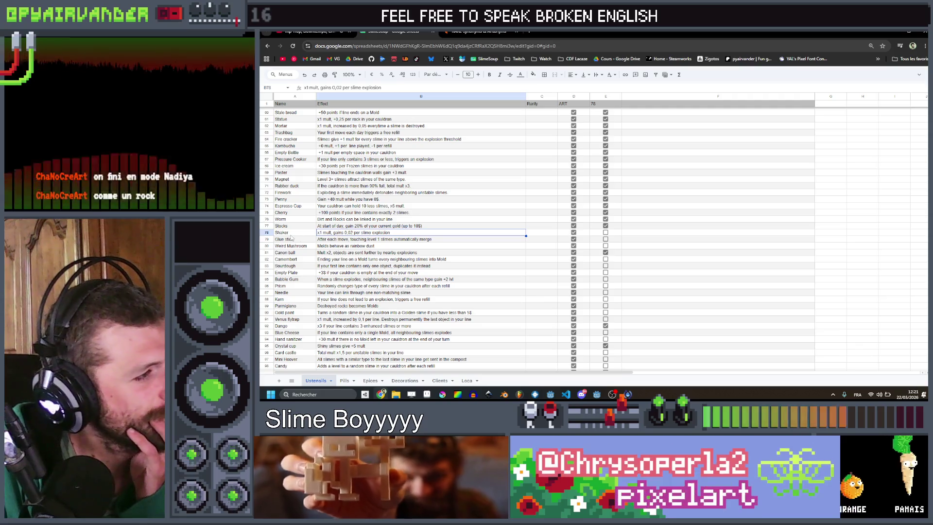
key(Down)
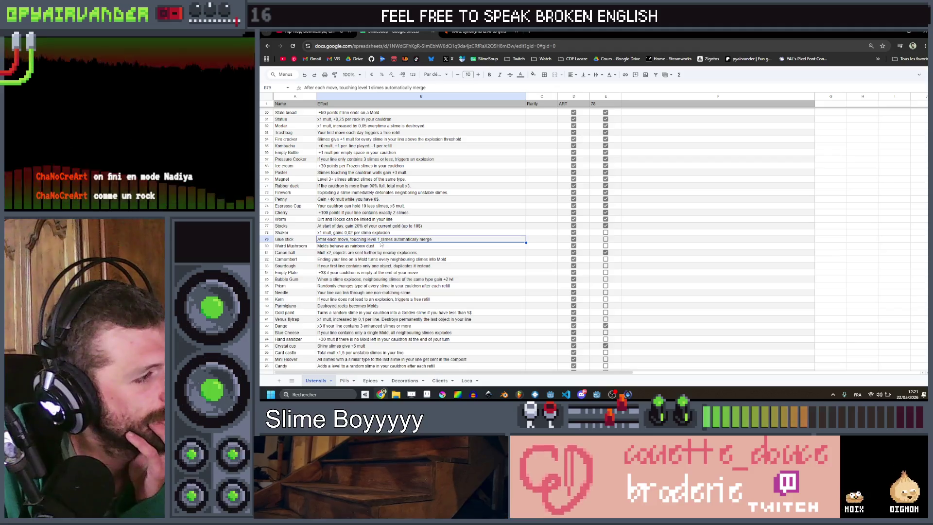
key(Return)
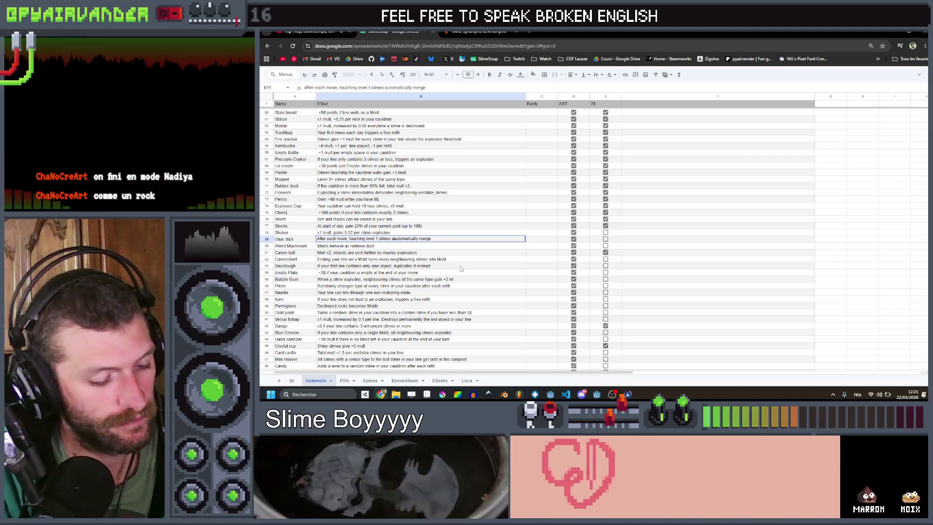
text(of the same ty)
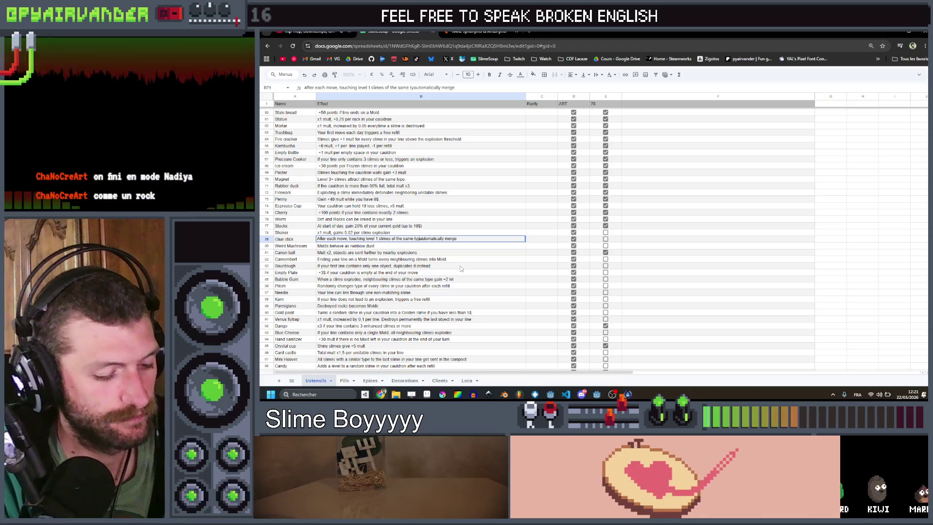
text(pe)
click(409, 241)
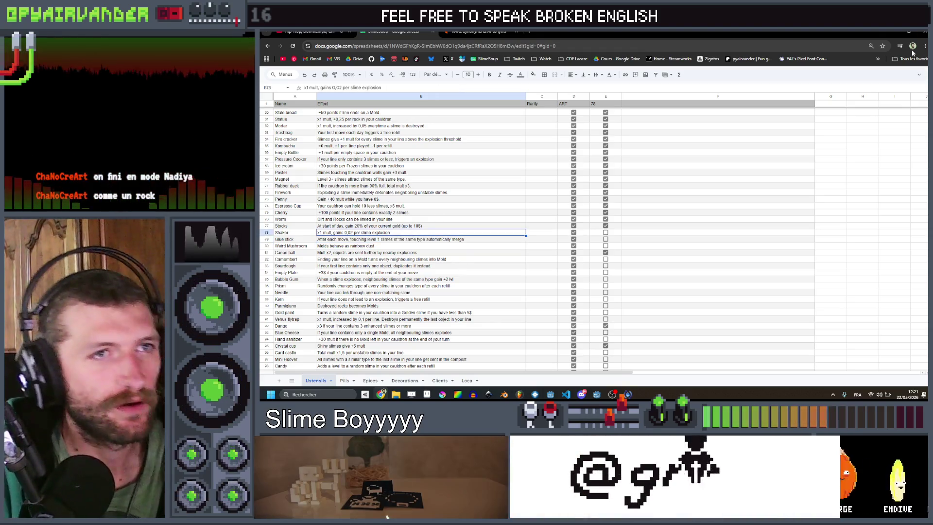
click(897, 33)
click(714, 192)
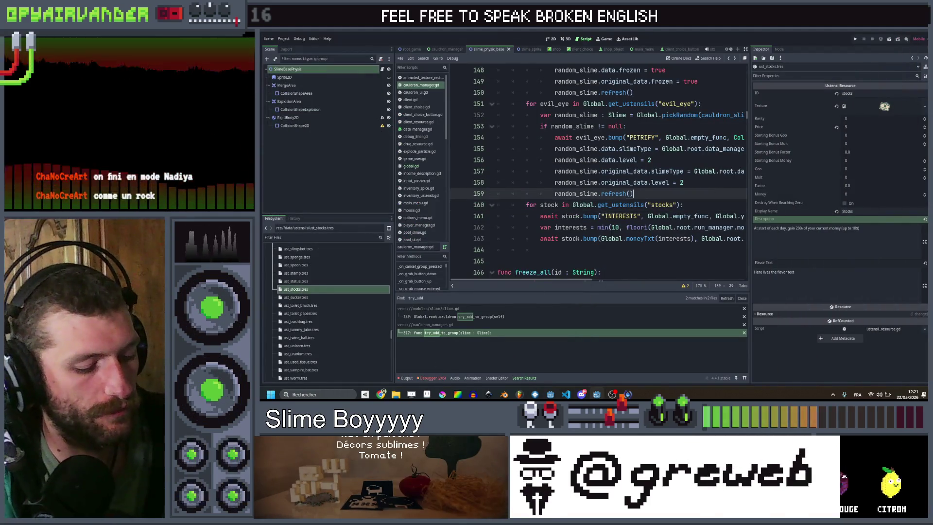
- Find the cookbook case and add a 'shaker' case copied from mortar in inventory_ustensil.gd
key(ctrl+shift+f)
text(cookboo)
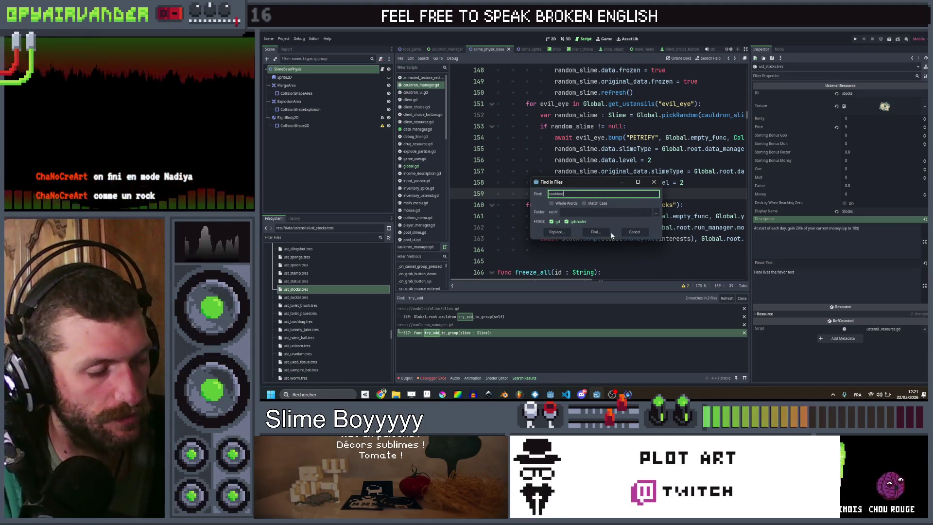
text(k)
key(Return)
click(445, 333)
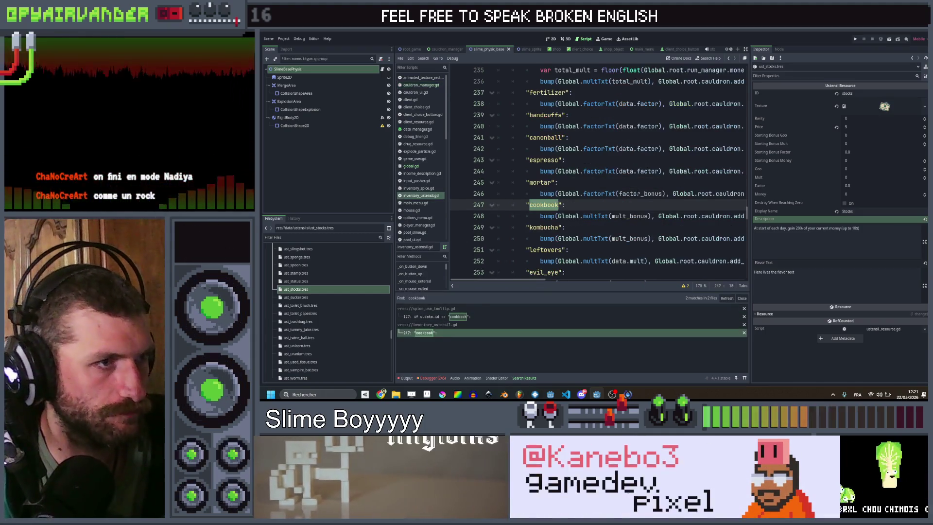
drag(500, 205, 511, 182)
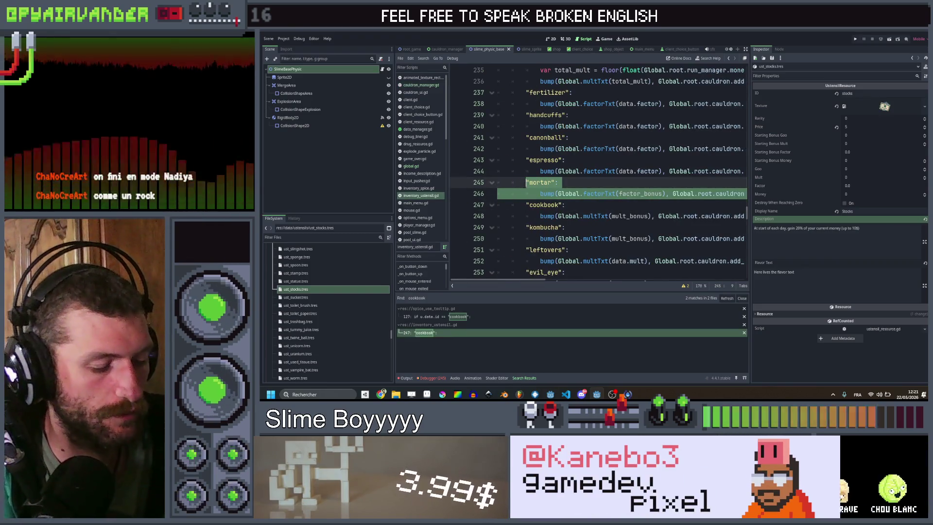
key(Down)
key(End)
key(Return)
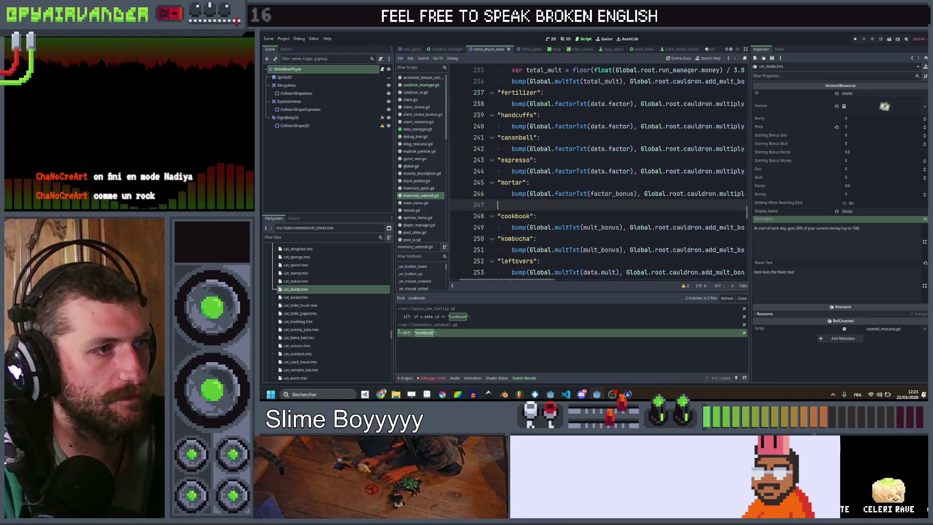
key(ctrl+v)
double_click(540, 204)
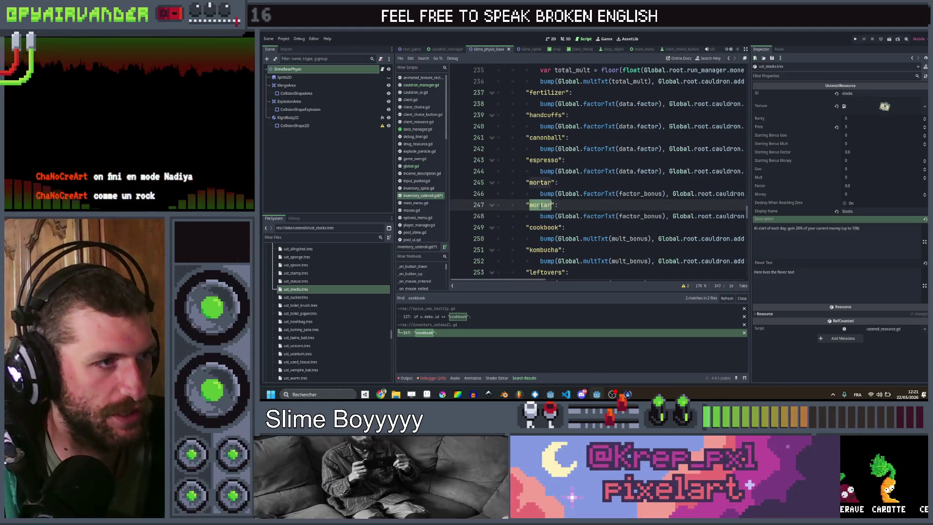
text(shaker)
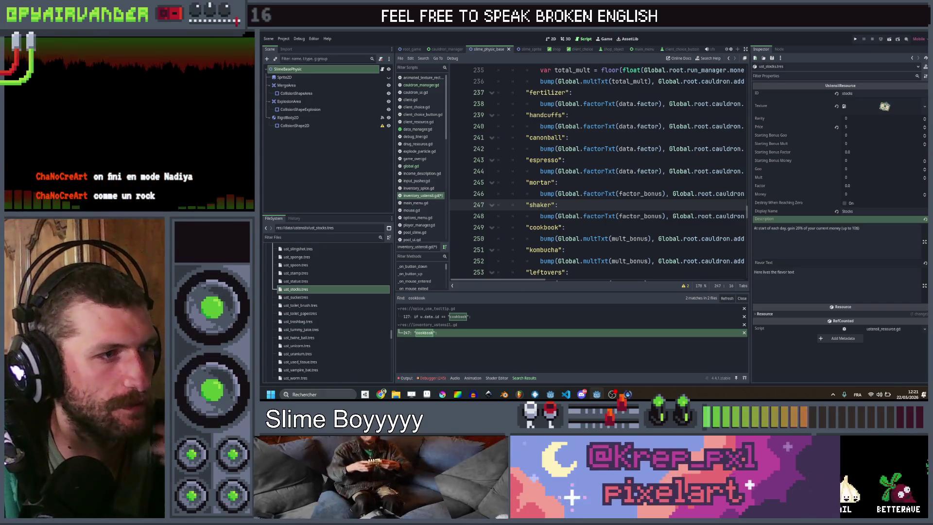
key(alt+Tab)
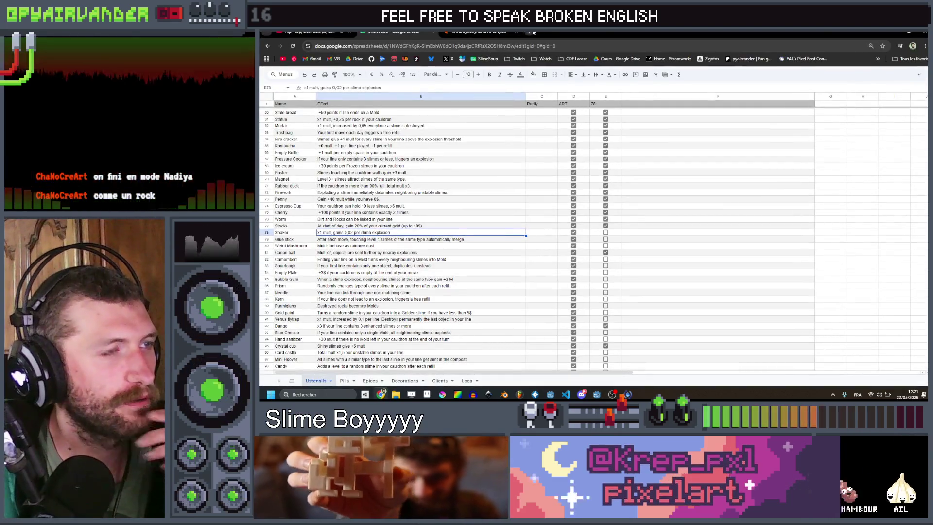
- Search DuckDuckGo images for 'barman shaker' in a new browser tab
click(530, 32)
text(thumbler)
key(Return)
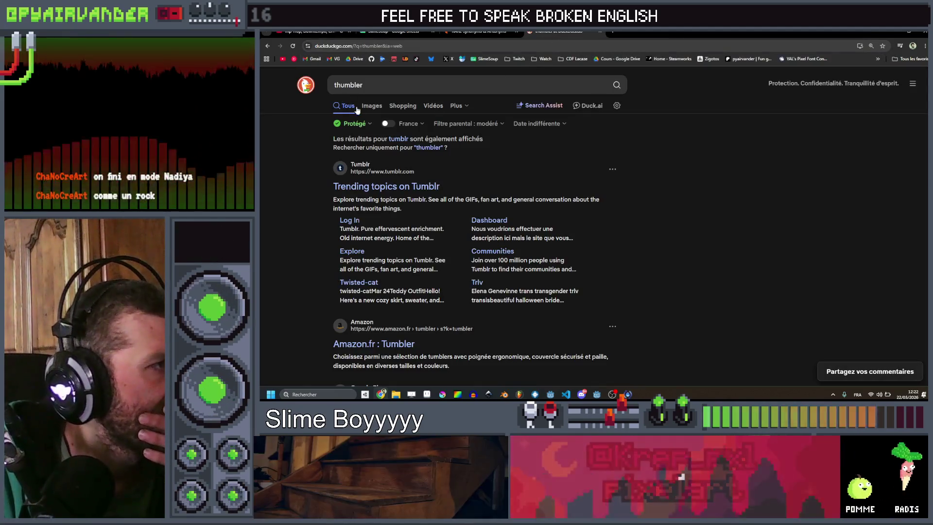
click(372, 105)
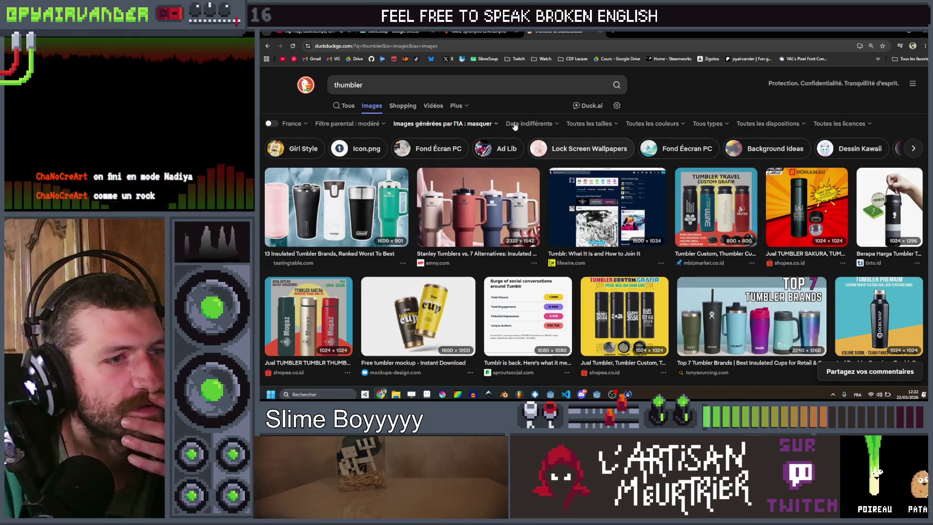
key(ctrl+a)
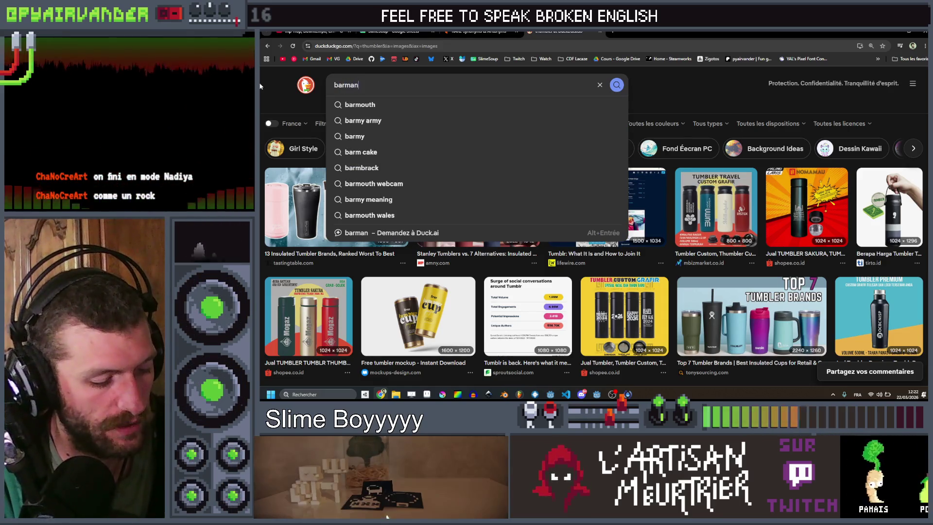
text( shaker)
key(Return)
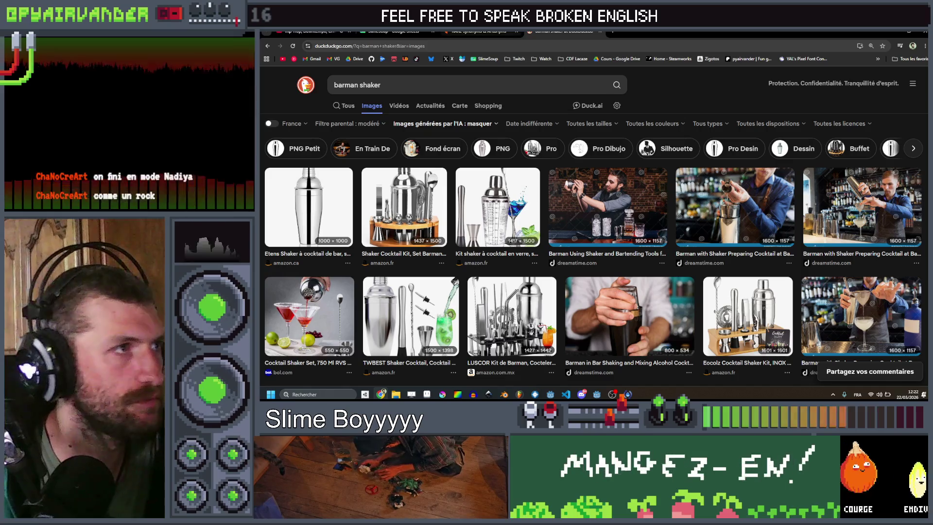
key(alt+Tab)
key(alt+Tab)
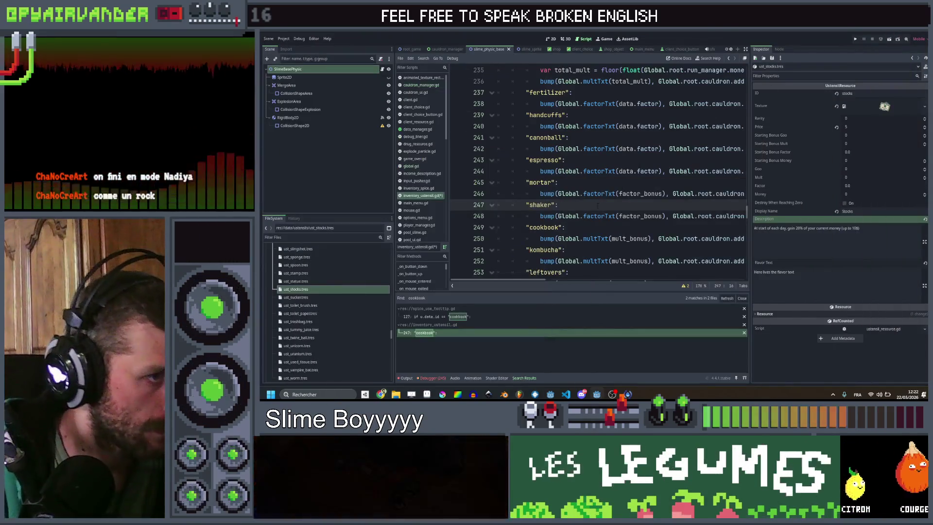
- Duplicate ust_sucker.tres in the FileSystem as ust_shaker.tres
click(597, 204)
click(327, 291)
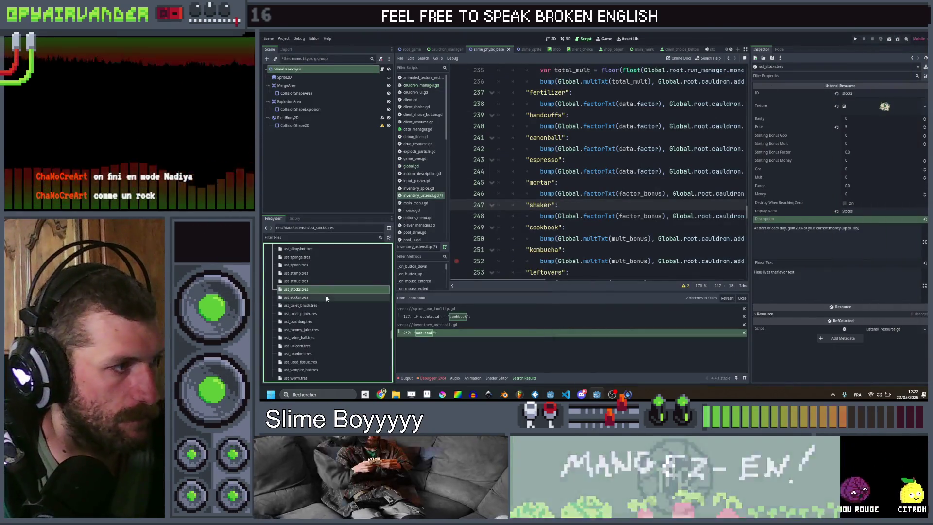
click(326, 298)
key(ctrl+d)
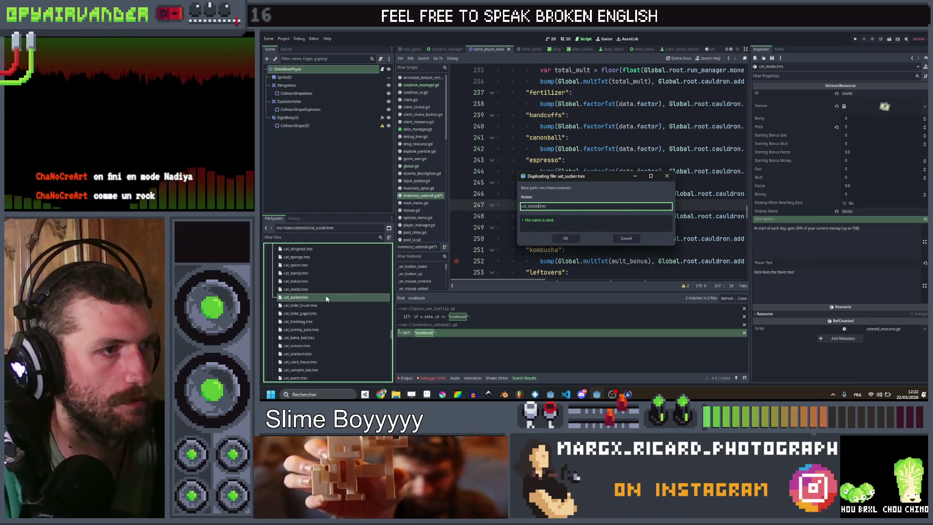
key(Return)
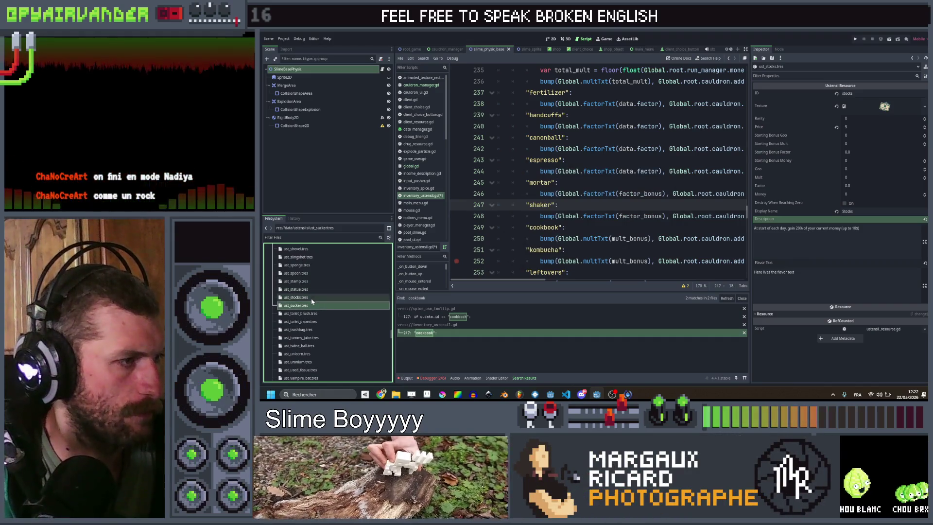
- In ust_shaker.tres, set the ID to shaker and Quick Load the shaker texture
scroll(323, 260, up, 2)
click(319, 275)
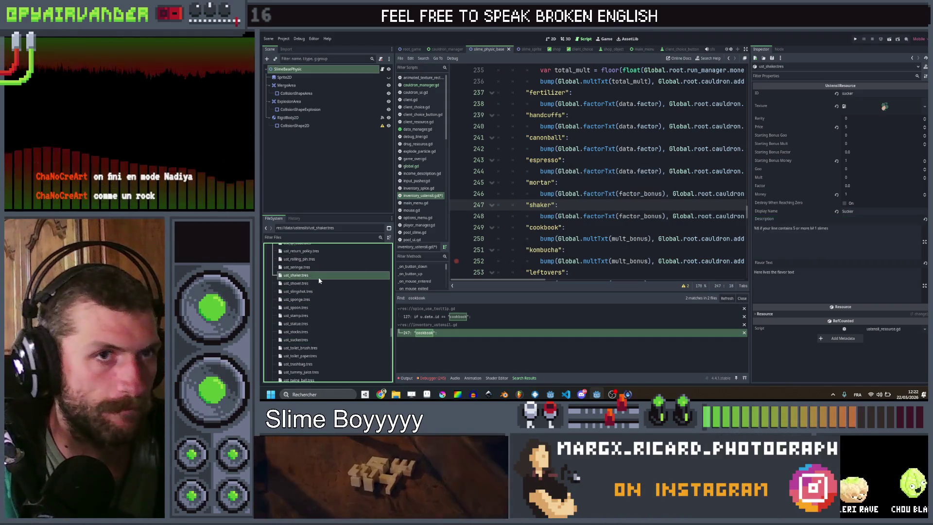
double_click(850, 94)
text(shaker)
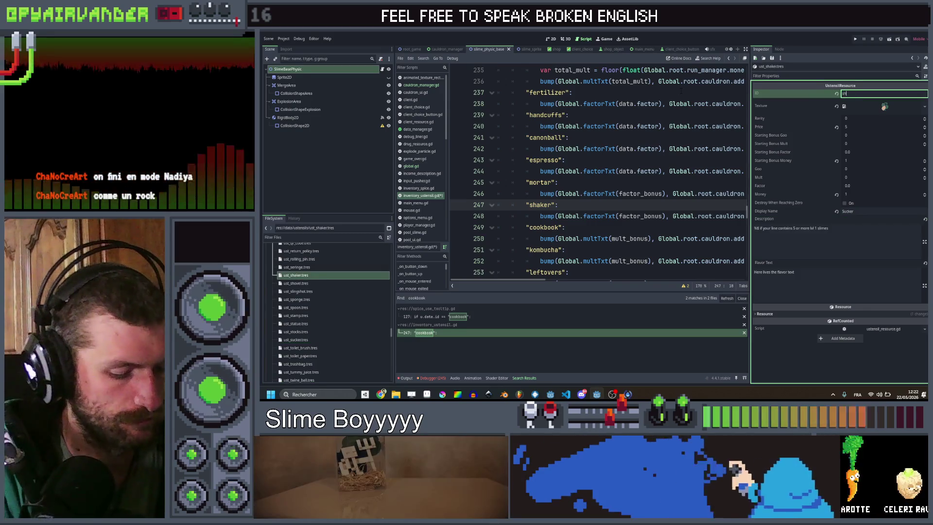
click(924, 106)
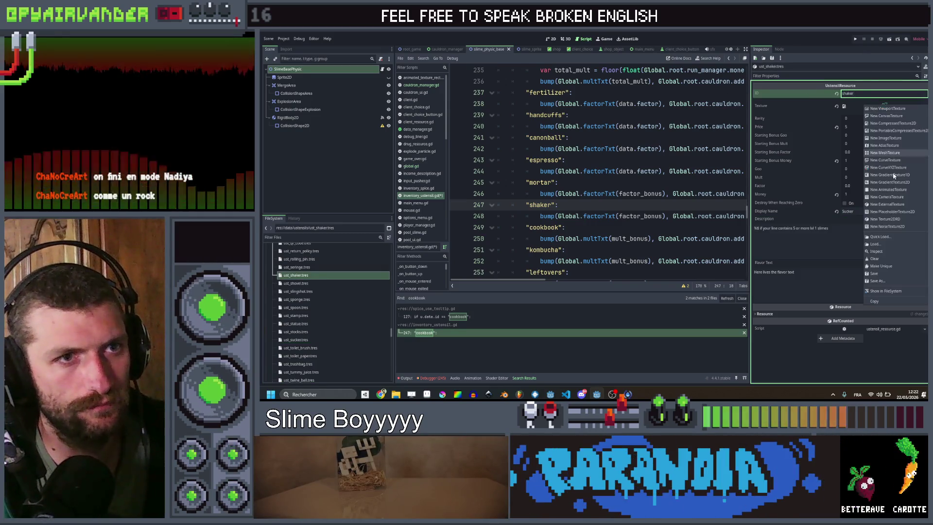
click(894, 239)
text(shaker)
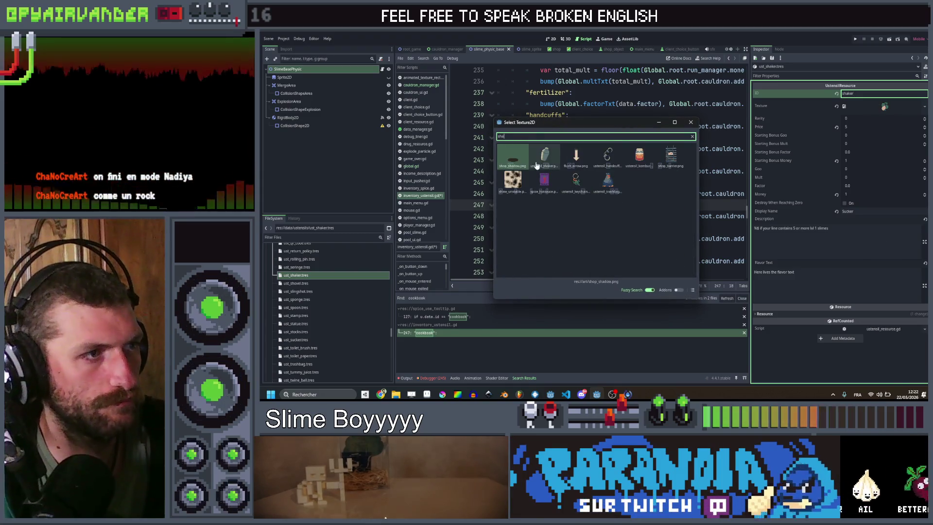
key(Return)
- Set Starting Bonus Factor 1.0, Factor 0.02 and Display Name Shaker
click(866, 153)
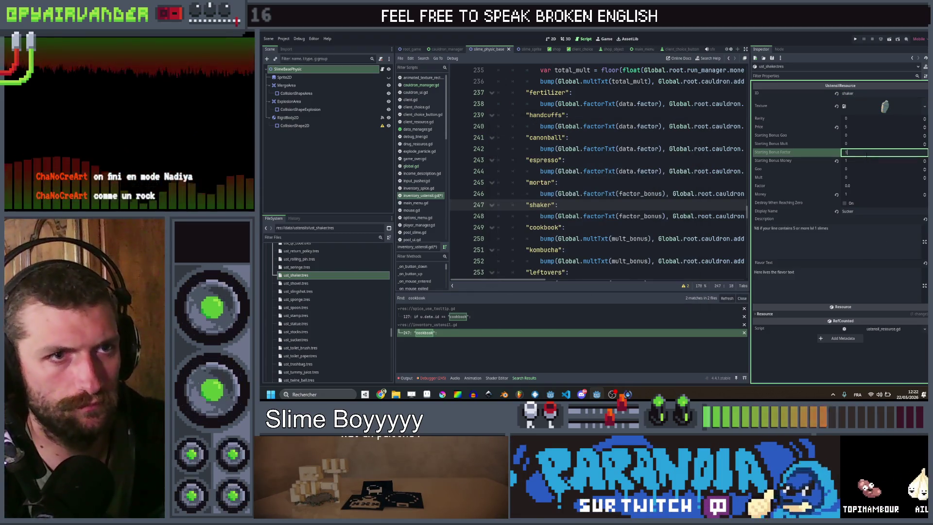
key(Return)
click(857, 187)
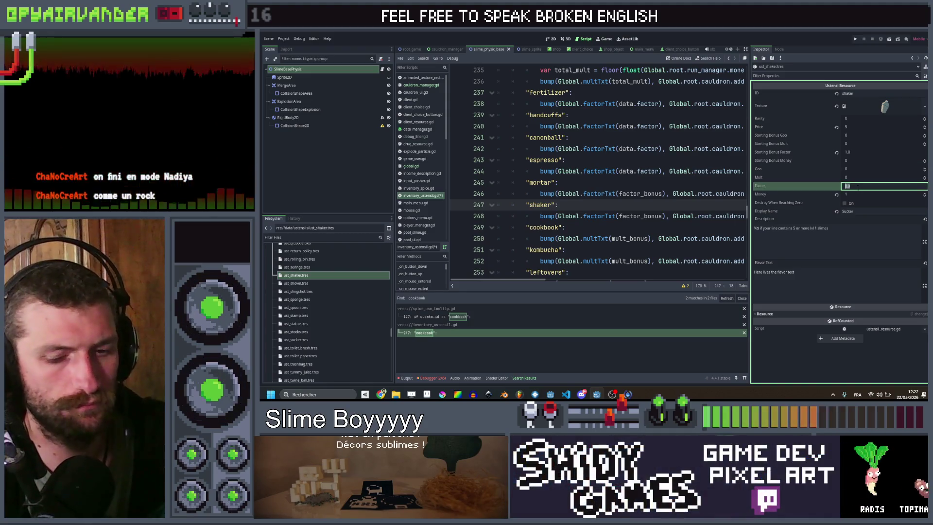
text(0.02)
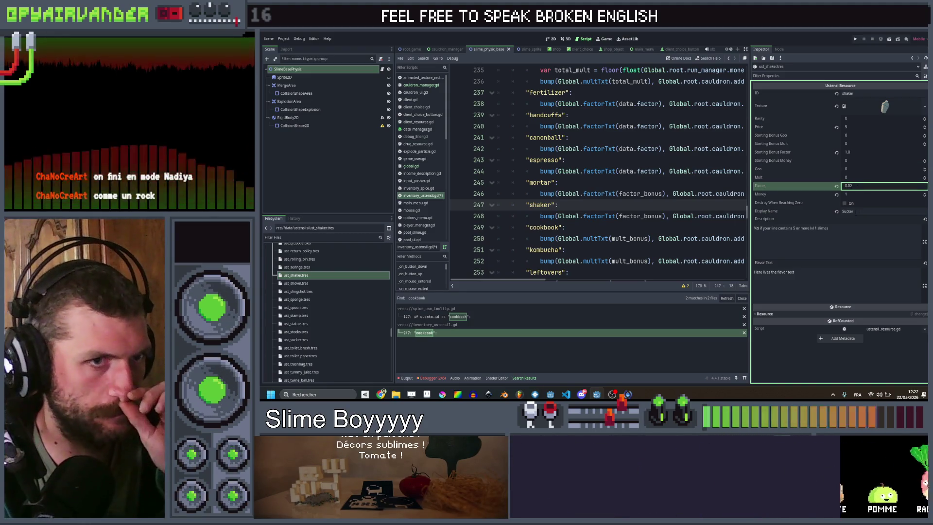
key(Return)
click(875, 211)
text(Shaker)
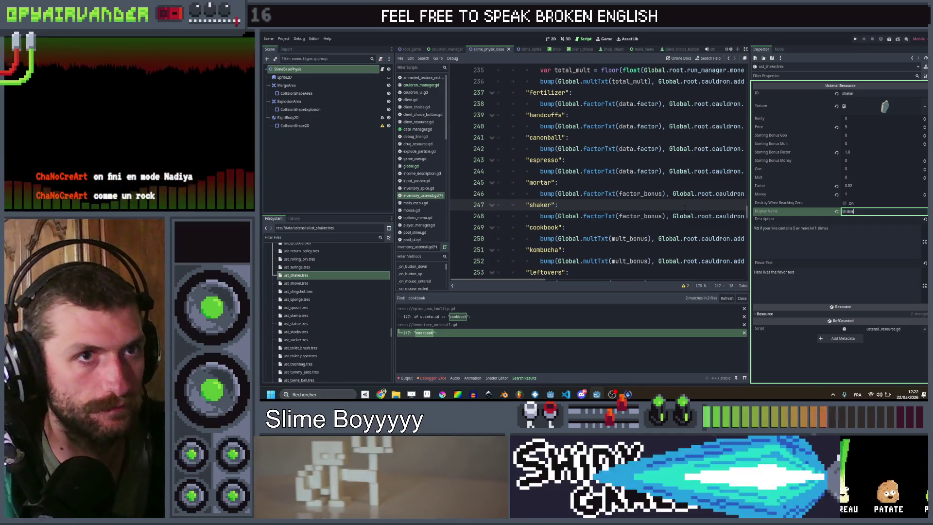
- Replace the description with 'Total mult %sf, increased permanently by %f everytime a slime explodes'
click(875, 227)
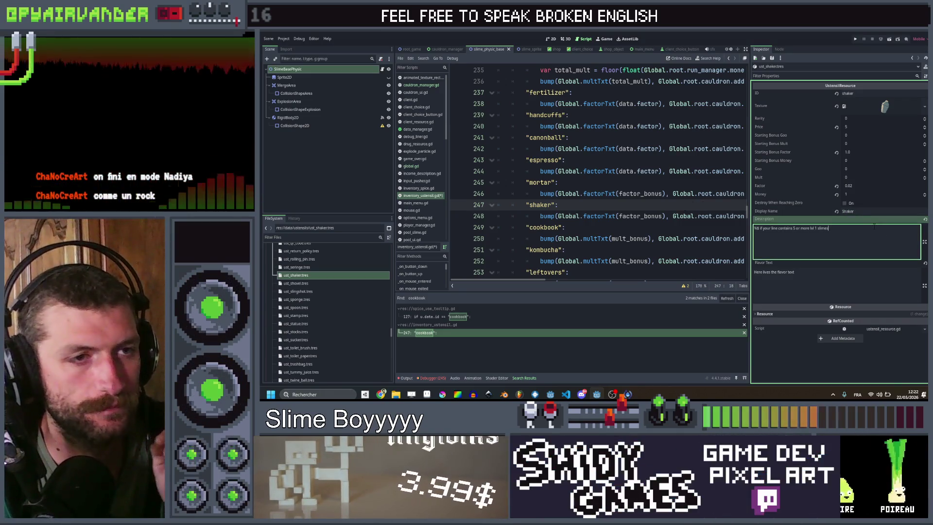
key(ctrl+a)
text(Total mult )
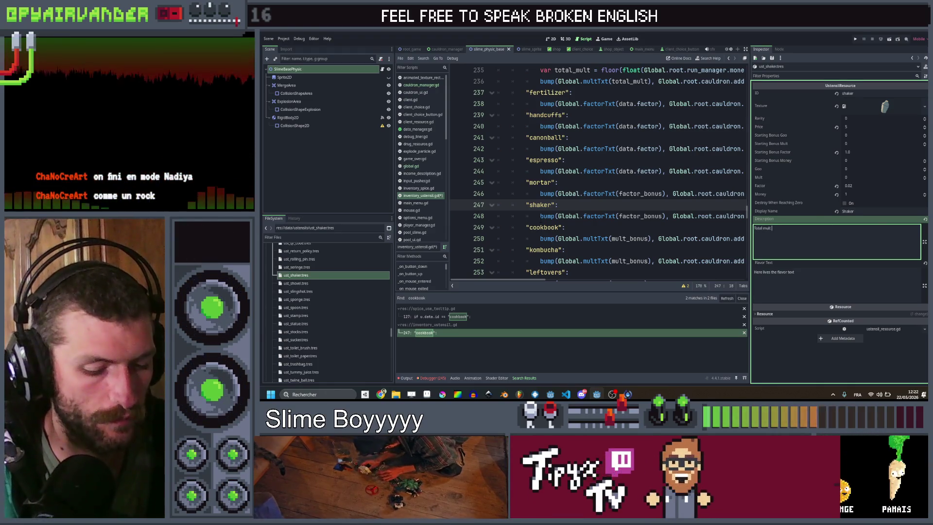
text(%sf)
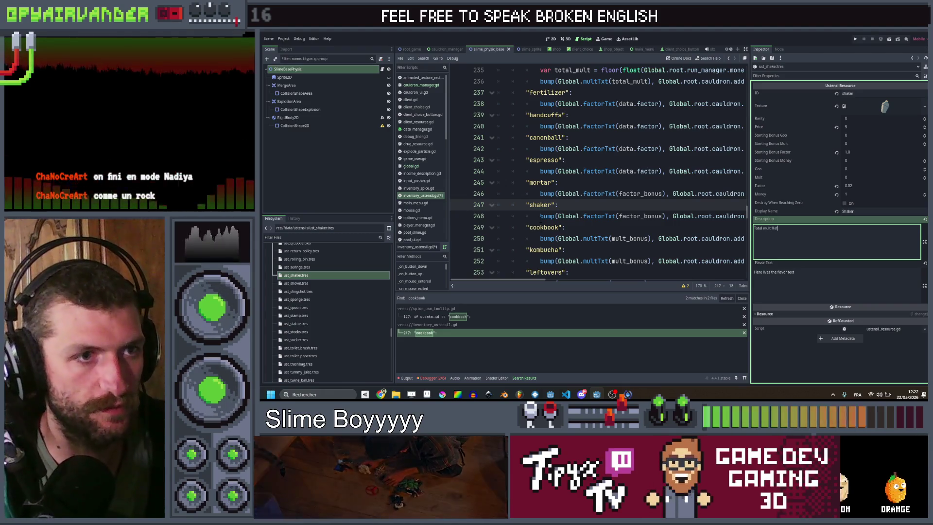
text(, increa)
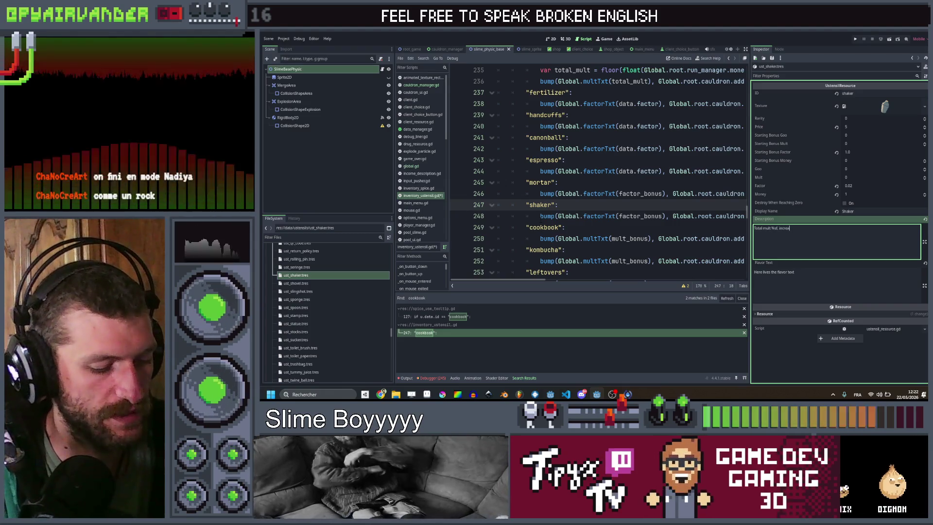
text(sed pe)
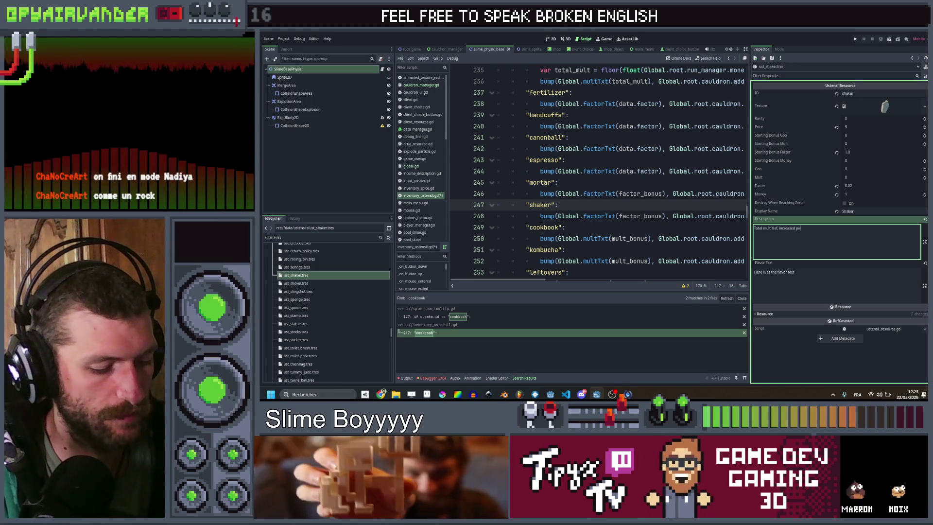
text(rmanently by )
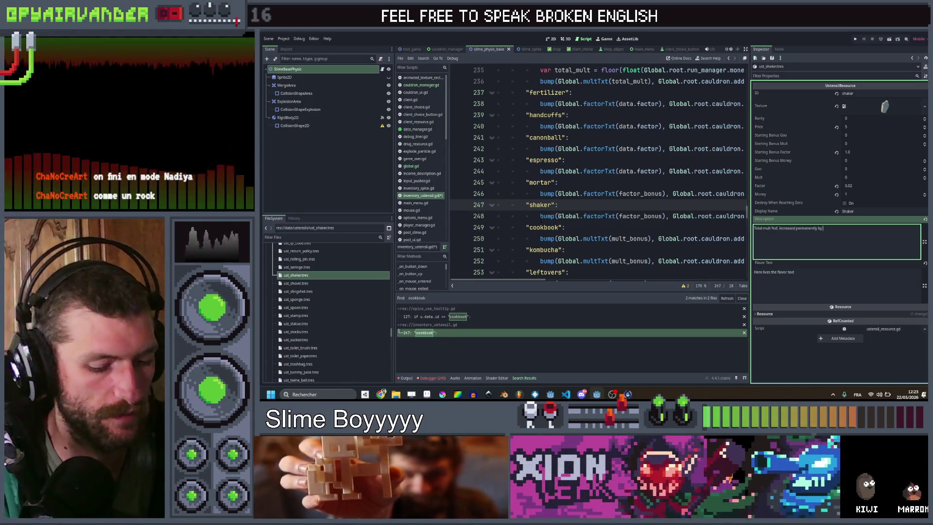
text(%)
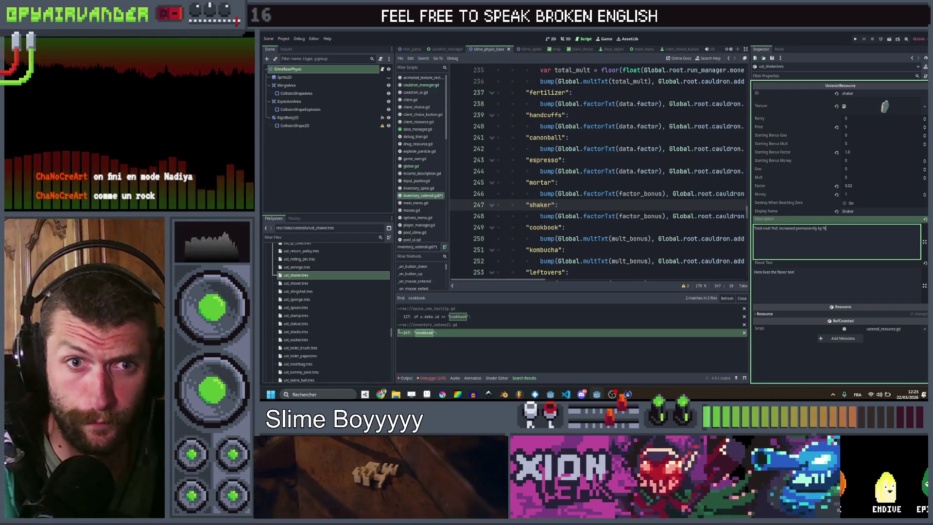
text(f everytime a slime expl)
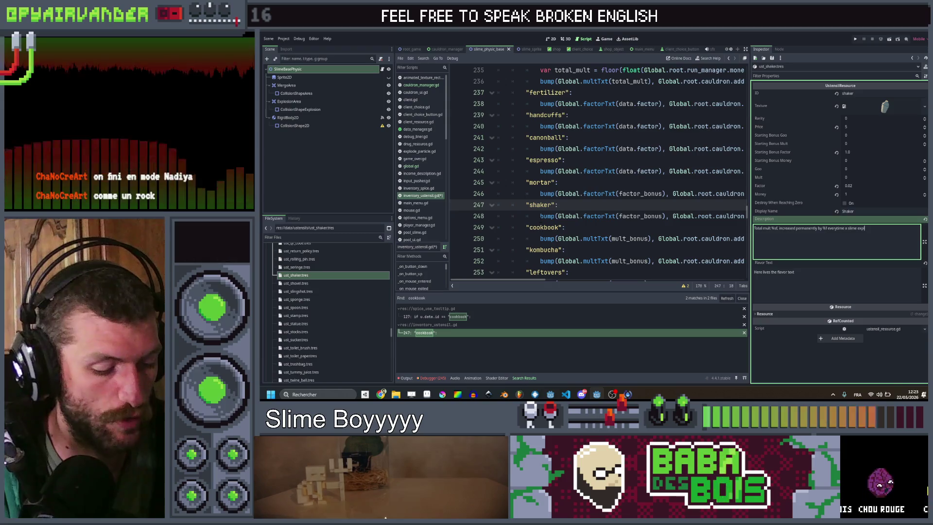
text(odes)
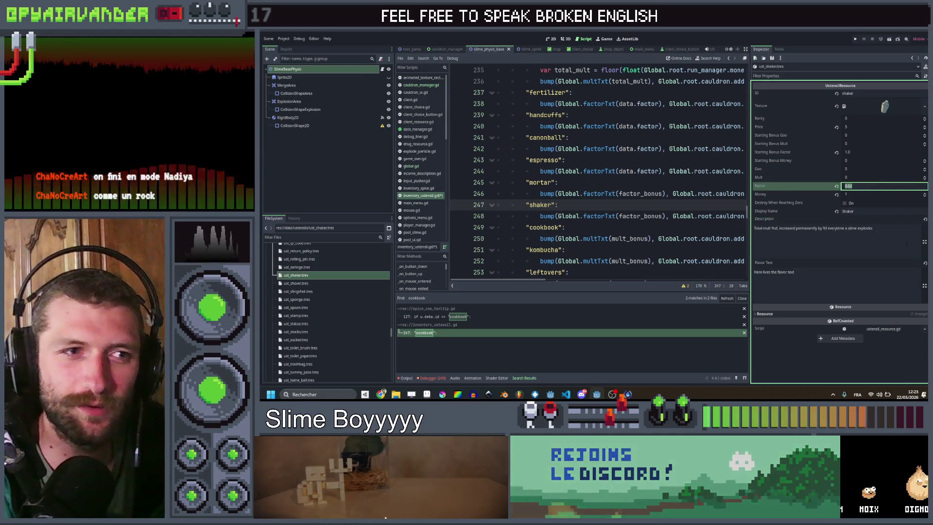
- Search the whole project for 'mortar' and open the match in slime.gd
click(593, 204)
key(ctrl+shift+f)
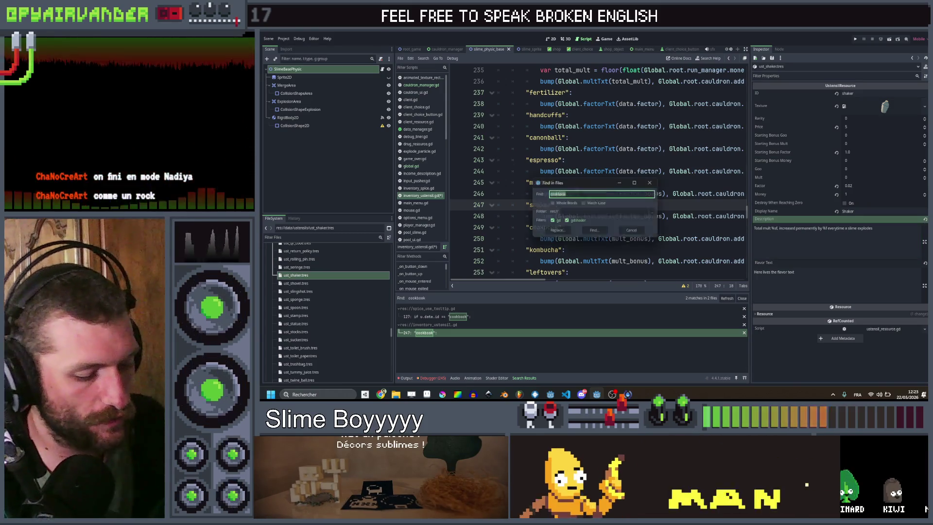
text(ar)
key(Return)
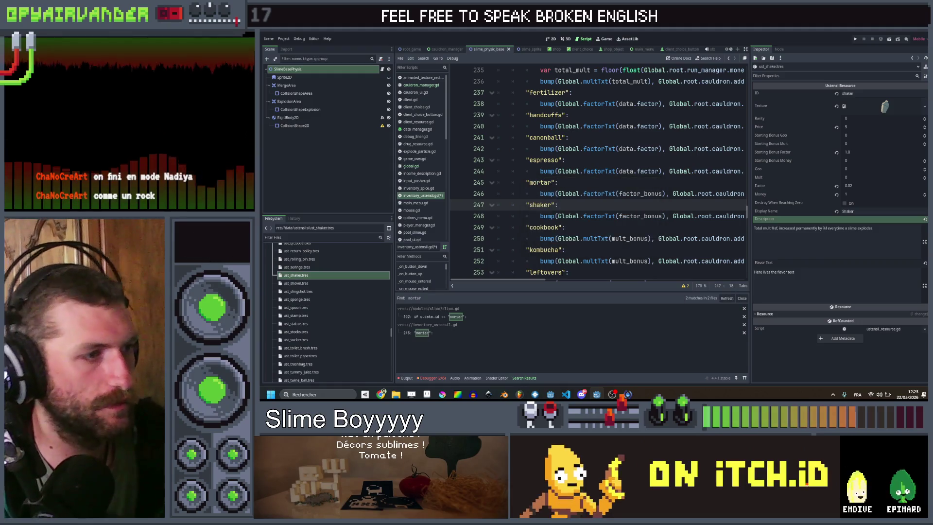
click(477, 316)
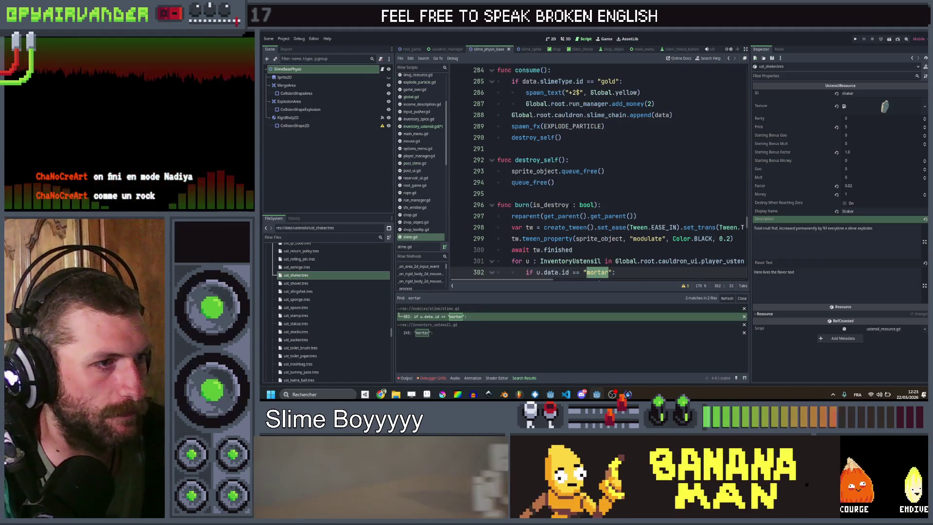
- Select and copy the mortar utensil for-loop from slime.gd's burn function
scroll(598, 170, down, 1)
click(572, 204)
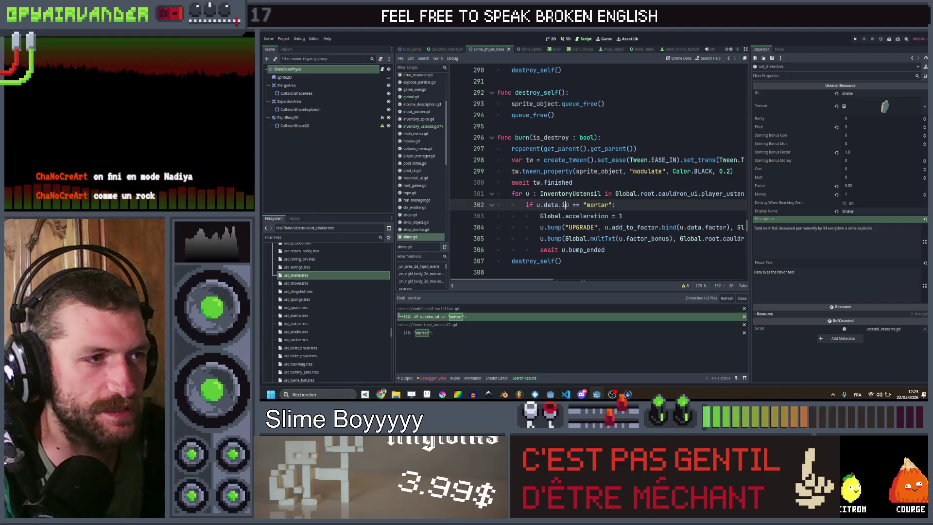
drag(548, 205, 545, 207)
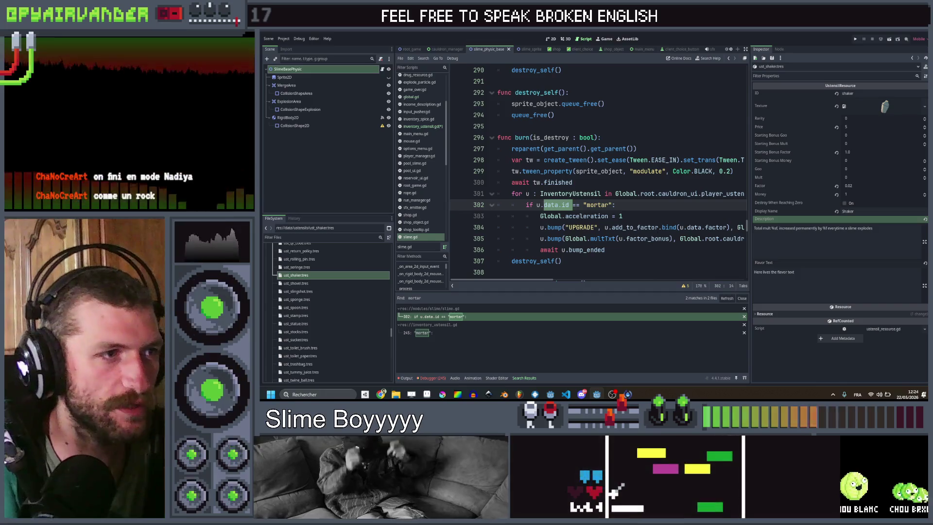
key(Down)
key(Down)
key(Down)
key(End)
key(shift+Up)
key(shift+Up)
key(shift+Up)
key(shift+Home)
key(ctrl+c)
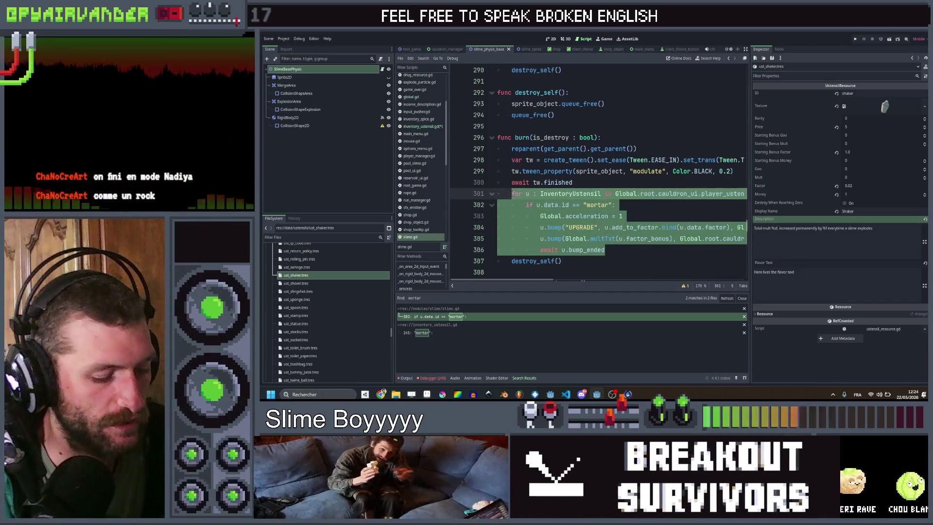
click(651, 215)
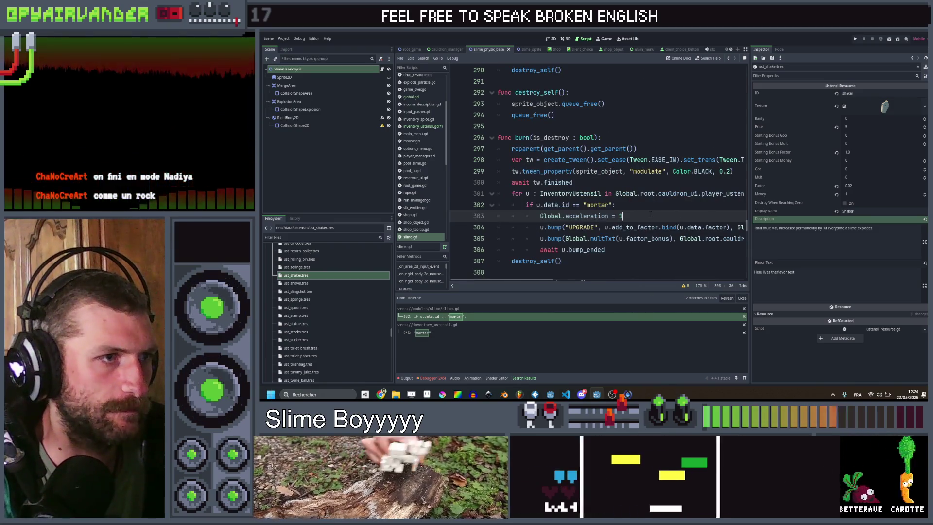
scroll(650, 214, right, 5)
scroll(649, 215, left, 5)
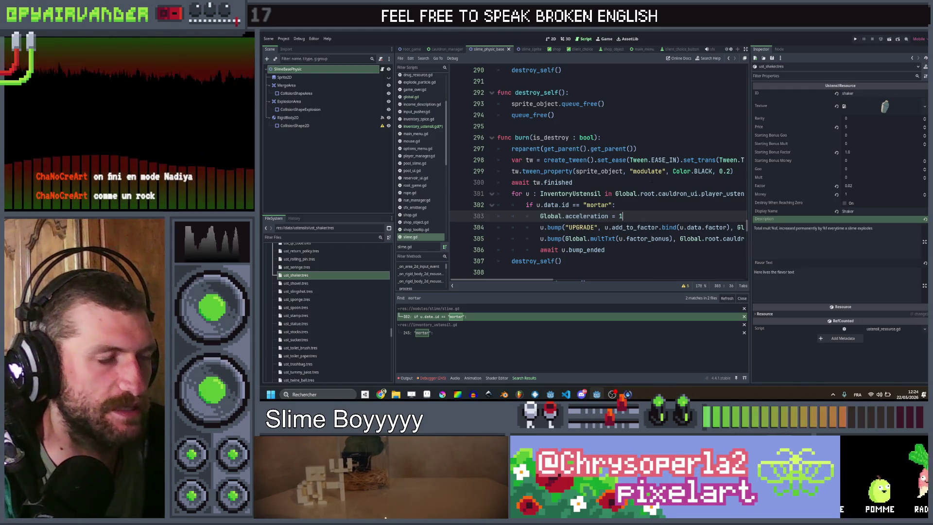
scroll(598, 170, up, 20)
scroll(641, 192, down, 5)
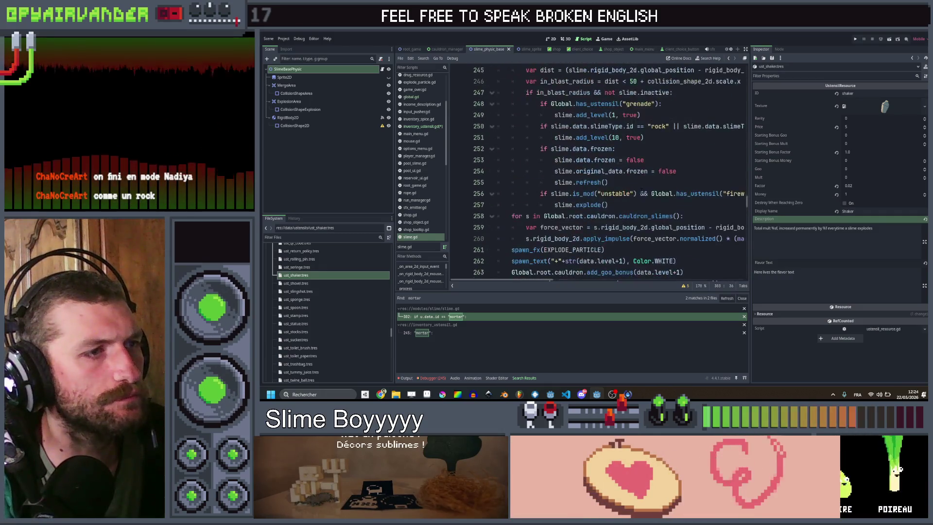
- Paste the mortar loop after sprite_object.hide() in explode and rename mortar to shaker
scroll(642, 192, down, 2)
scroll(641, 192, up, 6)
scroll(641, 192, down, 2)
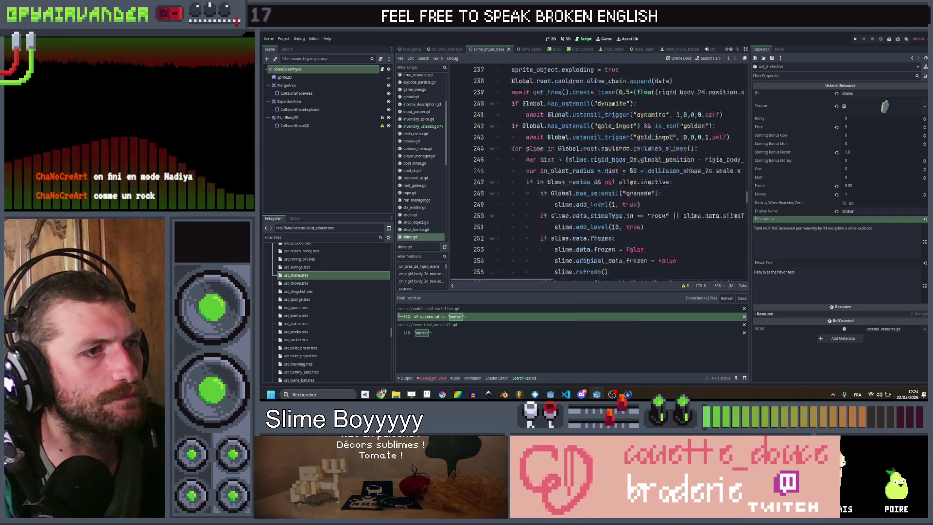
scroll(595, 238, down, 5)
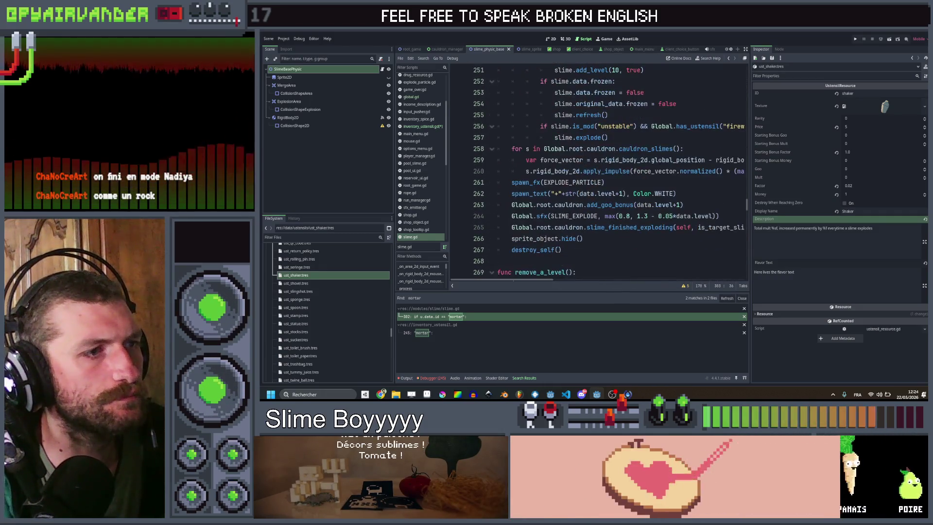
click(592, 239)
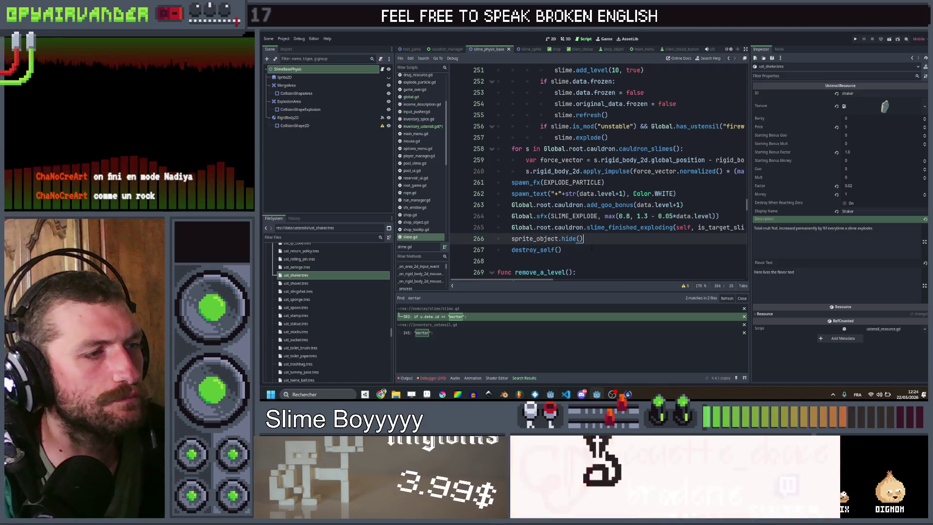
key(Return)
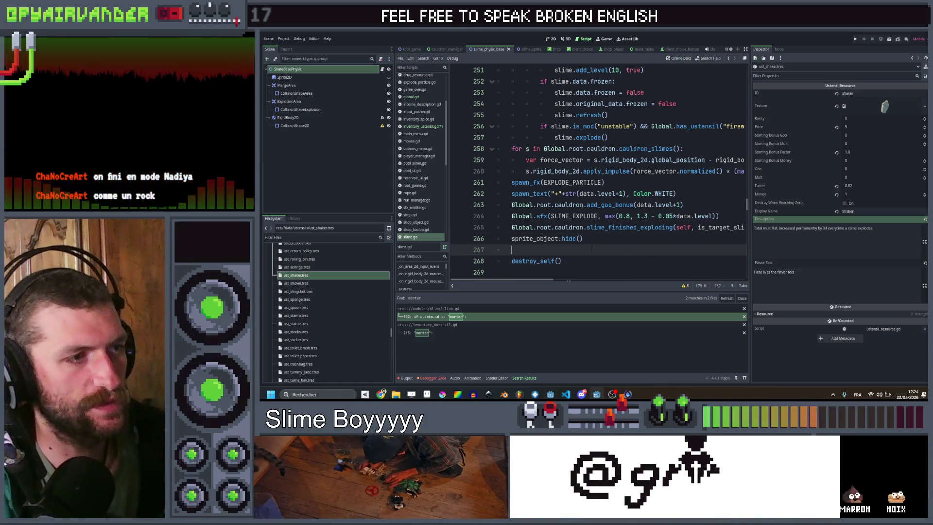
key(ctrl+v)
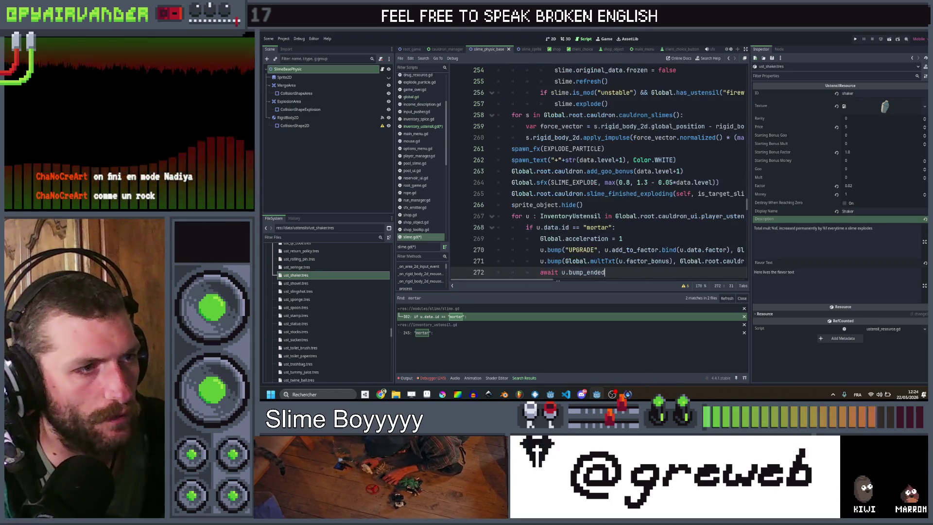
double_click(597, 227)
text(shaker)
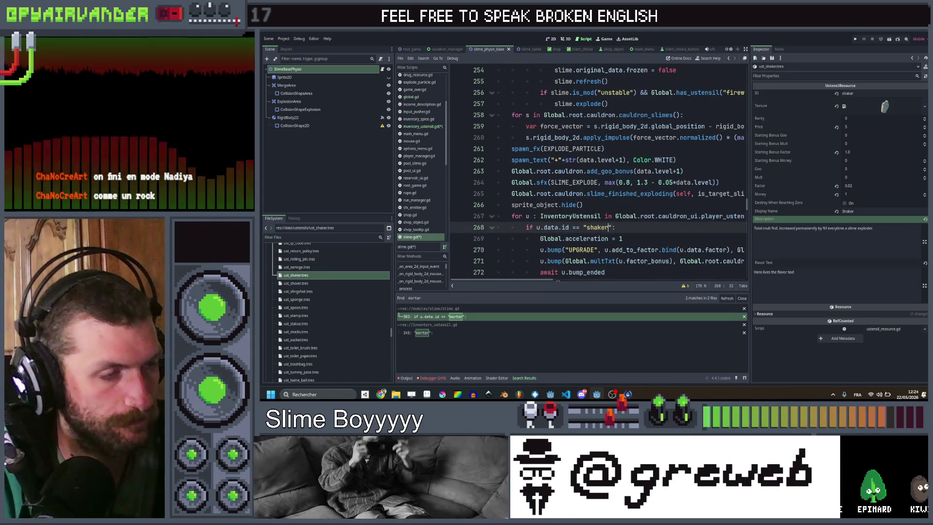
- Save slime.gd with the new shaker mult loop
click(646, 238)
scroll(646, 239, right, 5)
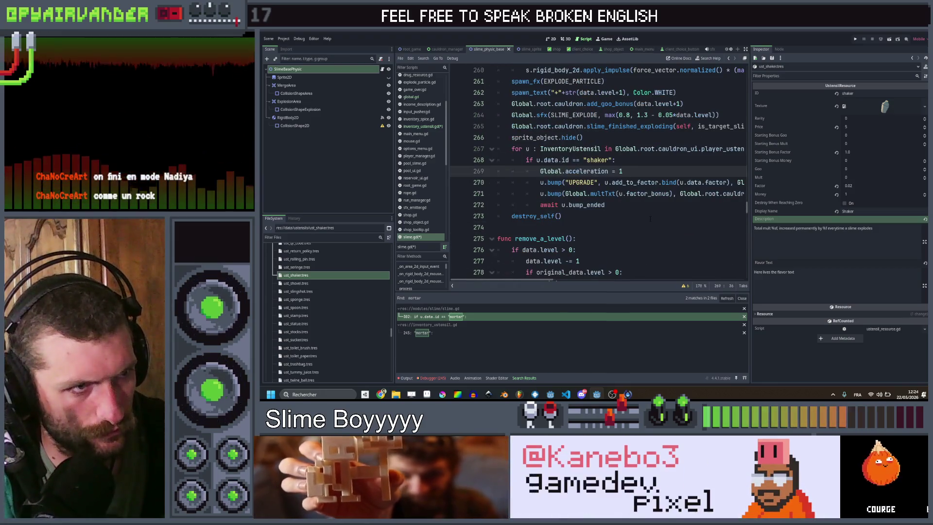
scroll(650, 219, right, 5)
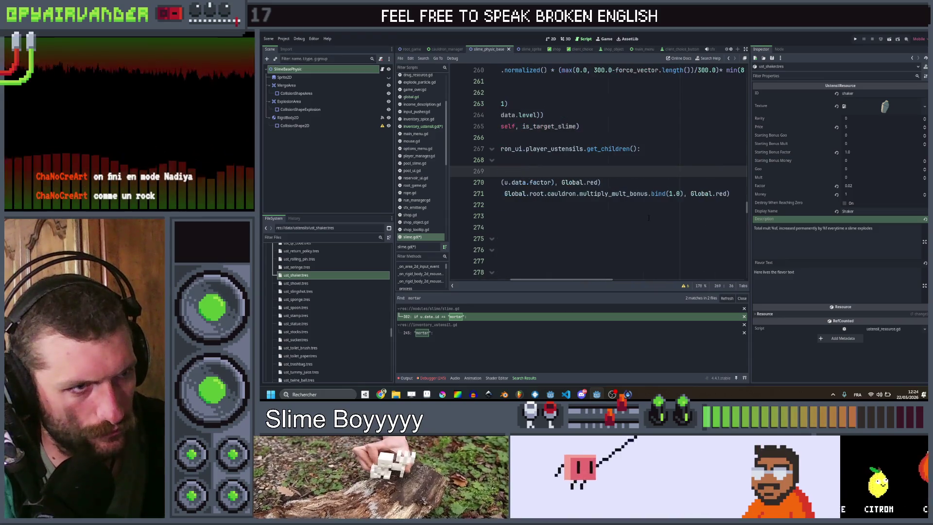
scroll(649, 217, left, 5)
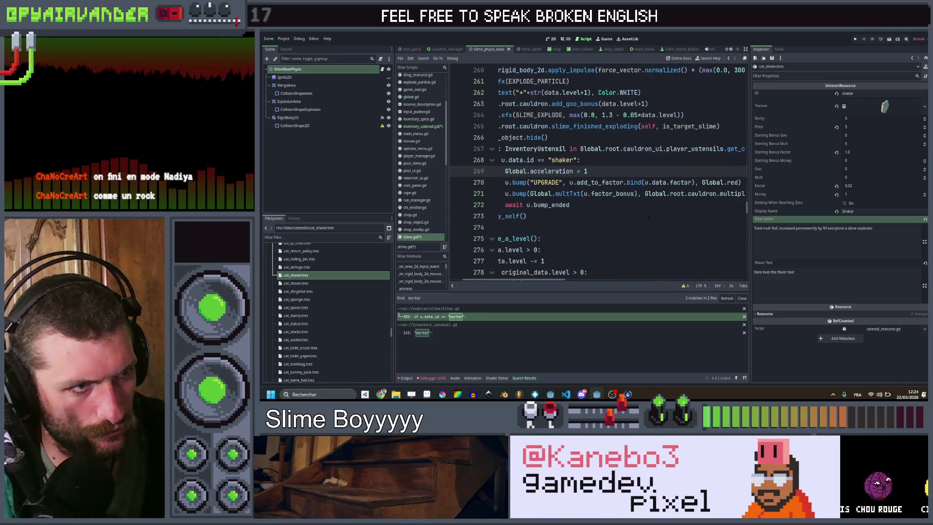
scroll(649, 218, left, 3)
key(ctrl+s)
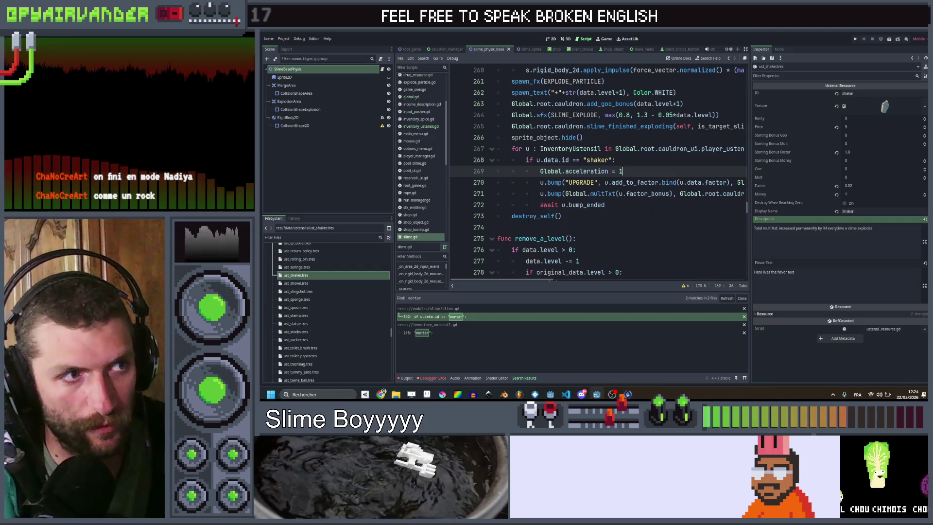
click(657, 205)
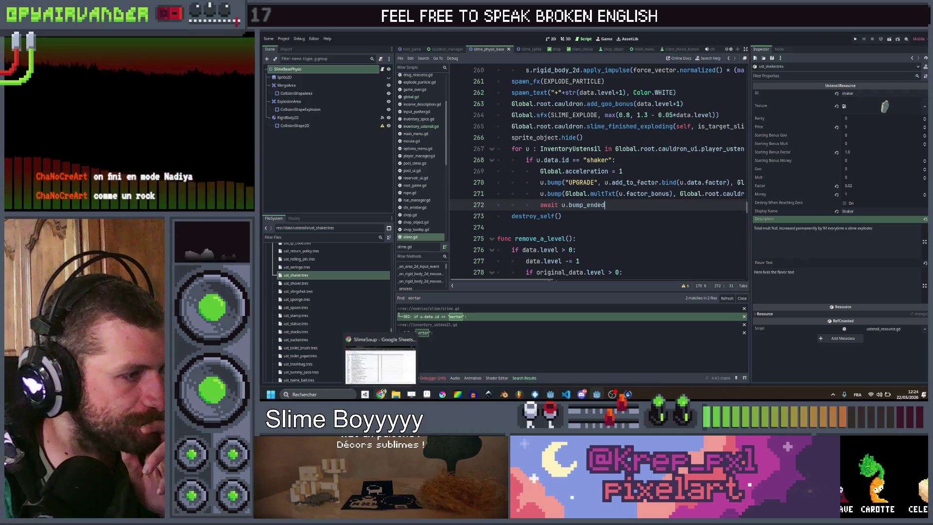
click(381, 360)
- Tick the Shaker row's checkbox in column E (E78) of the Ustensils sheet
click(605, 232)
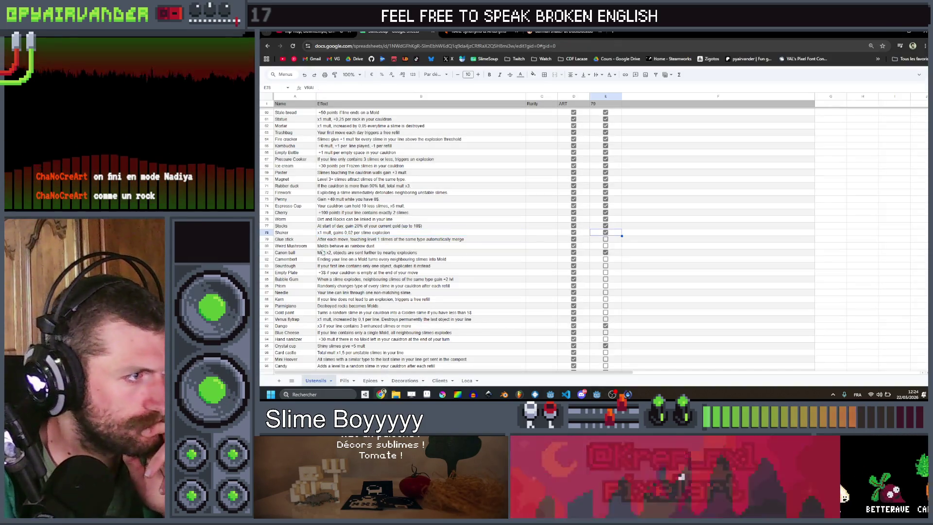
click(384, 239)
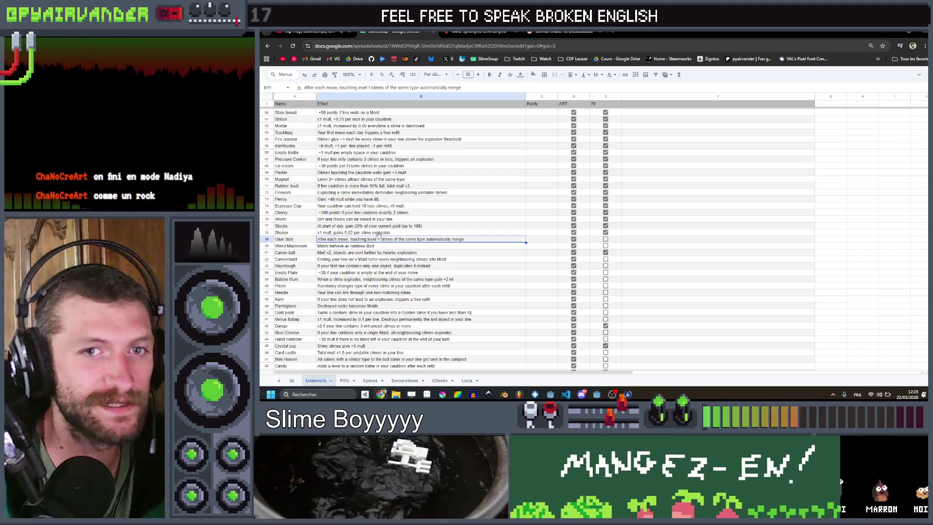
scroll(399, 240, up, 5)
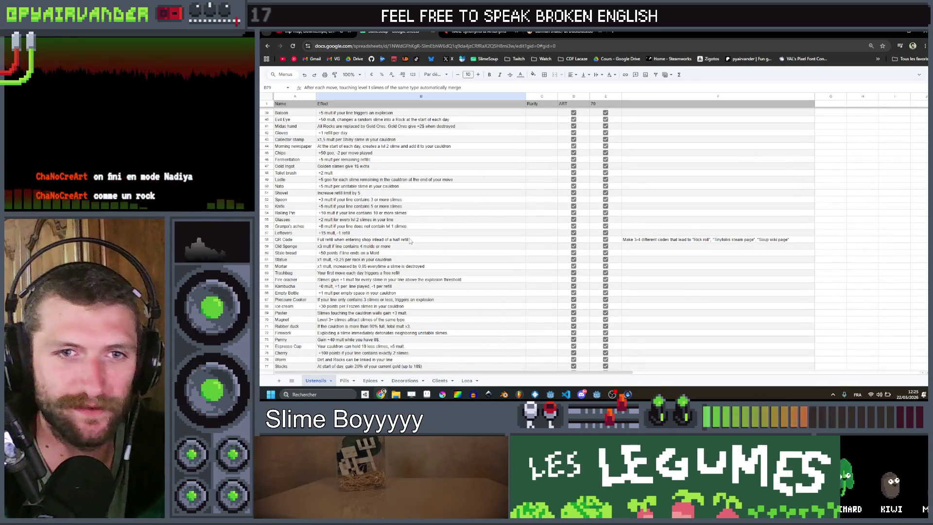
scroll(409, 241, down, 3)
scroll(398, 232, down, 3)
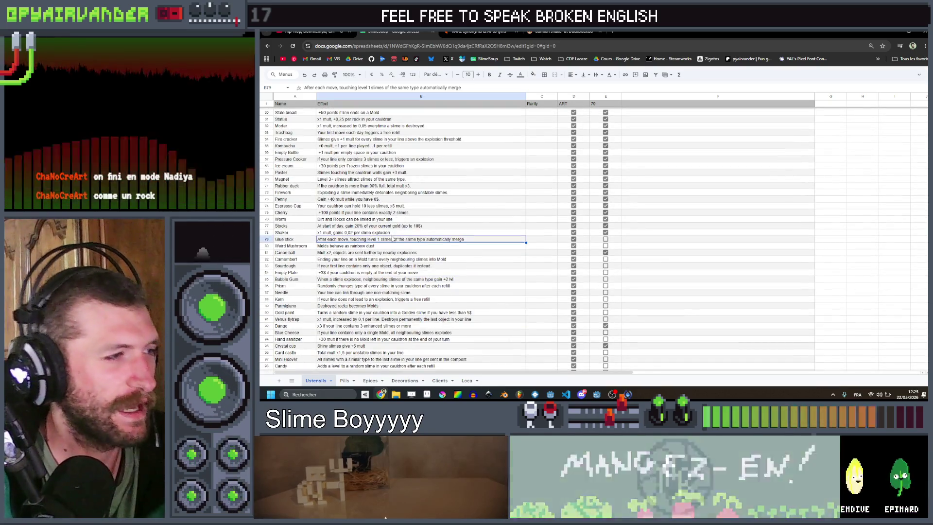
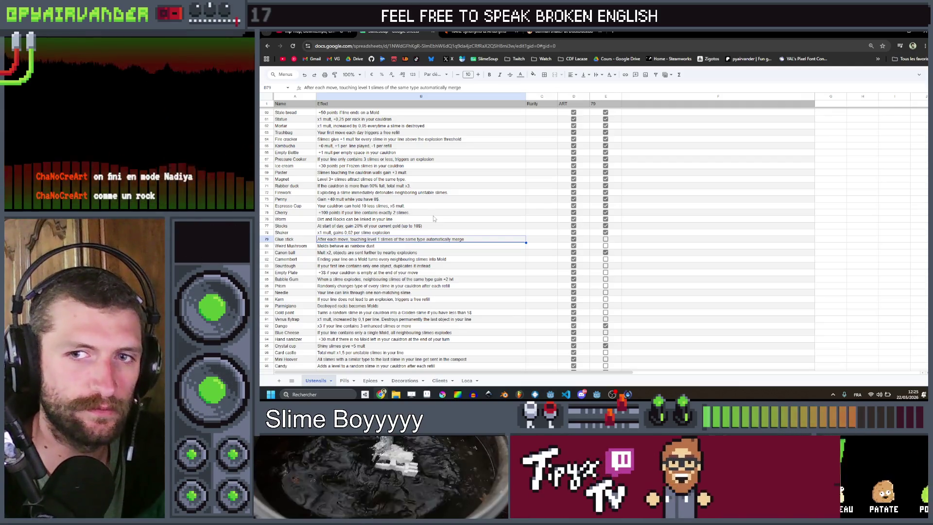
- Minimize the Google Sheets window to bring the Godot editor to the front
click(886, 32)
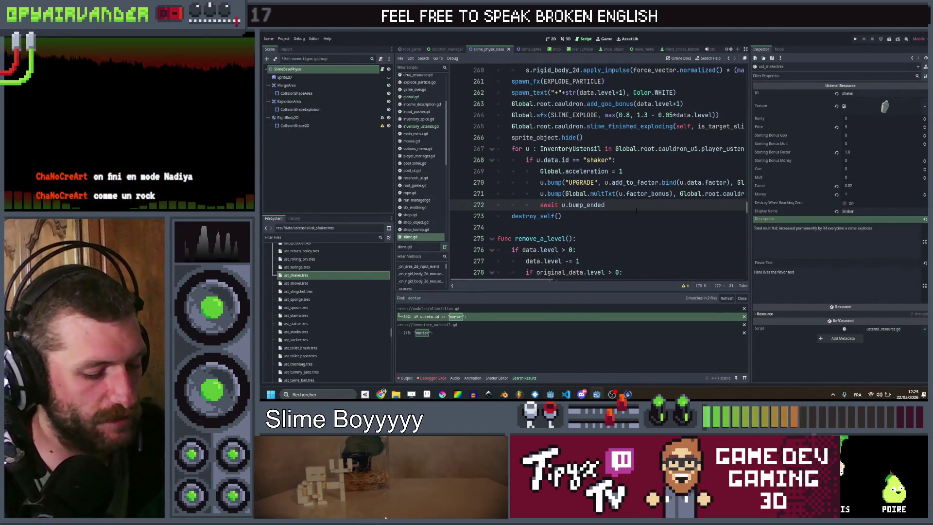
- Search project files for 'validate', open cauldron_manager.gd and copy the trashbag refill check lines
key(ctrl+shift+f)
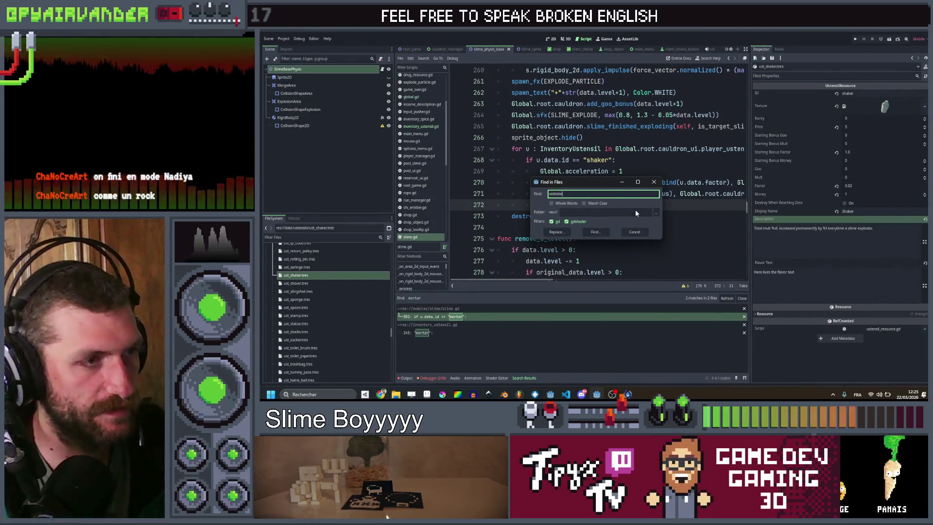
key(Return)
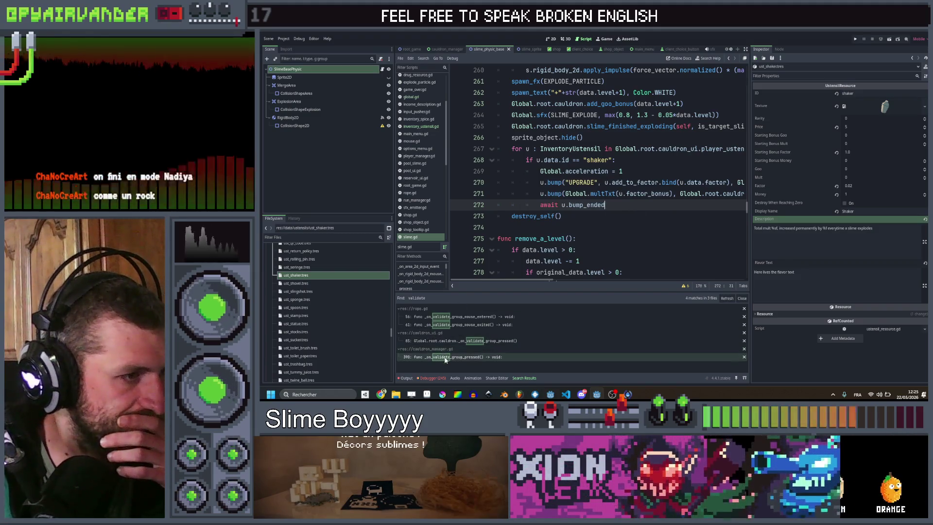
click(445, 358)
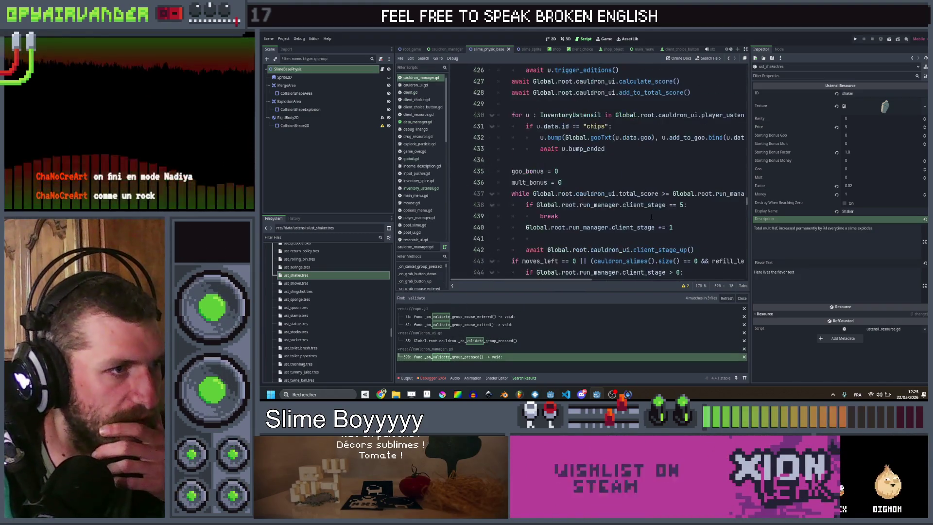
scroll(651, 217, down, 10)
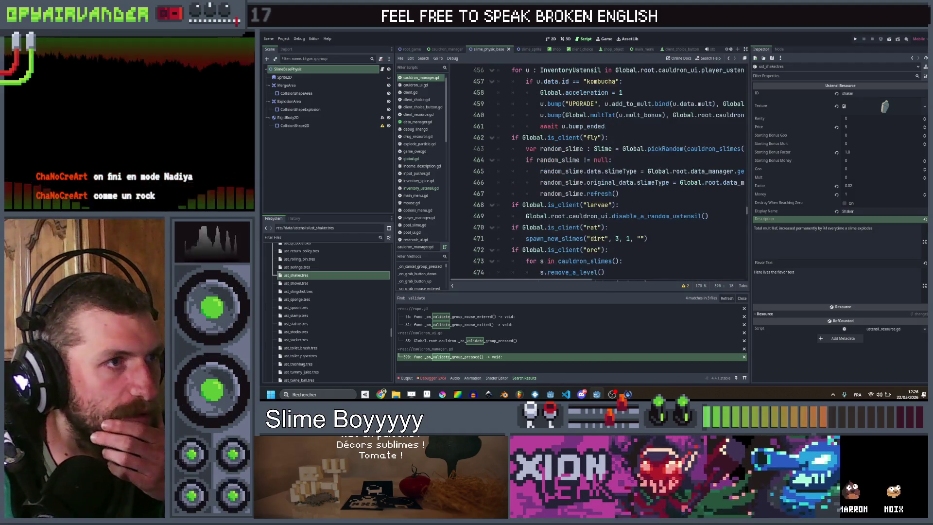
scroll(651, 204, up, 3)
drag(741, 160, 509, 149)
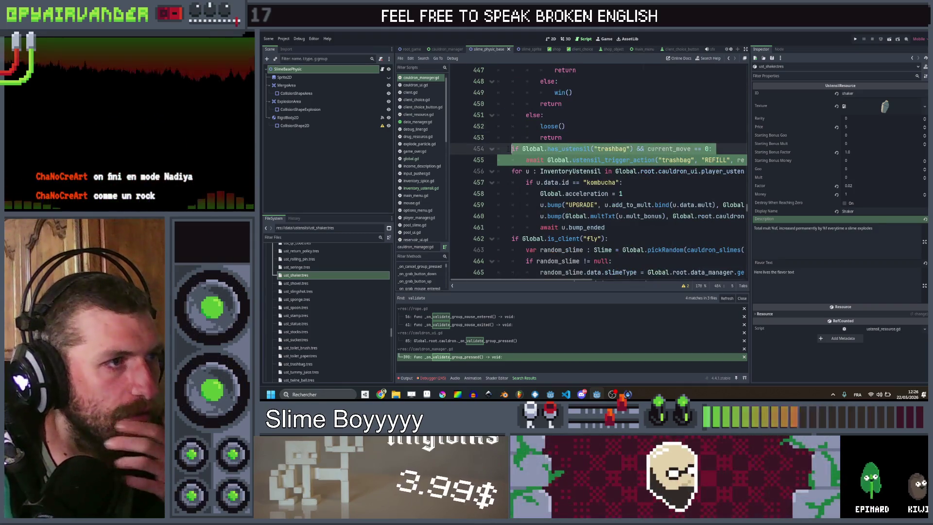
key(ctrl+c)
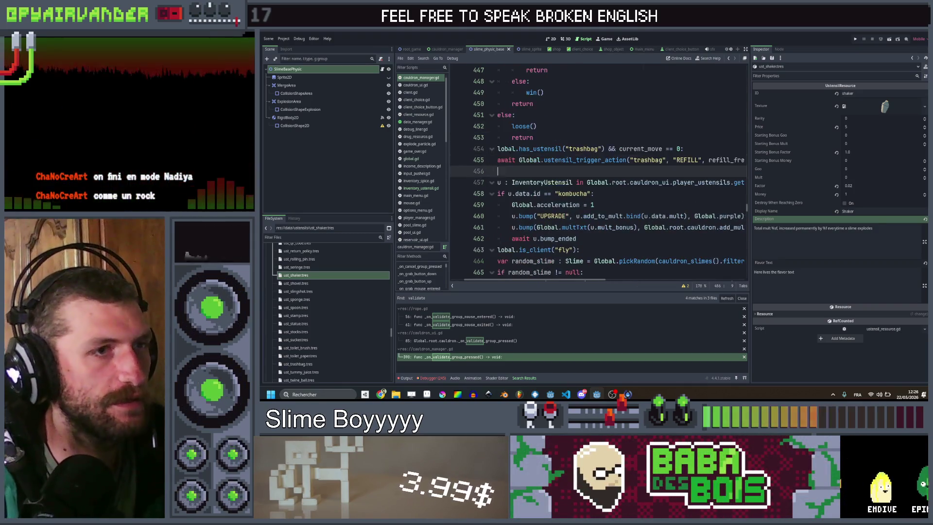
- Paste the copied check as a glue check, drop current_move == 0, and loop over cauldron_slimes()
key(ctrl+v)
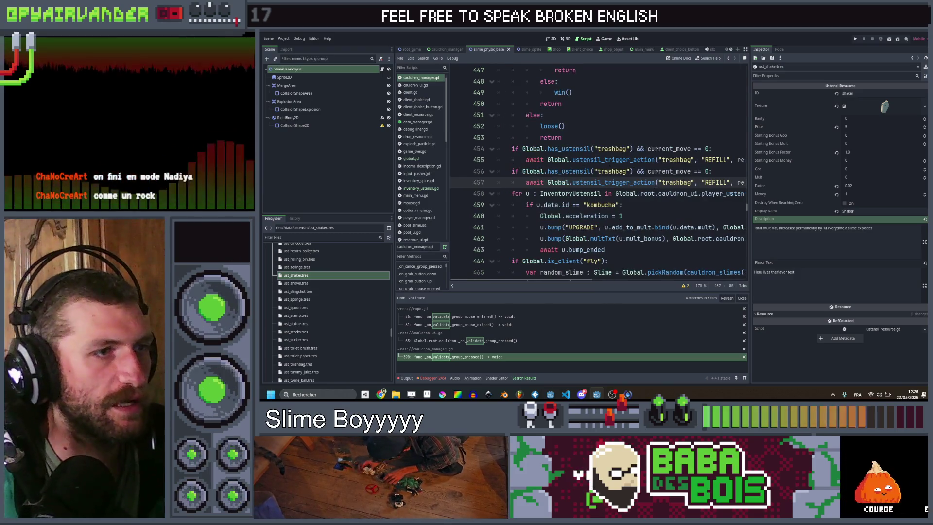
double_click(611, 171)
text(glue)
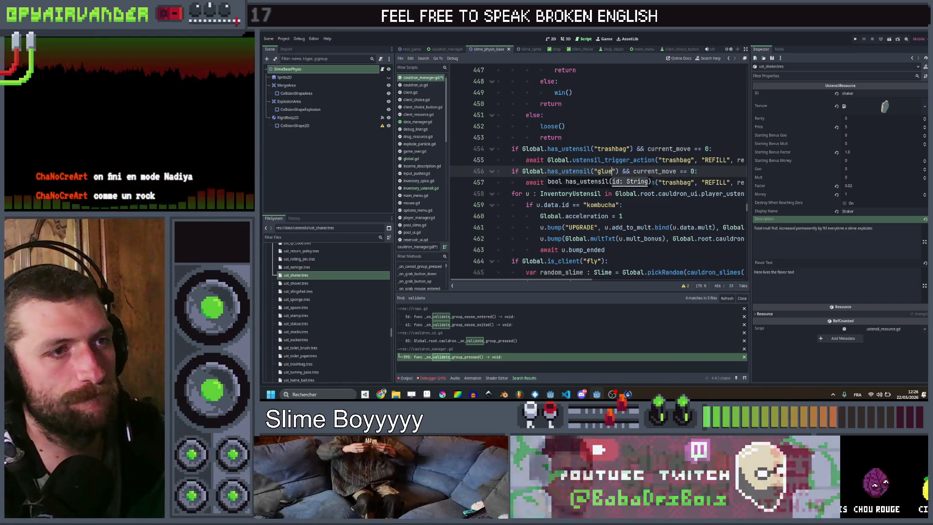
drag(695, 172, 634, 171)
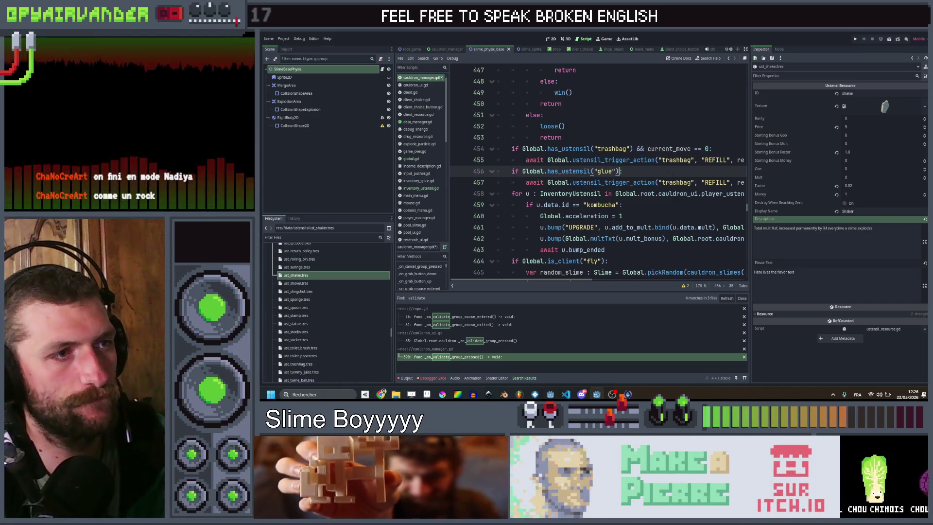
text(:)
key(Return)
text(for s i)
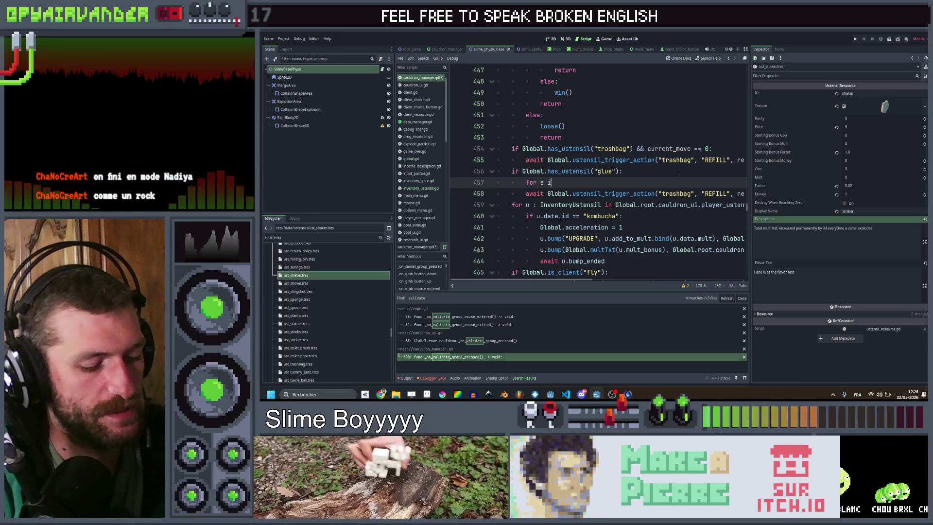
text(n caul)
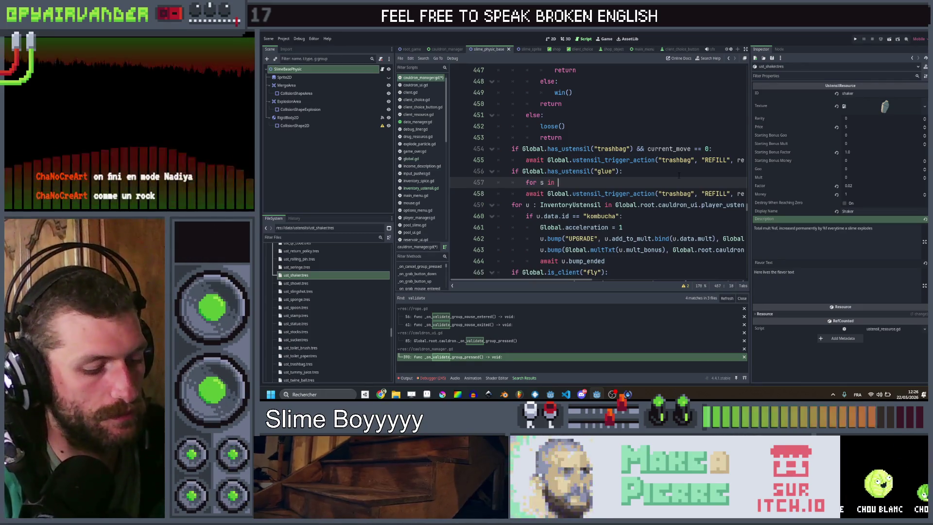
text(dron_s)
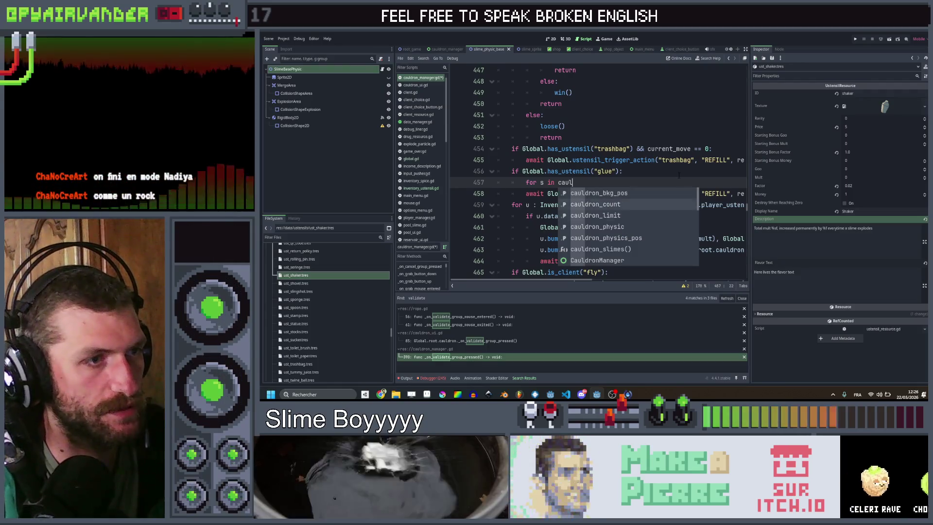
key(Return)
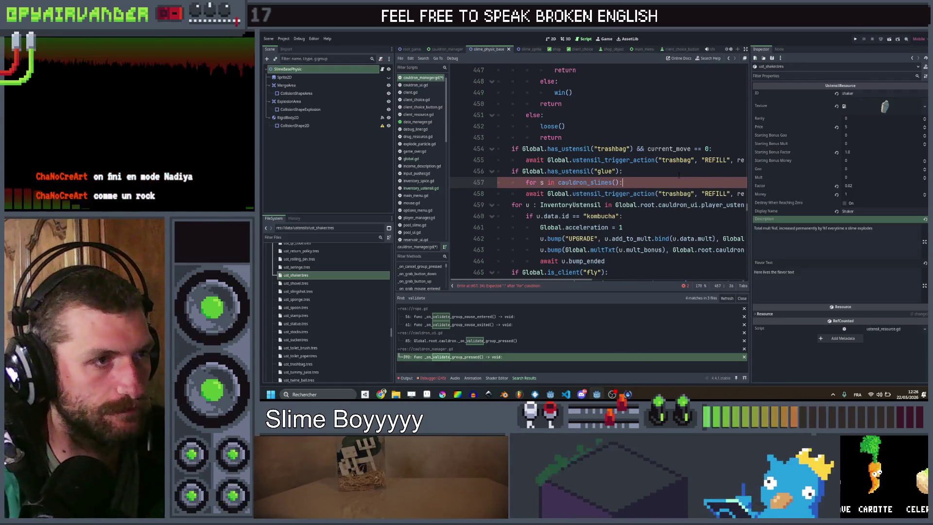
text(:)
key(Return)
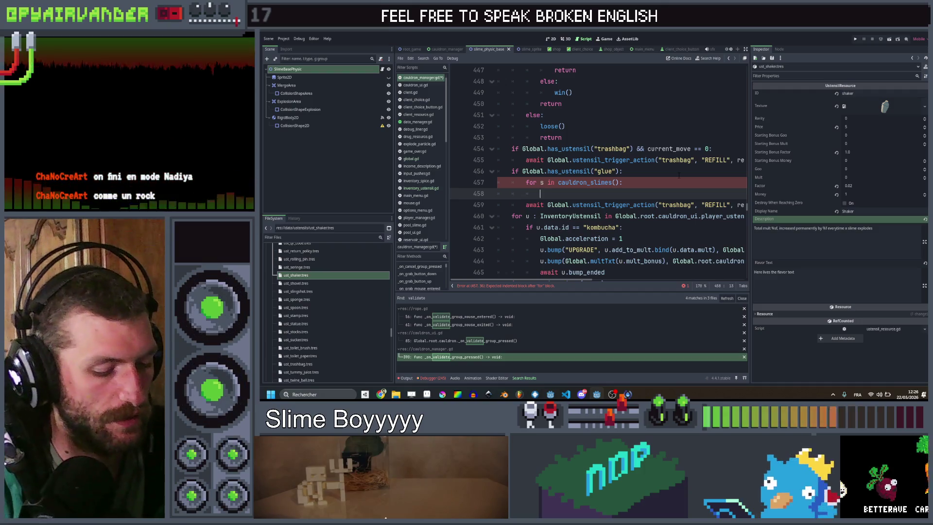
- Add the loop condition: s.data.level == 0, slimeType.is_slime and not disabled
text(ifs.)
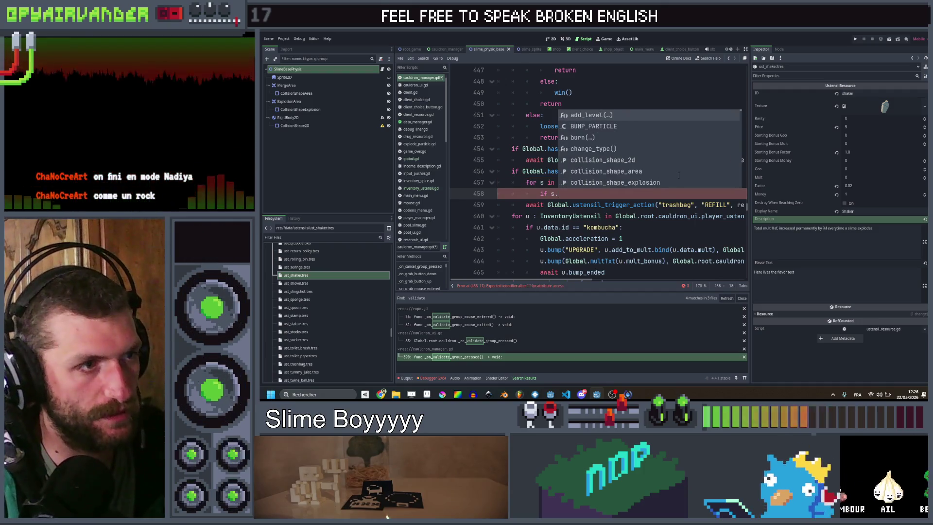
text(data.)
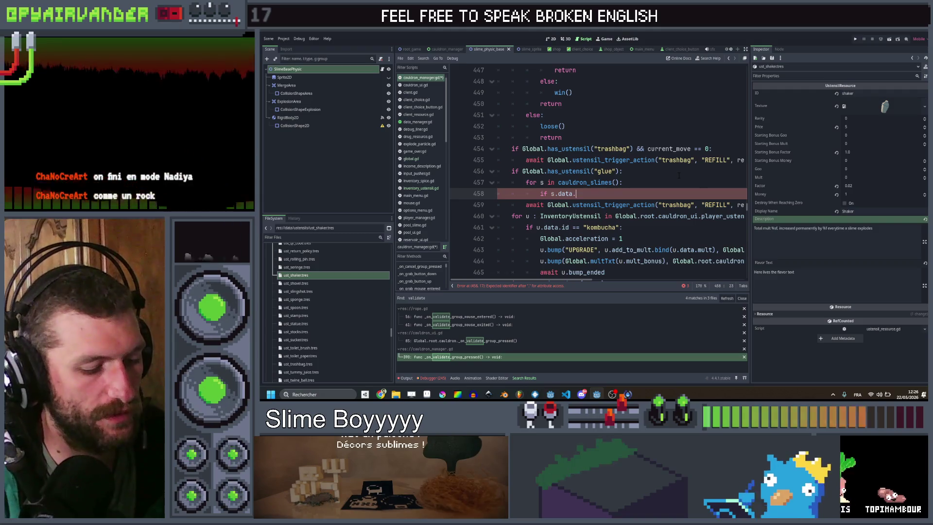
text(level == )
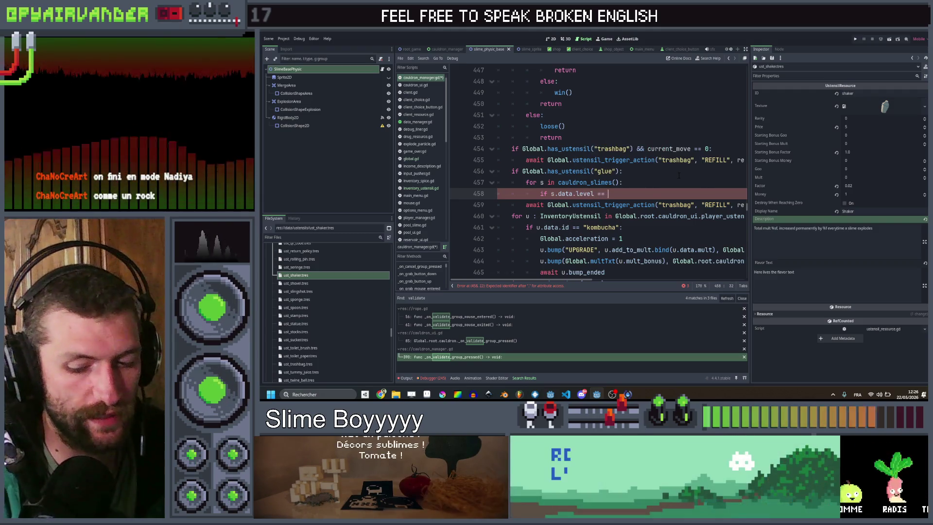
text(0 && s)
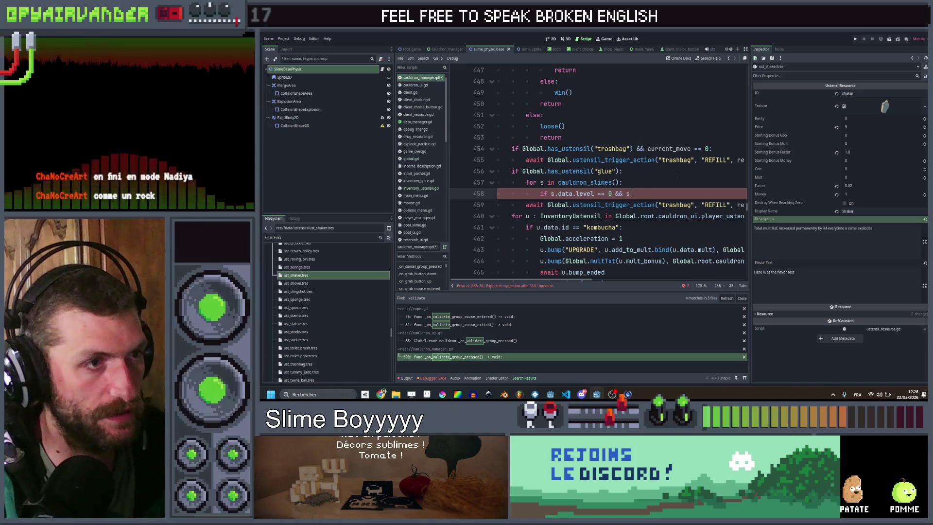
text(.data.sl)
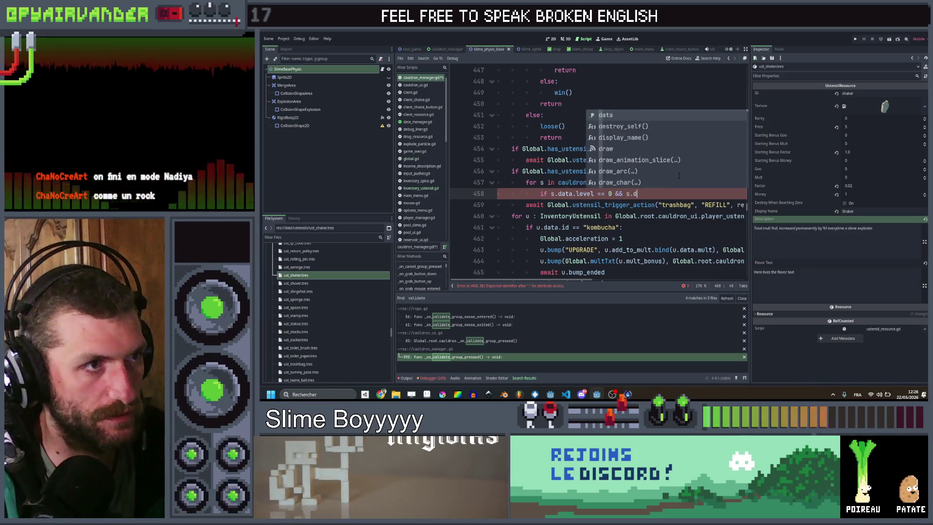
text(i)
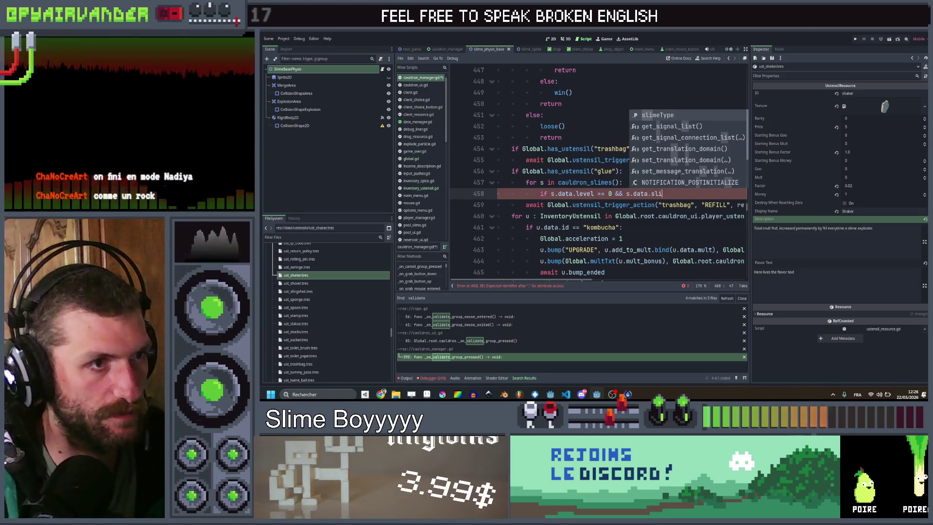
key(Return)
text(is)
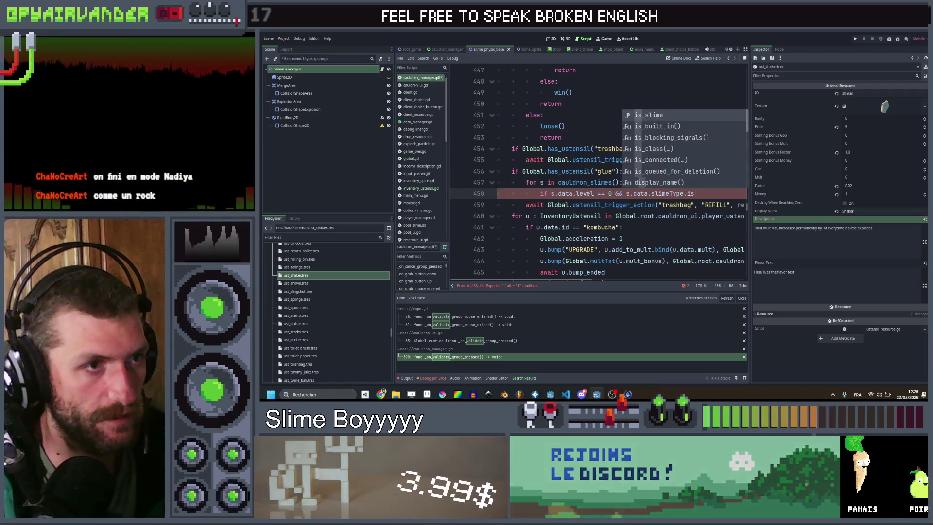
key(Return)
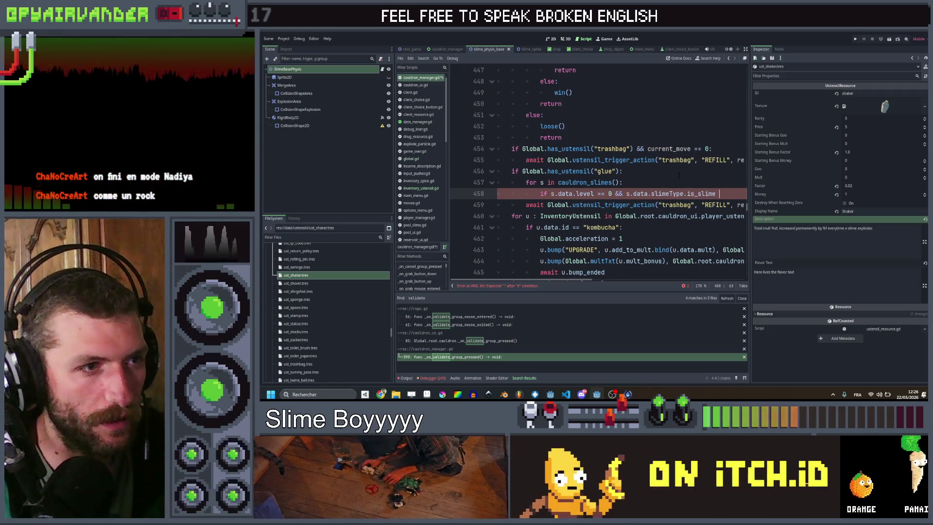
text(&& s)
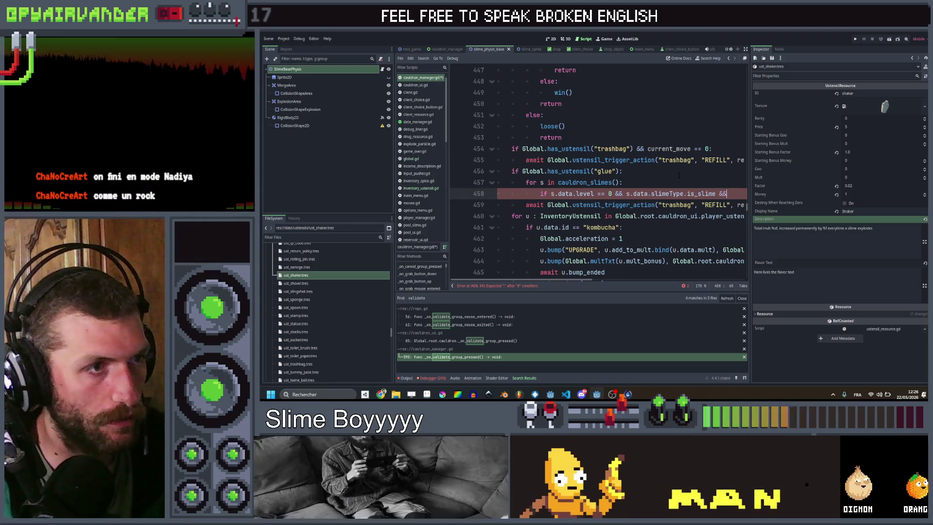
text(.data.di)
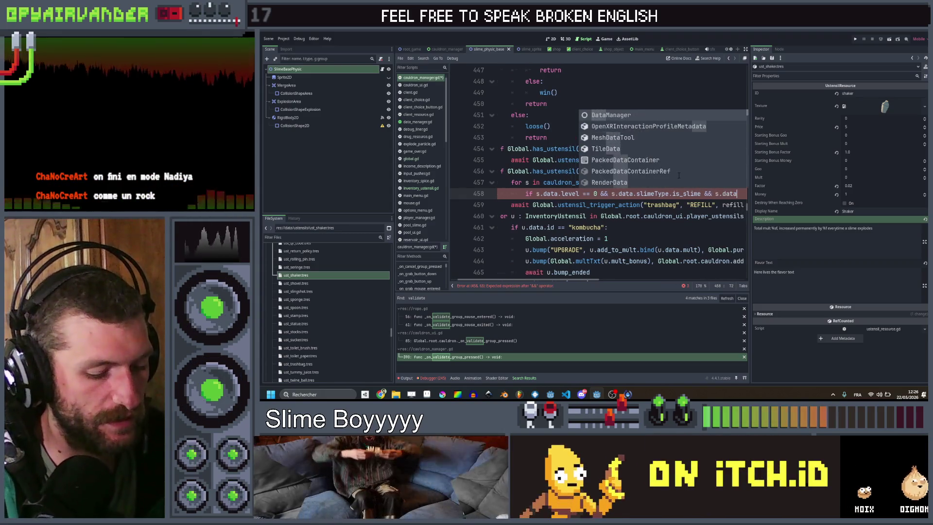
key(Return)
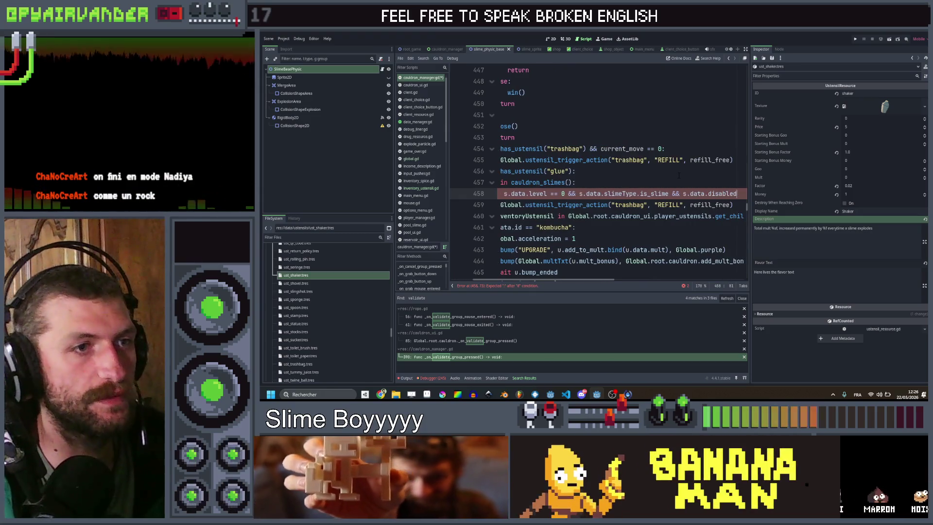
key(Left)
key(Left)
text(n)
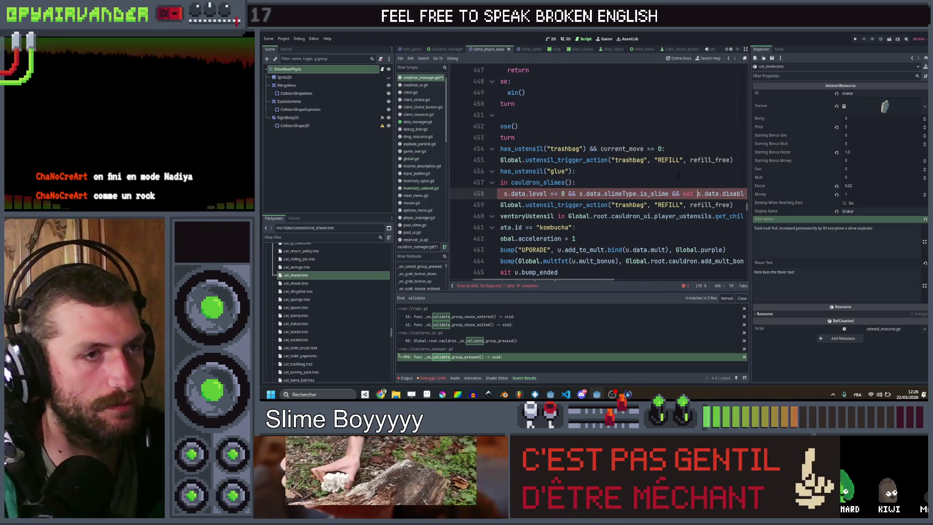
key(End)
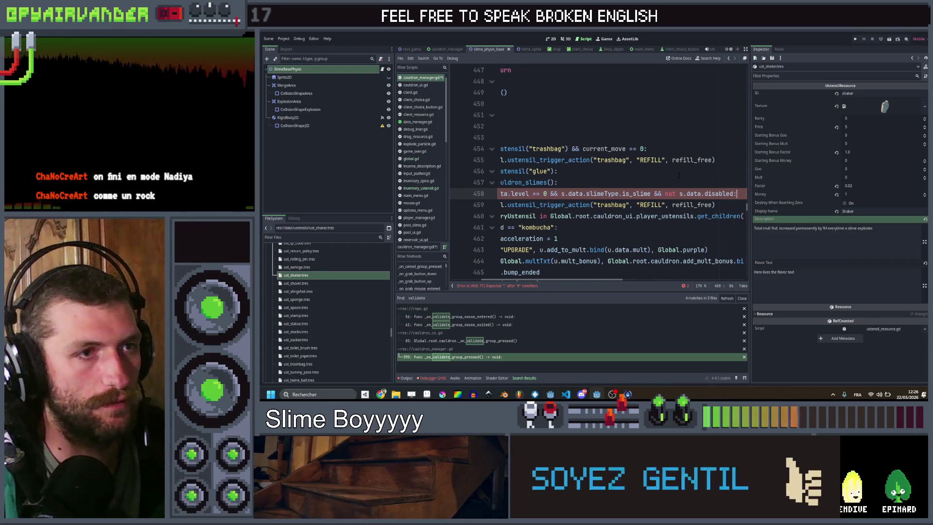
text(:)
key(Return)
- Select the leftover trashbag trigger line below the new glue block
scroll(679, 175, right, 3)
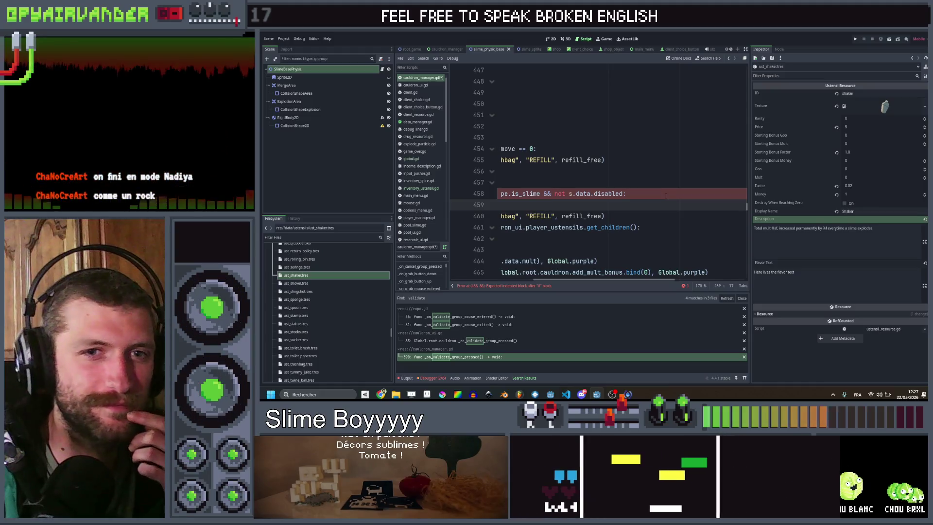
scroll(663, 193, left, 5)
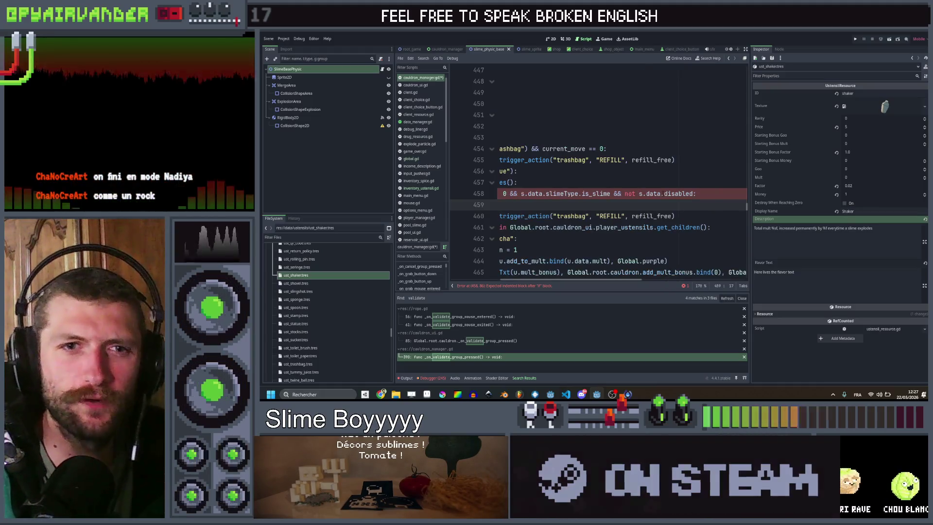
key(Down)
key(End)
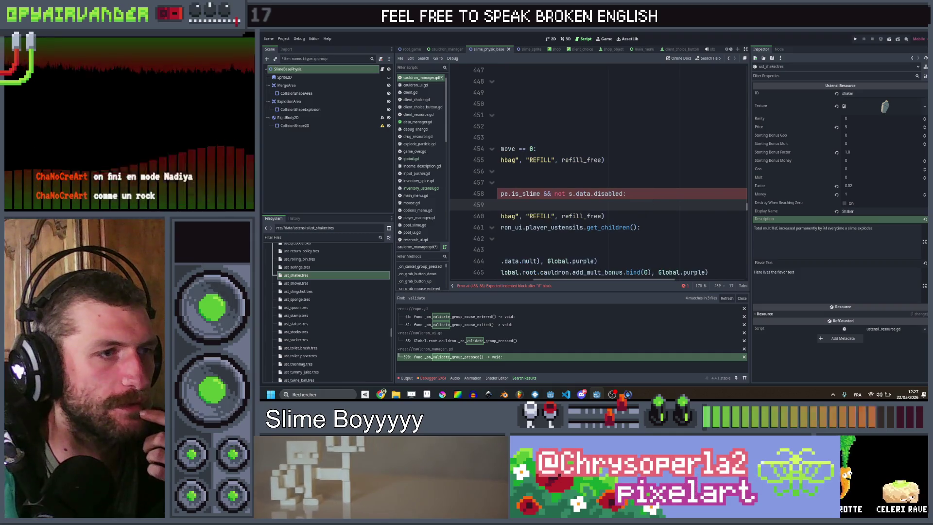
key(shift+Up)
key(shift+Up)
key(shift+Home)
key(Down)
key(Down)
key(shift+End)
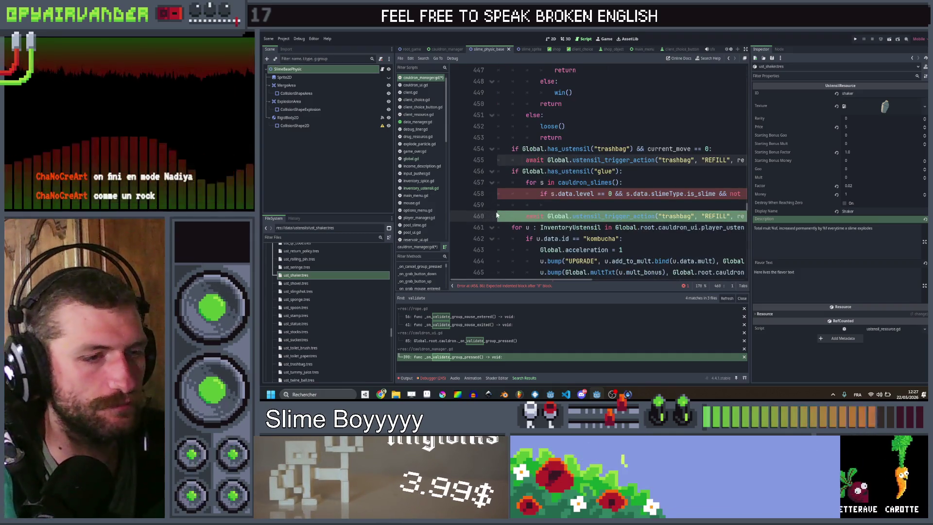
- Delete the leftover trashbag line and add a 'for n in s.neighbours():' loop
key(Delete)
click(559, 204)
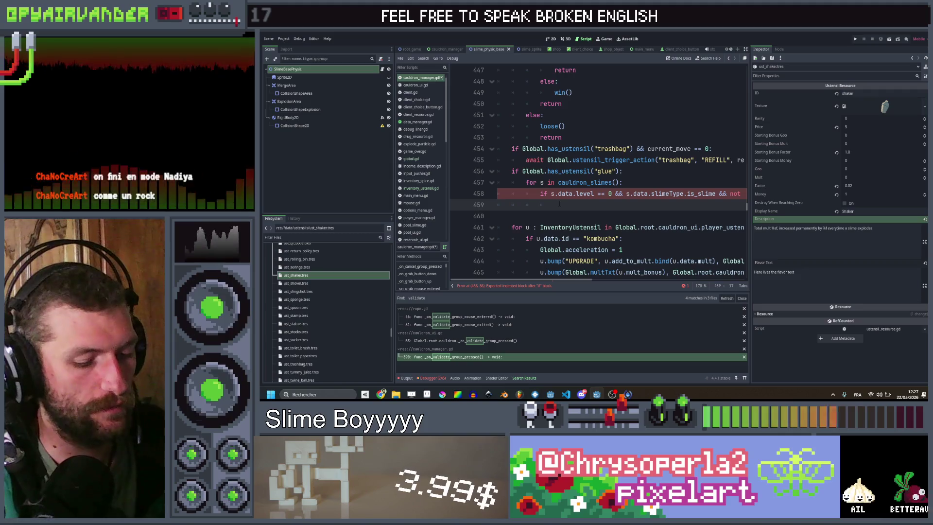
text(for n )
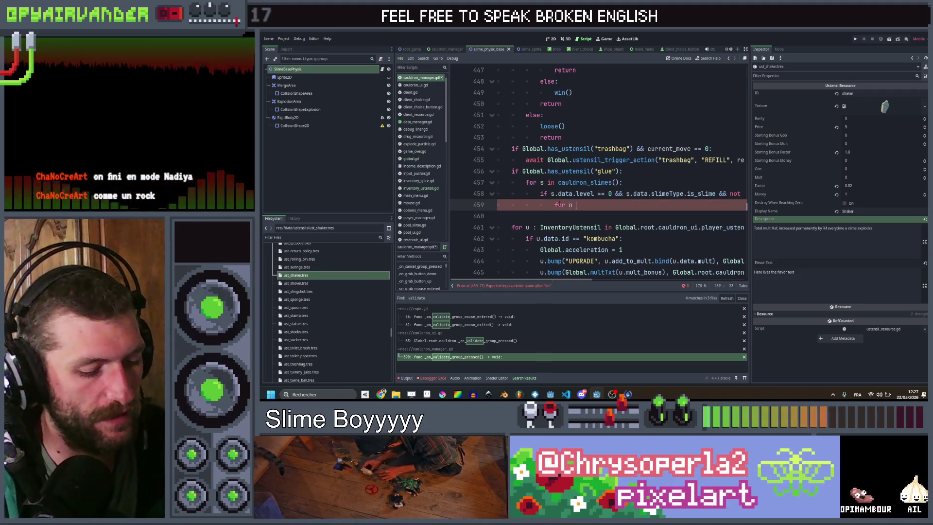
text(in s.get)
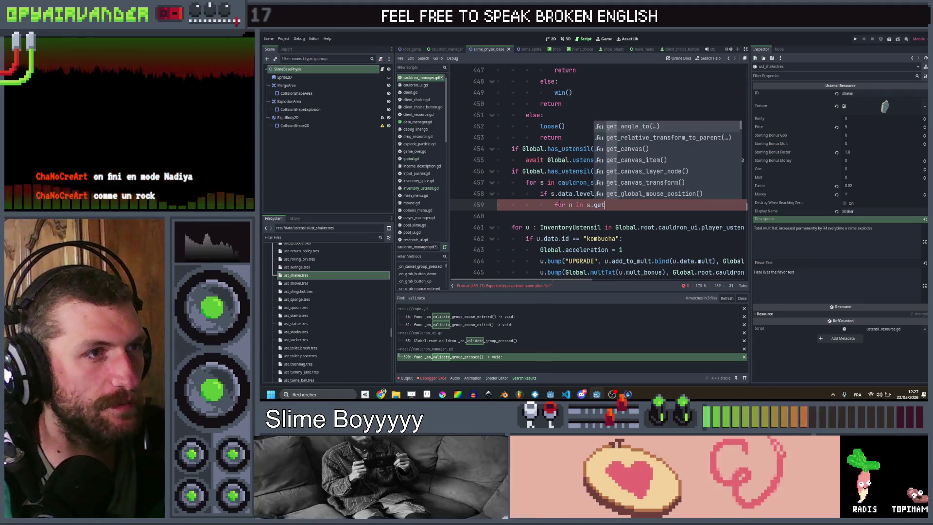
key(BackSpace)
key(BackSpace)
key(BackSpace)
text(ne)
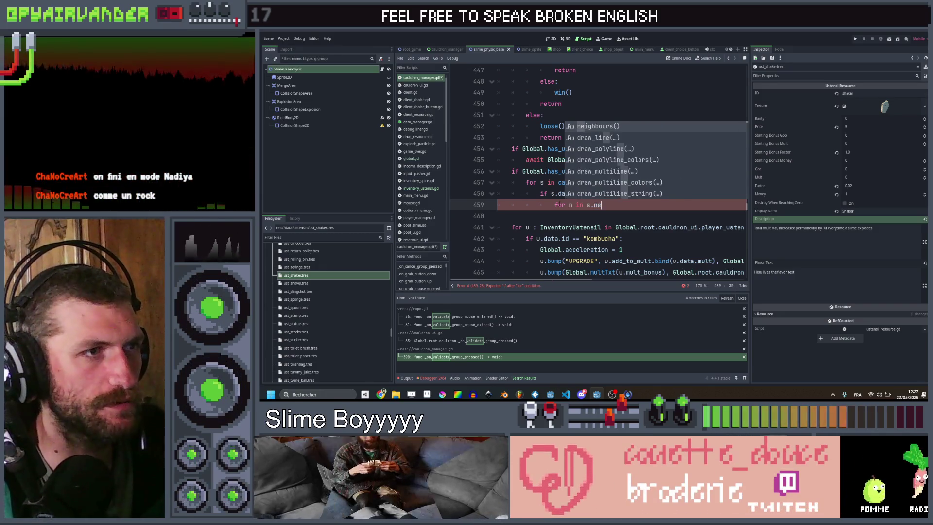
key(Return)
text(:)
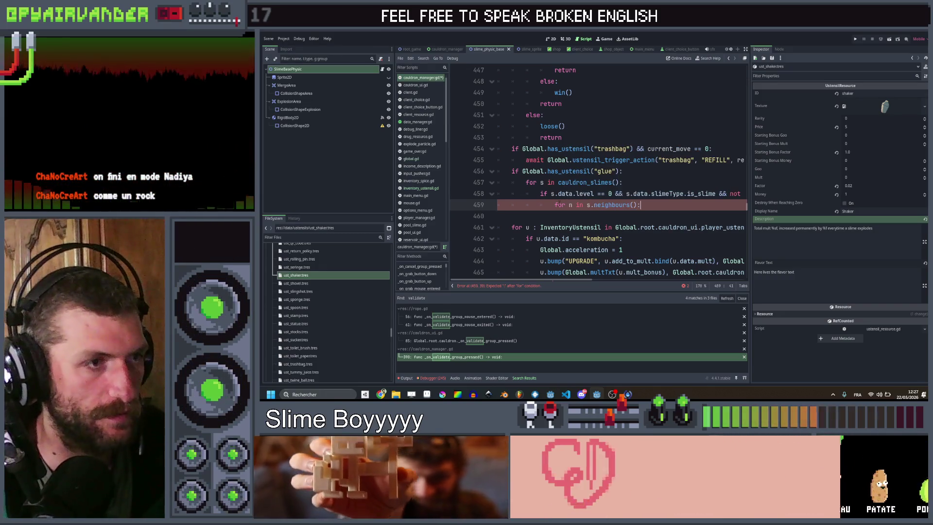
key(Return)
- Reuse the level-0 condition inside the loop, comparing the slimeType.id with the neighbour's
key(Up)
key(Up)
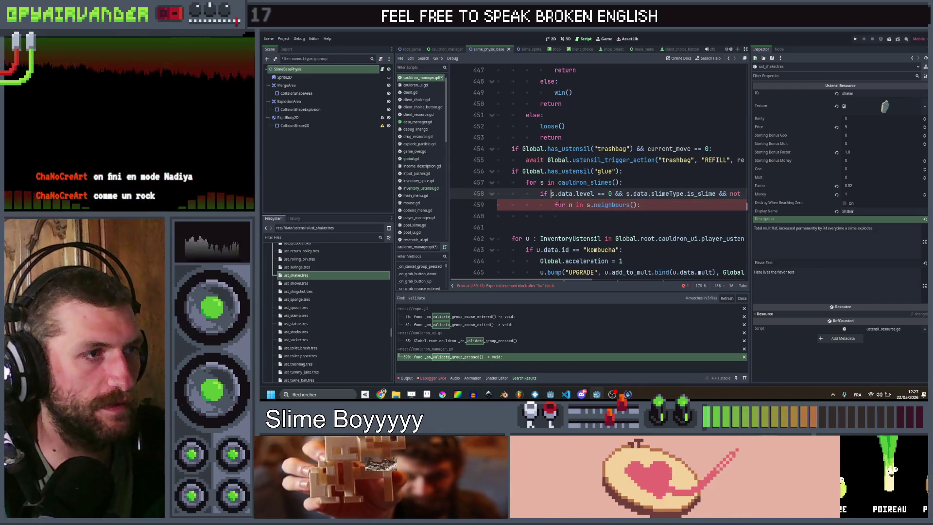
drag(541, 194, 738, 194)
key(ctrl+c)
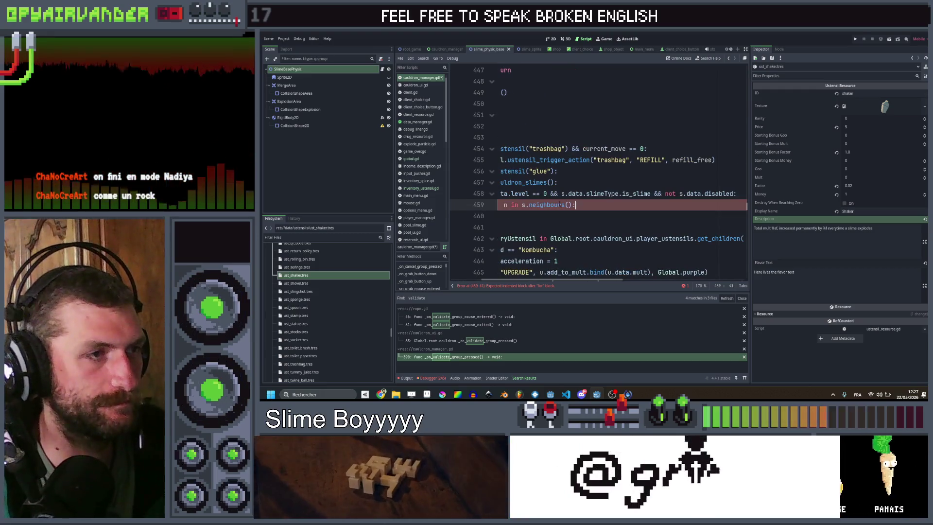
key(Down)
key(Down)
key(ctrl+v)
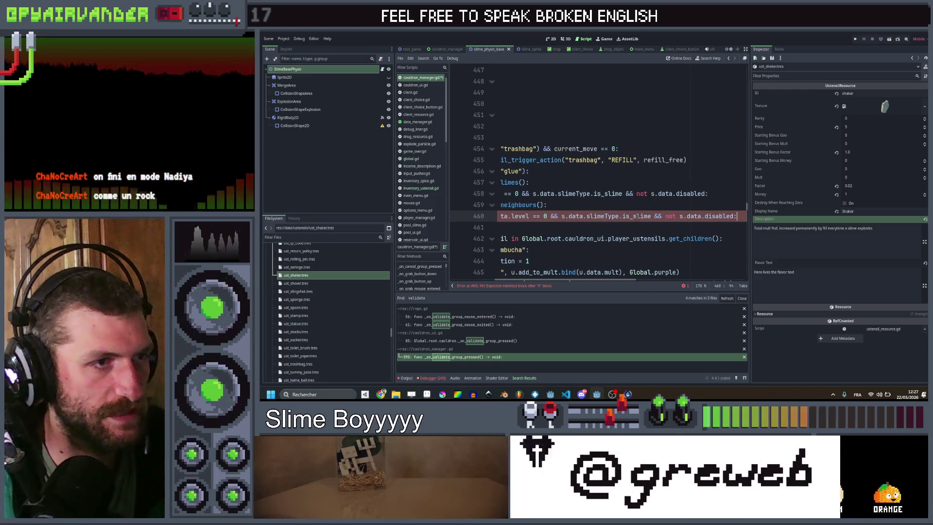
key(BackSpace)
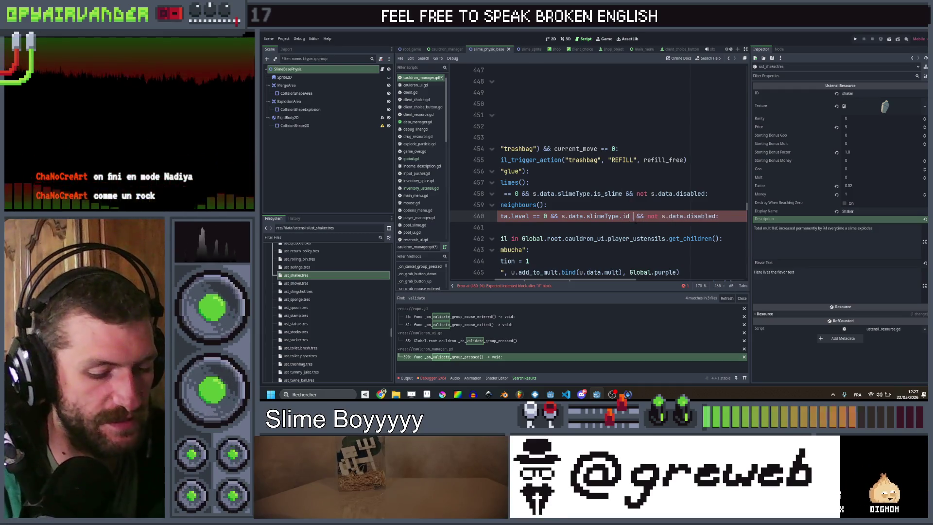
text(== 0 && s)
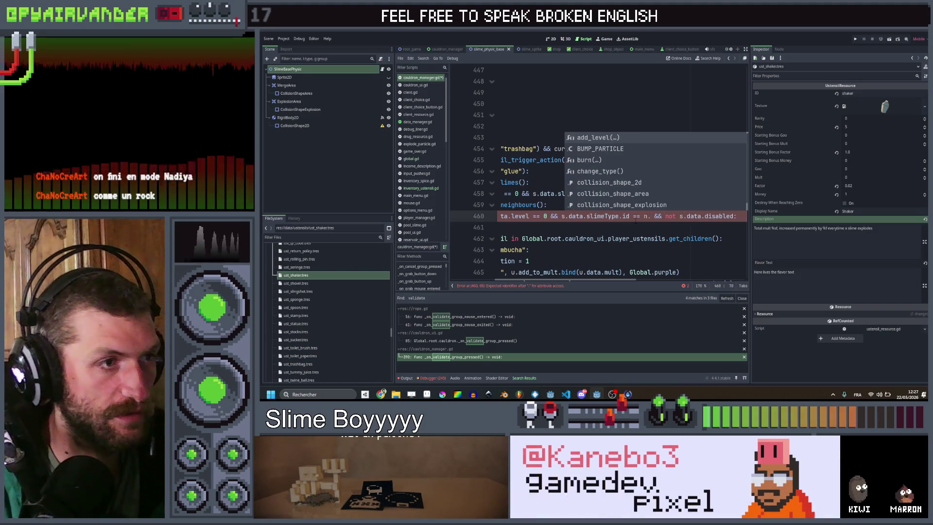
text(.data.sli)
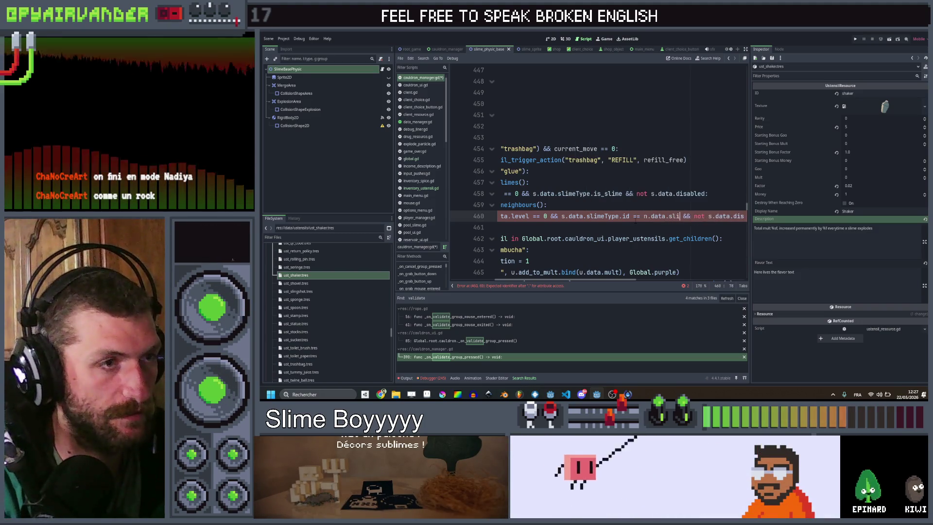
text(meType.)
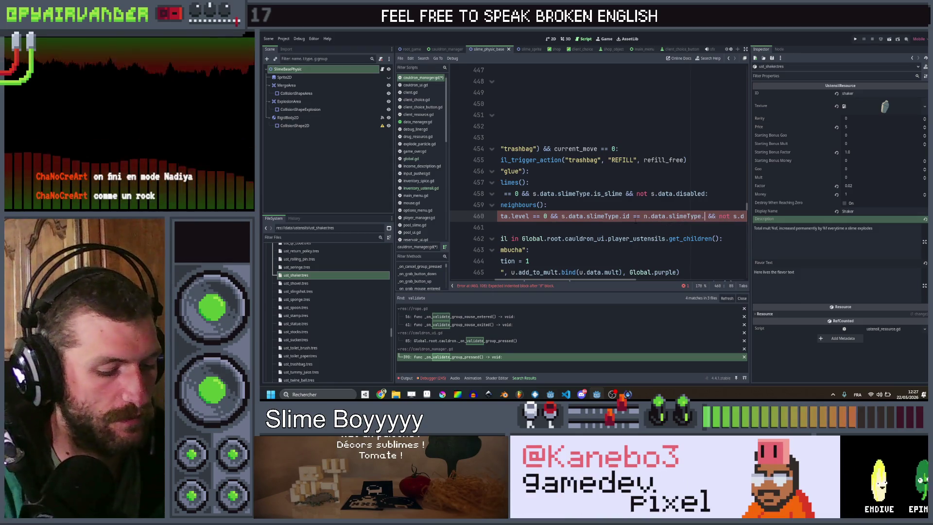
text(id)
click(644, 238)
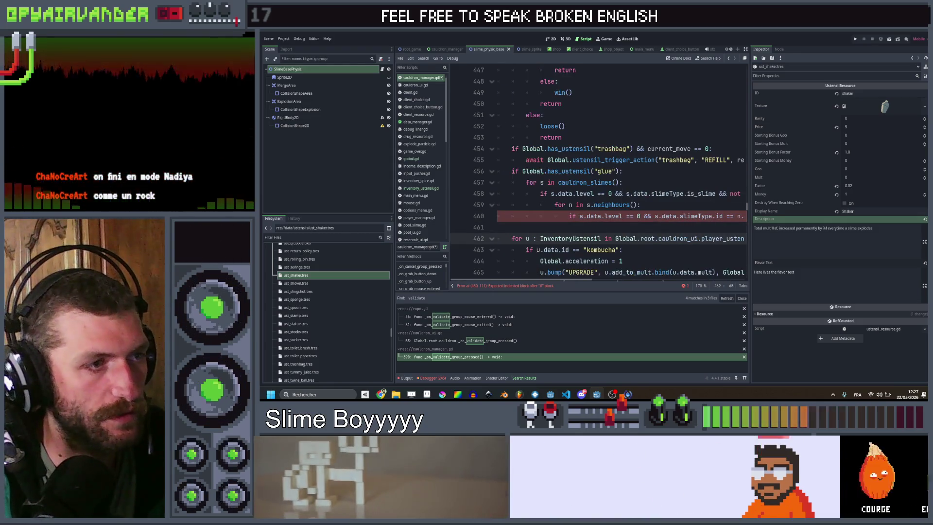
click(582, 216)
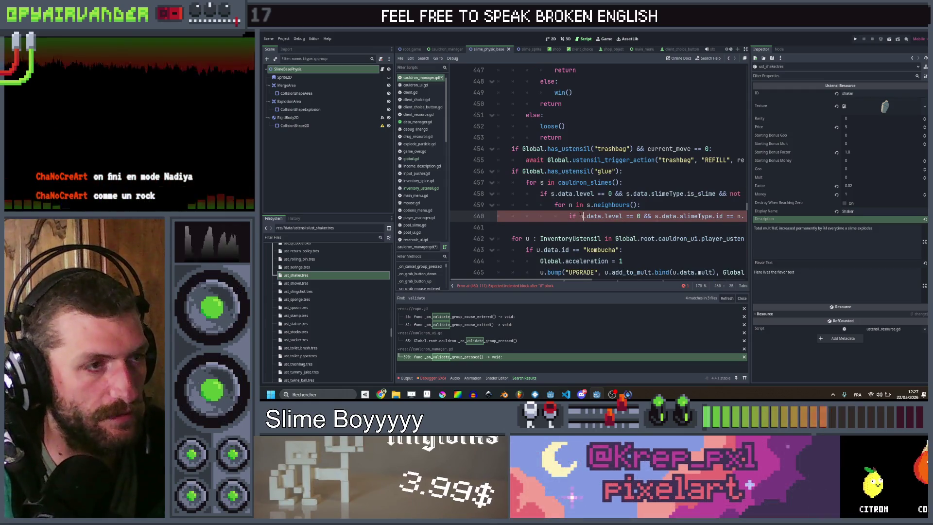
- Make the disabled check test the neighbour n, then call s.merge_with_slime(n) followed by break
click(590, 216)
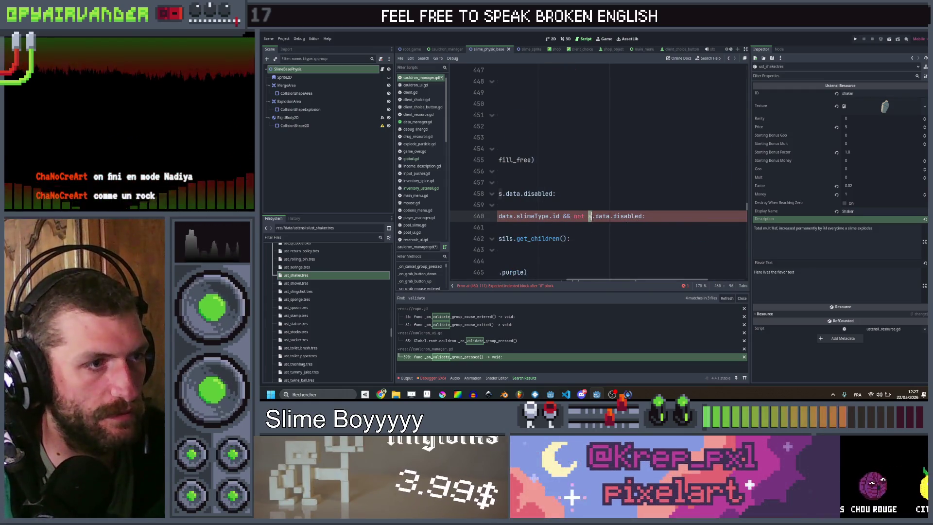
key(Delete)
text(n.)
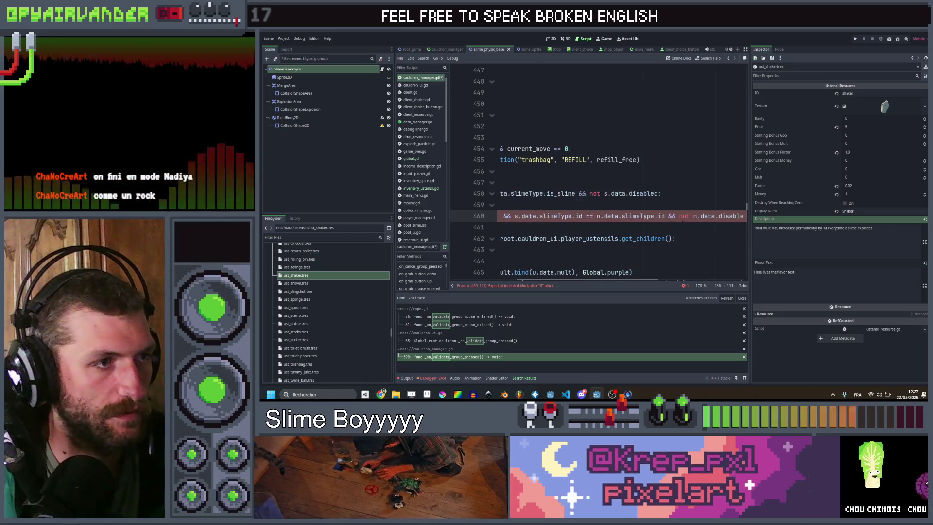
key(Return)
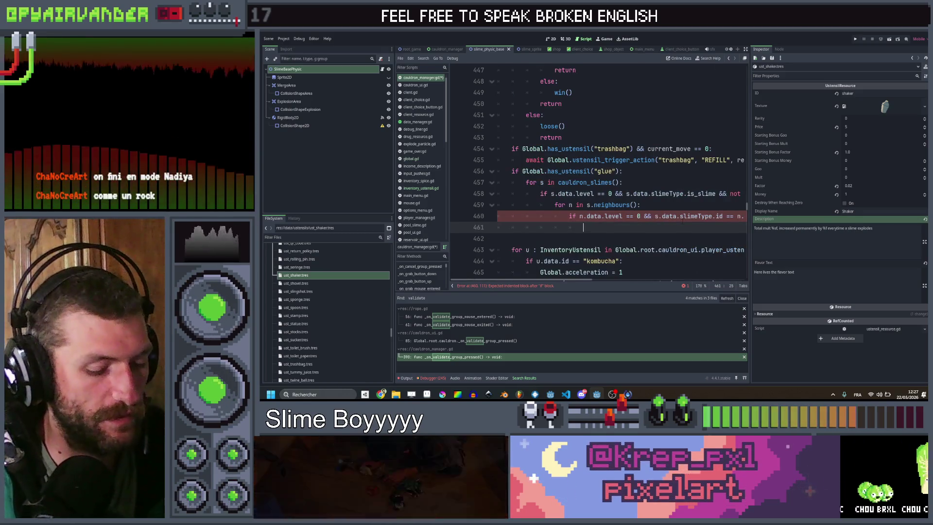
text(mer)
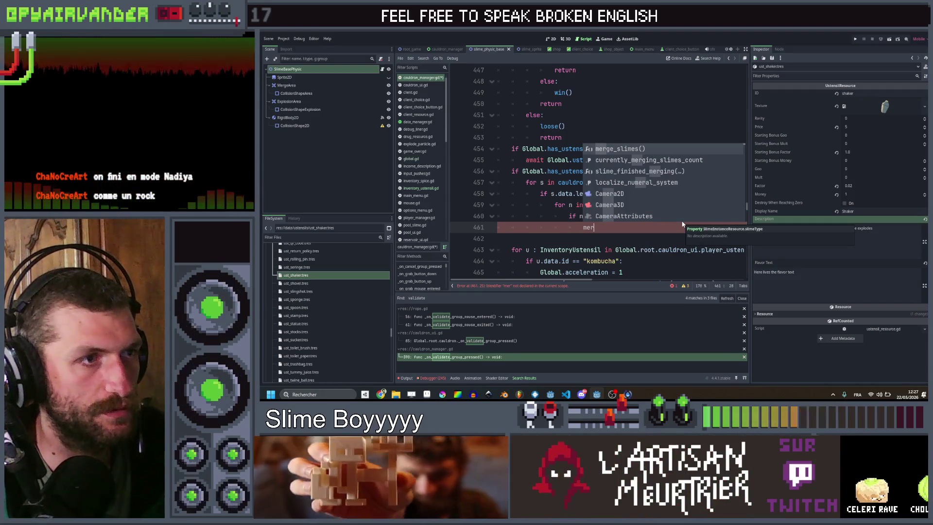
key(BackSpace)
key(BackSpace)
key(BackSpace)
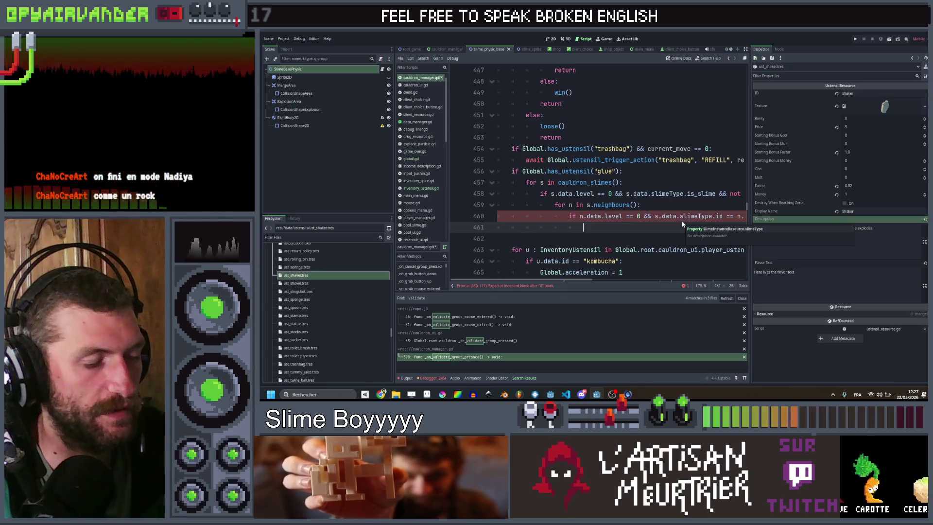
text(s.mer)
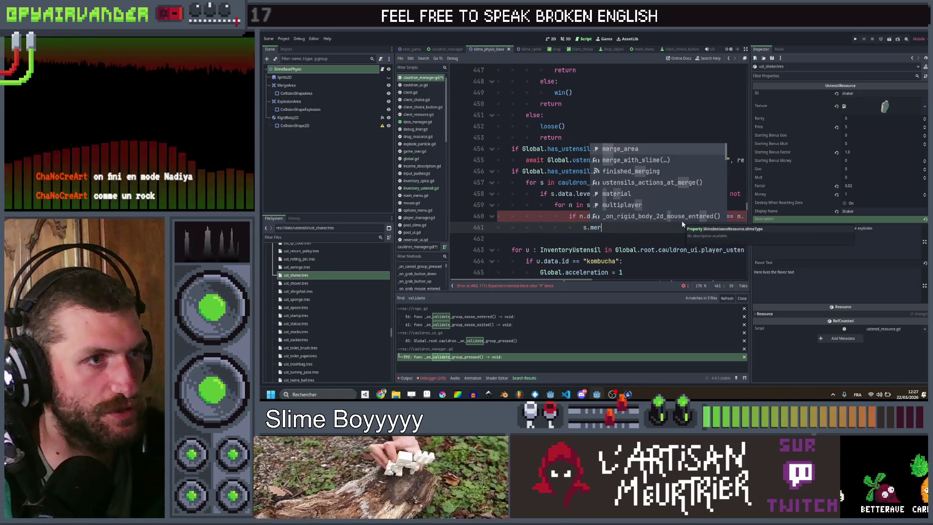
key(Return)
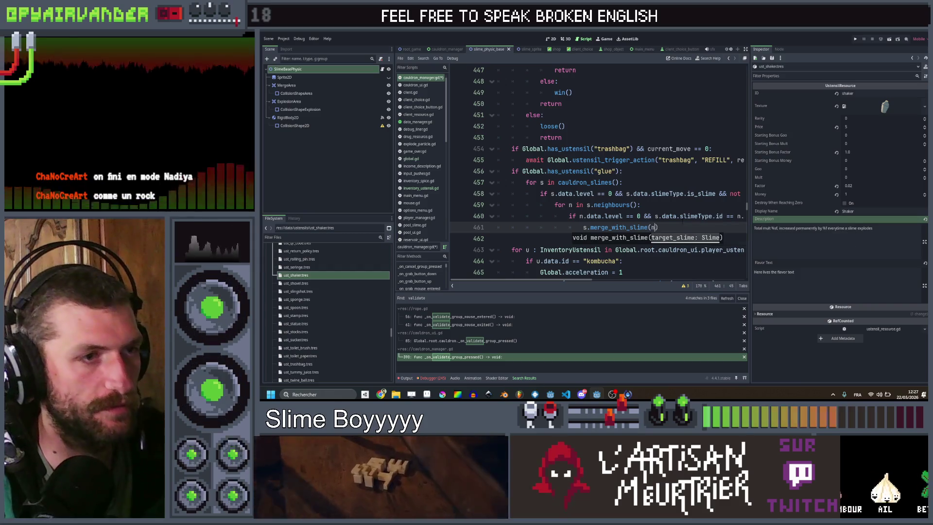
text(n)
key(End)
key(Return)
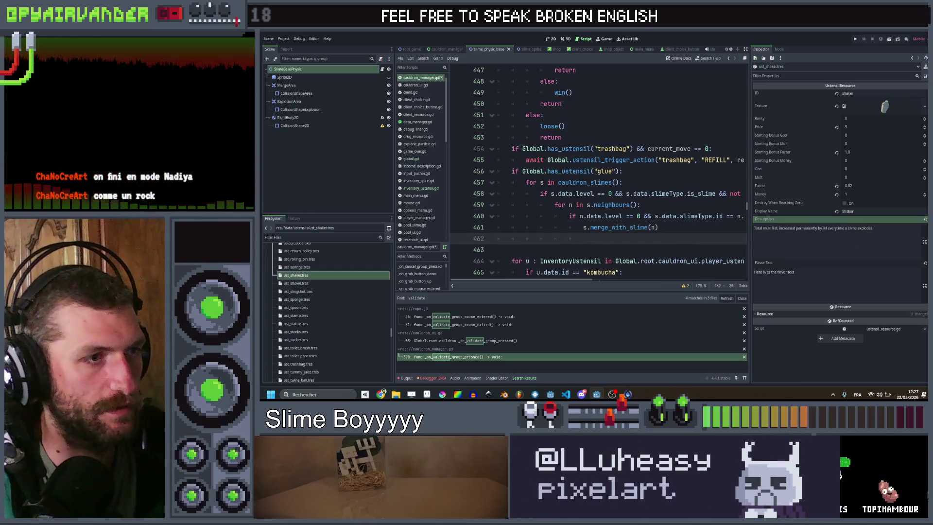
text(b)
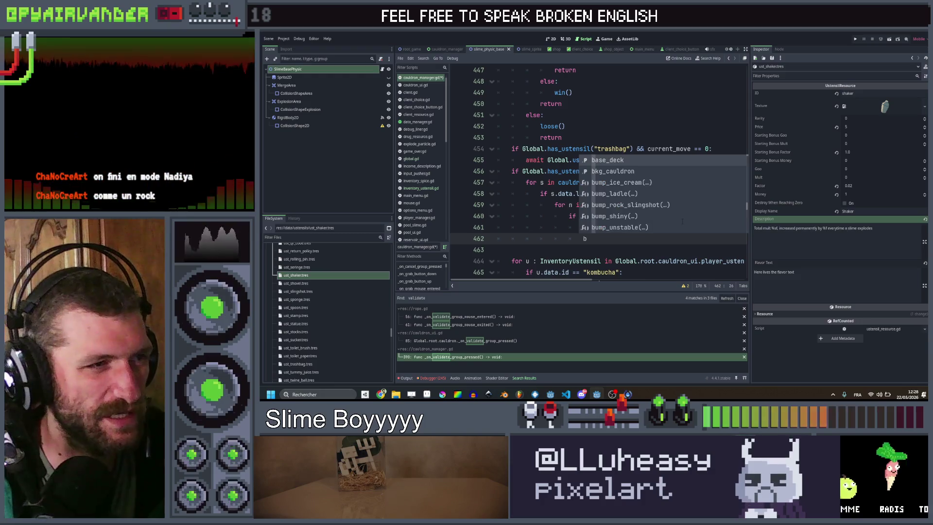
text(reak)
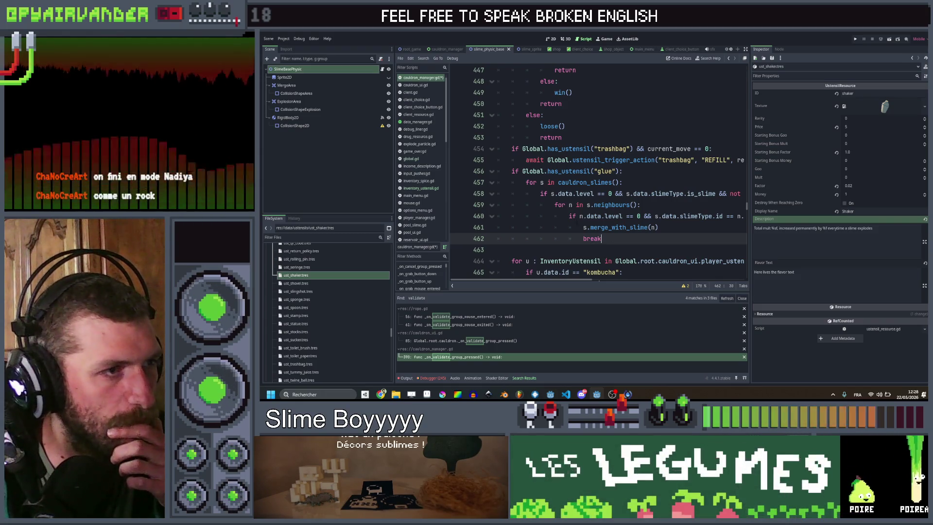
- Review the new neighbour loop and save cauldron_manager.gd
drag(666, 204, 666, 241)
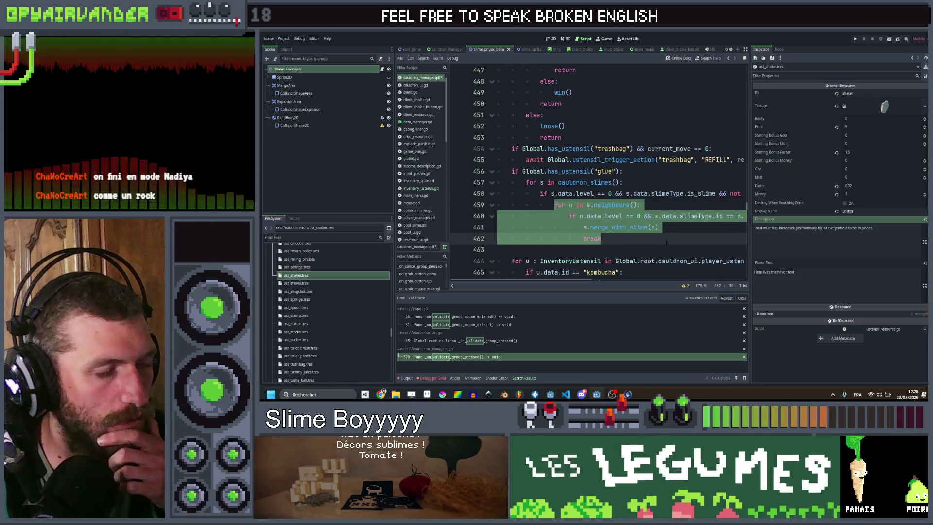
click(666, 242)
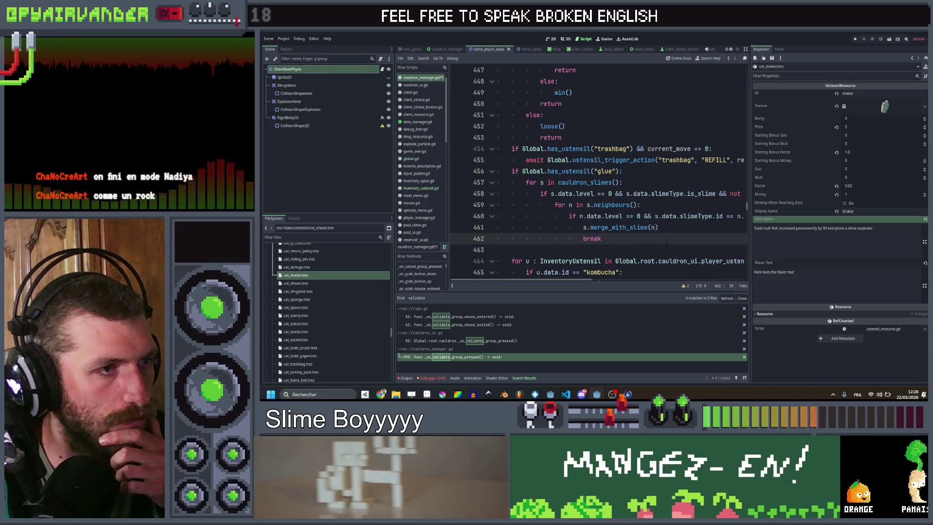
scroll(666, 242, right, 5)
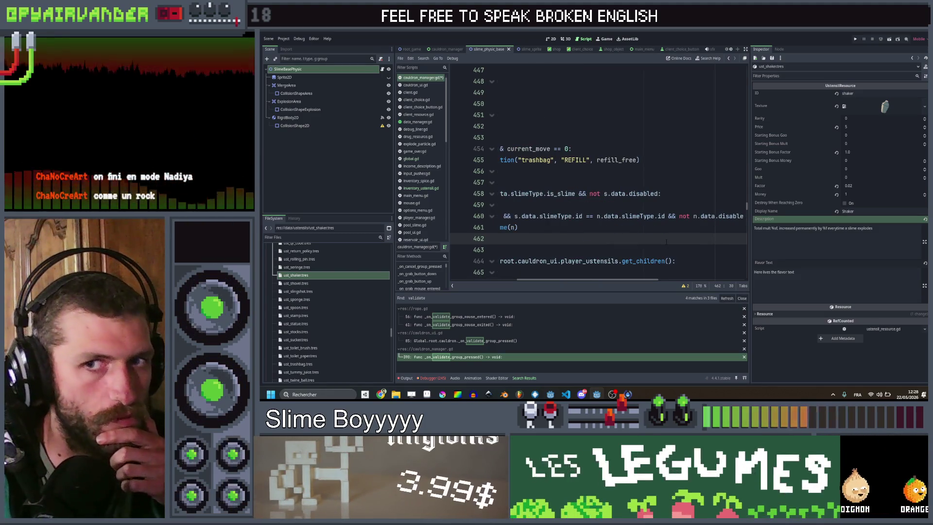
scroll(667, 241, left, 5)
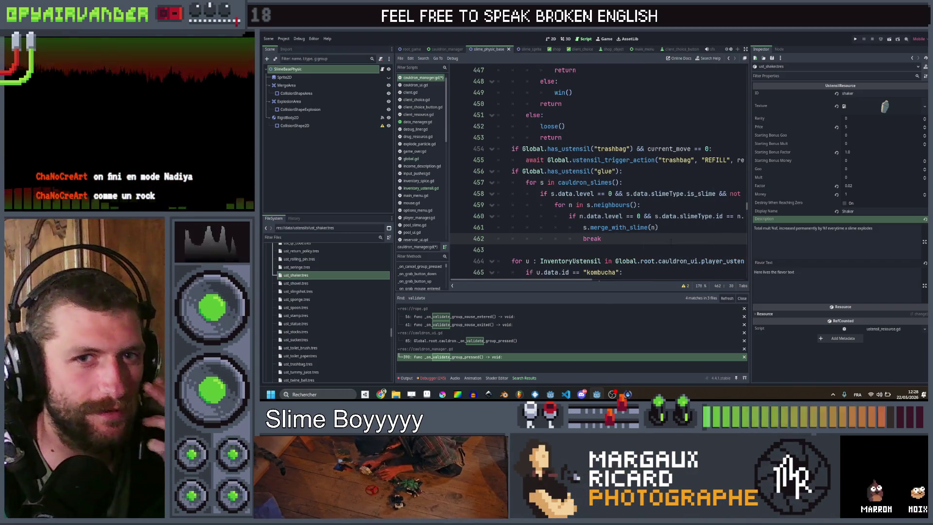
scroll(670, 242, right, 3)
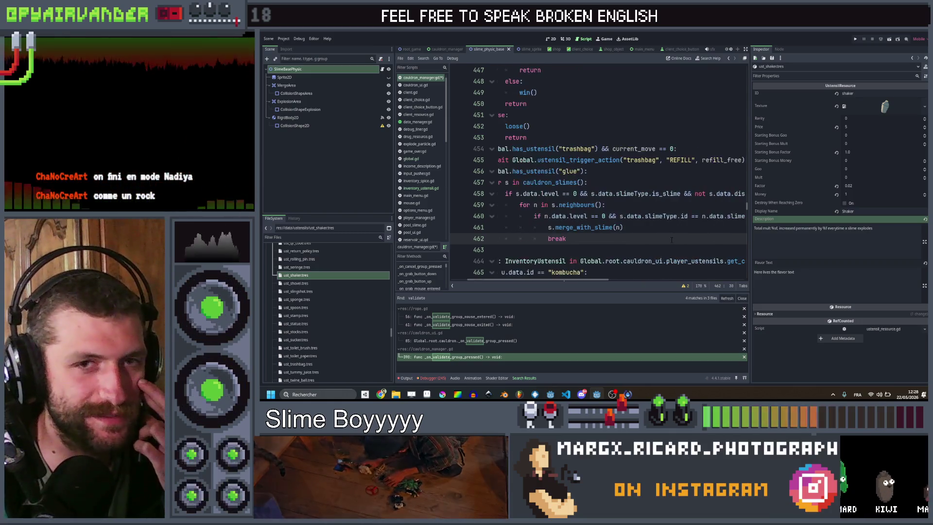
scroll(671, 240, right, 5)
scroll(657, 272, left, 5)
scroll(657, 272, right, 4)
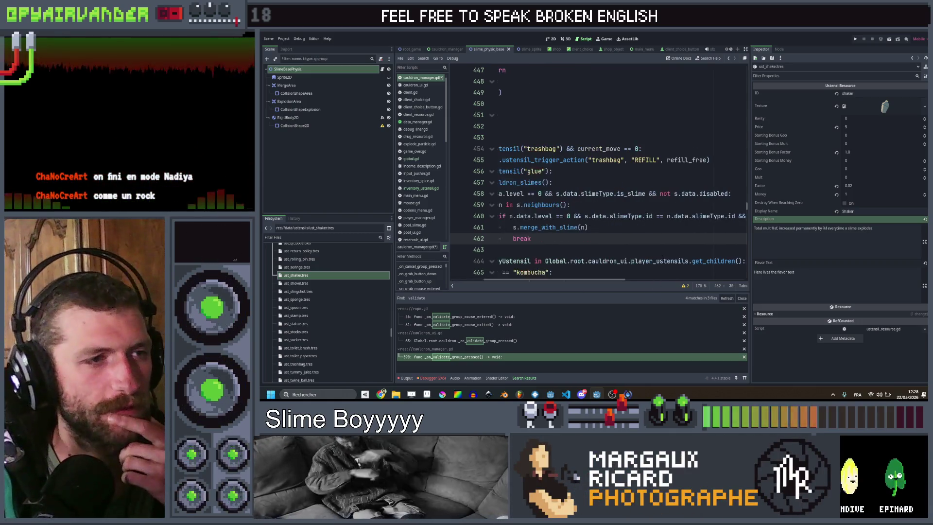
scroll(661, 253, right, 5)
scroll(663, 238, left, 10)
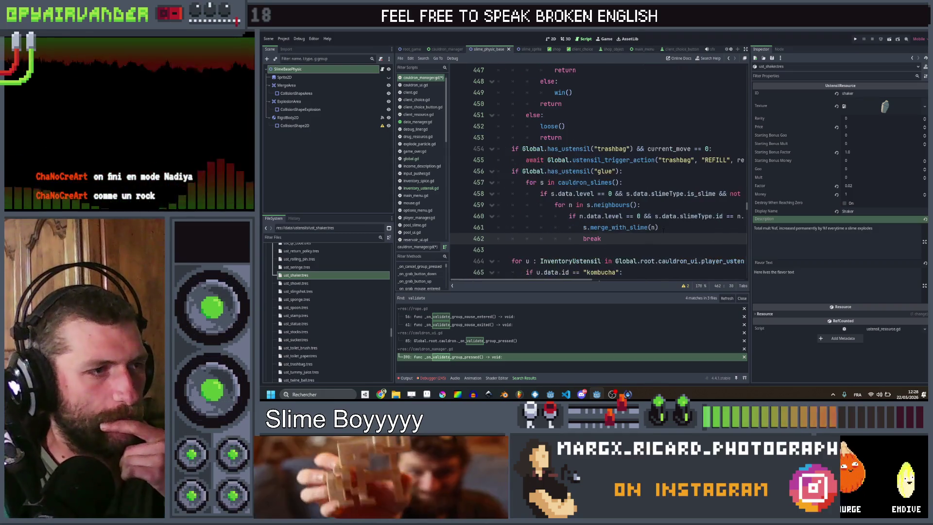
click(664, 228)
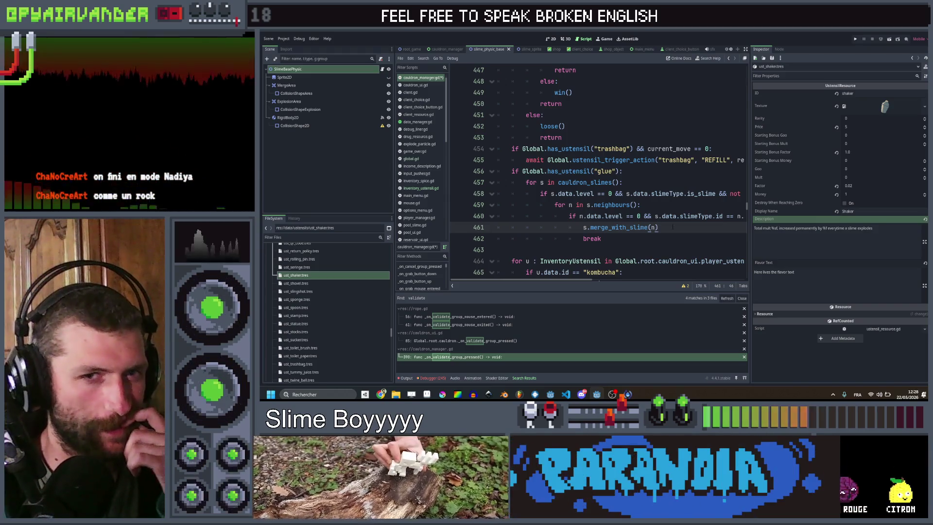
key(ctrl+s)
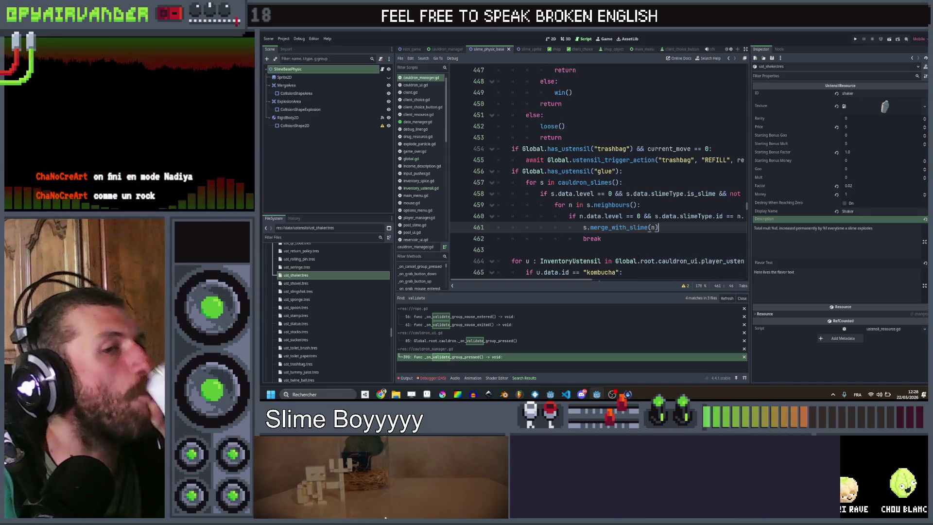
key(Down)
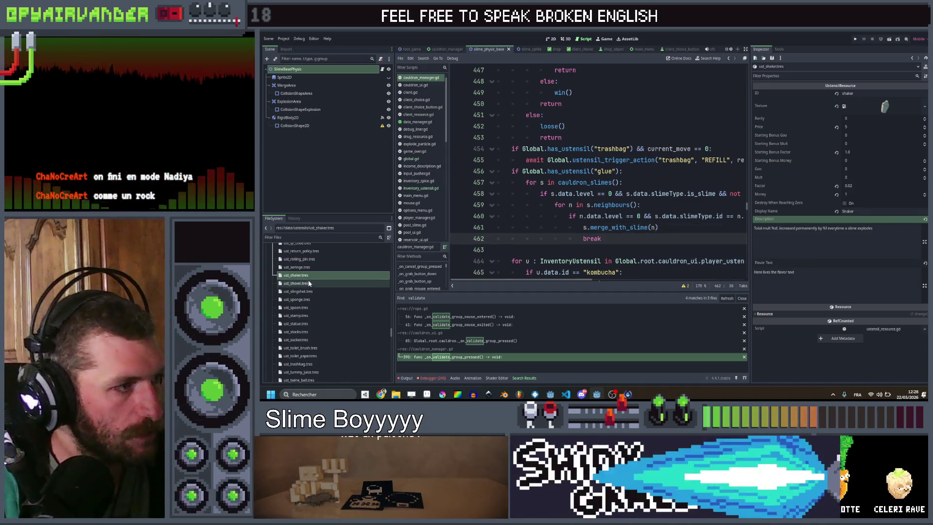
- Select the ust_glue.tres resource in the FileSystem dock for editing
scroll(316, 279, up, 5)
scroll(320, 295, up, 4)
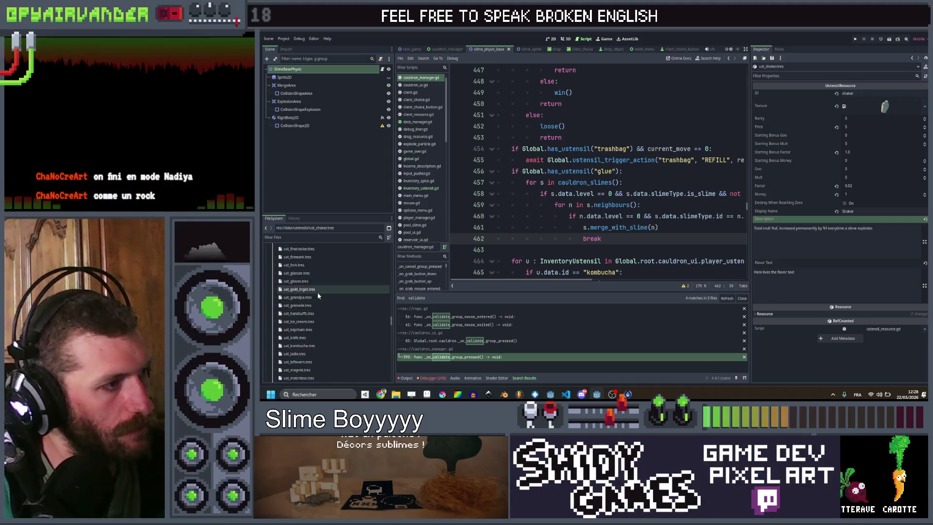
click(307, 333)
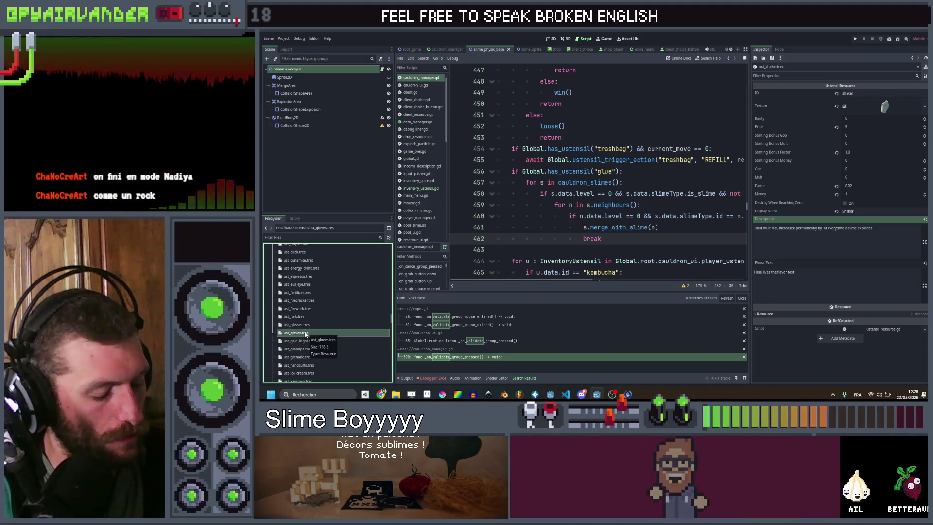
key(ctrl+d)
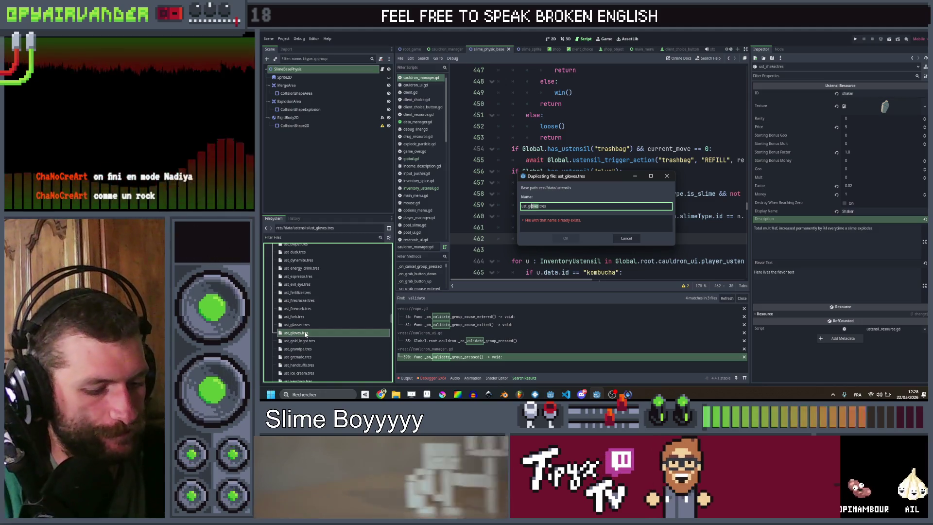
key(Escape)
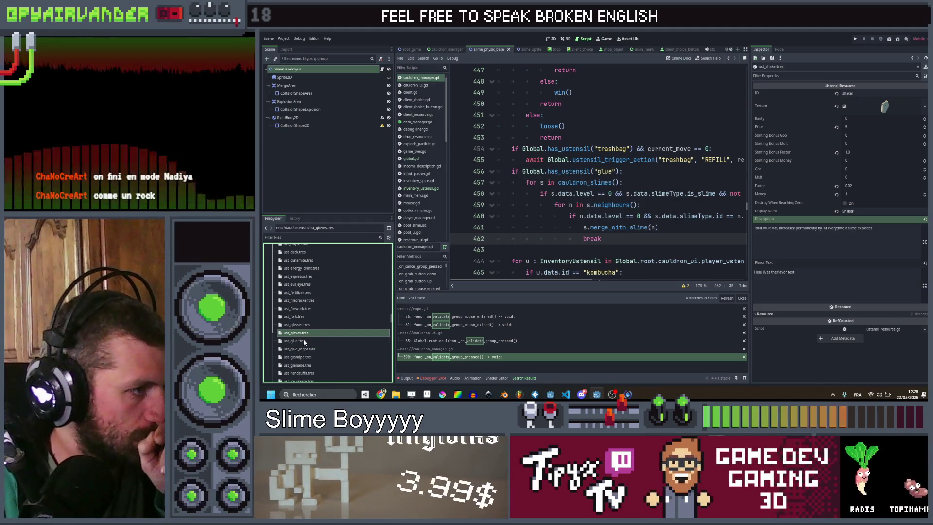
click(305, 342)
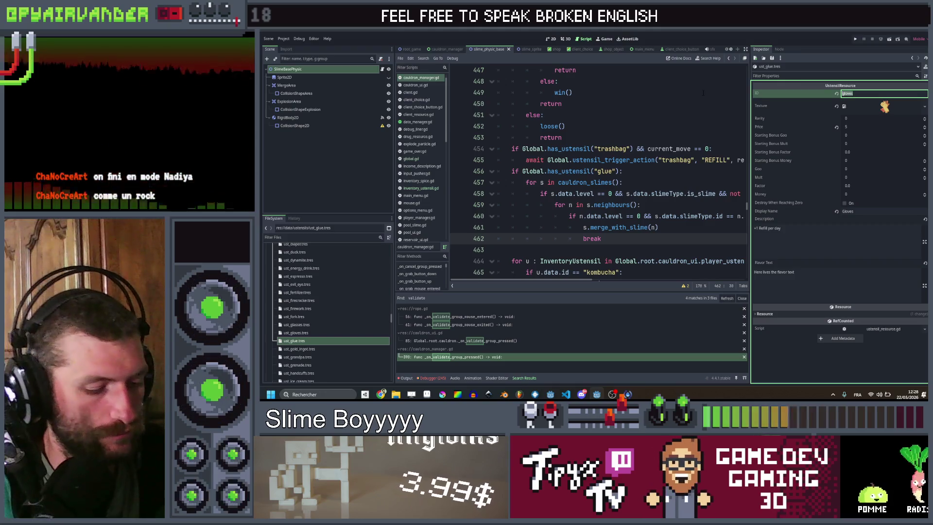
- Give ust_glue.tres ID glue, the glue-tube texture and display name 'Glue Stick'
right_click(894, 107)
click(887, 231)
text(gl)
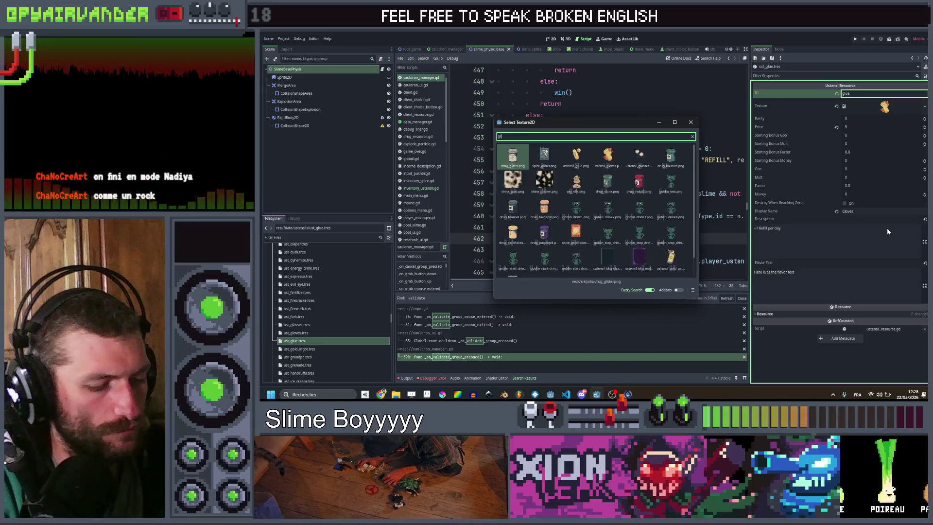
text(ue)
double_click(550, 176)
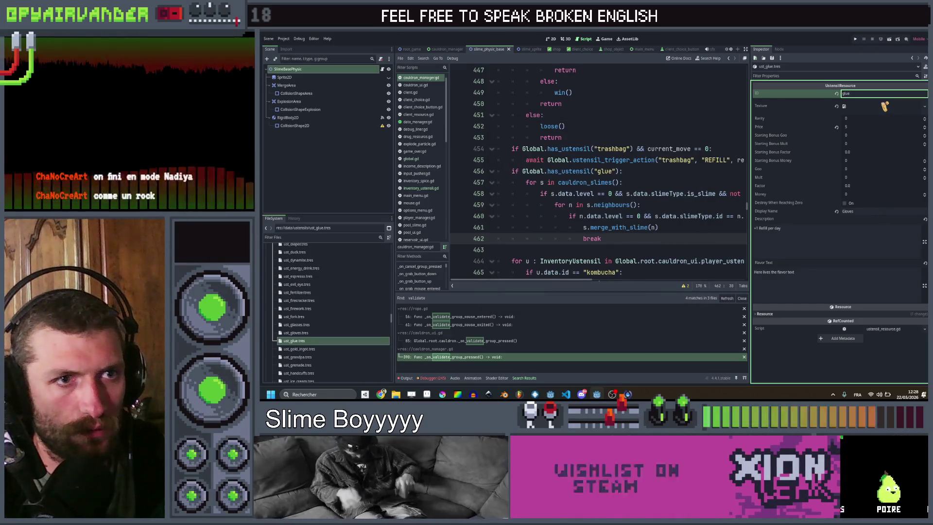
click(884, 211)
text(Stick)
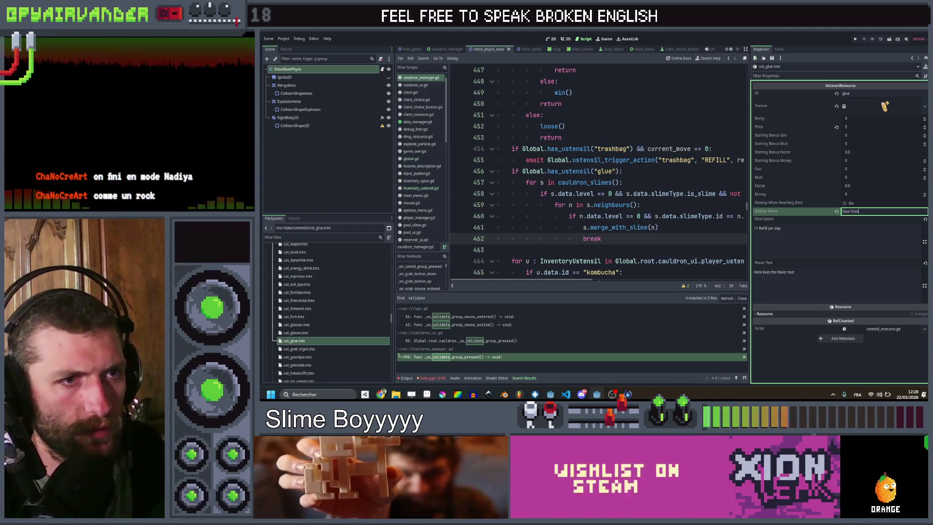
key(alt+Tab)
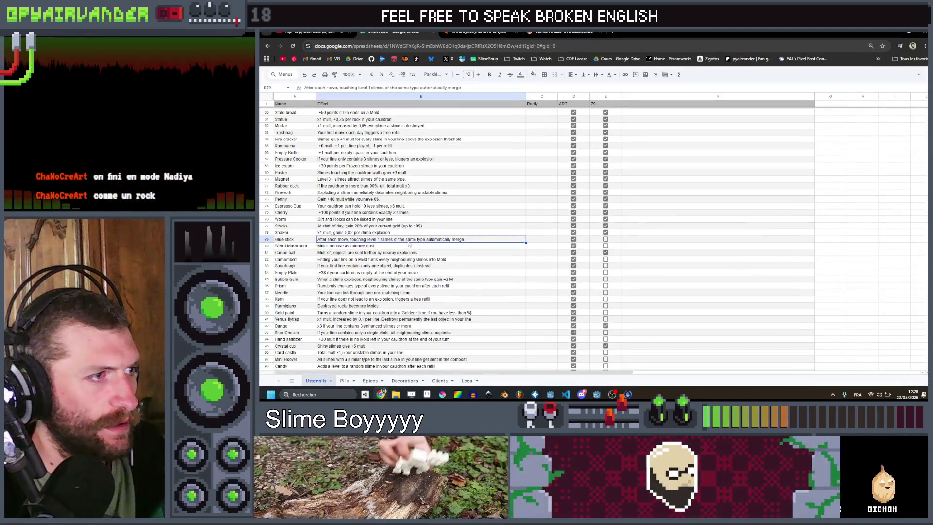
- Copy the Glue stick effect text from B79 into the glue resource's Description
drag(464, 238, 426, 238)
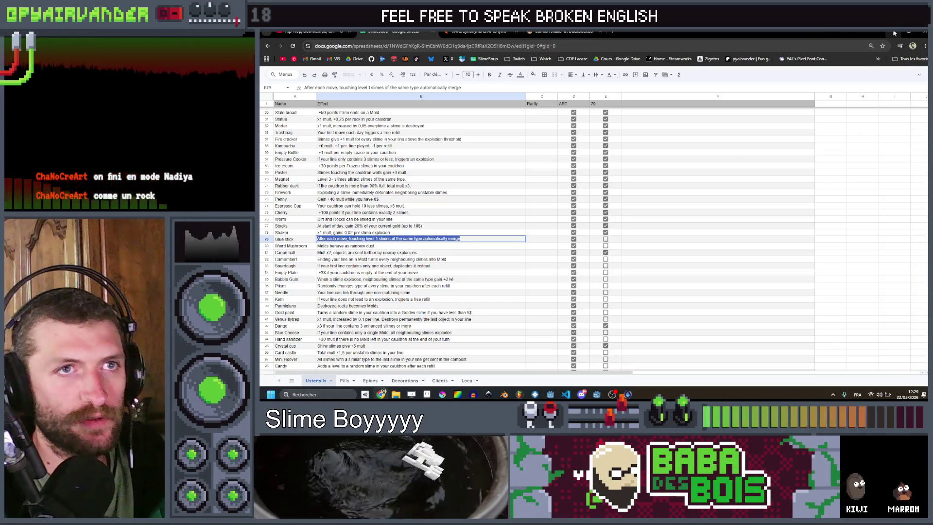
key(alt+Tab)
click(810, 238)
text(After each move, touching level 1 slimes of the same type automatically merge)
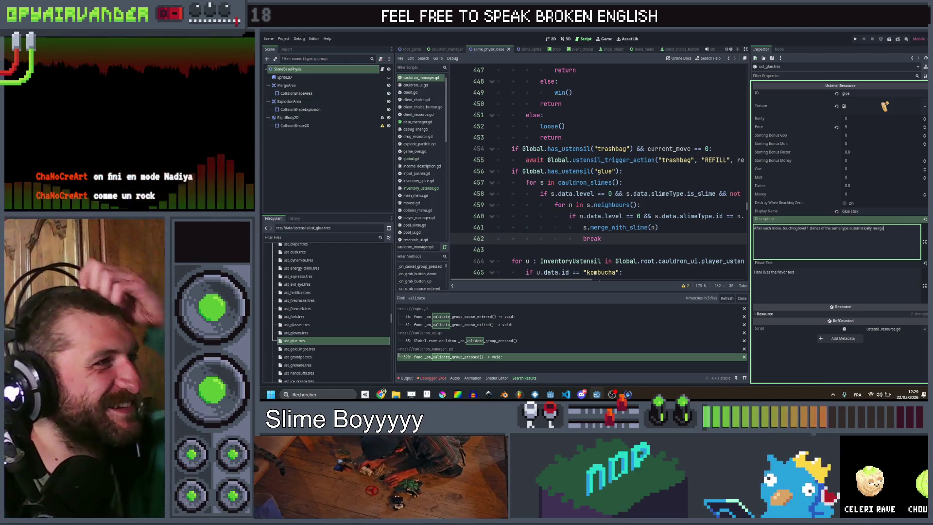
- Inspect the DataManager node in the root_game scene, then save and run the game
click(410, 50)
click(343, 79)
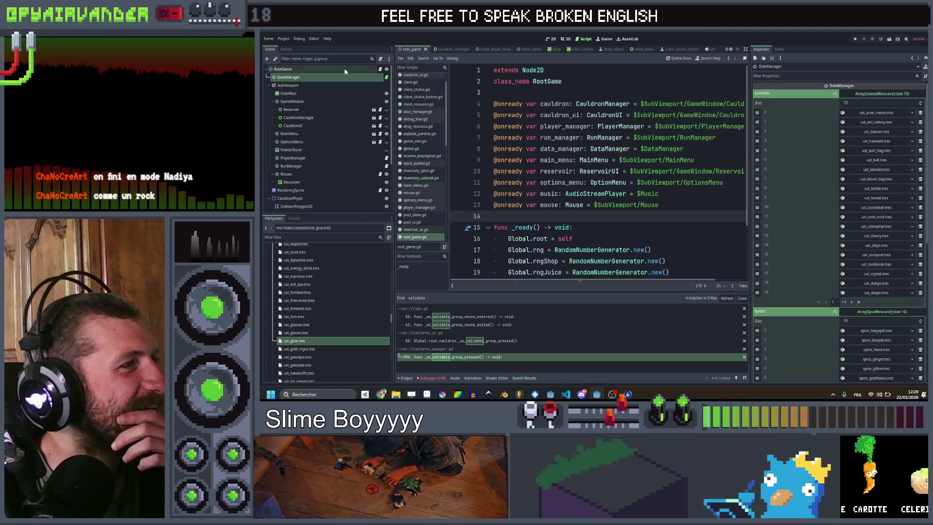
click(315, 78)
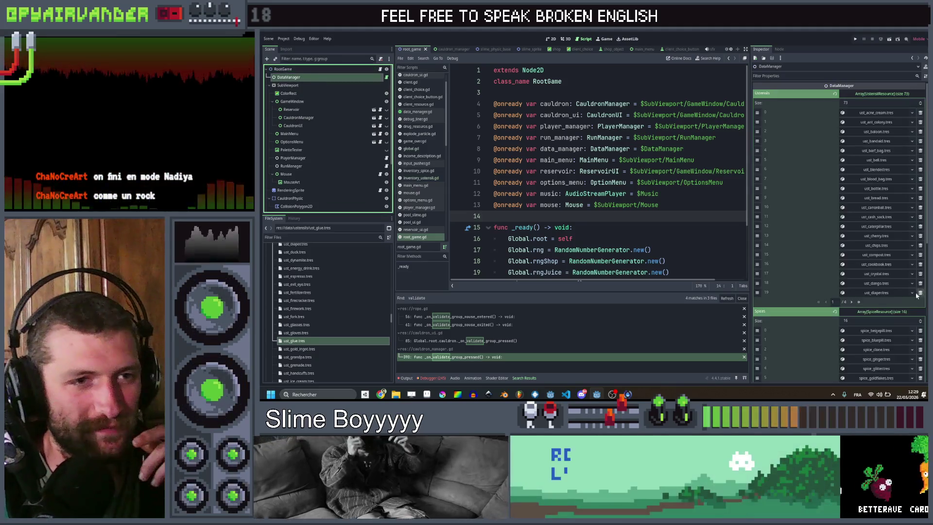
scroll(827, 170, down, 10)
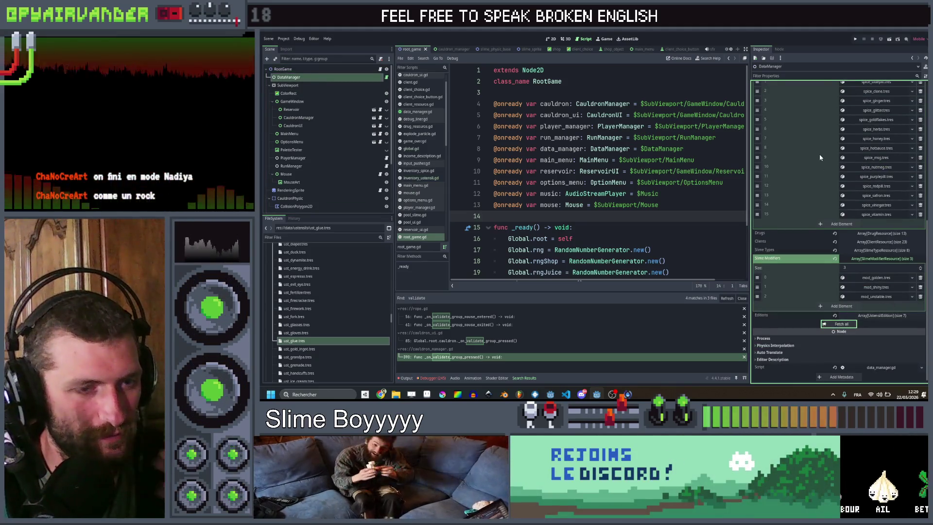
key(ctrl+s)
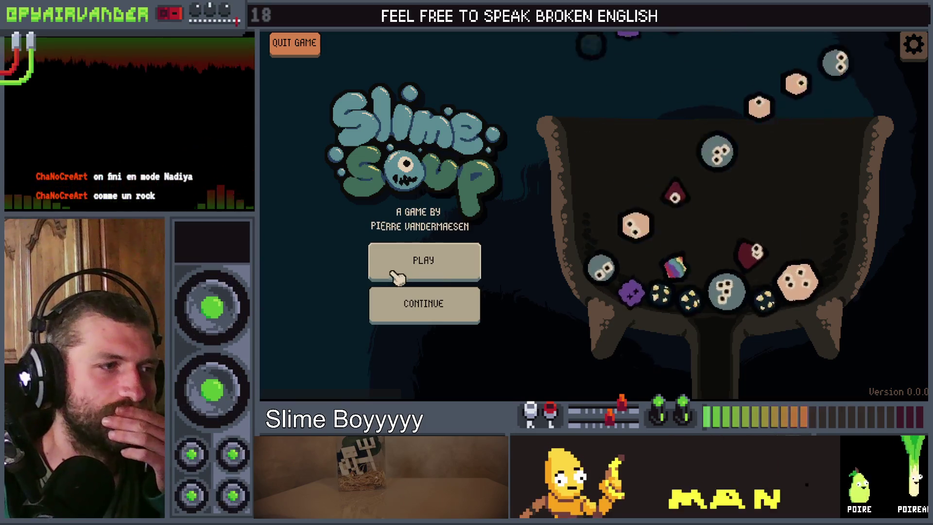
- Test a new game: check the Glue Stick card, score a snot slime group, refill, then quit
click(408, 260)
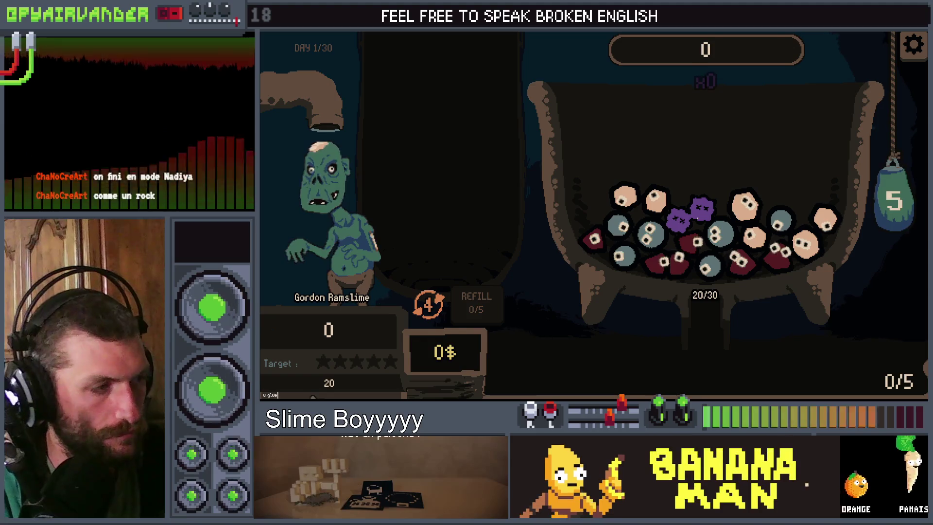
mouse_move(713, 373)
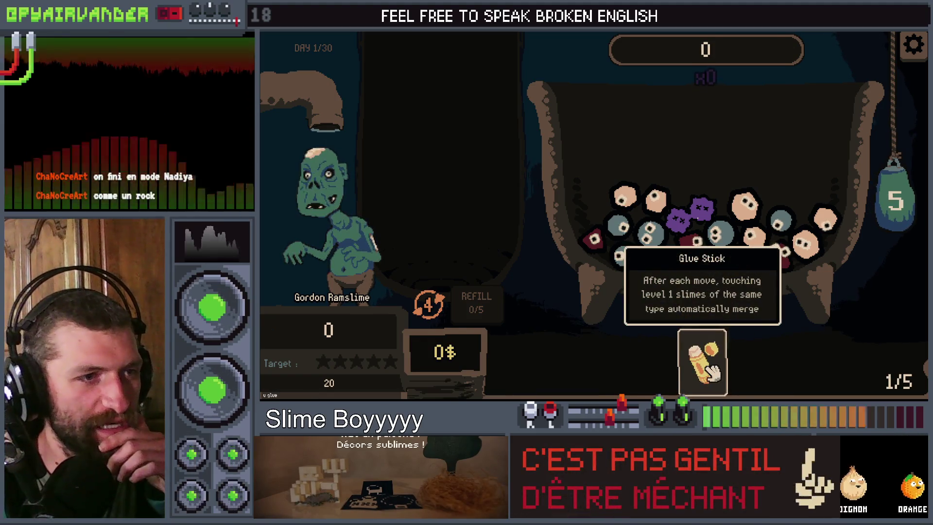
mouse_move(747, 204)
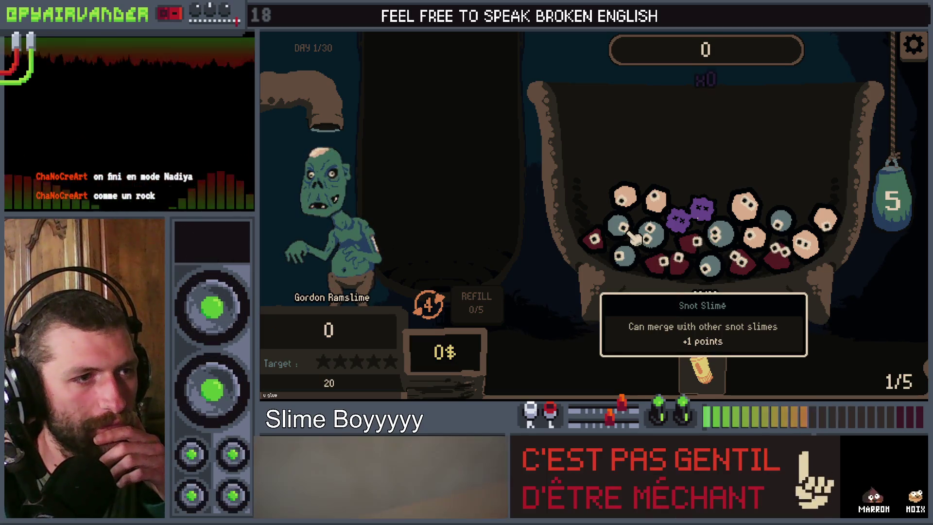
click(700, 239)
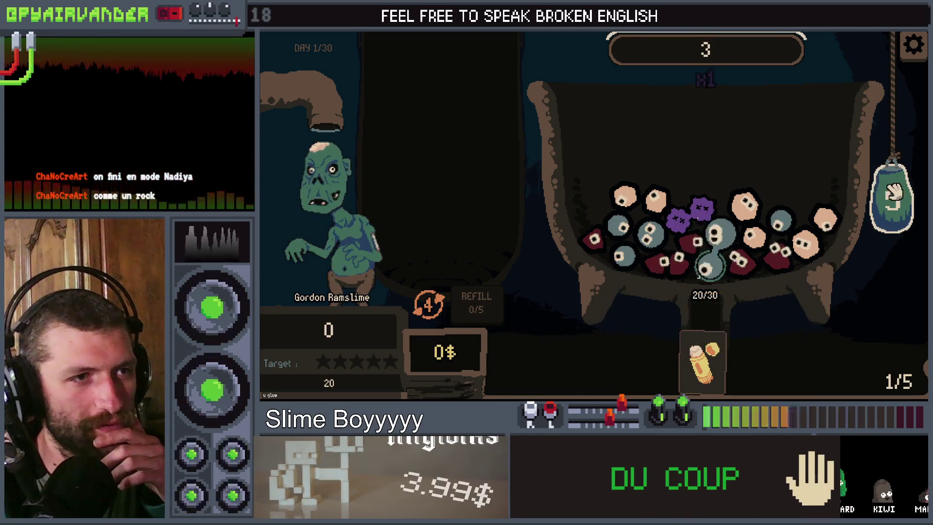
click(893, 327)
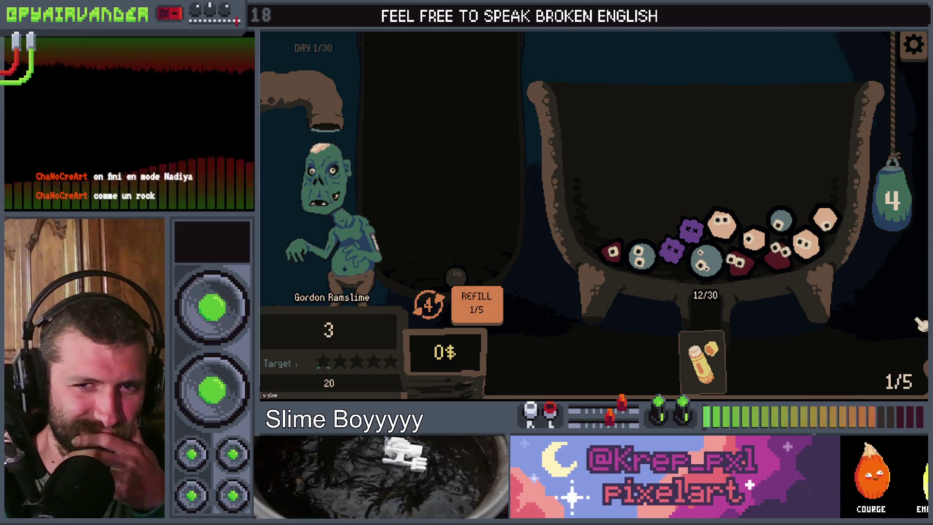
key(alt+F4)
- Search project files for 'merge_slimes' and open its definition in cauldron_manager.gd
click(619, 227)
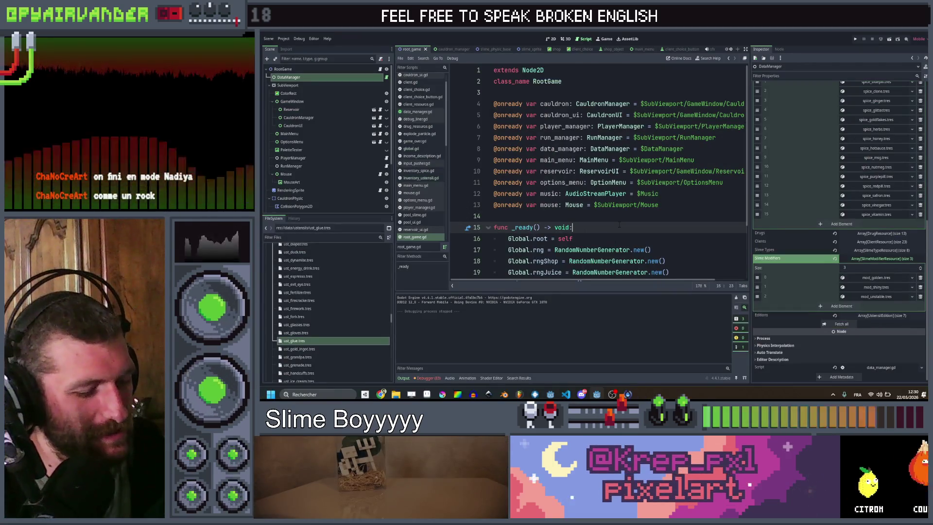
key(ctrl+shift+f)
text(merge_slimes)
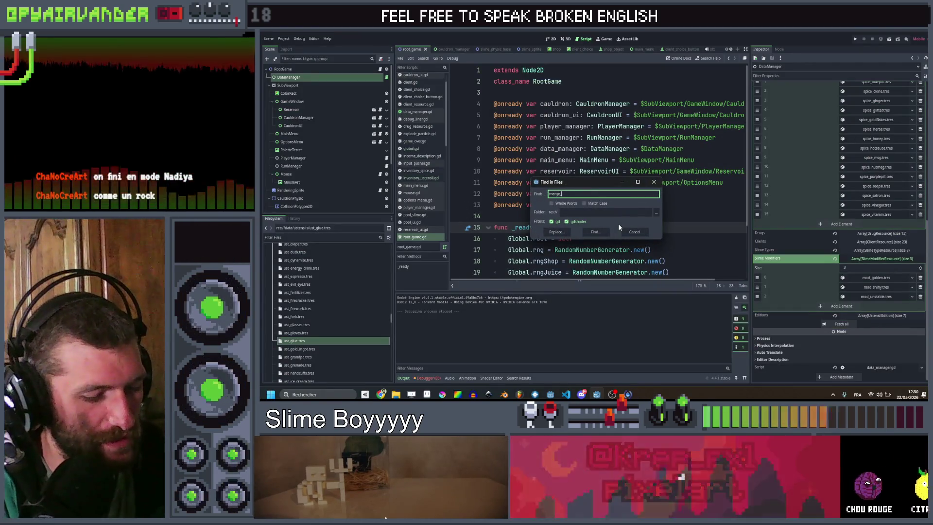
key(Return)
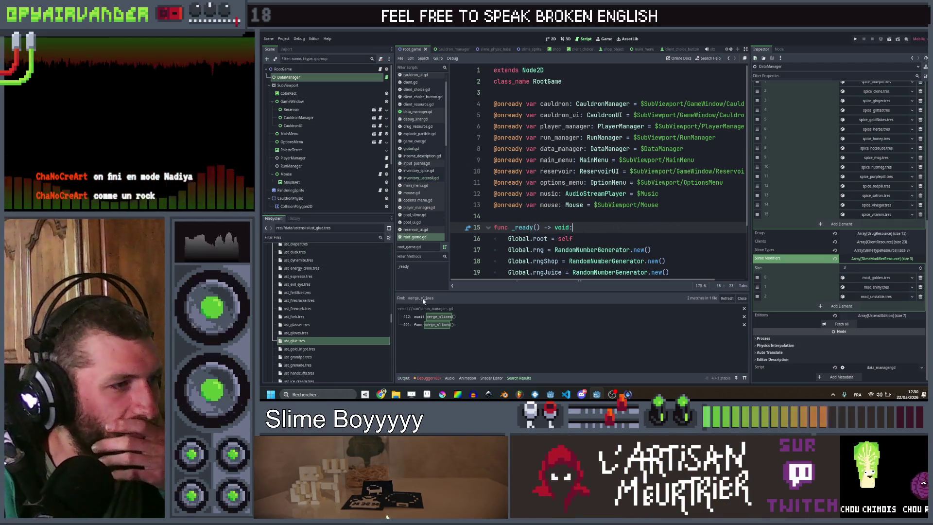
click(428, 325)
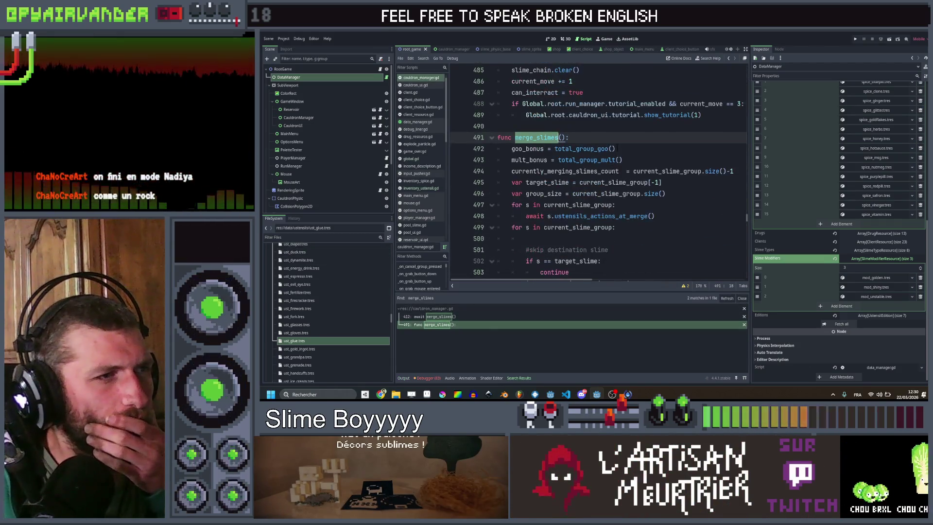
- Select the dragon check and add_to_reservoir lines, then jump to merge_with_slime's definition in slime.gd
click(630, 149)
scroll(630, 148, down, 3)
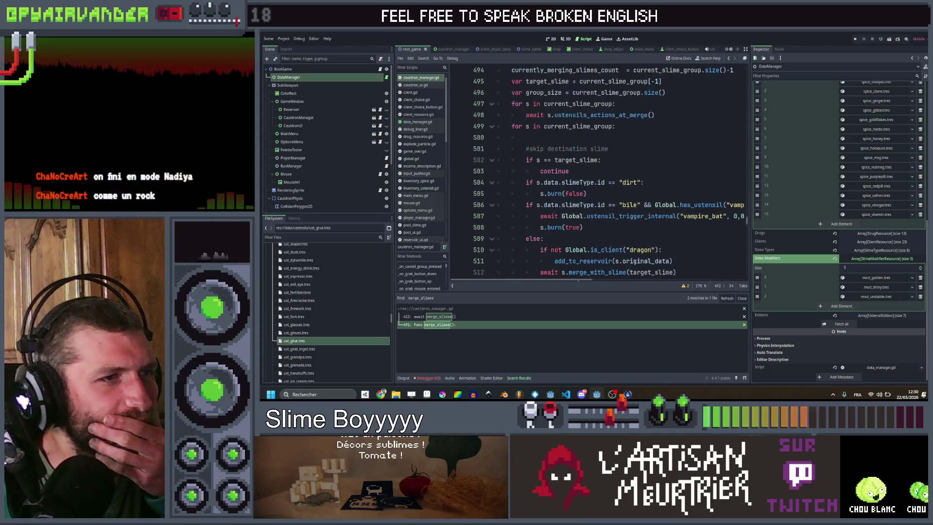
scroll(588, 141, down, 1)
scroll(588, 141, down, 2)
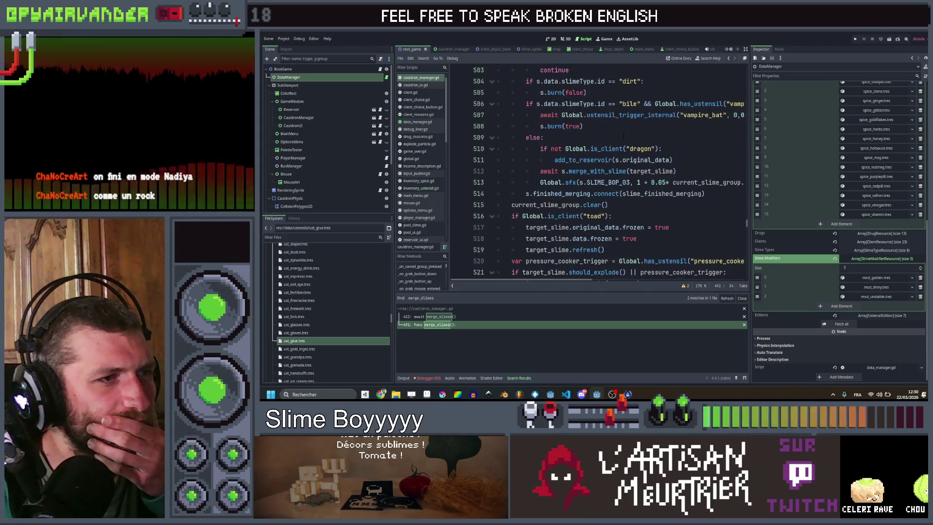
double_click(583, 160)
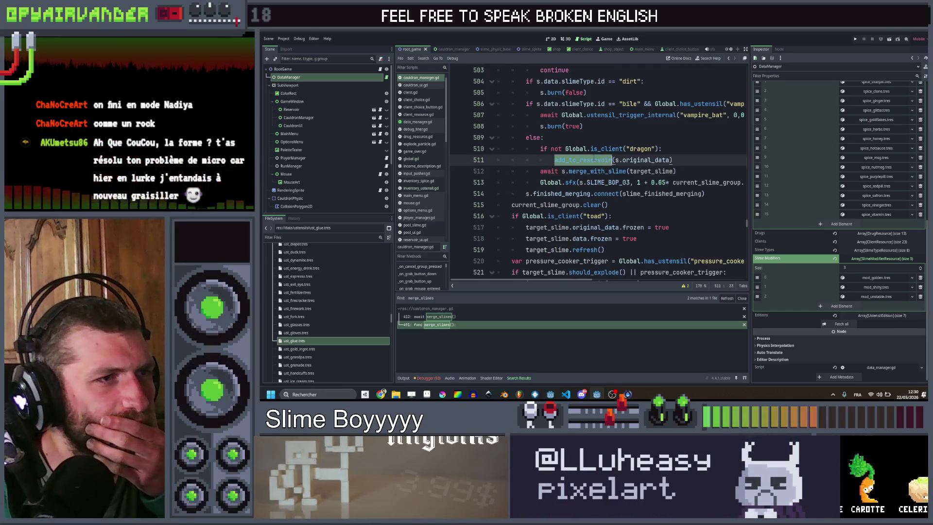
drag(593, 160, 558, 160)
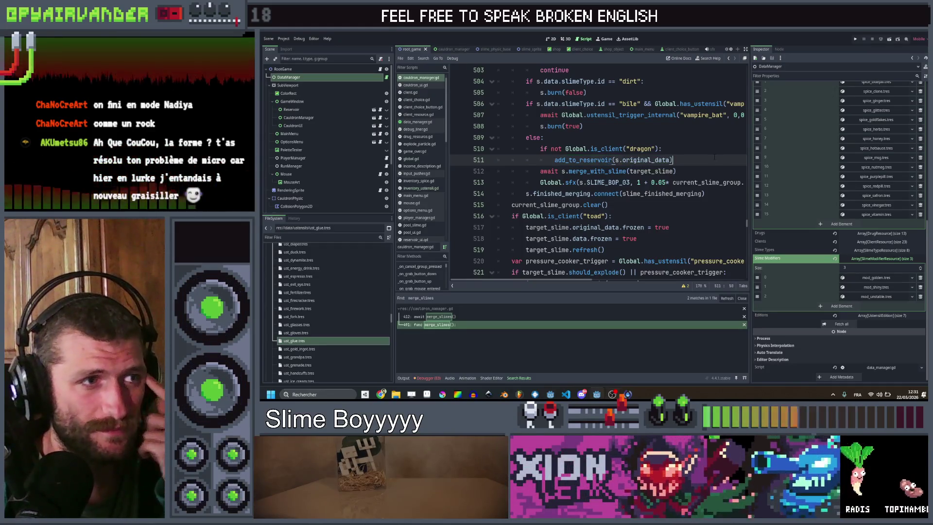
key(shift+Up)
key(shift+Home)
key(ctrl+c)
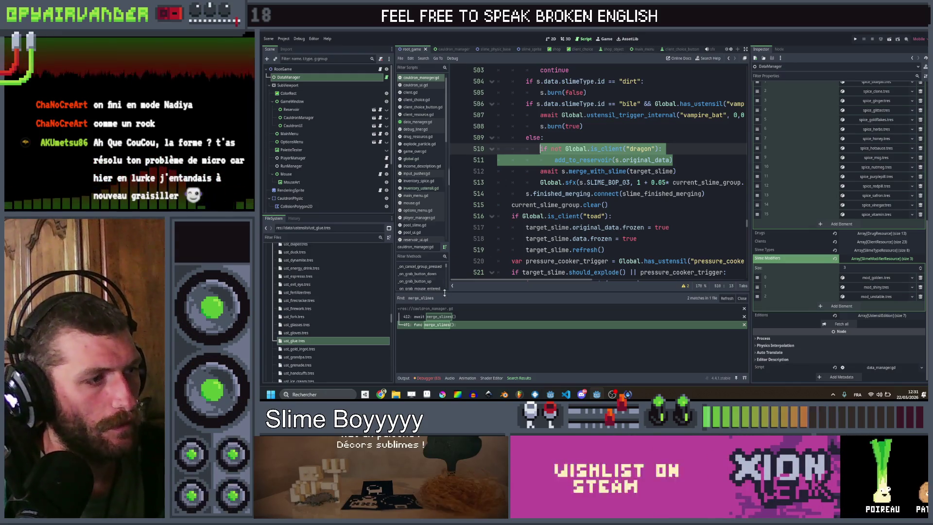
click(664, 216)
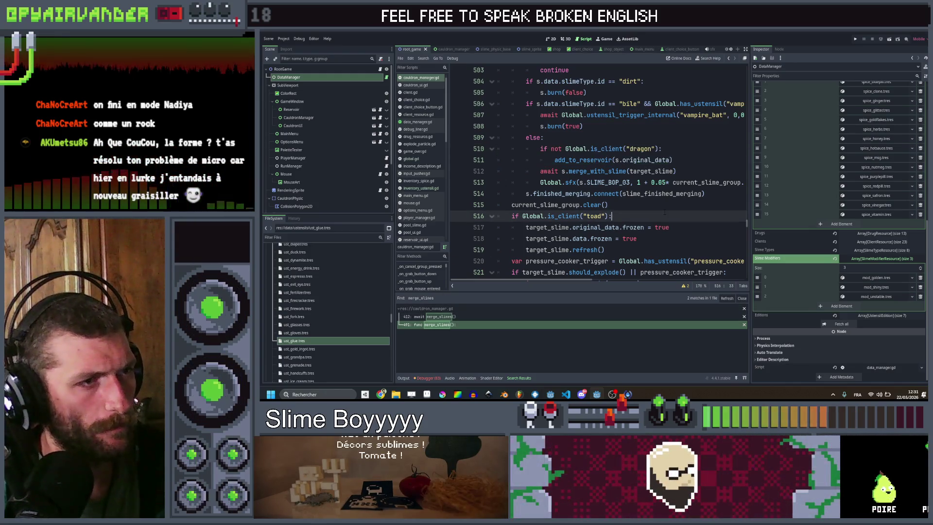
ctrl+click(598, 172)
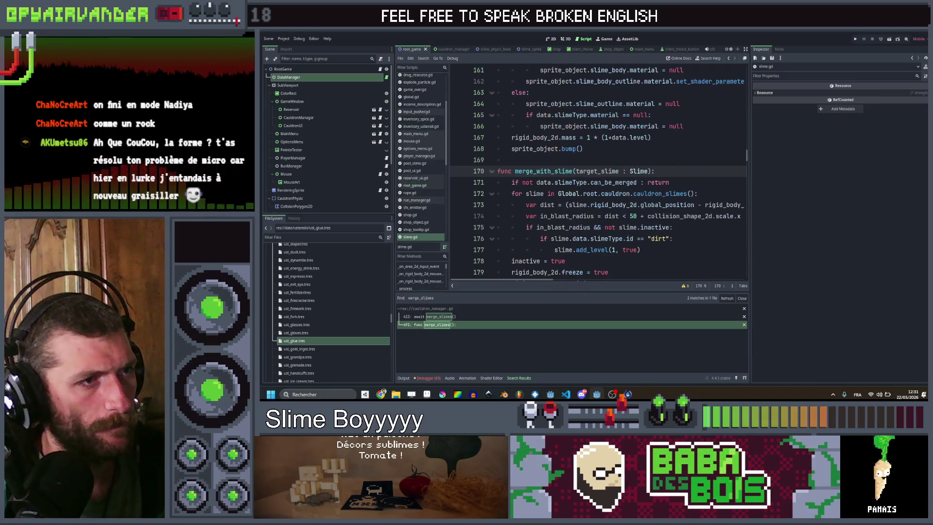
- Search the project for merge_with_slime and open the glue-code call on line 461
double_click(543, 171)
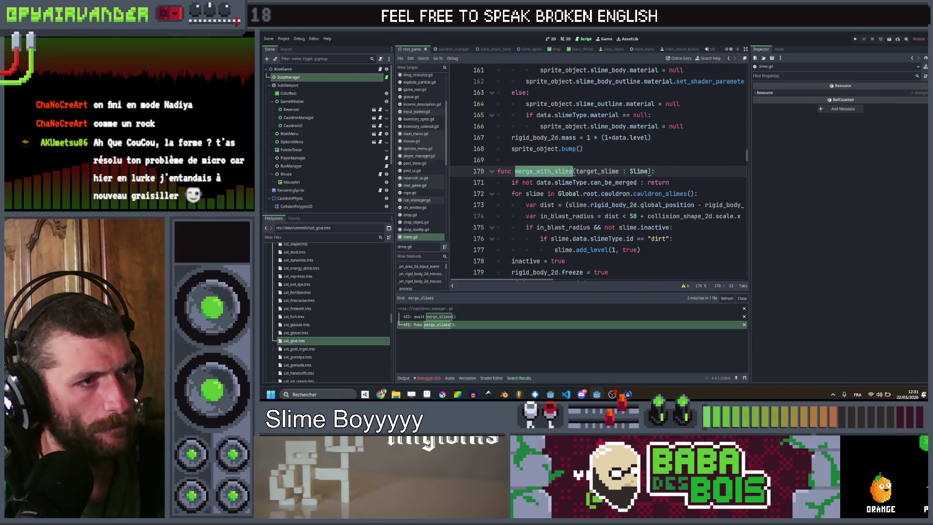
key(ctrl+shift+f)
click(595, 232)
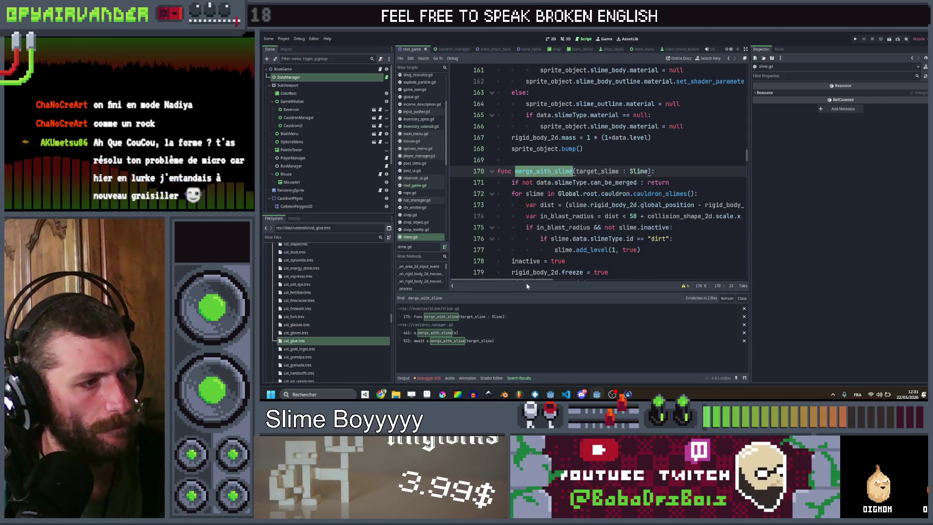
click(469, 335)
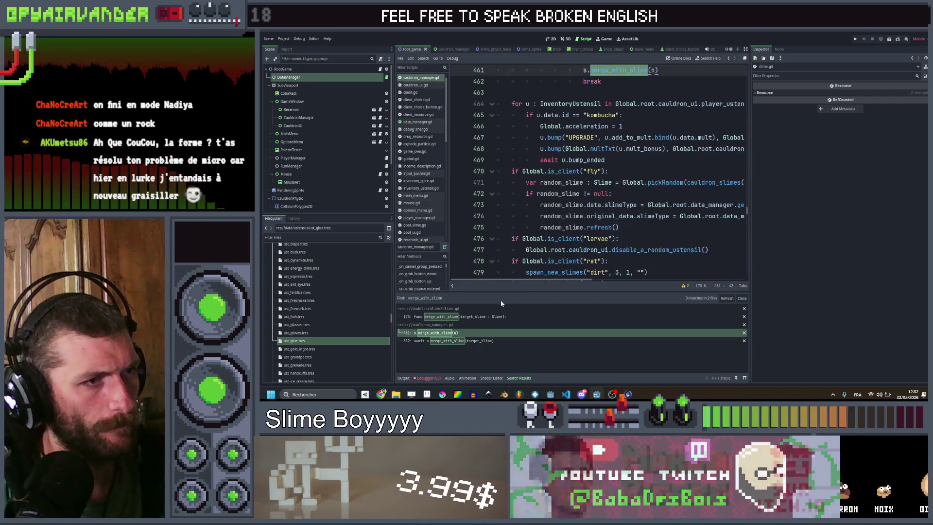
- Insert add_to_reservoir(s.original_data) before s.merge_with_slime(n), dropping the pasted dragon check and re-indenting
key(Up)
key(End)
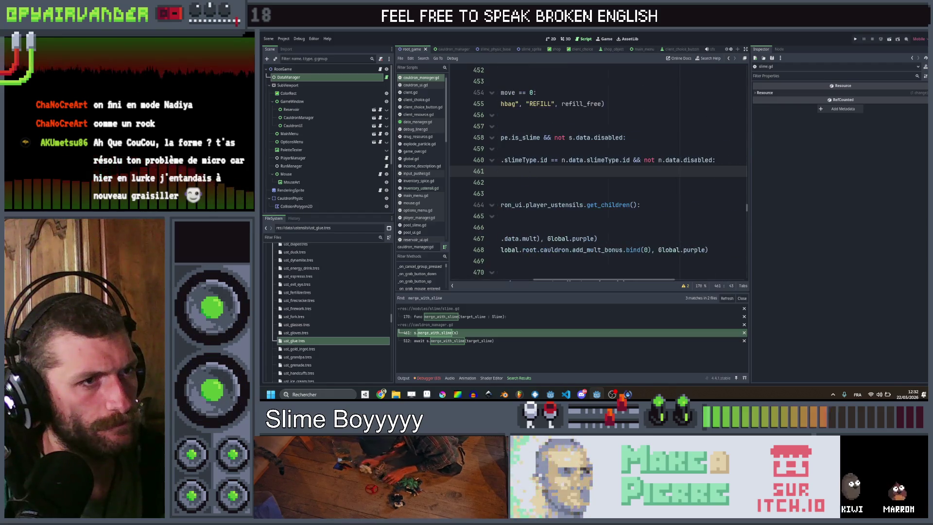
key(Return)
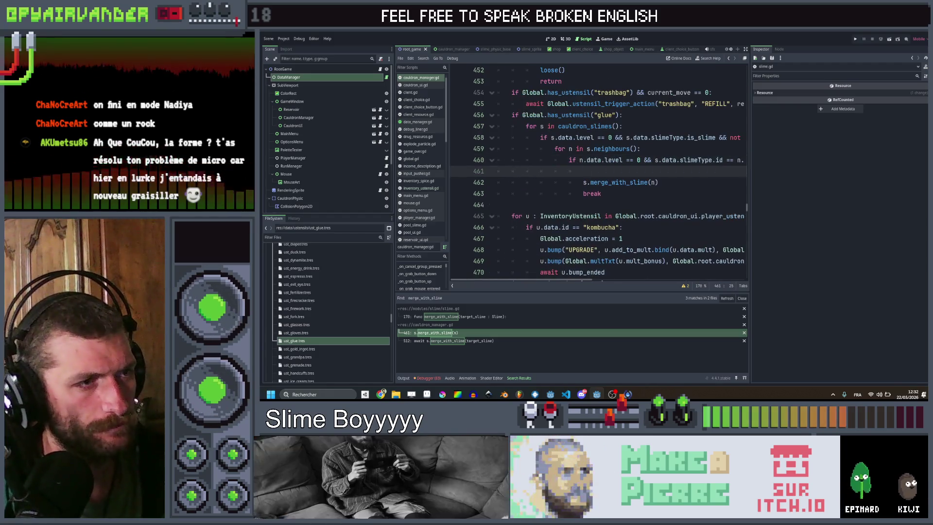
key(ctrl+v)
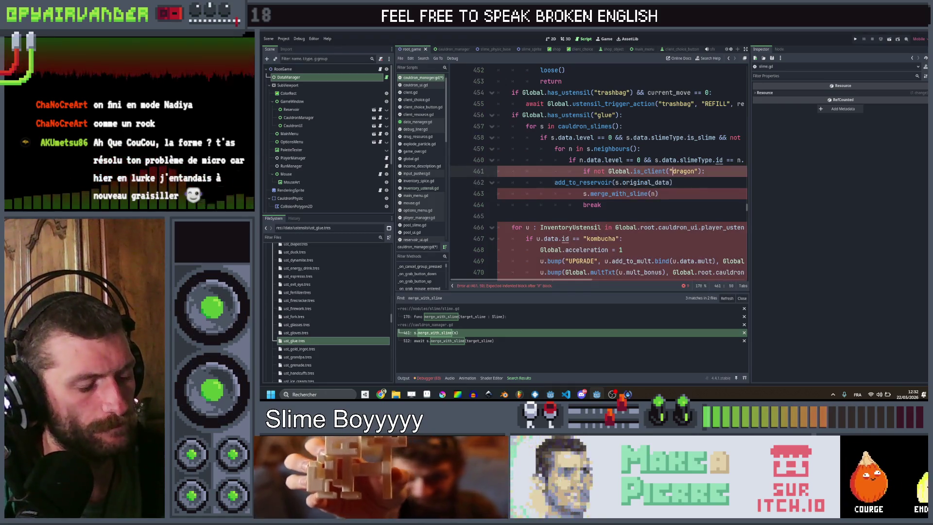
key(ctrl+x)
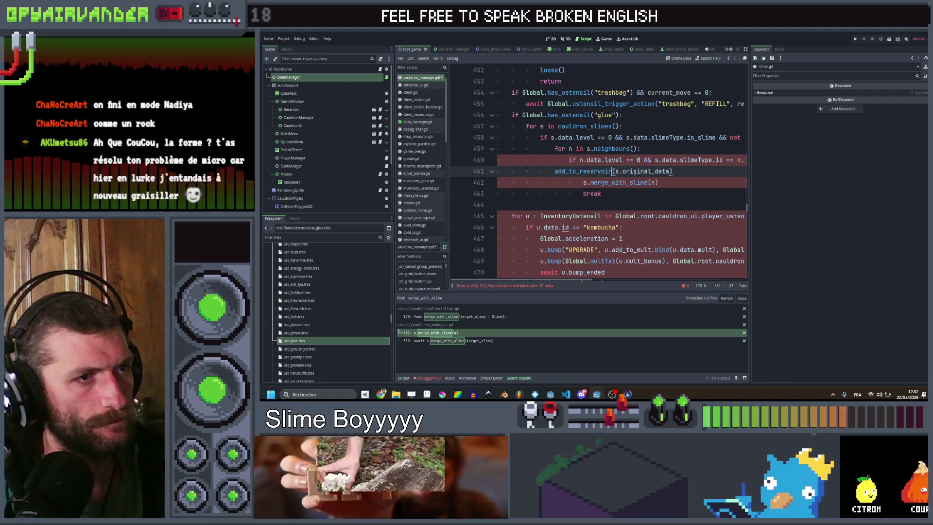
key(Tab)
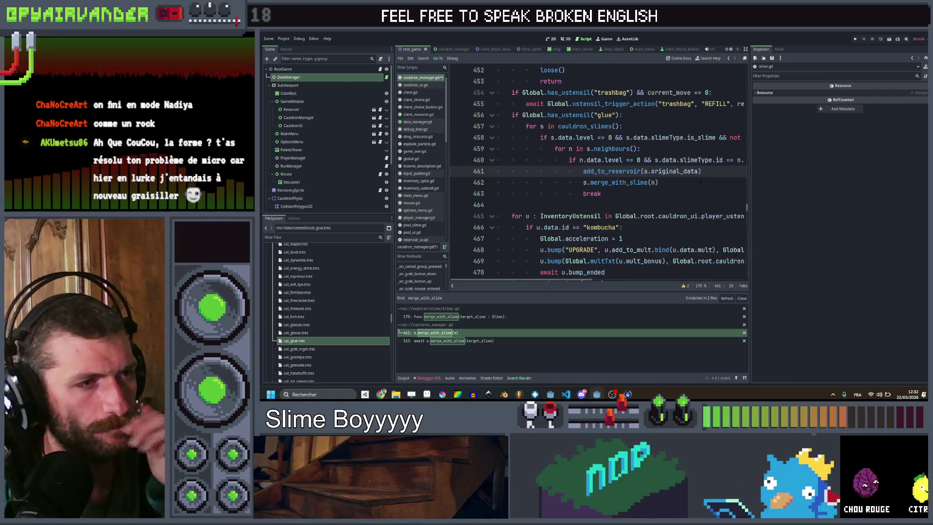
scroll(661, 187, right, 2)
click(661, 183)
scroll(661, 187, left, 2)
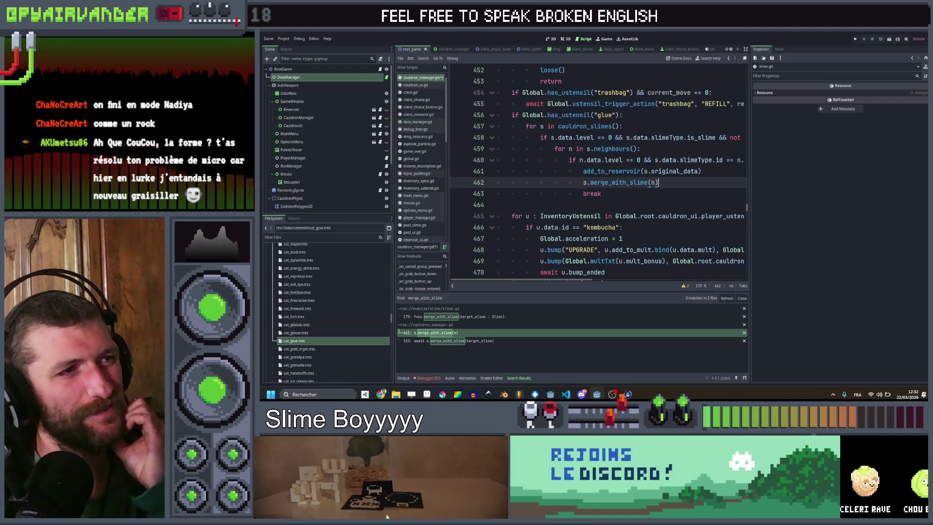
click(627, 115)
- Declare var merging_pool = [] and append both s and n to it after each merge
key(Return)
text(var merging_)
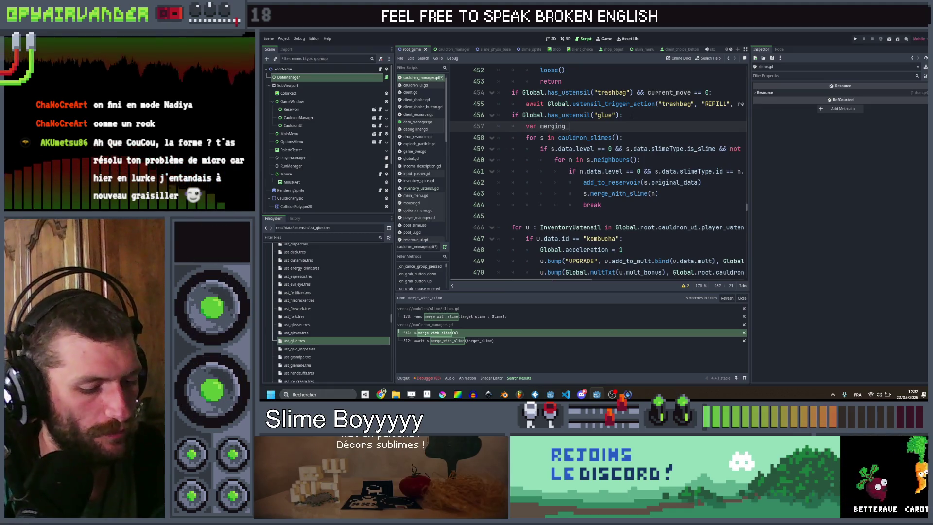
text(pool)
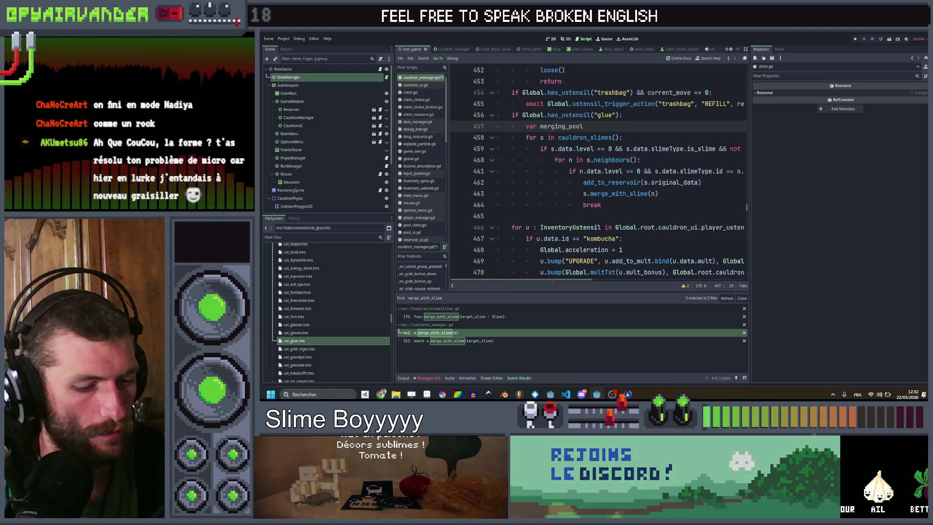
text( = [)
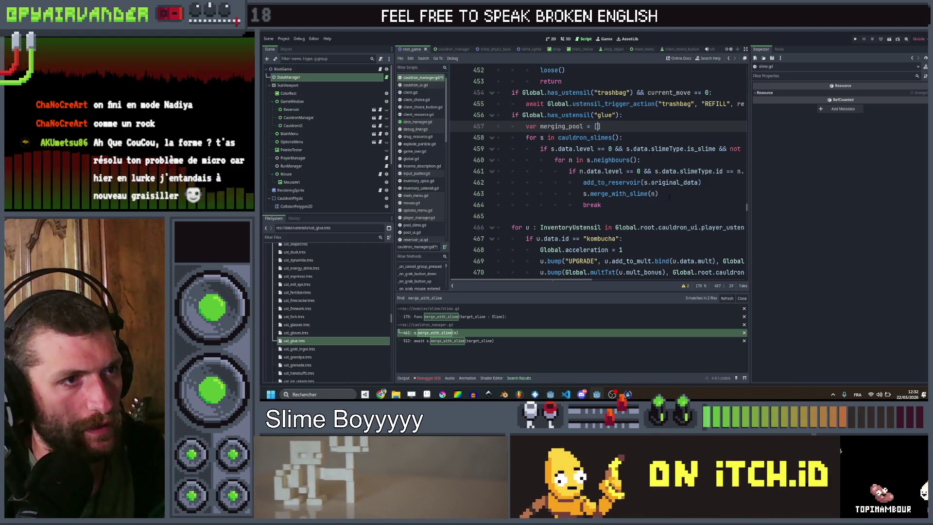
click(670, 194)
key(Return)
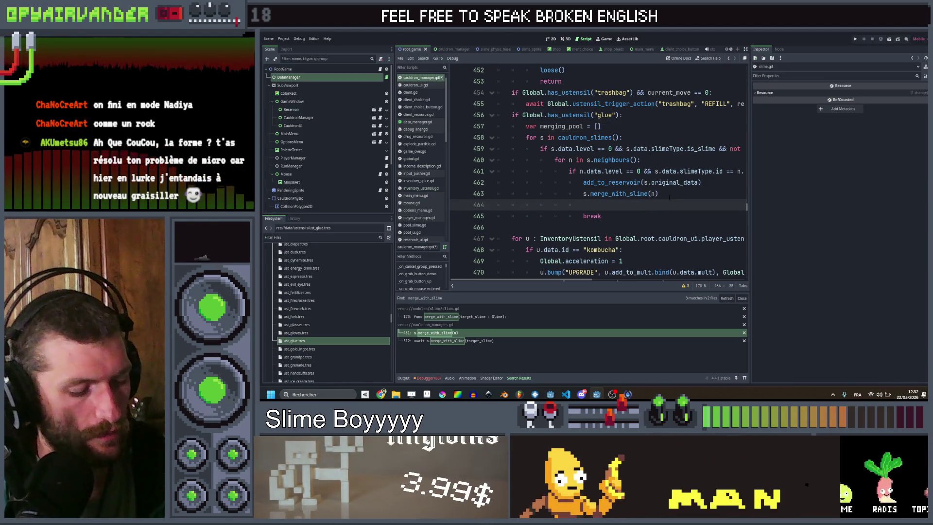
text(mer)
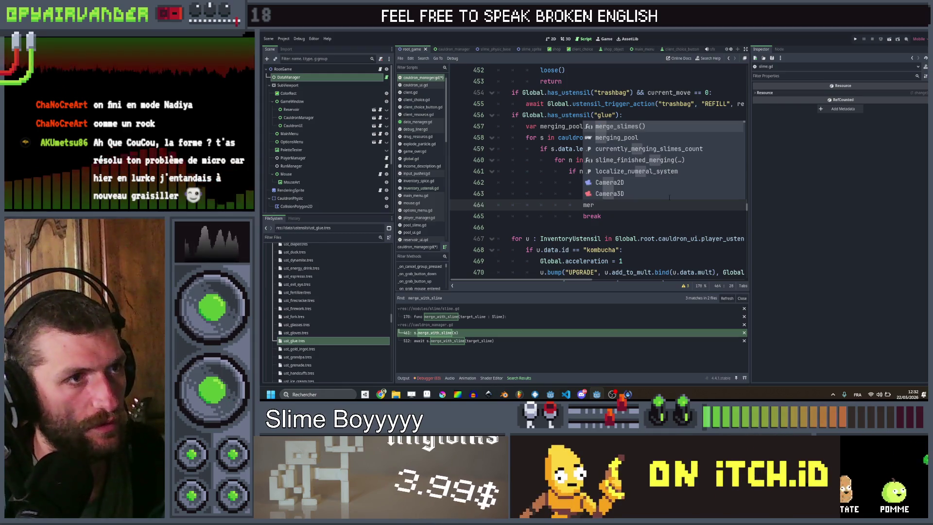
text(ging_pool.appe)
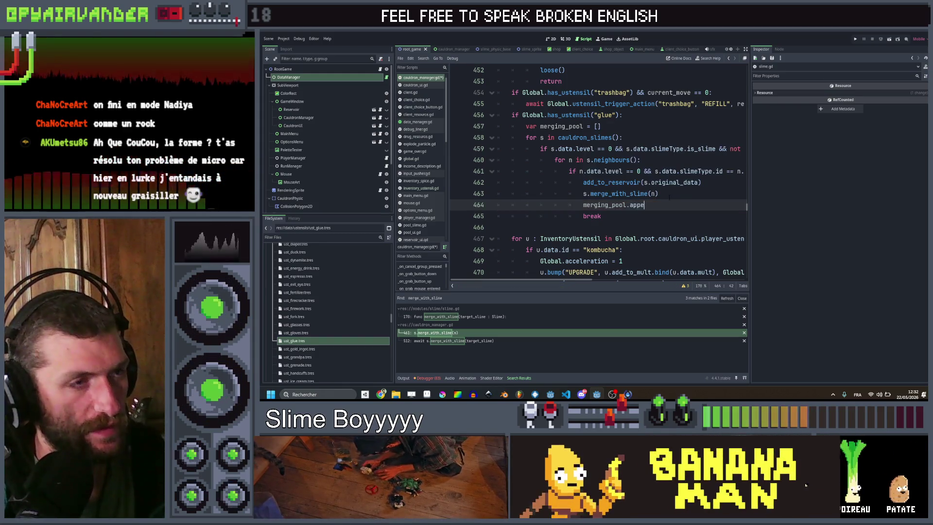
text(nd(s)
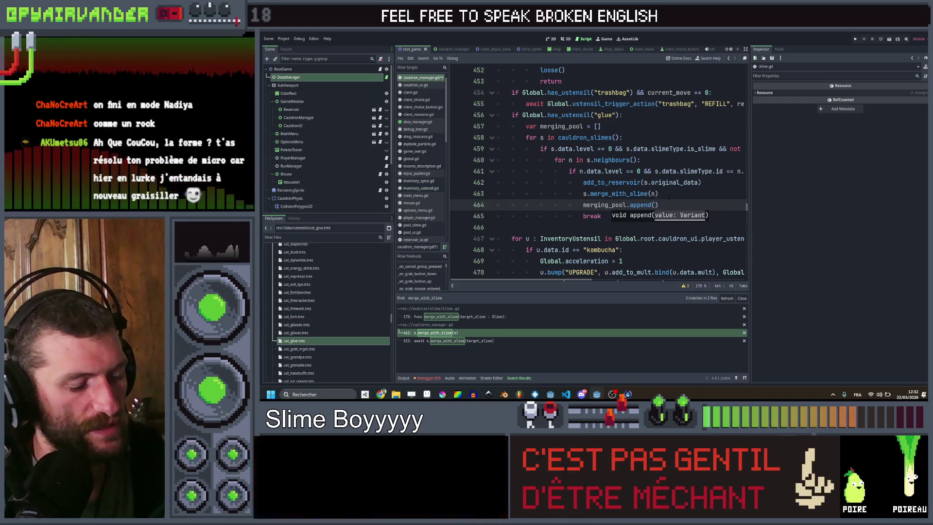
key(ctrl+shift+d)
key(BackSpace)
text(ng_pool.append(n)
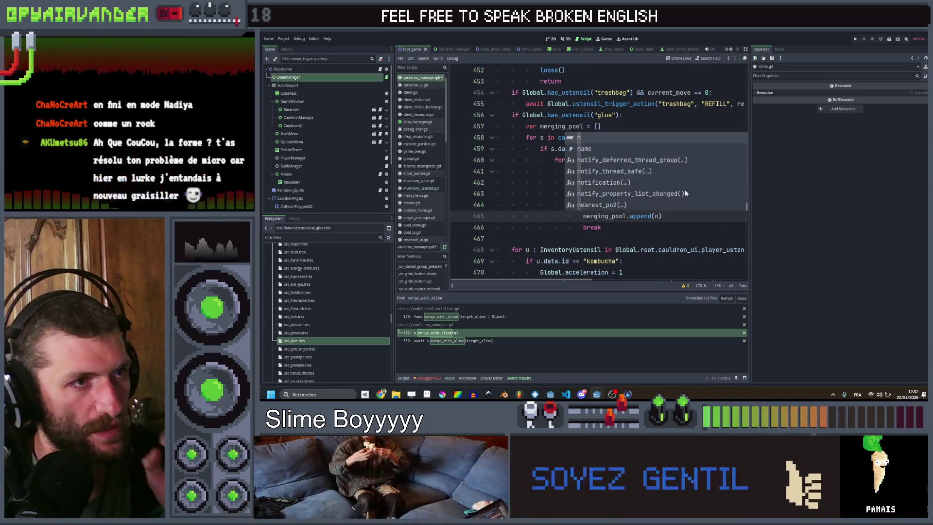
click(681, 238)
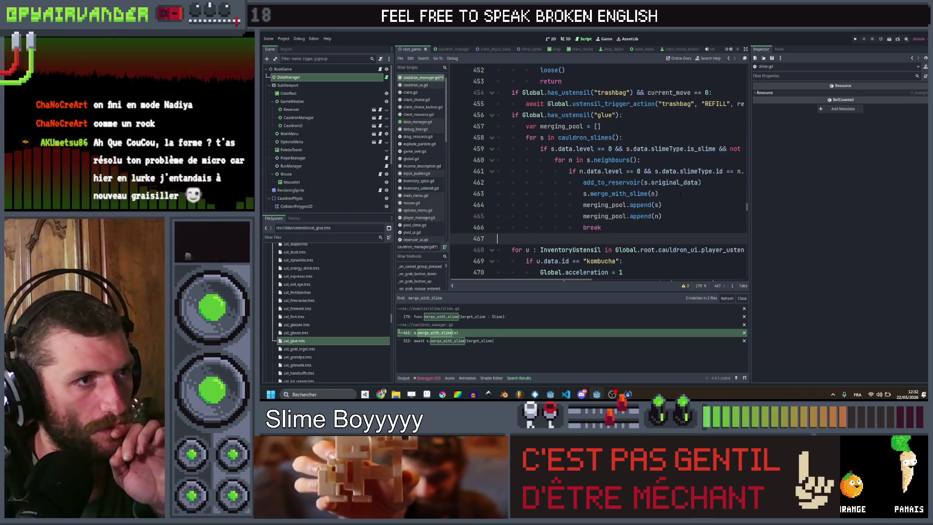
- Extend the line 459 glue condition with '&& not merging_pool.has(s)'
scroll(598, 170, right, 5)
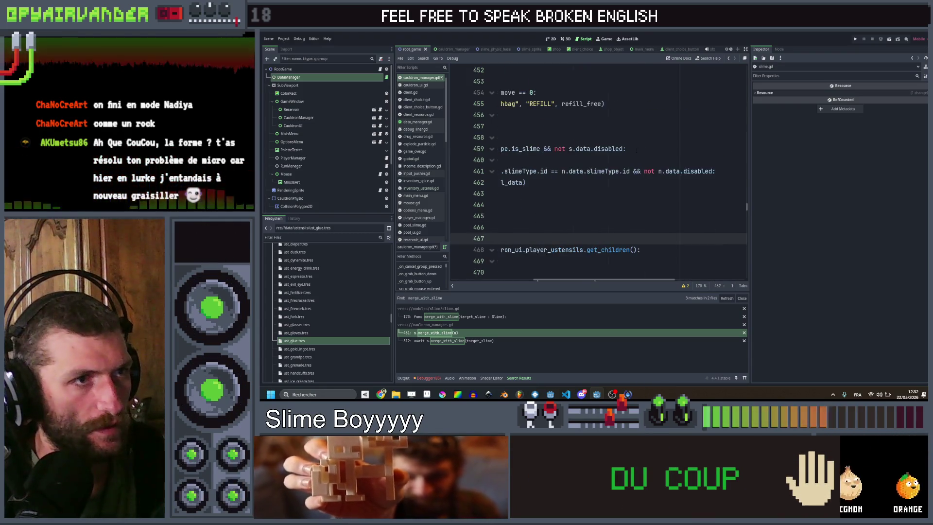
click(624, 149)
text(&&)
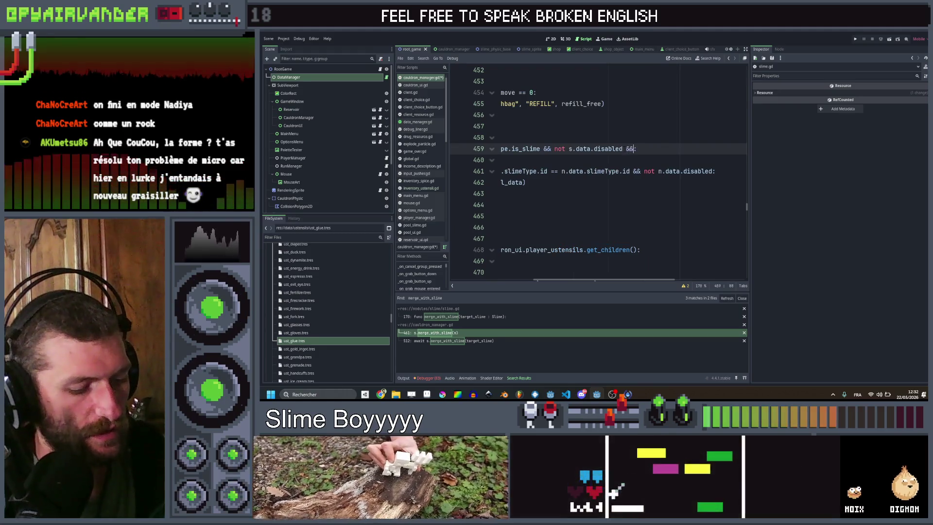
text( mer)
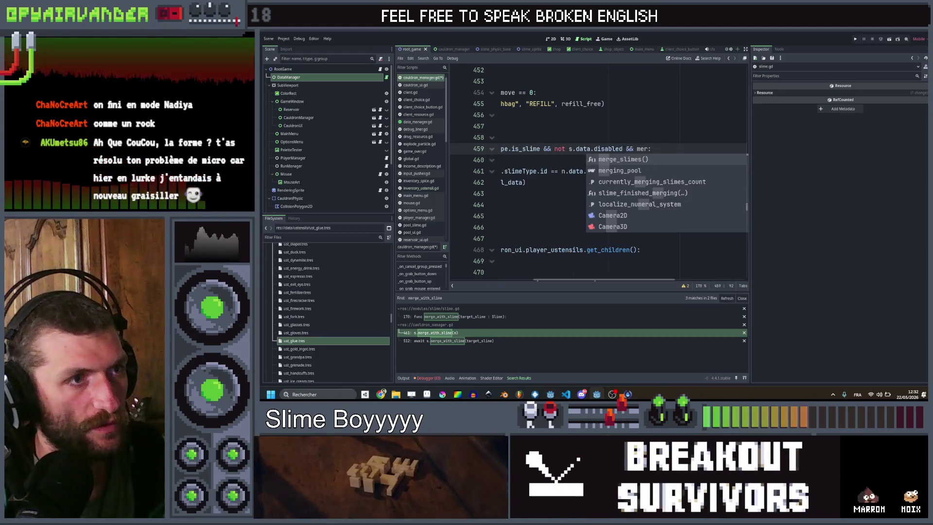
key(Down)
key(Return)
text(.has(s)
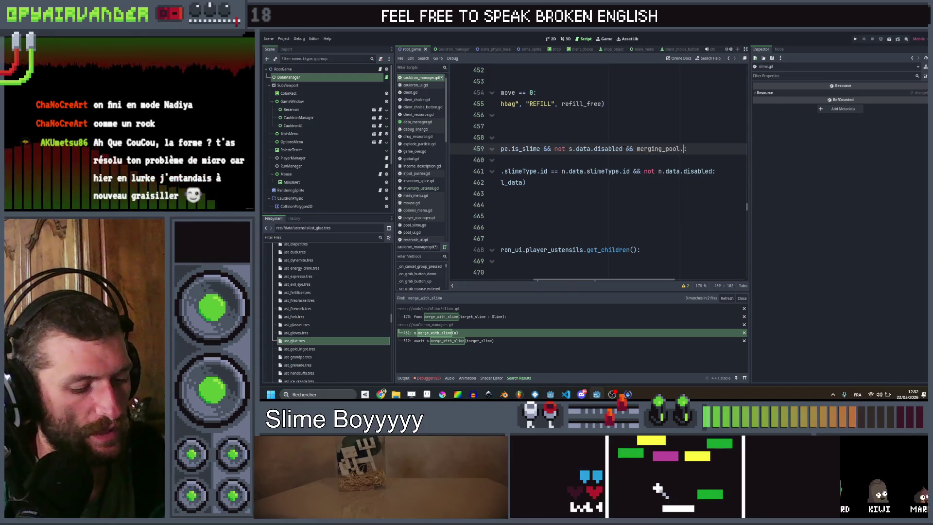
click(637, 148)
text(not)
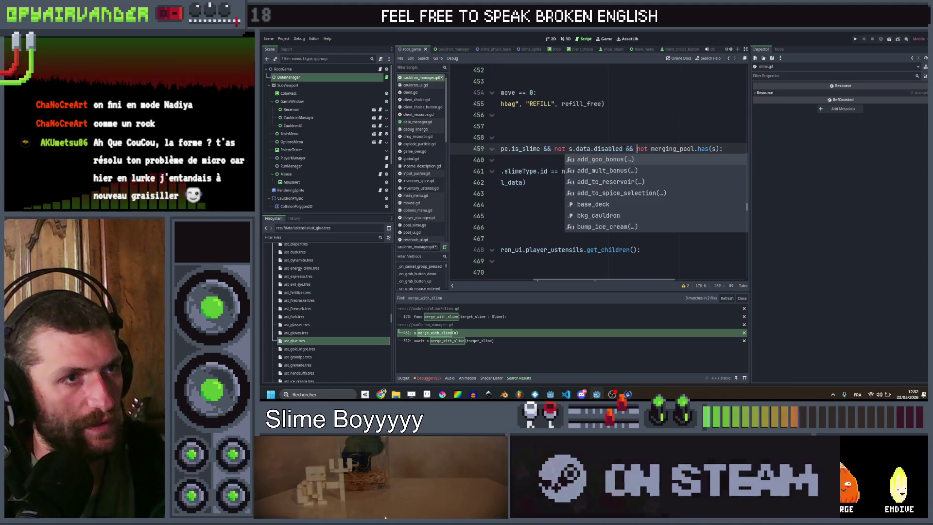
drag(636, 149, 719, 149)
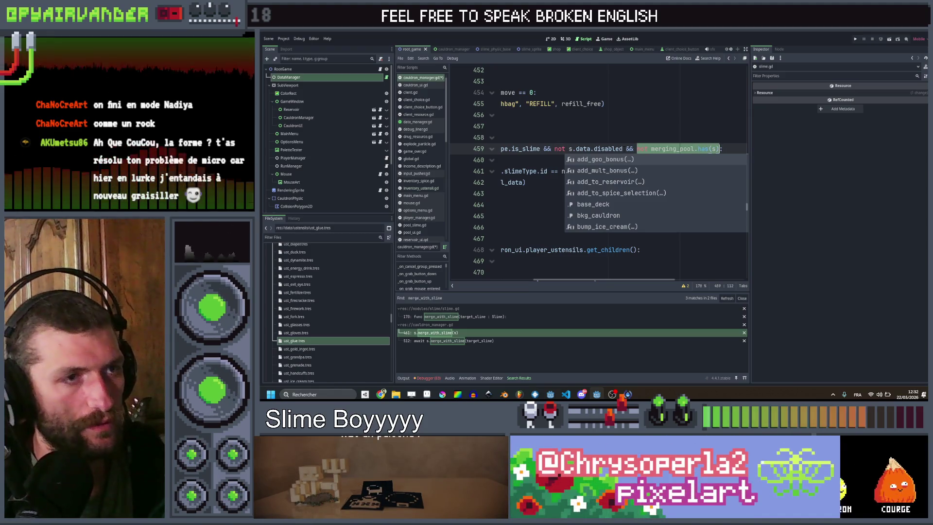
key(Escape)
- Add '&& not merging_pool.has(n)' to the neighbour condition on line 461
scroll(598, 194, right, 3)
click(607, 171)
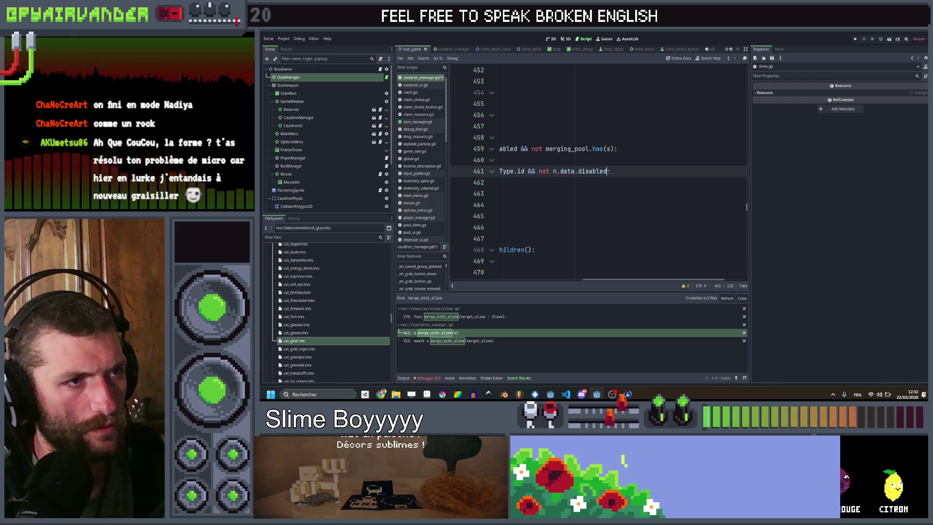
key(ctrl+v)
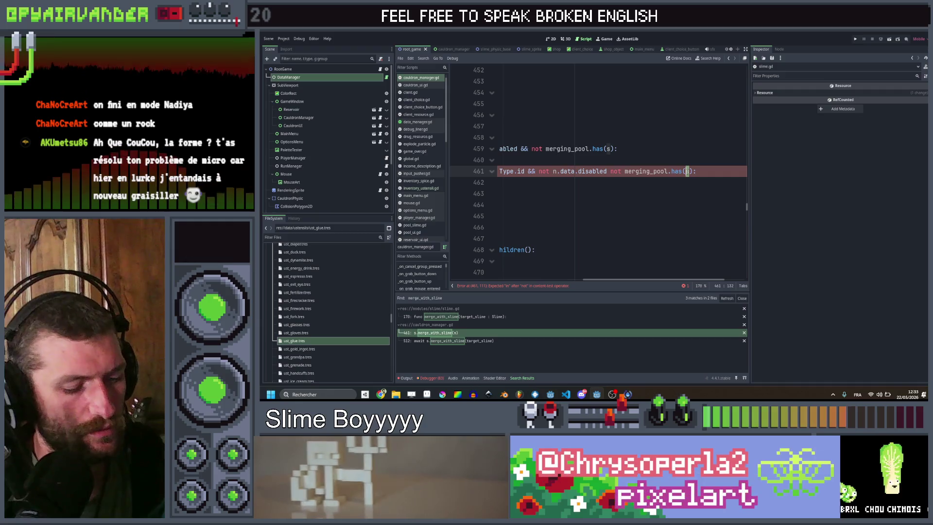
key(BackSpace)
text(n)
click(607, 171)
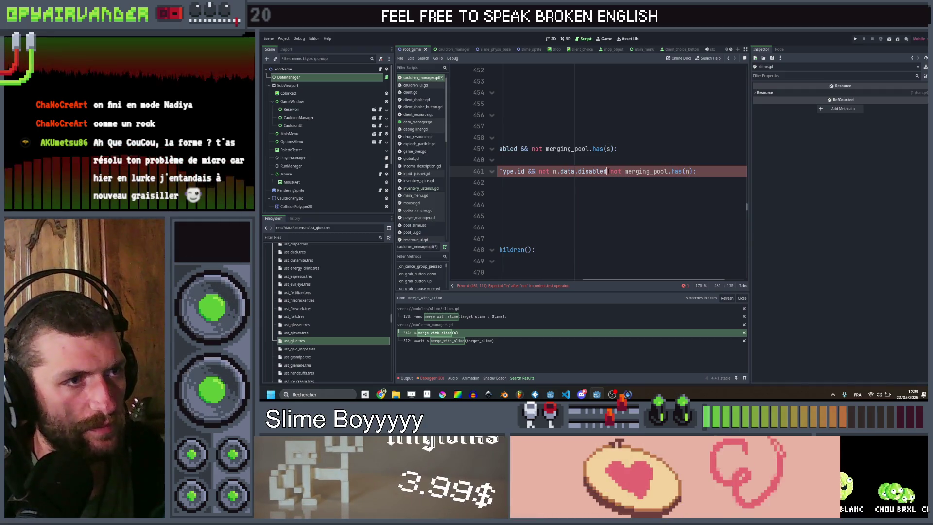
text(&&)
click(662, 148)
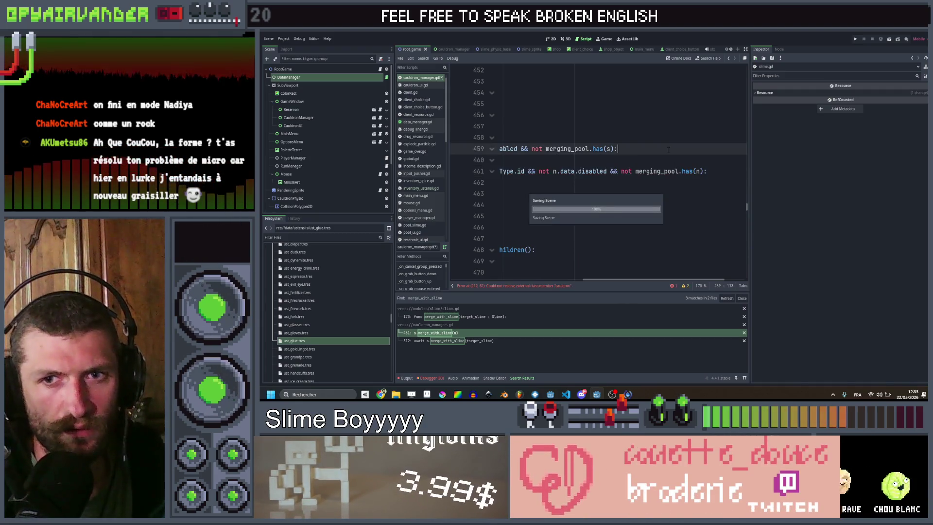
scroll(664, 159, left, 5)
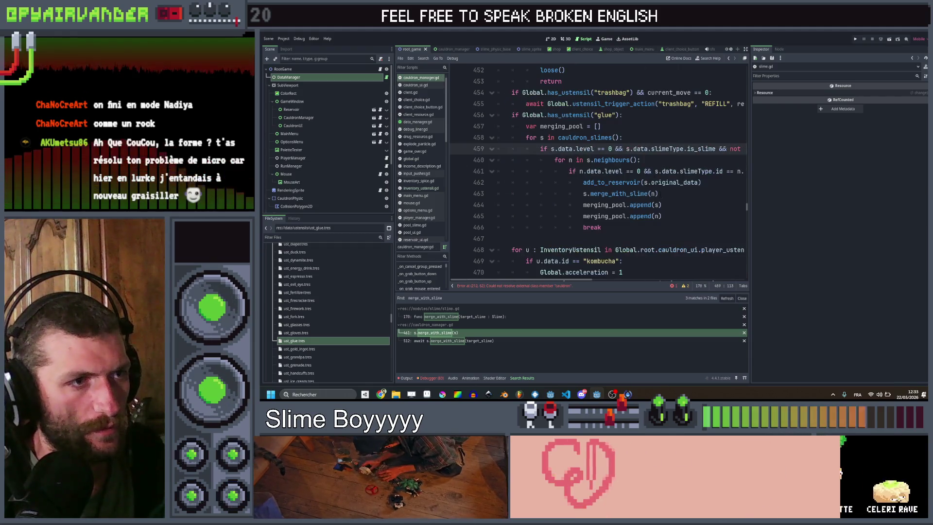
click(669, 205)
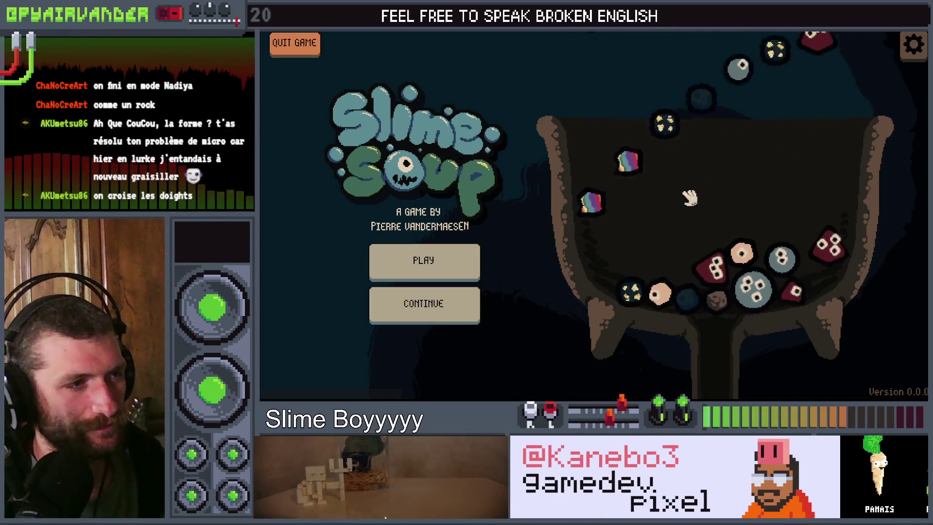
- Start a Day 1 run, draw the glue utensil card, drop a slime into the pot, then close the game
click(430, 277)
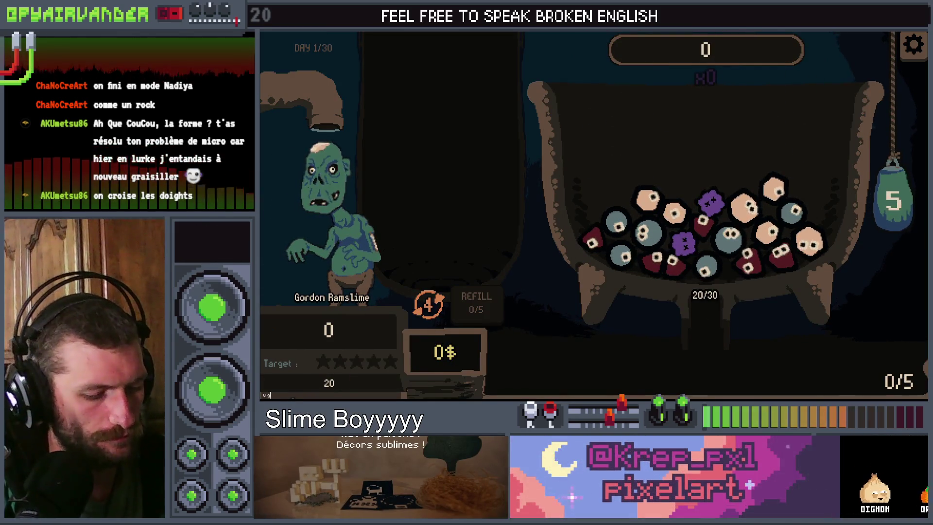
click(778, 93)
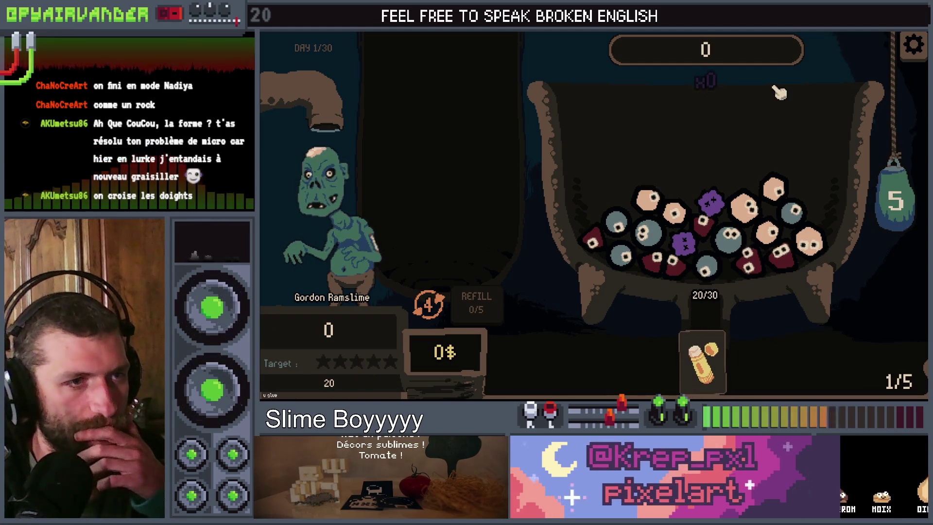
click(903, 202)
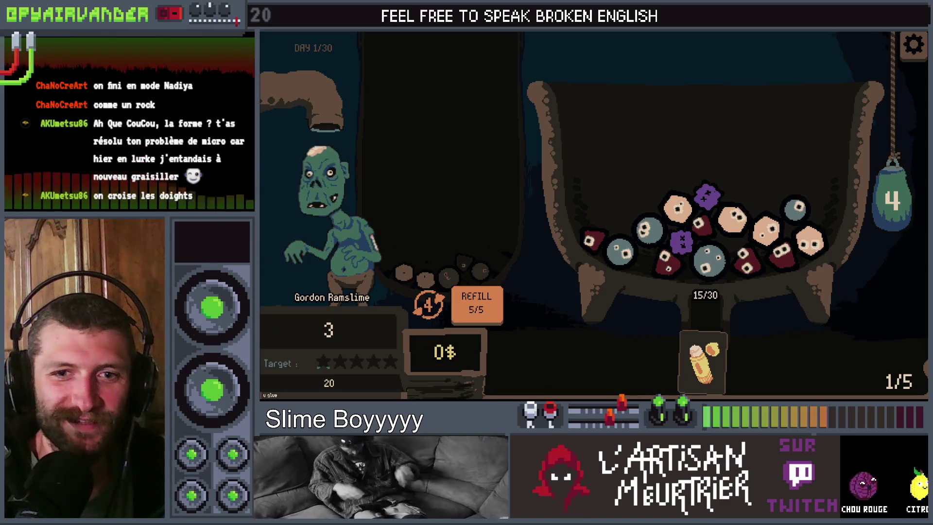
key(alt+F4)
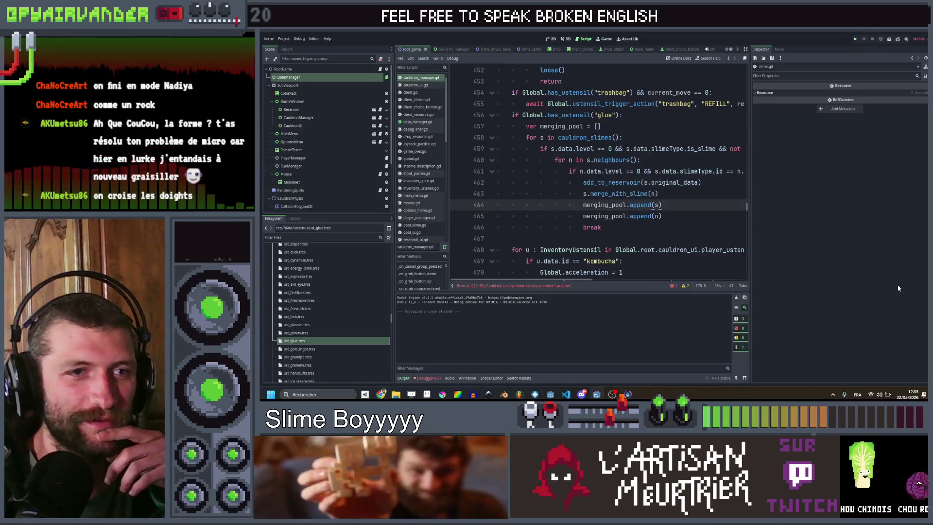
- Add an 'if merging_pool.size() > 0:' check after the merge loop
click(672, 184)
scroll(672, 188, up, 2)
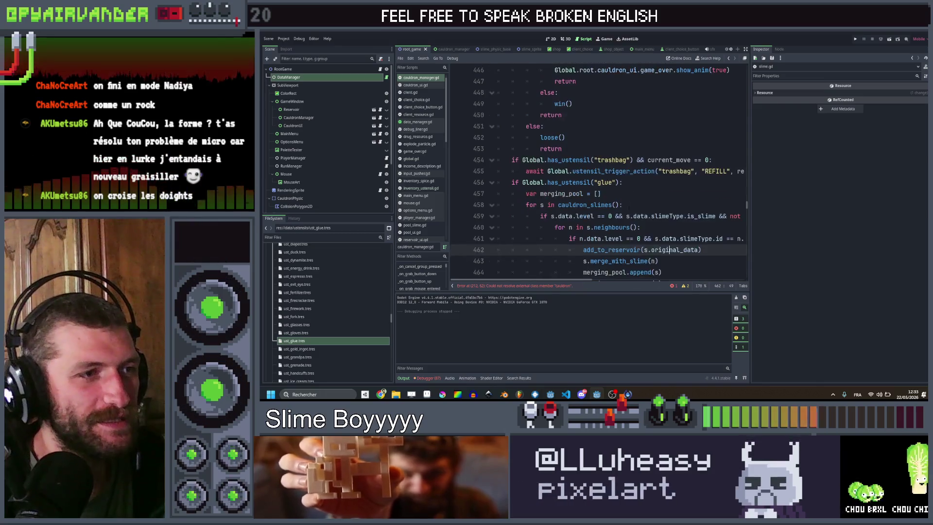
click(633, 194)
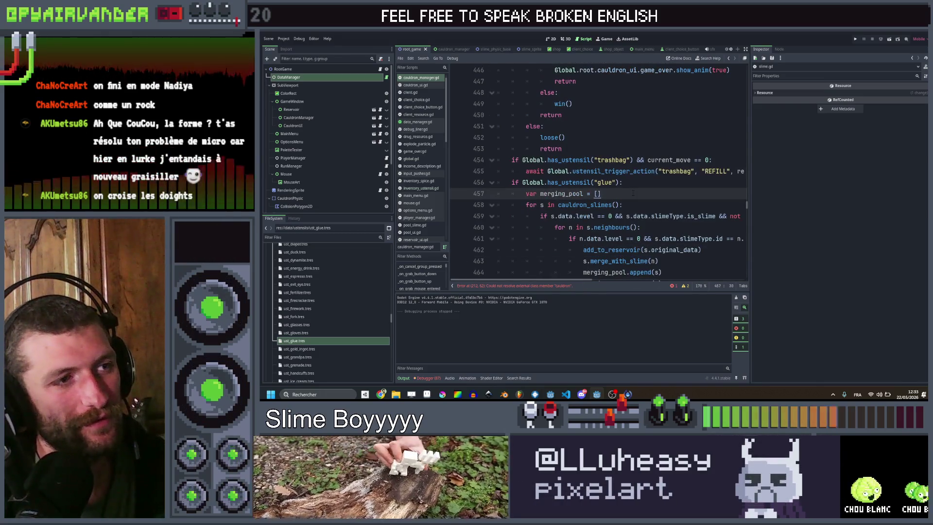
scroll(667, 247, down, 1)
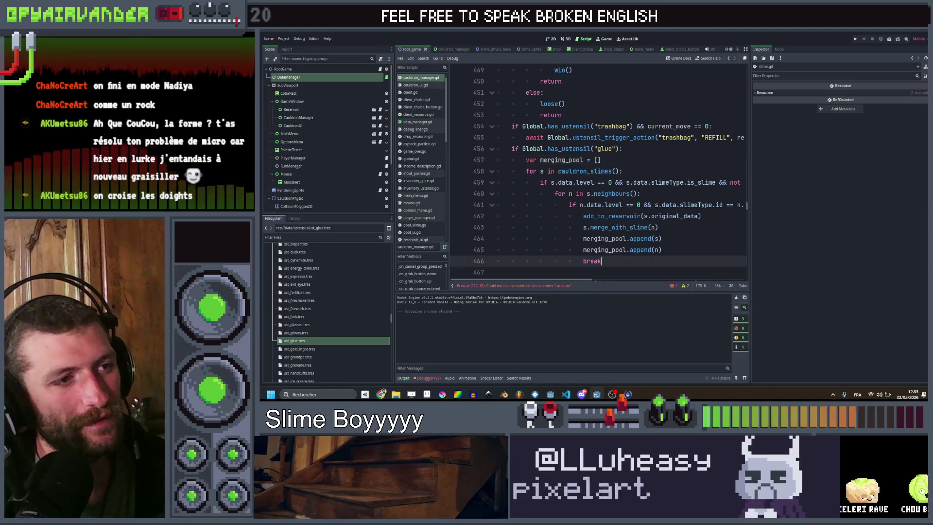
click(651, 261)
key(Down)
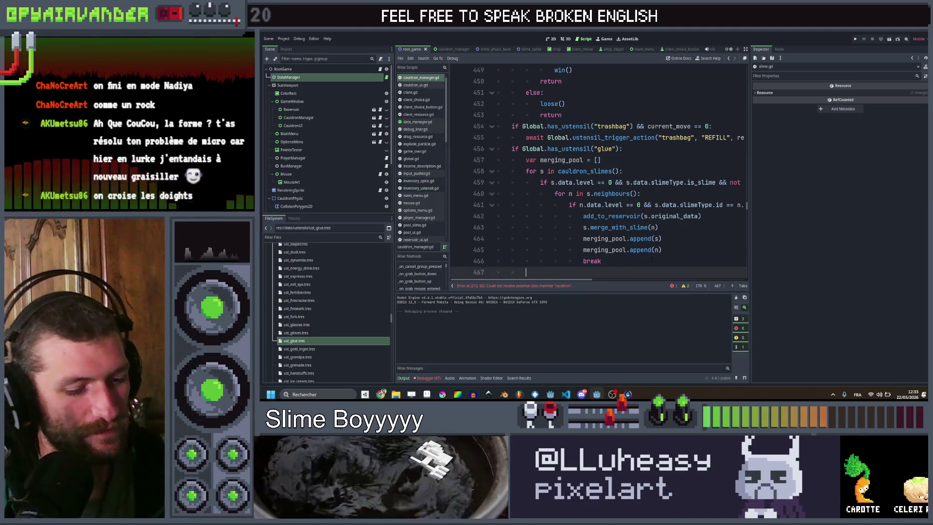
text(if mer)
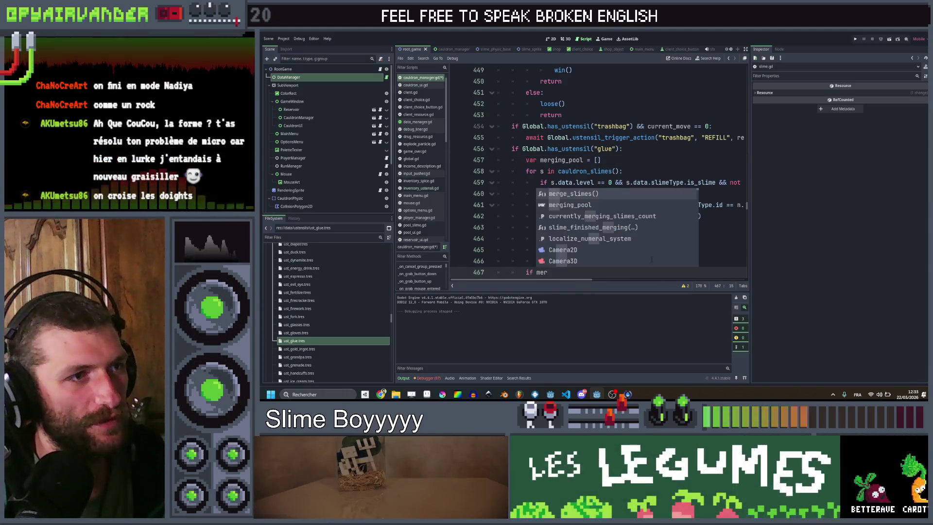
key(Down)
key(Return)
text(.size)
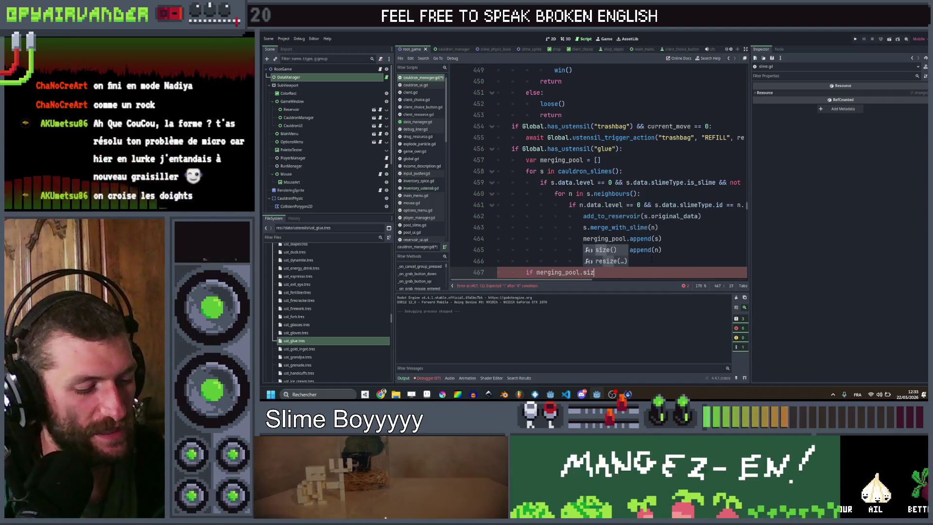
key(Return)
text(>)
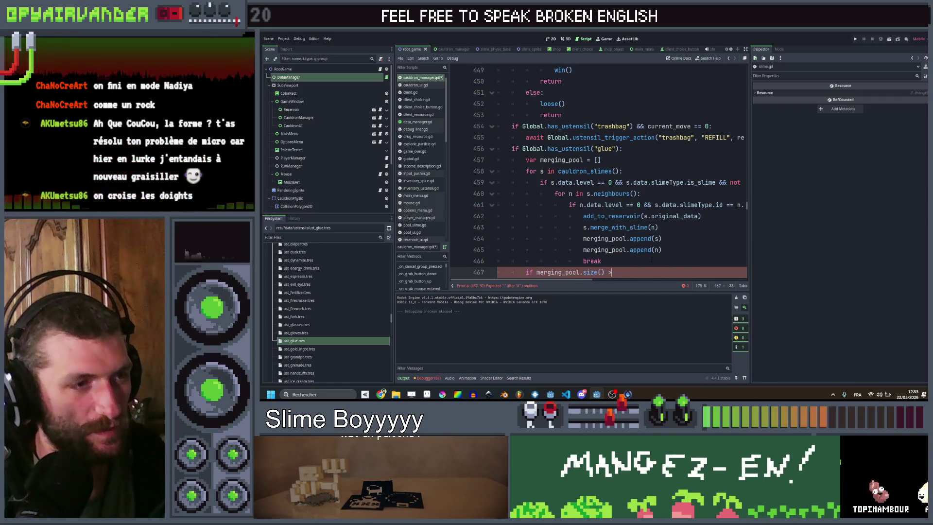
text( 0:)
key(Return)
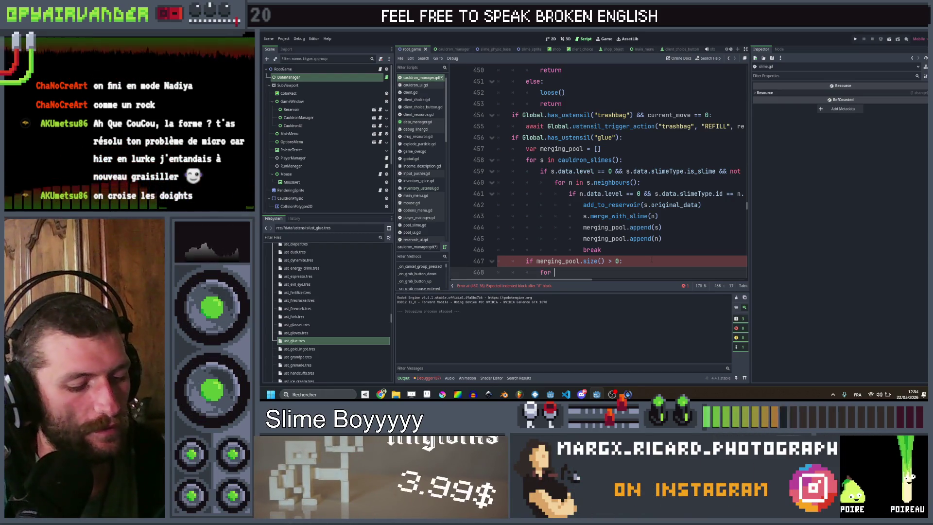
- Inside it, loop over each glue utensil with 'for u in Global.get_ustensils("glue"):'
text(n in)
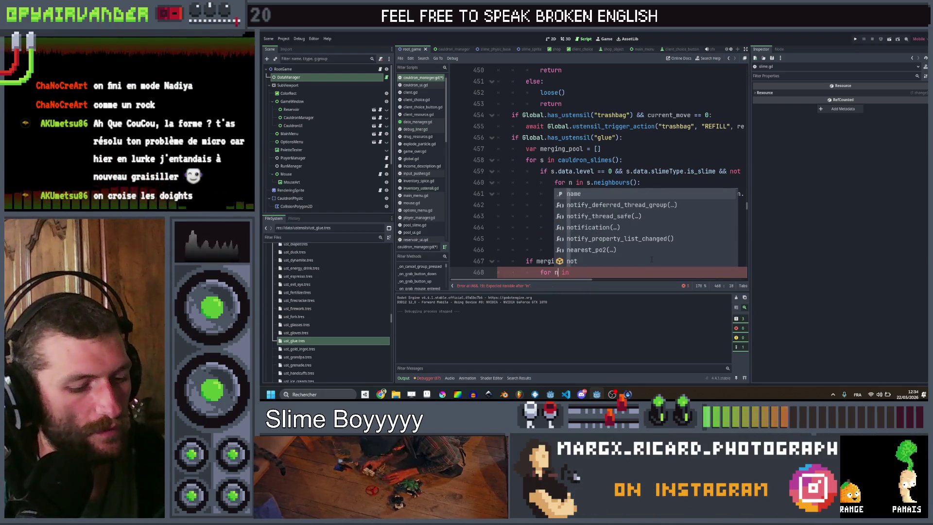
key(BackSpace)
text(u)
key(Right)
key(Right)
scroll(651, 259, down, 1)
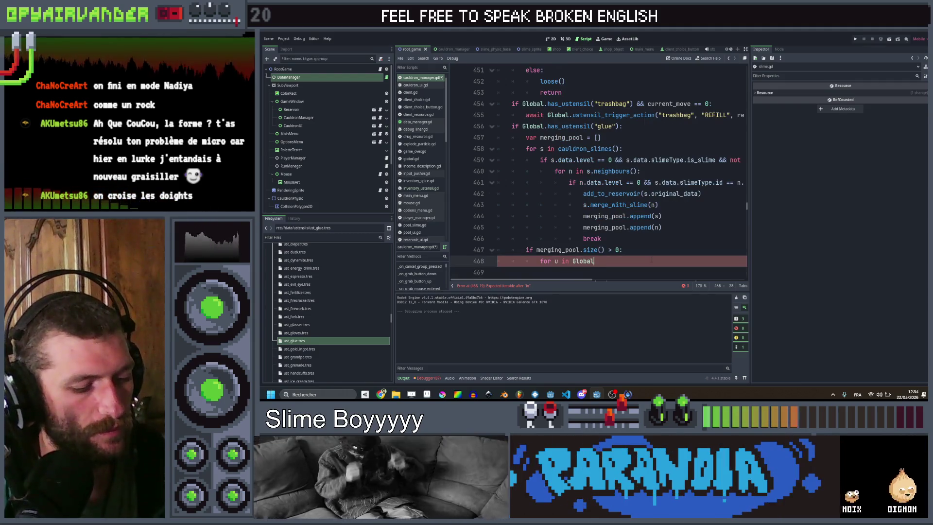
text(al.)
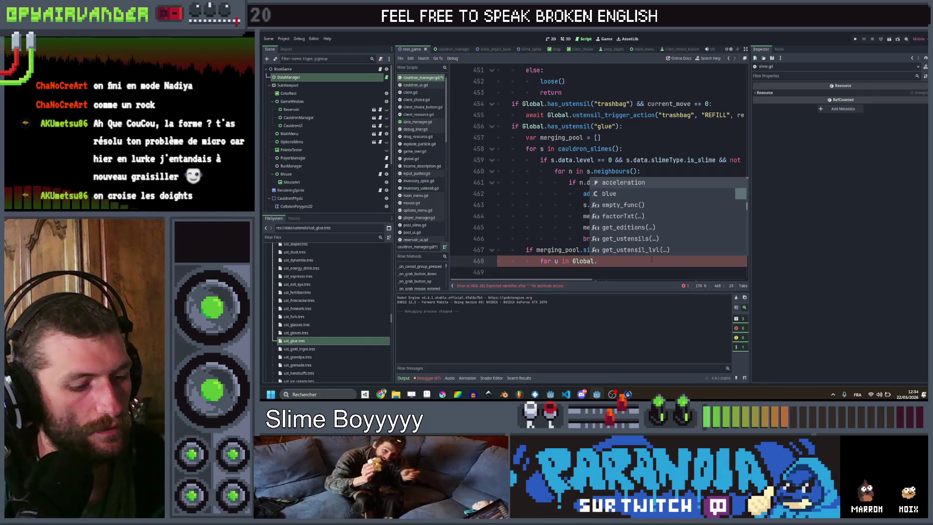
text(get)
key(Down)
key(Return)
text("glue"))
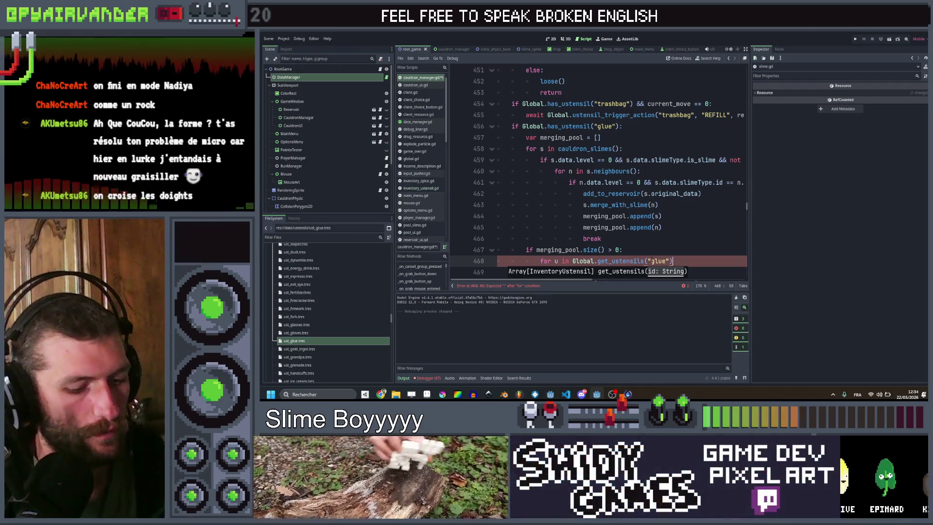
text(:)
key(Return)
- Call u.bump("MERGE", Global.empty_func, Color.WHITE) in the loop and save the script
scroll(656, 209, down, 1)
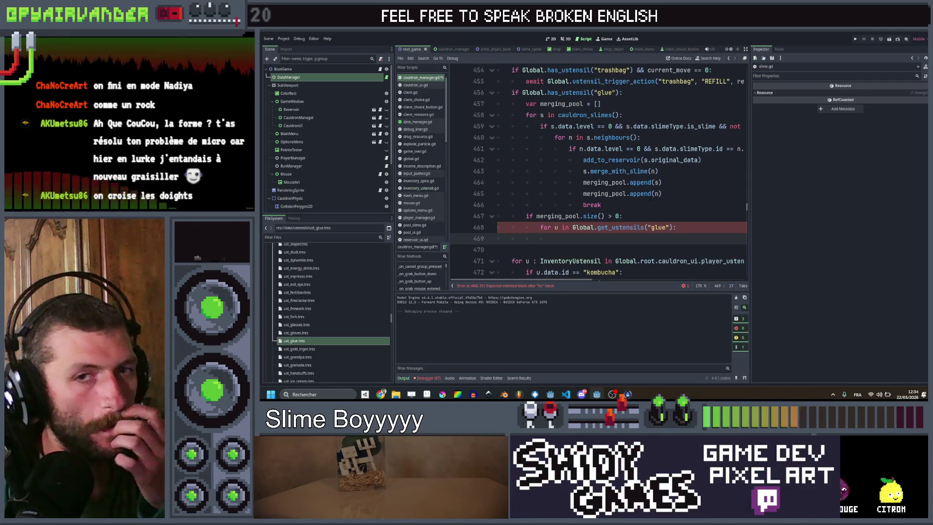
mouse_move(650, 199)
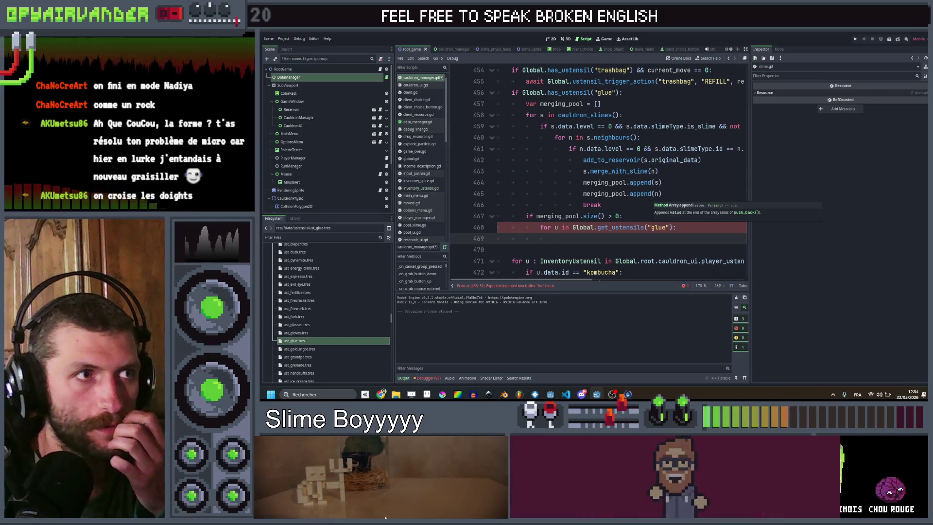
text(u.bum)
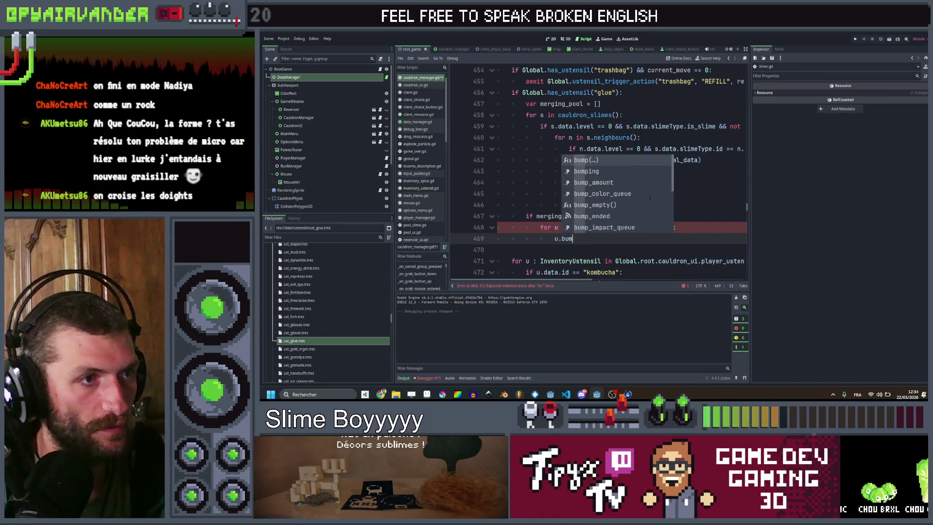
key(Return)
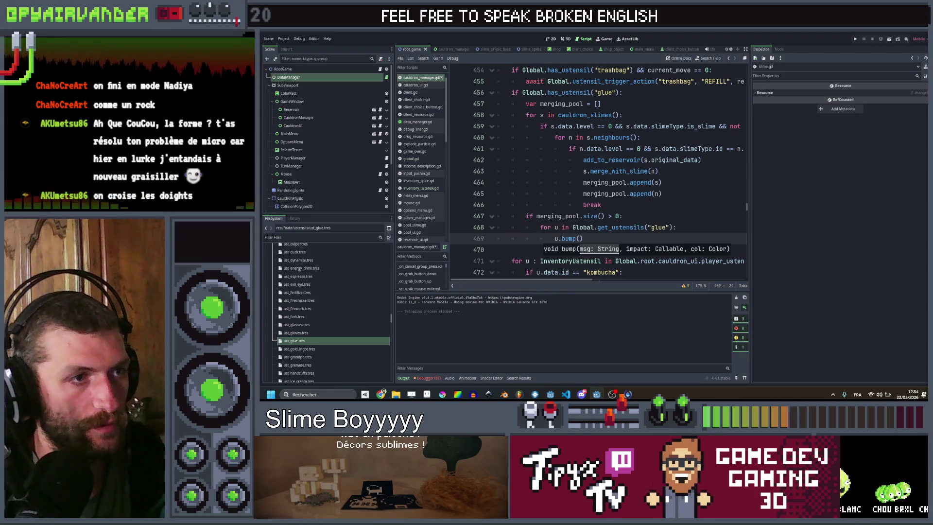
text("MERGE)
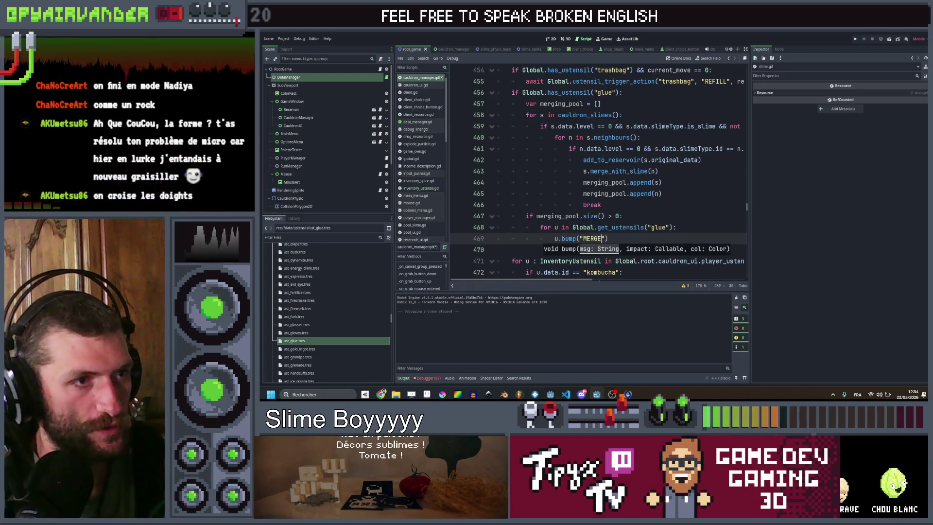
text(, Global.)
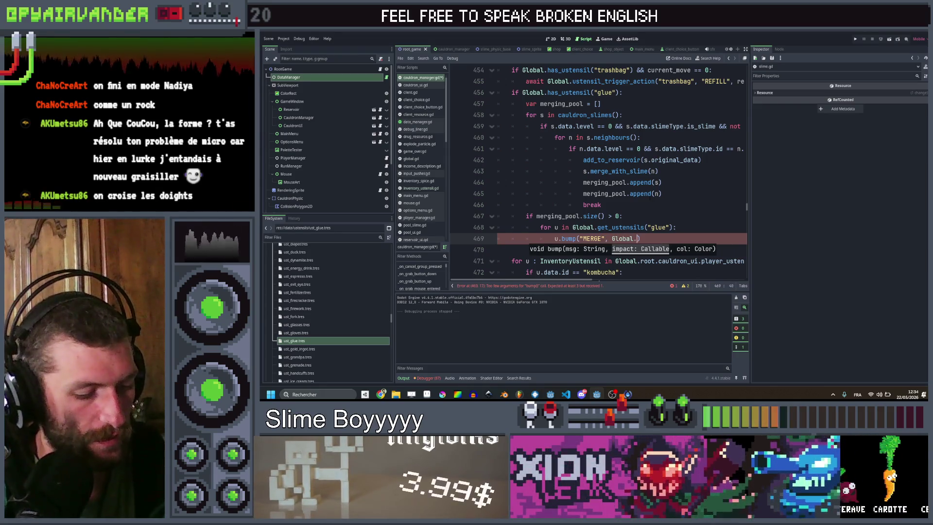
text(em)
key(Return)
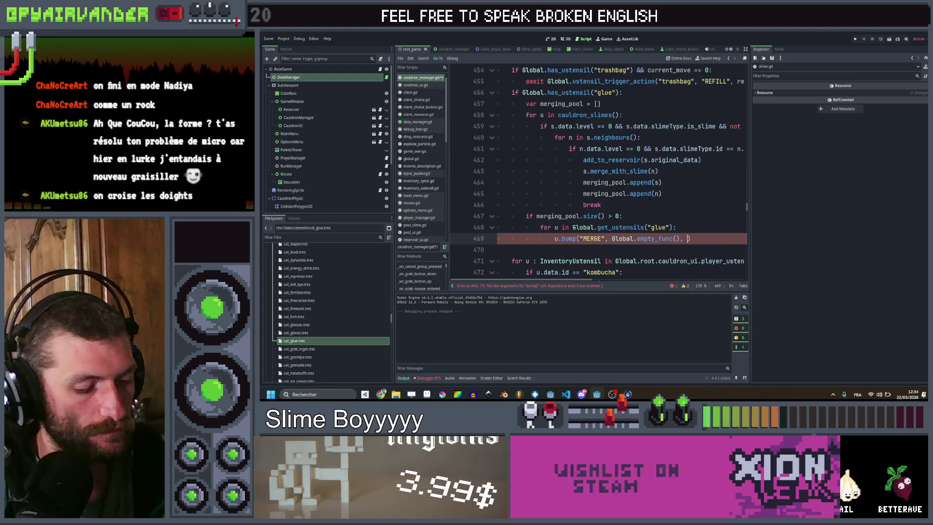
key(Left)
key(Left)
key(BackSpace)
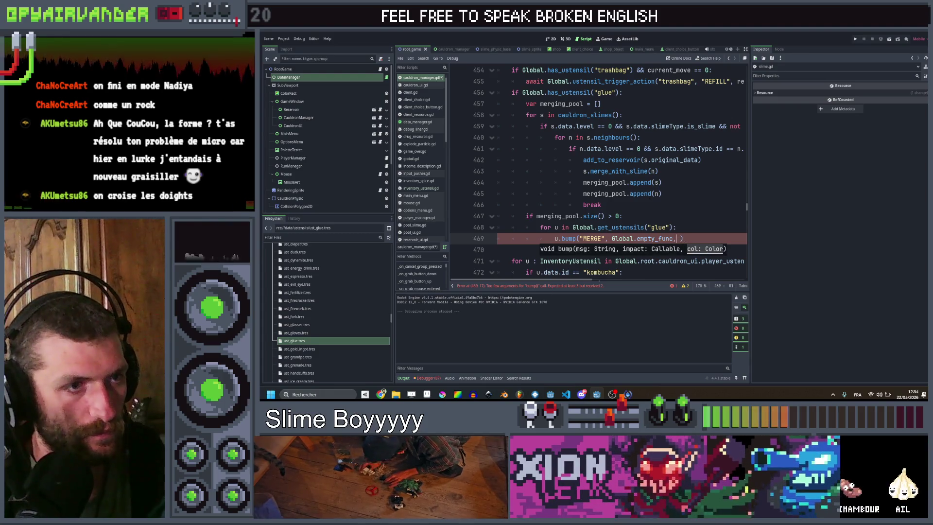
key(Right)
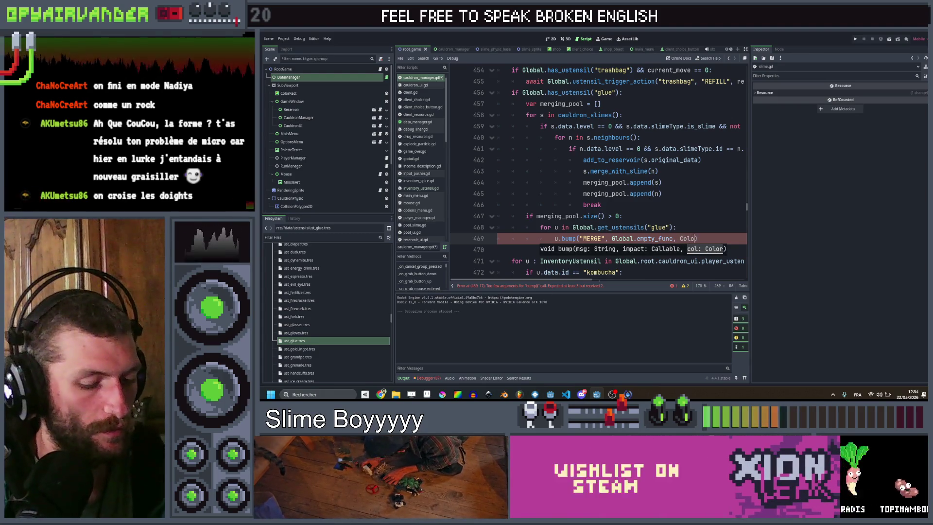
text(r.)
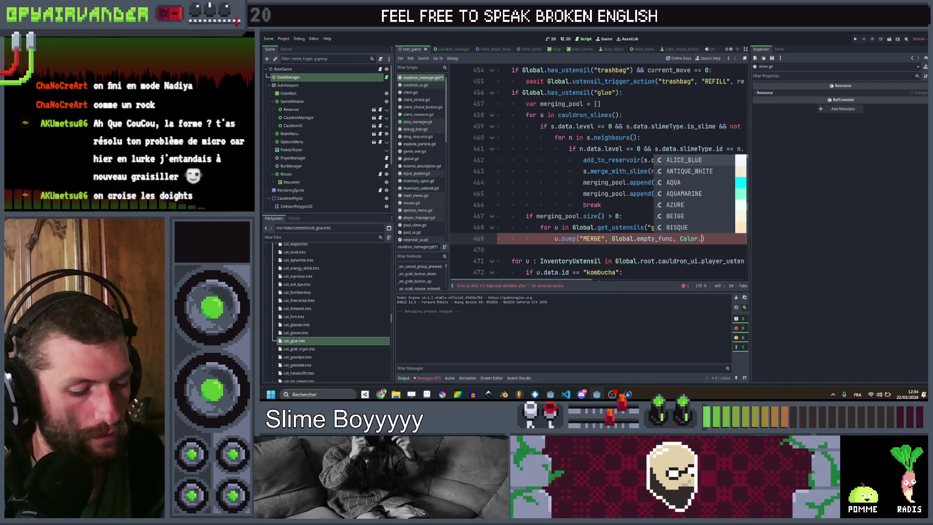
text(WHITE)
key(ctrl+s)
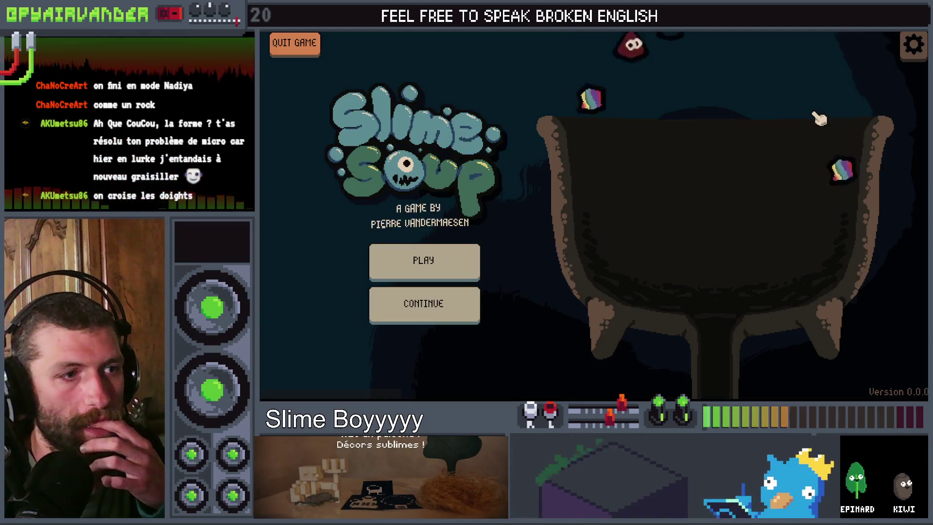
- Start a new game and take a slime from the cauldron, hitting the get_ustensils error
click(428, 261)
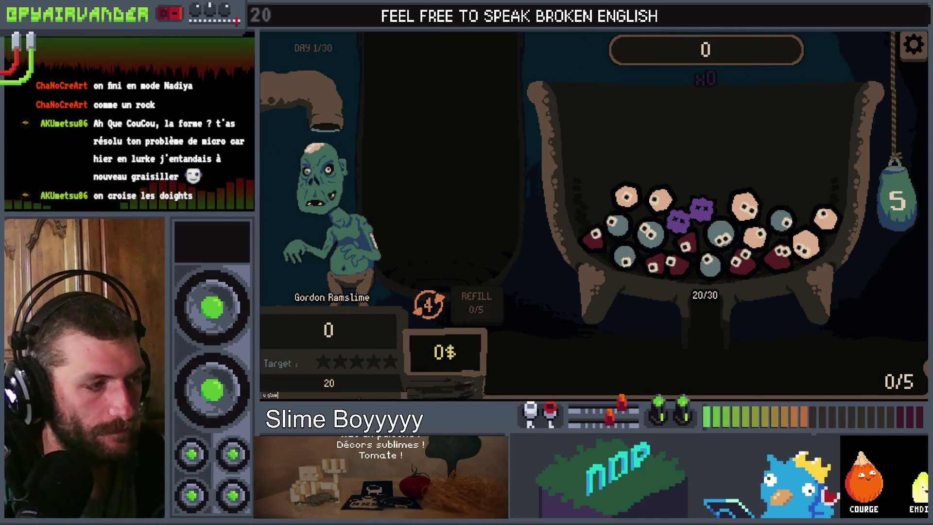
click(723, 228)
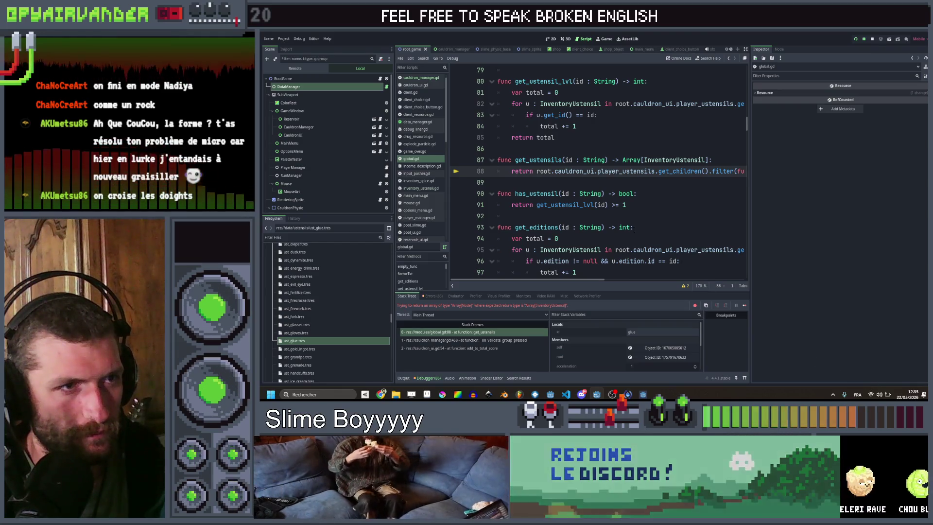
- Declare var ustensils : Array[InventoryUstensil] = [] at the top of get_ustensils
scroll(629, 222, right, 5)
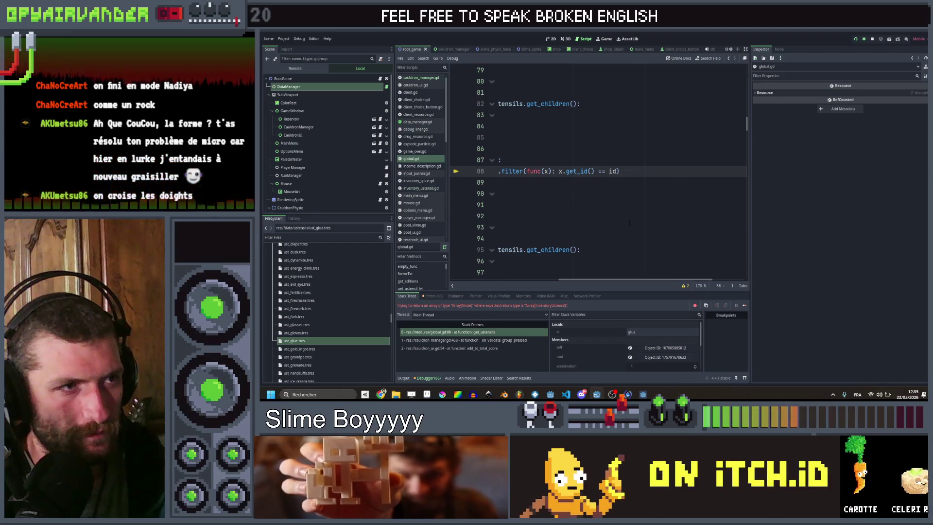
scroll(629, 222, left, 5)
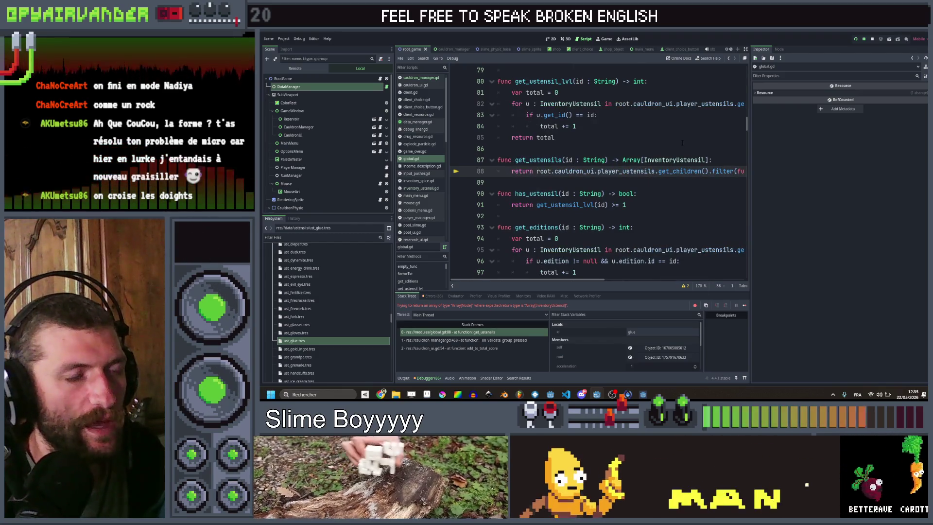
click(716, 161)
key(Return)
text(va)
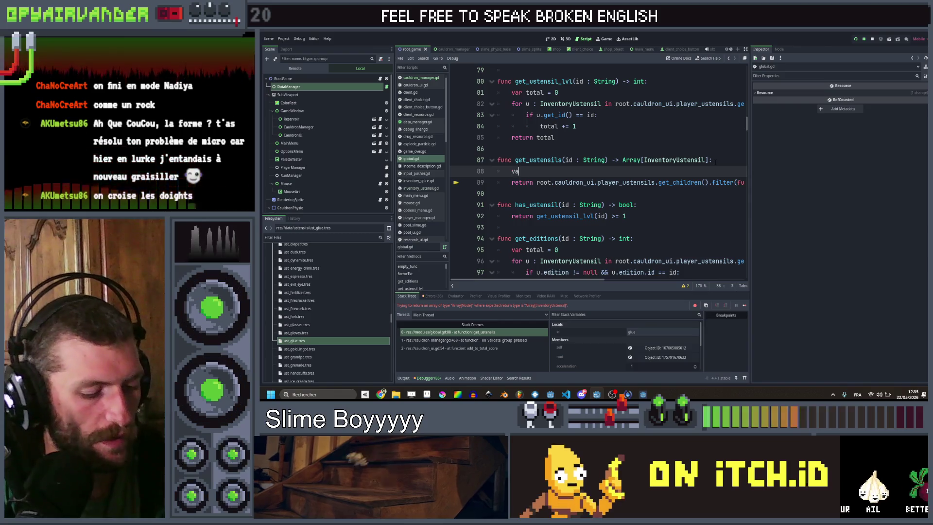
text(r ustensils )
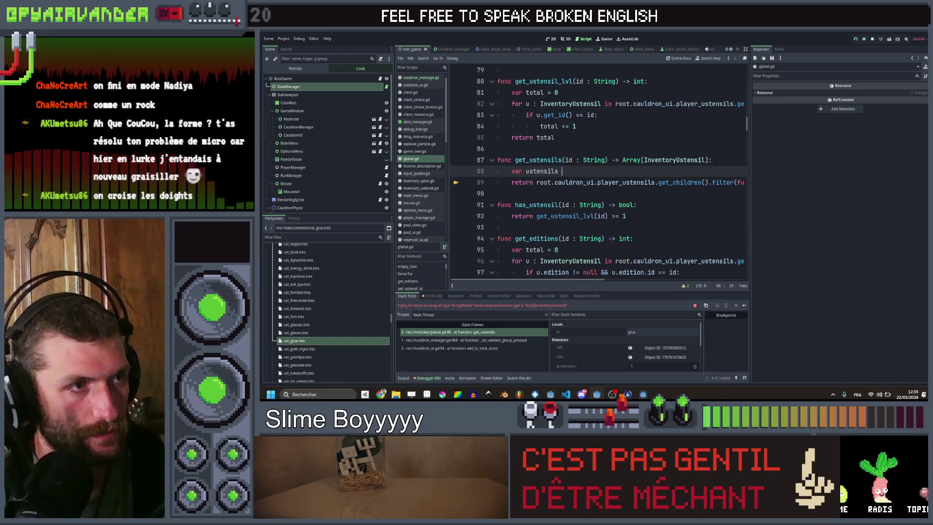
text(: Array)
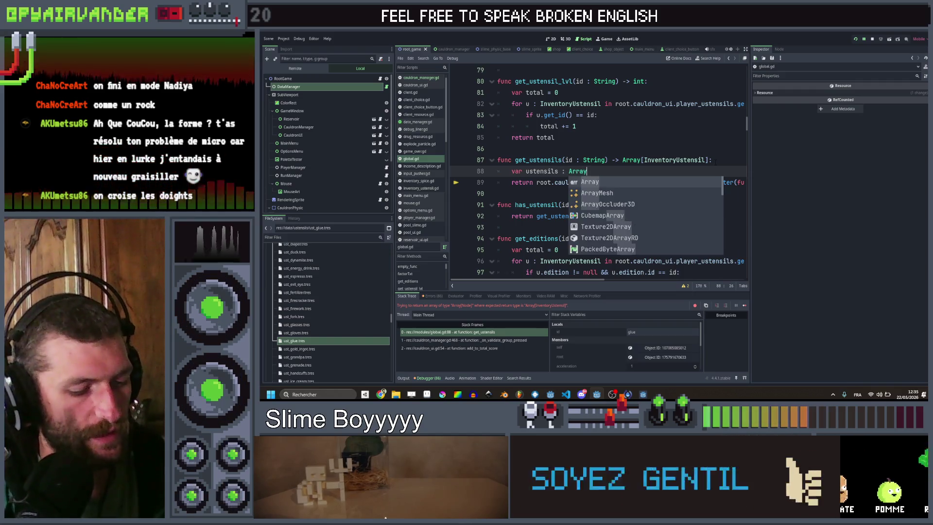
key(Return)
text(In)
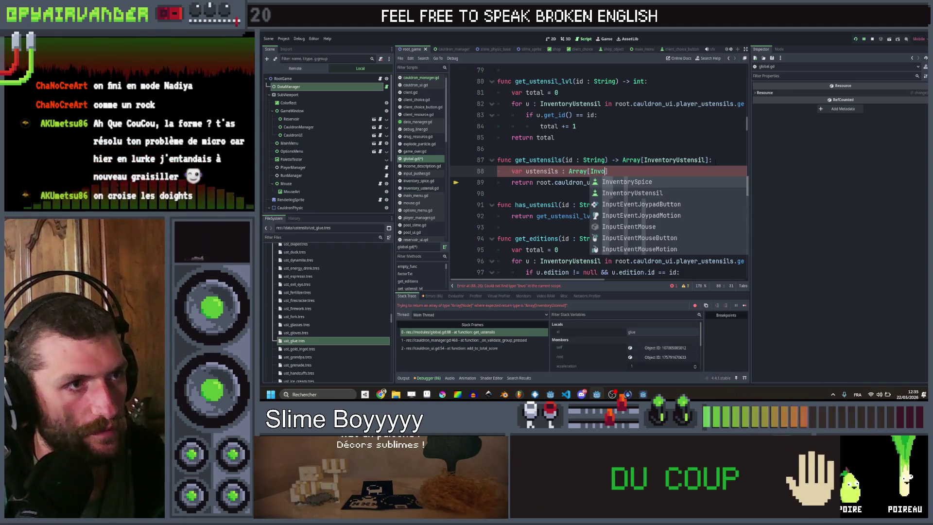
key(Down)
key(Return)
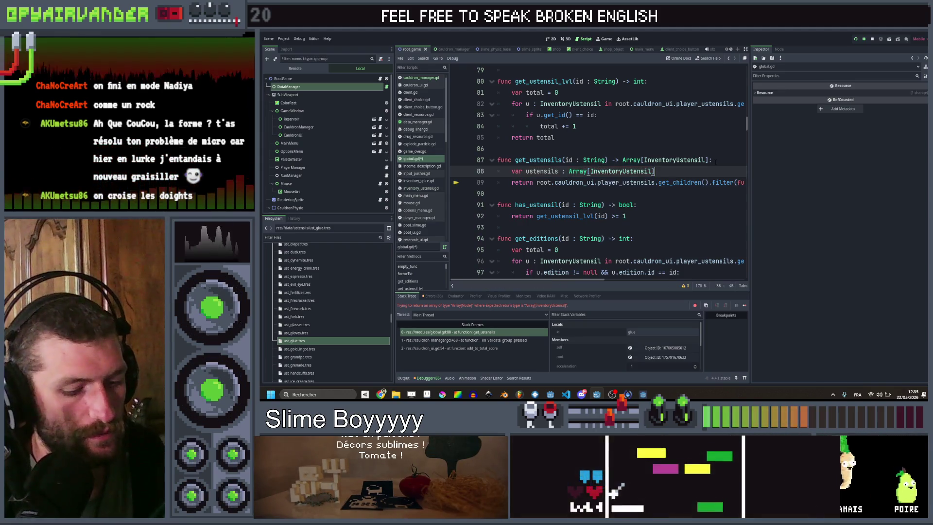
text([])
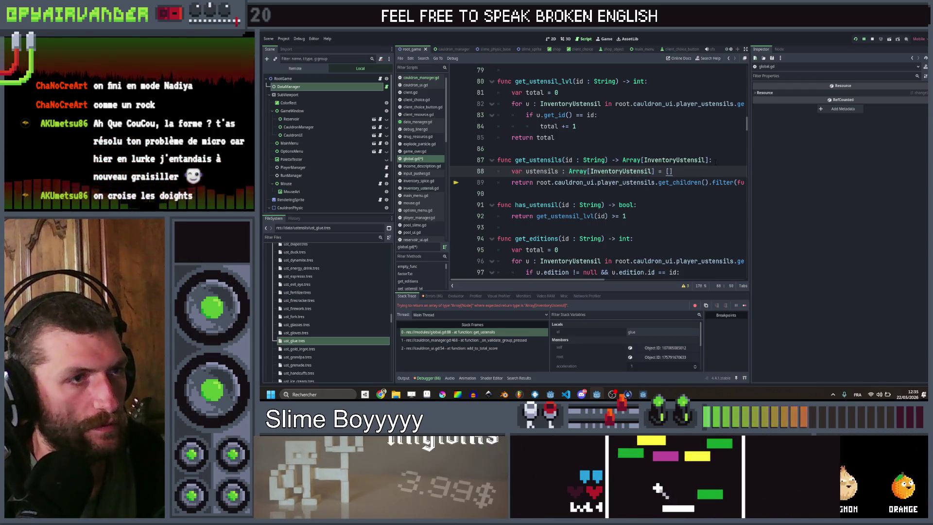
- Feed the filter result into ustensils, return ustensils, save, and stop the running game
key(Down)
key(ctrl+Left)
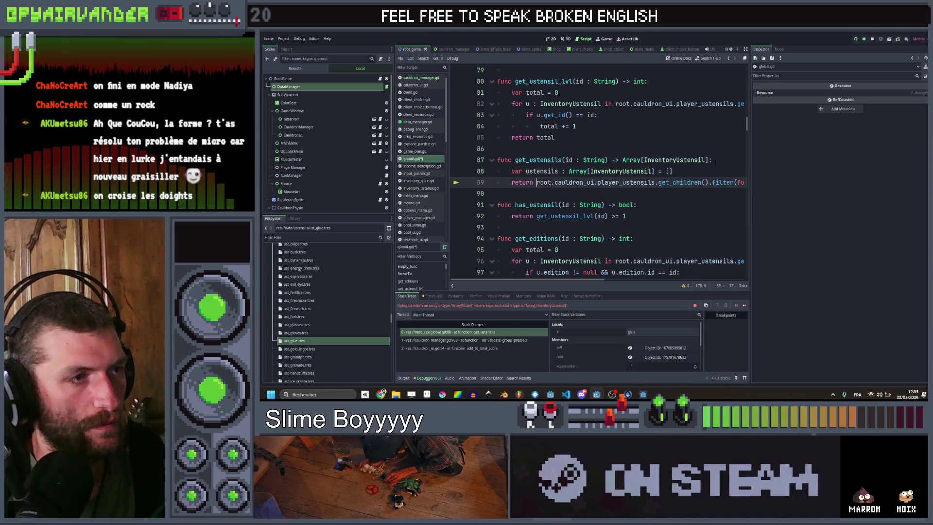
key(ctrl+shift+Left)
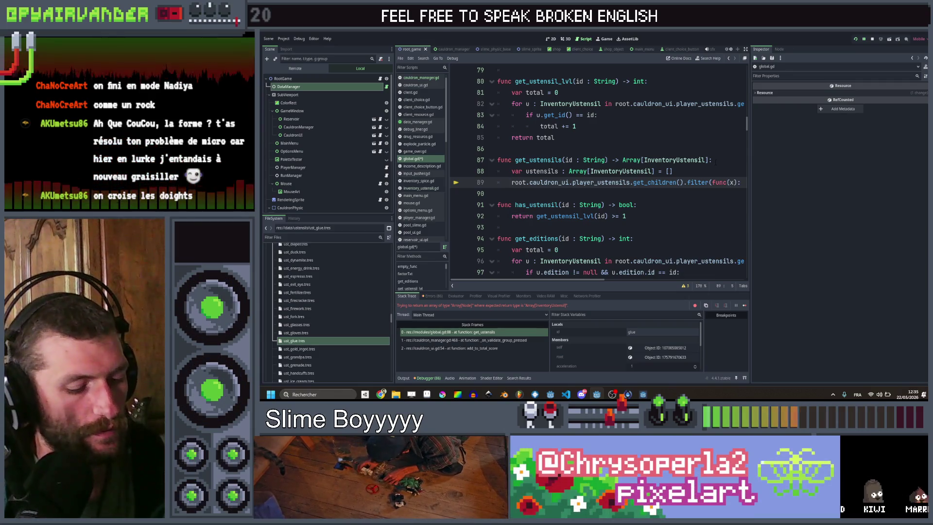
text(ustensils.)
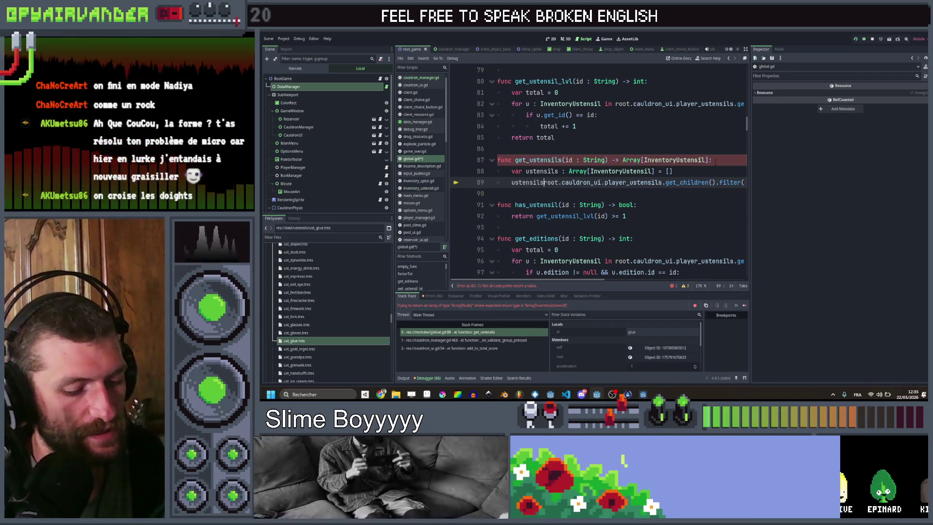
text(append()
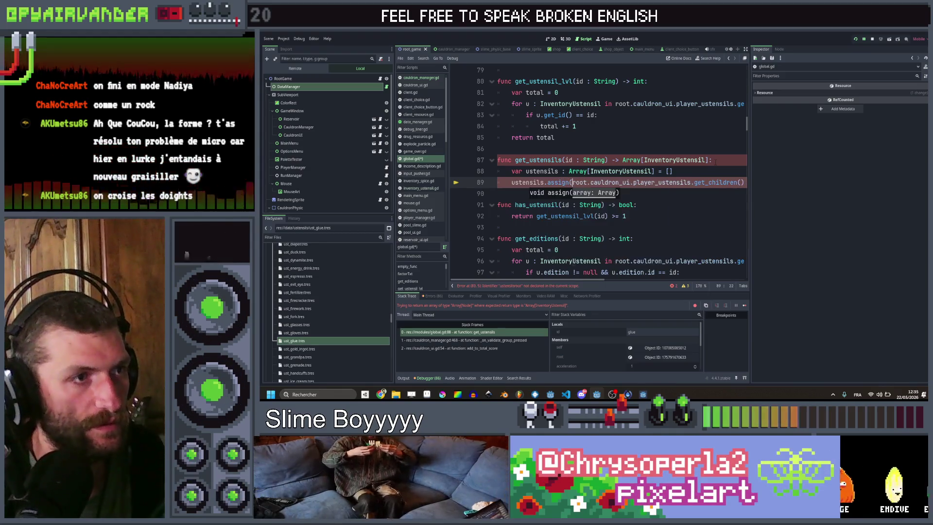
click(696, 182)
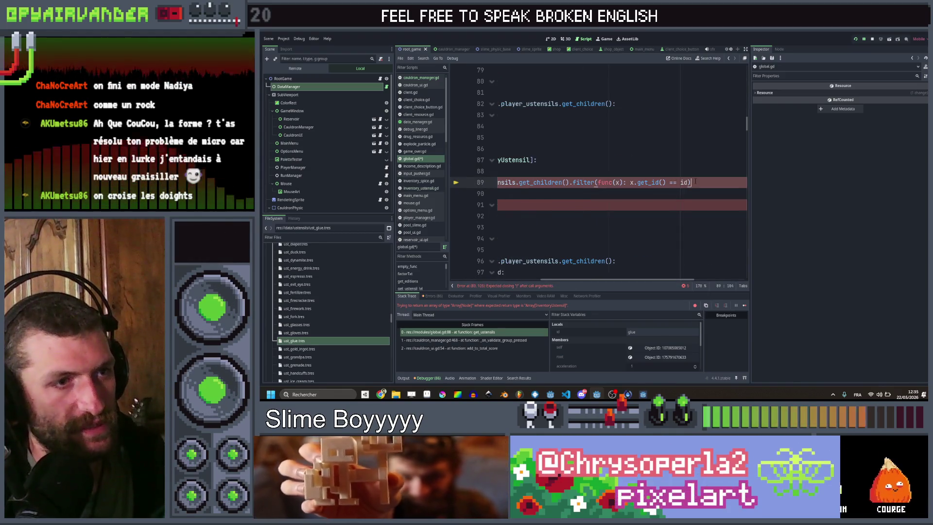
text())
key(Return)
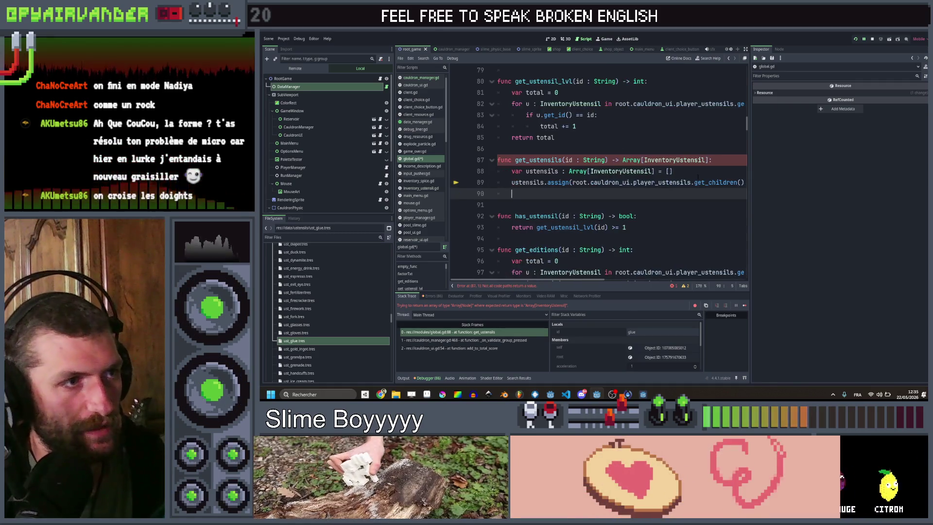
text(return uste)
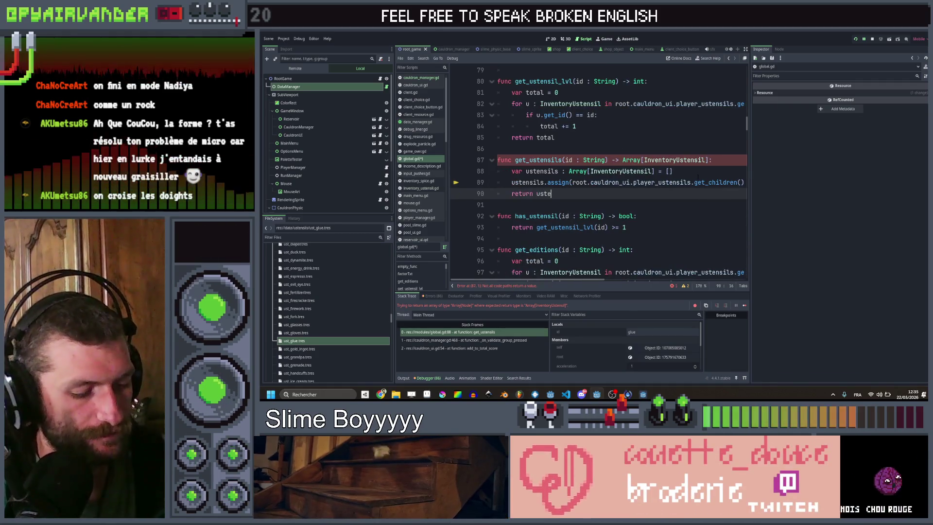
text(nsils)
key(ctrl+s)
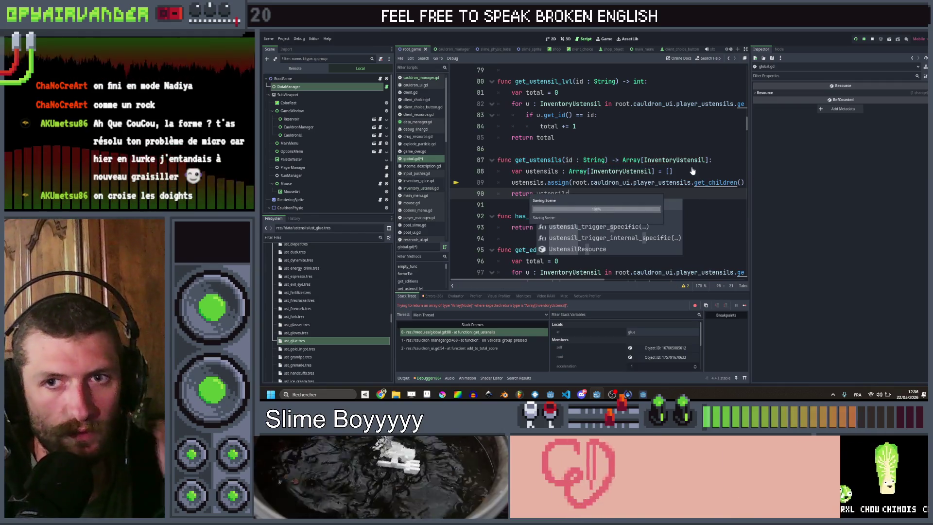
click(692, 170)
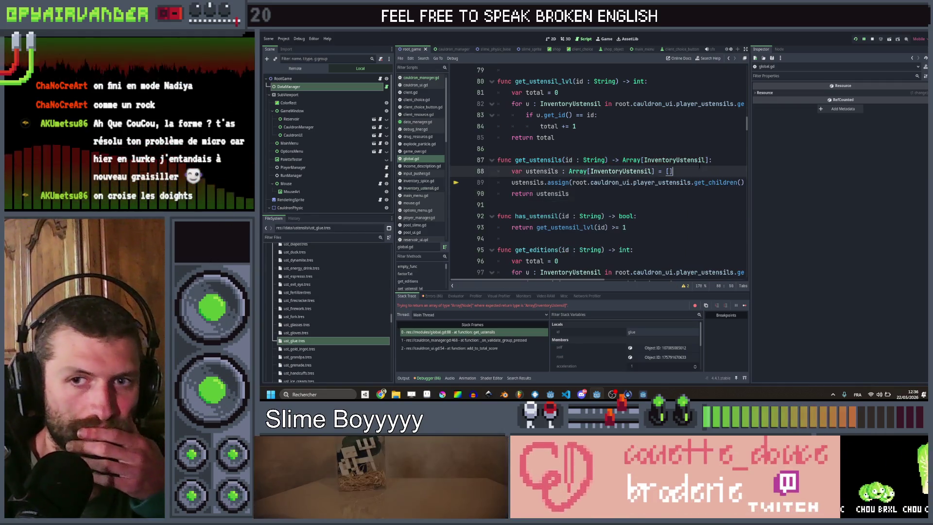
click(855, 39)
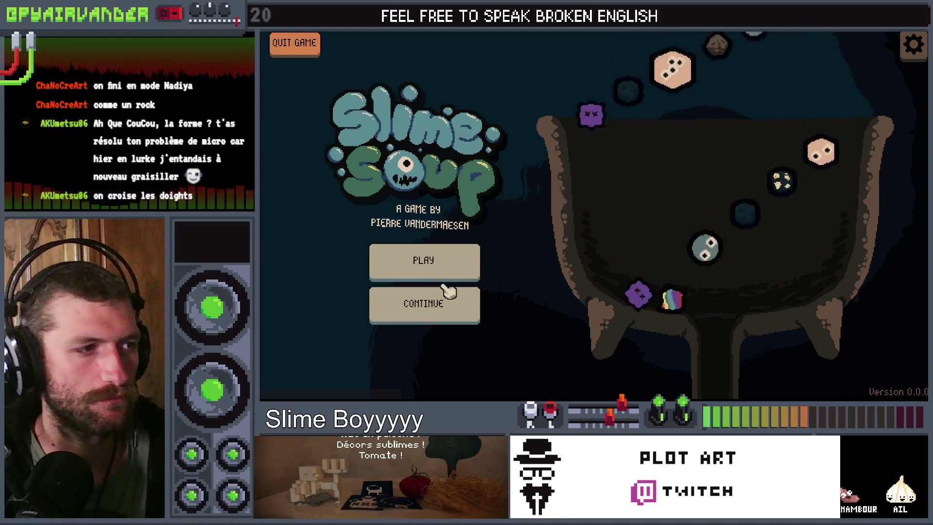
- Play a Day 1 test round holding the Glue Stick, scoring 3, then close the game
click(438, 274)
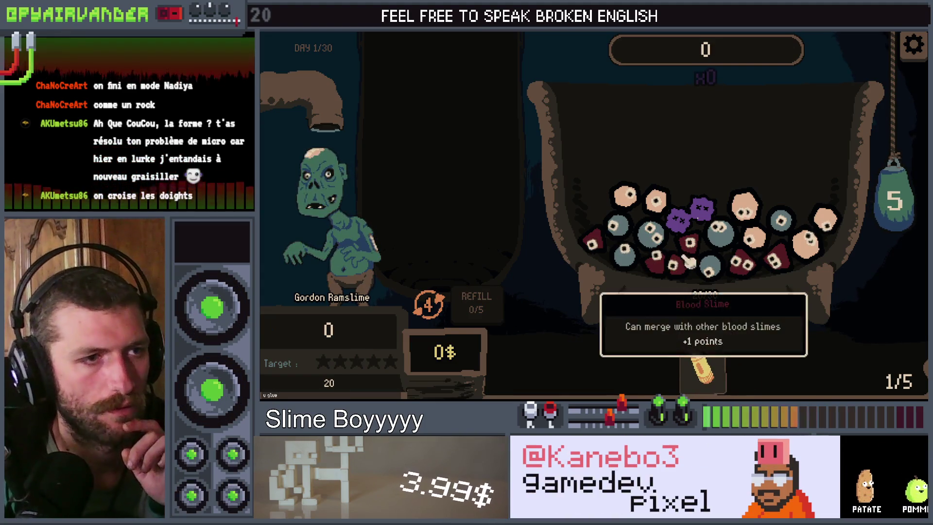
click(719, 229)
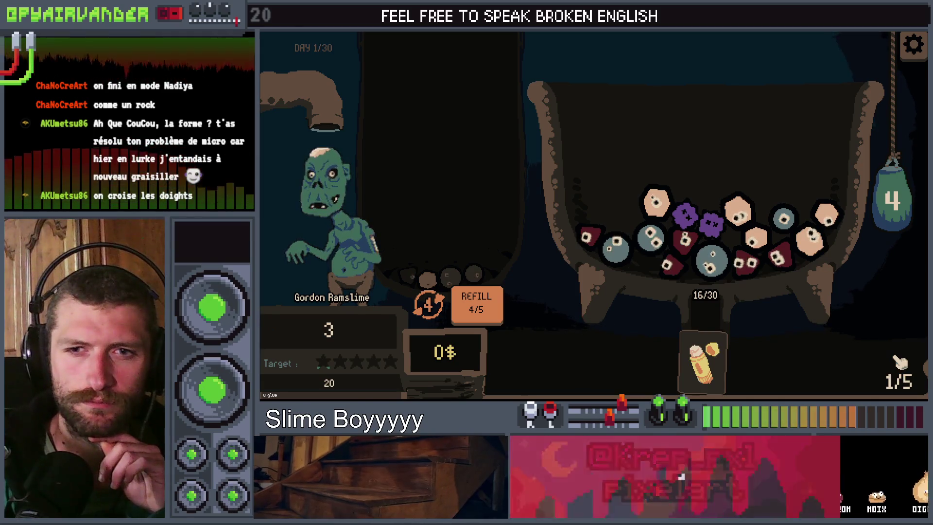
key(alt+F4)
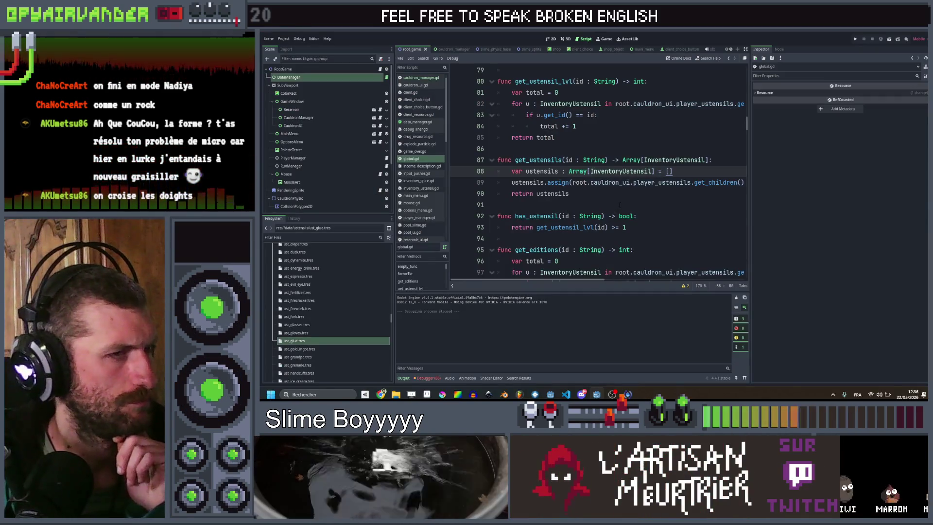
- Review the get_ustensils filter, return to cauldron_manager.gd and start a new line in the glue loop
click(622, 193)
scroll(617, 191, right, 5)
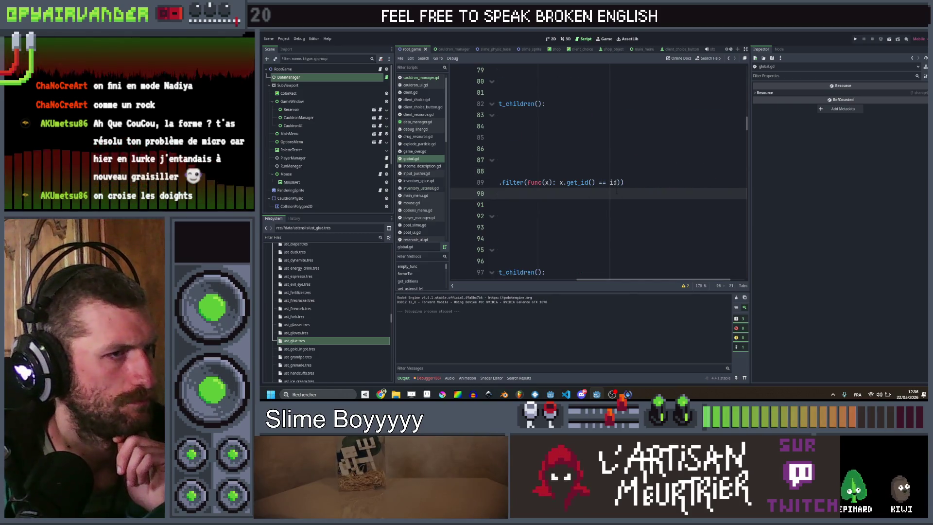
scroll(613, 195, left, 5)
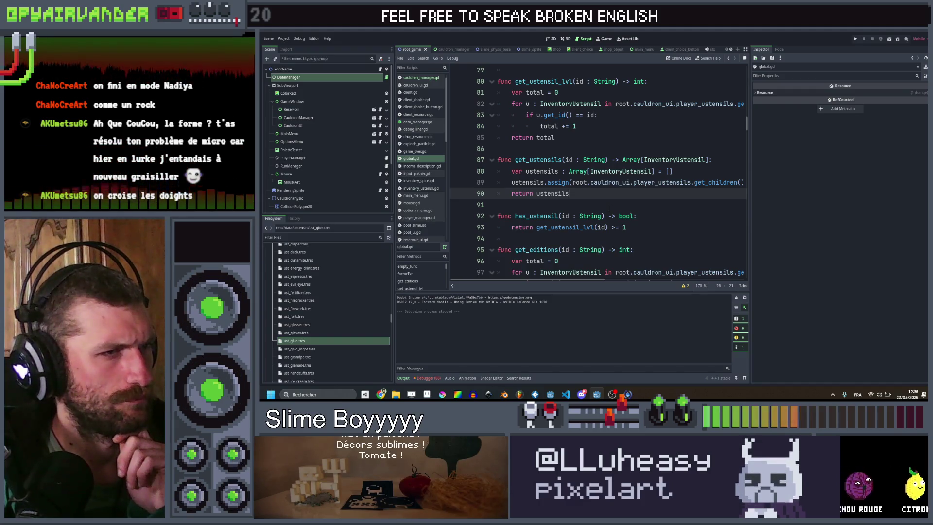
click(728, 58)
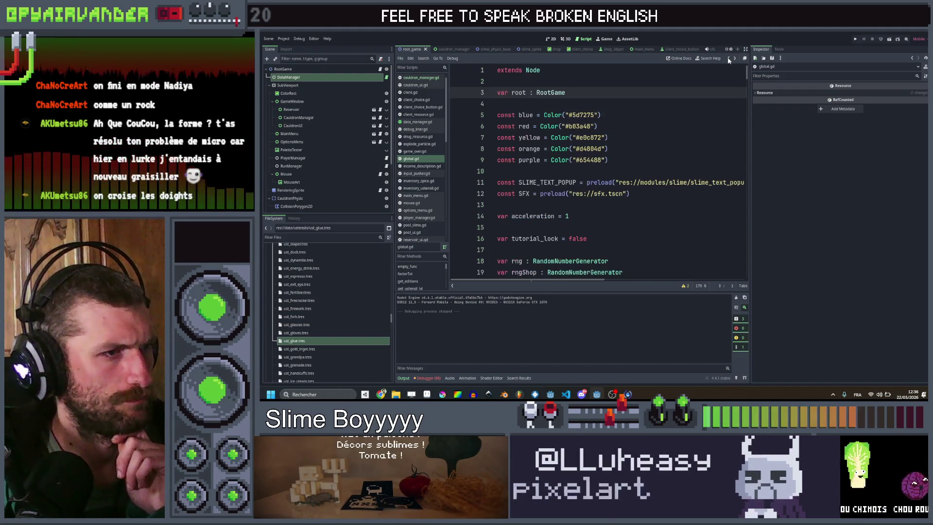
click(728, 58)
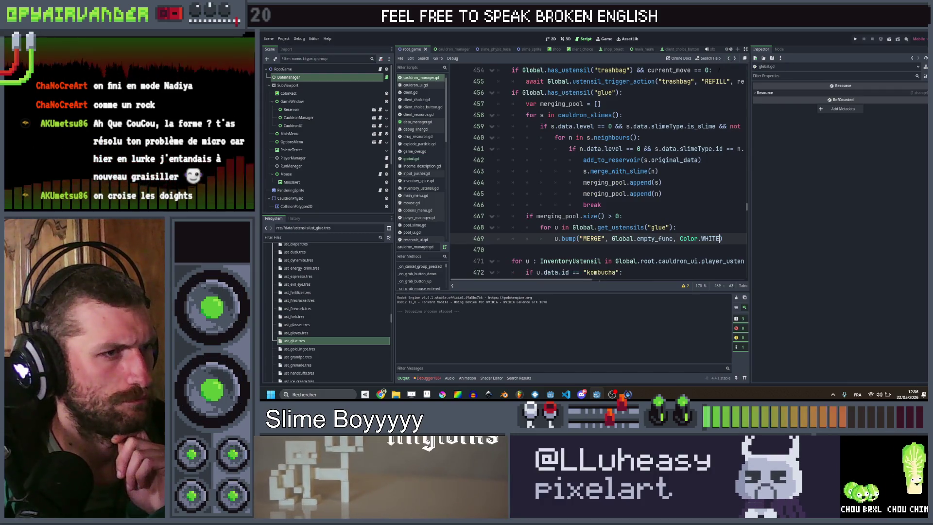
click(670, 216)
scroll(668, 214, down, 1)
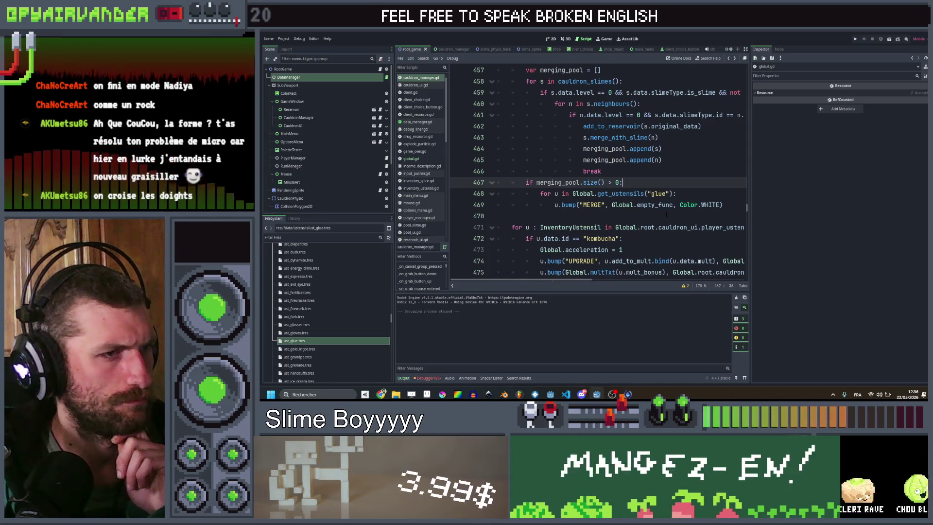
scroll(665, 213, right, 1)
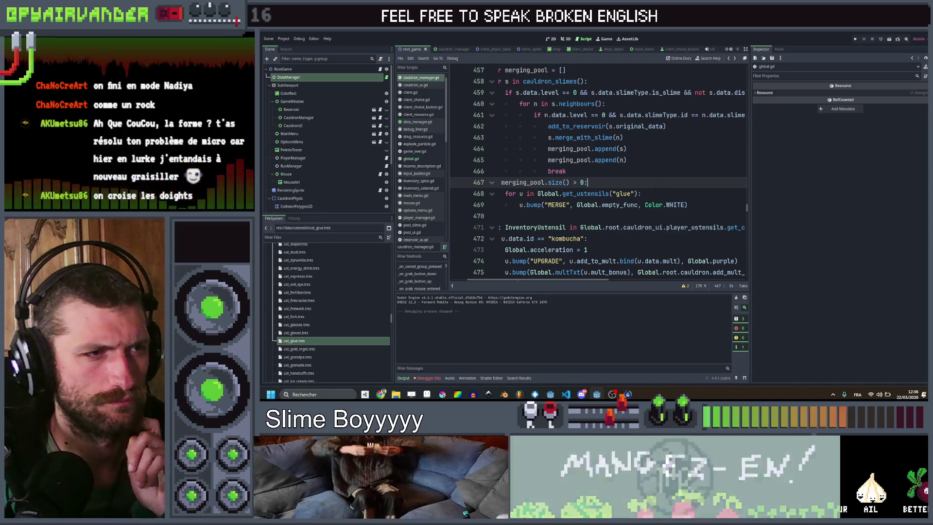
click(661, 193)
key(Return)
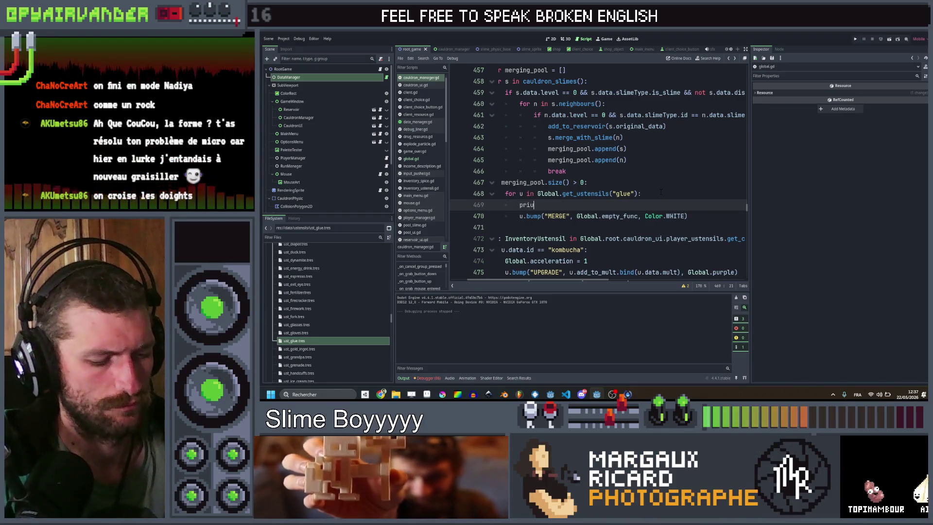
- Add print("BUMP") before the MERGE bump call and save the script
text(tn()
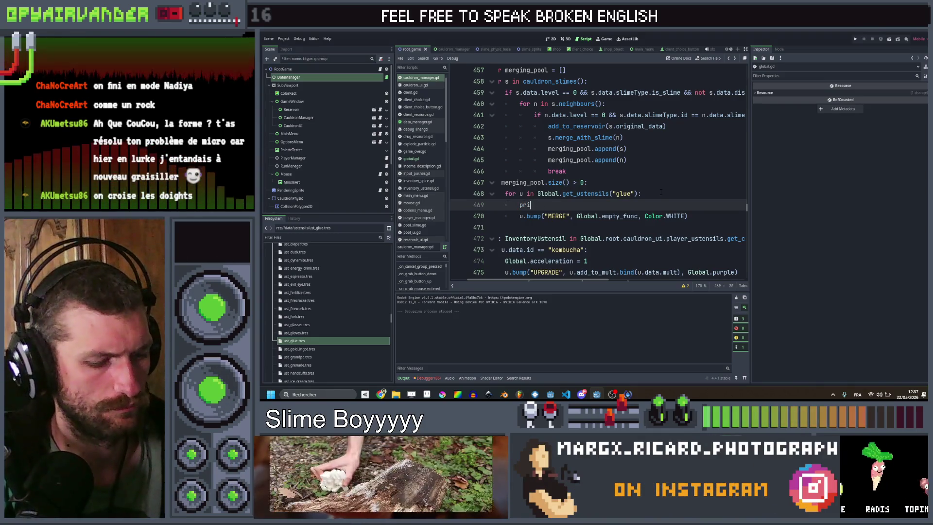
text(nt(")
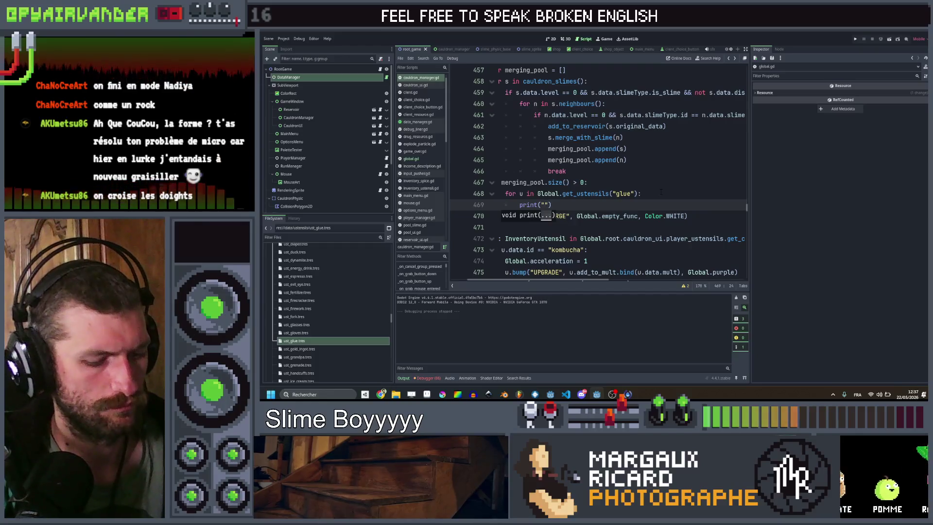
text(UMP)
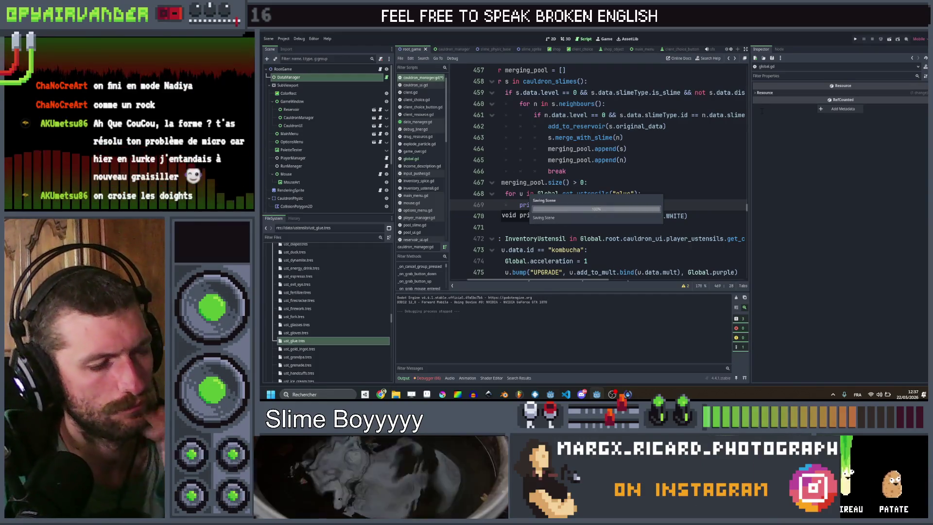
click(693, 193)
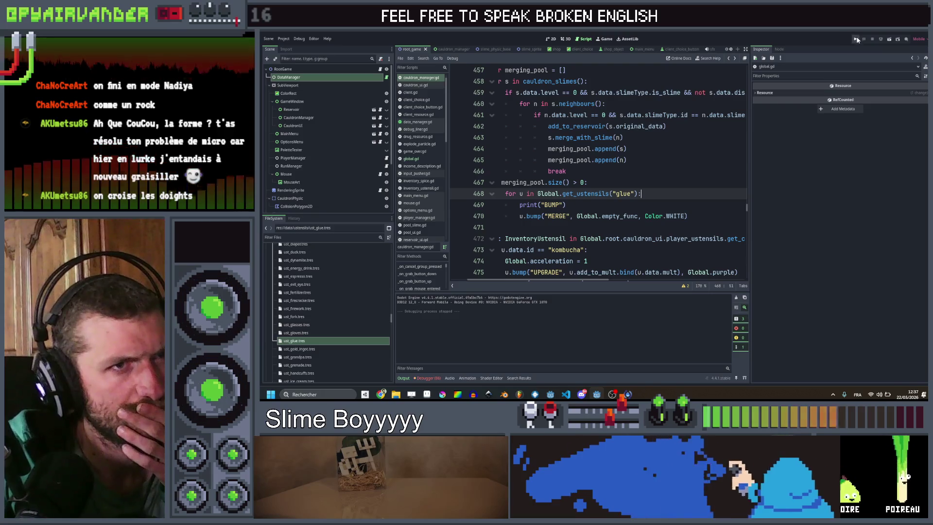
key(ctrl+s)
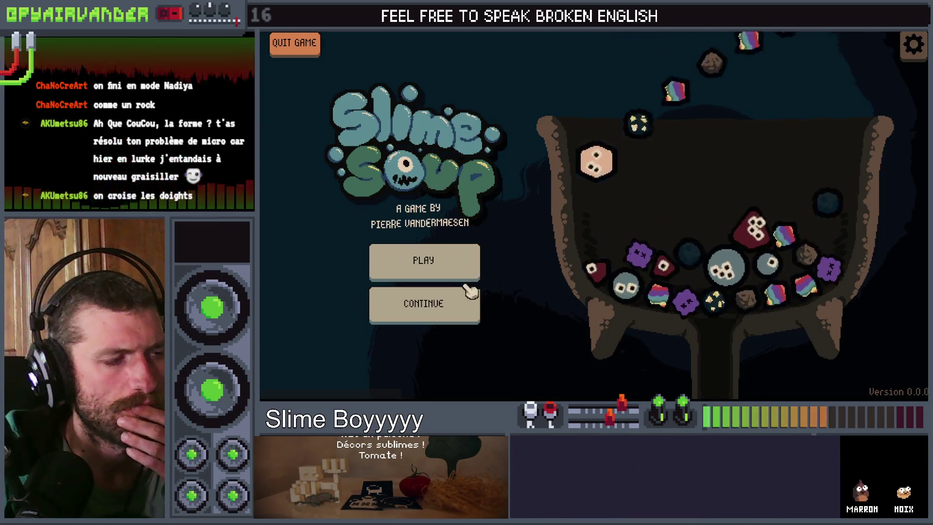
- Start a new round, equip the glue card, drop a slime, then stop the game with F8
click(471, 270)
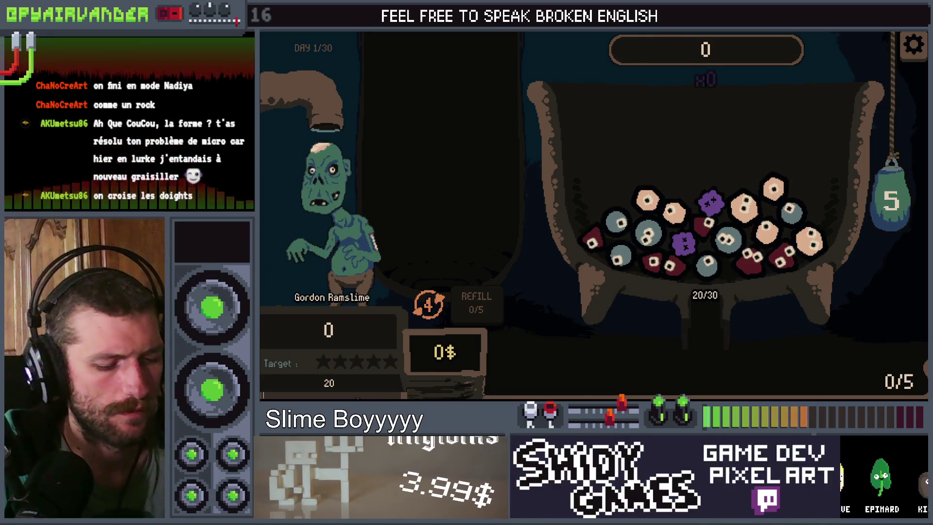
click(704, 295)
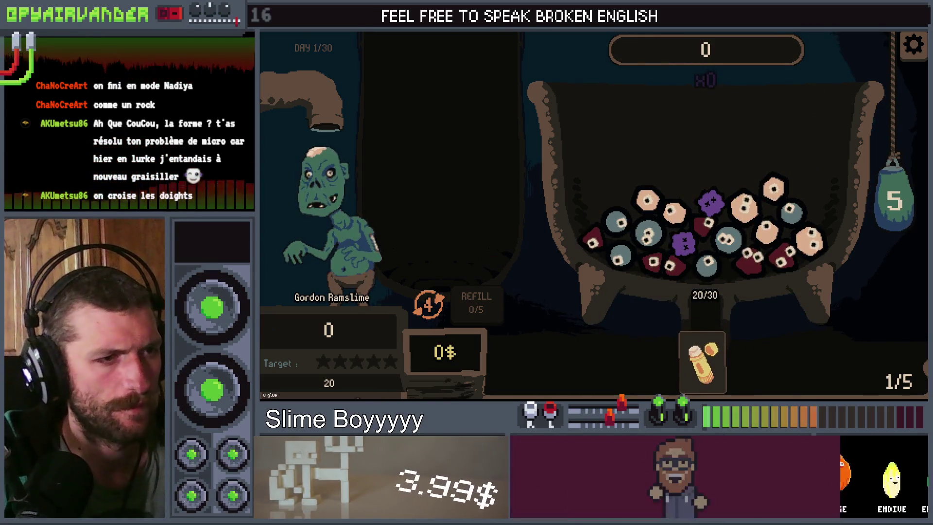
click(708, 263)
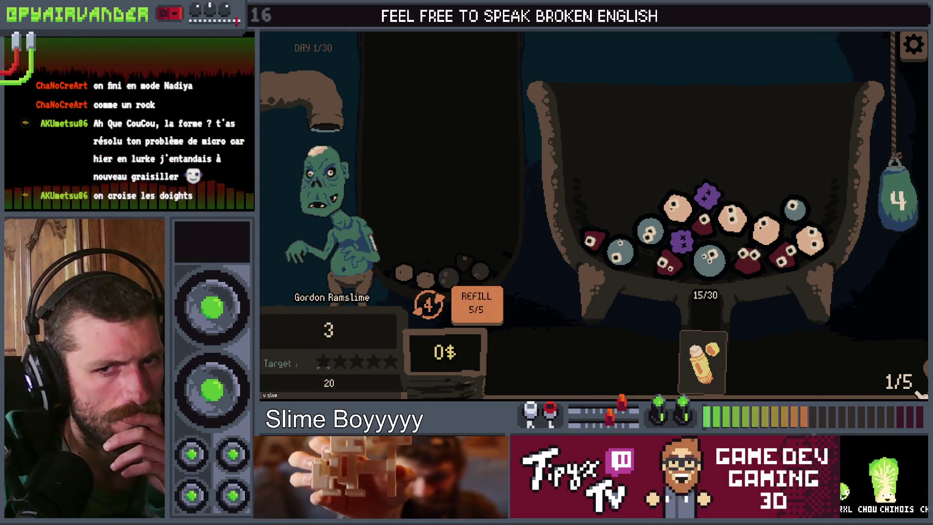
key(F8)
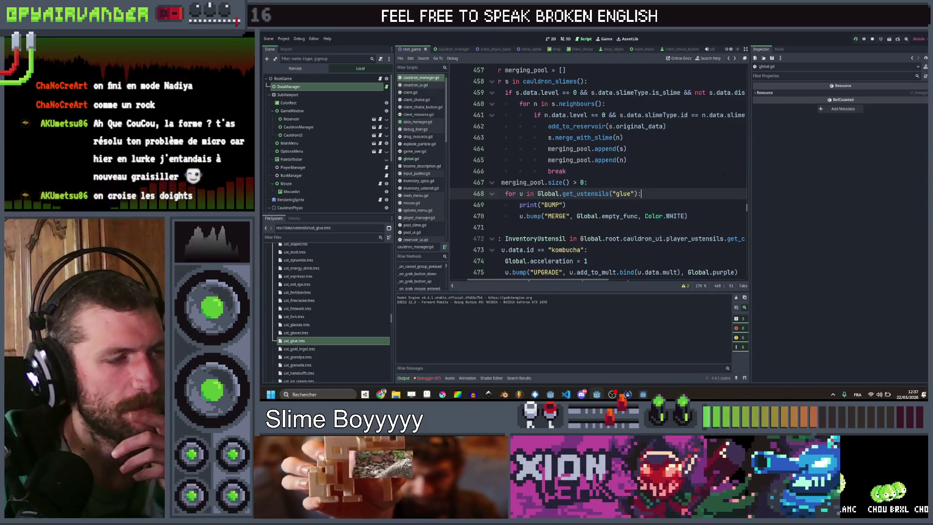
- Review the glue merge loop, then jump from line 468's get_ustensils call to its definition in global.gd
click(725, 174)
scroll(718, 190, up, 1)
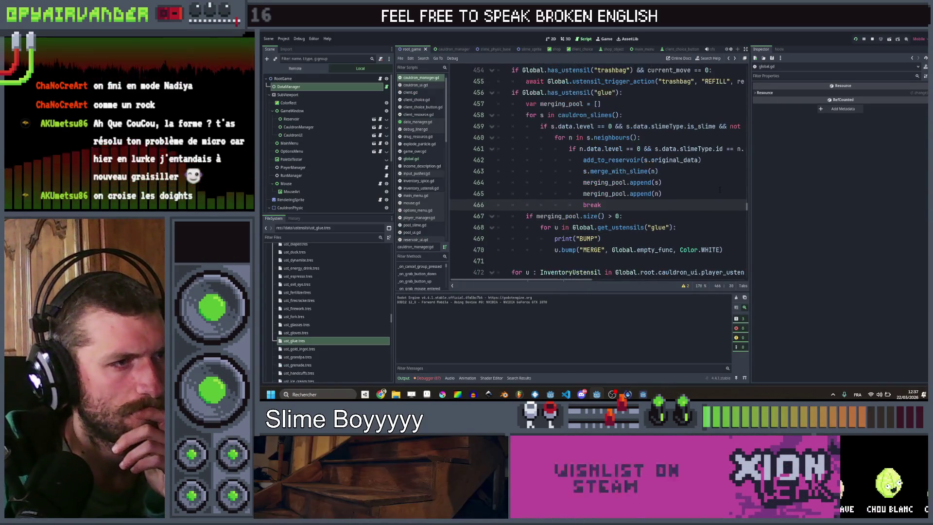
scroll(720, 191, up, 1)
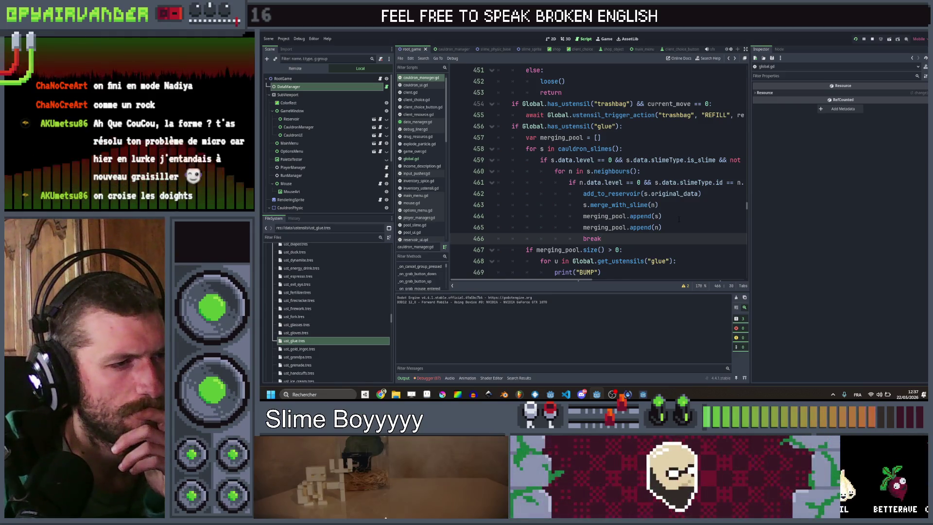
scroll(679, 219, down, 1)
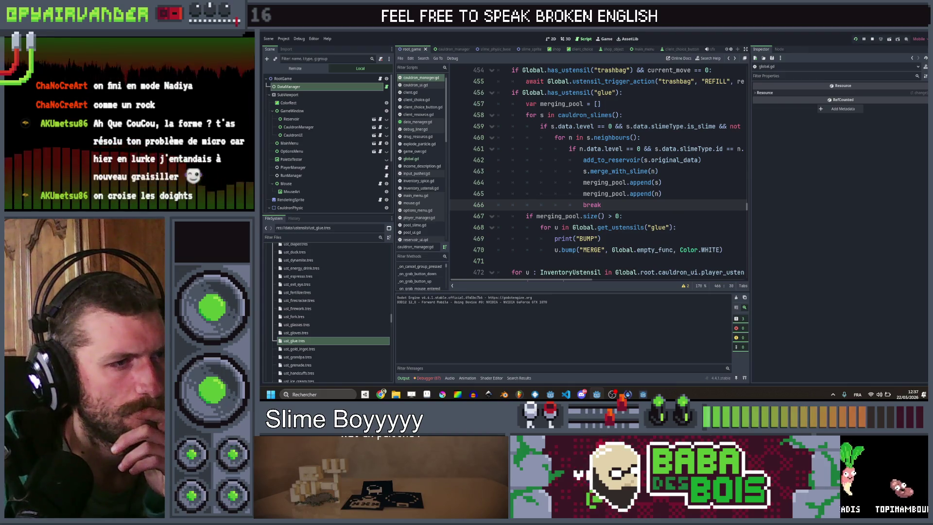
mouse_move(638, 227)
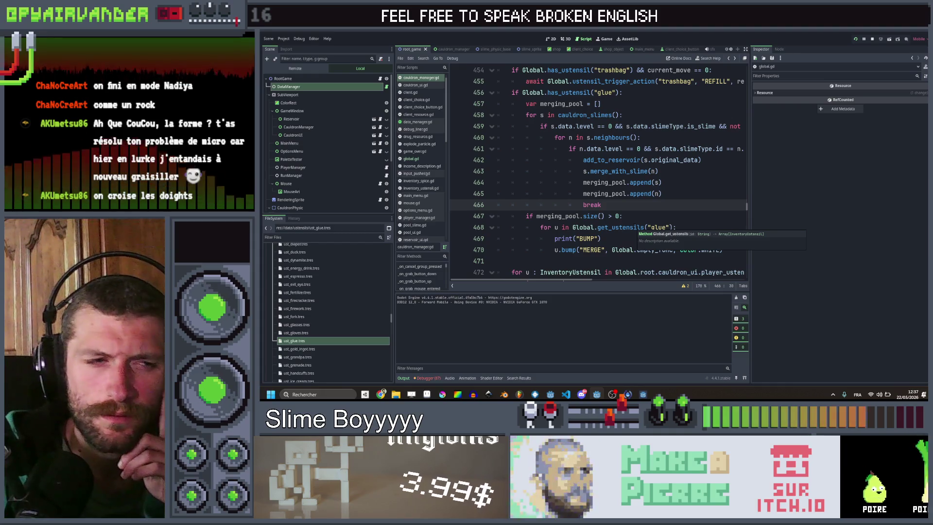
click(633, 228)
ctrl+click(633, 228)
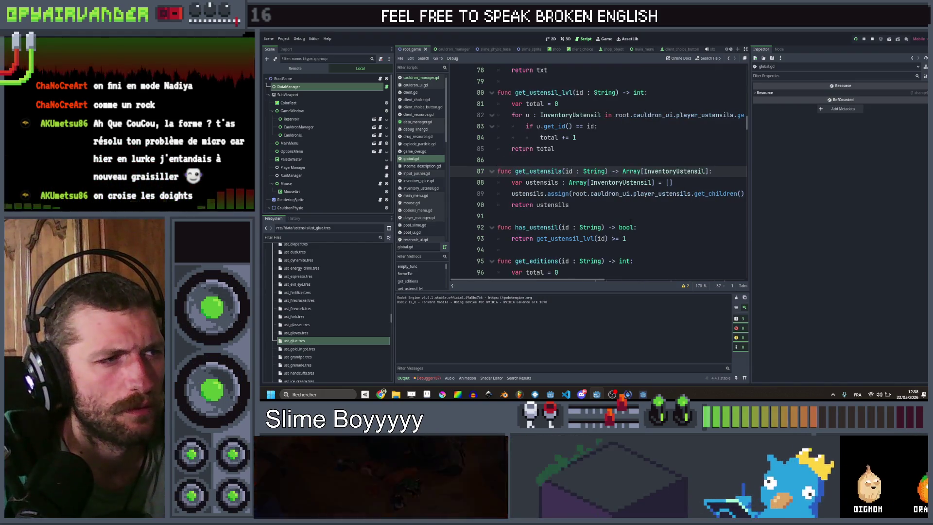
- Inspect get_id's definition in inventory_ustensil.gd, then return to cauldron_manager.gd's glue code
scroll(597, 195, right, 2)
click(647, 193)
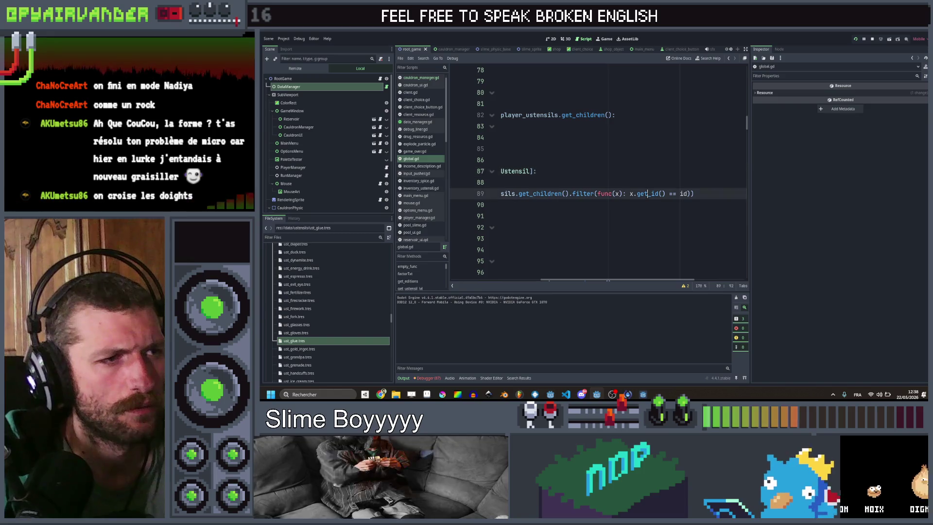
ctrl+click(632, 171)
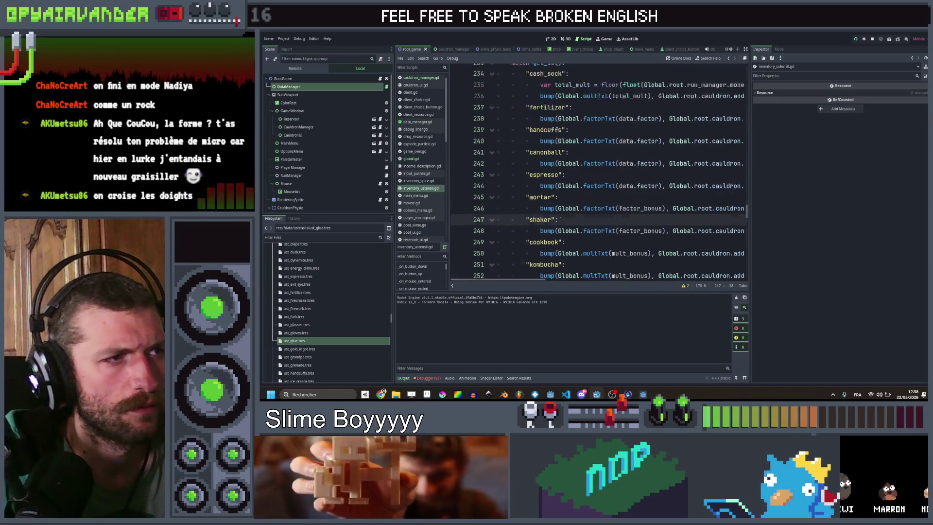
scroll(662, 136, up, 10)
scroll(662, 136, up, 20)
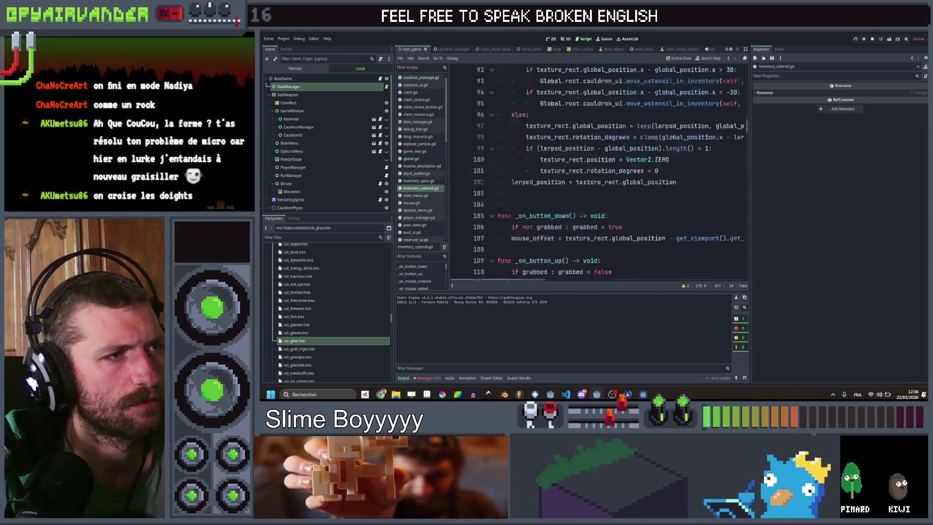
scroll(662, 136, down, 4)
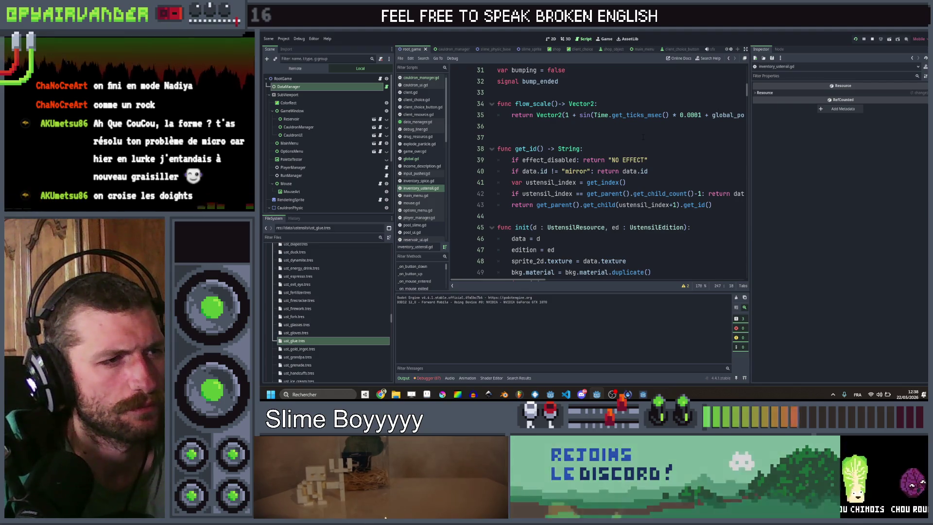
scroll(643, 137, right, 3)
scroll(643, 138, left, 3)
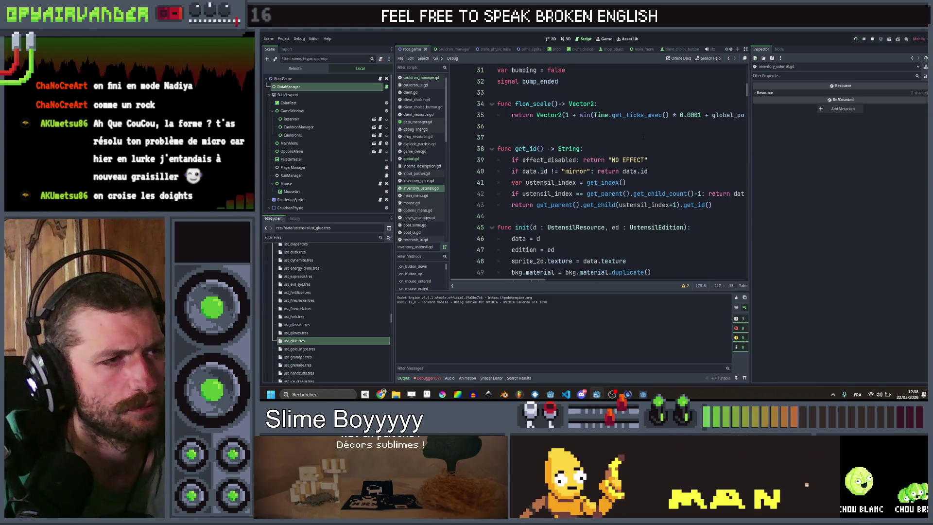
click(728, 58)
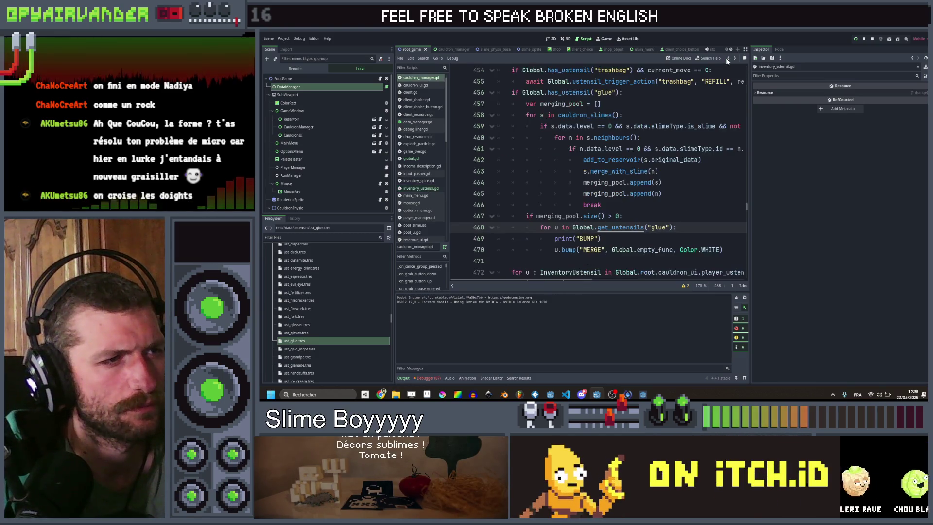
- Jump from the get_ustensils call on line 468 to its definition on line 87 of global.gd
click(681, 238)
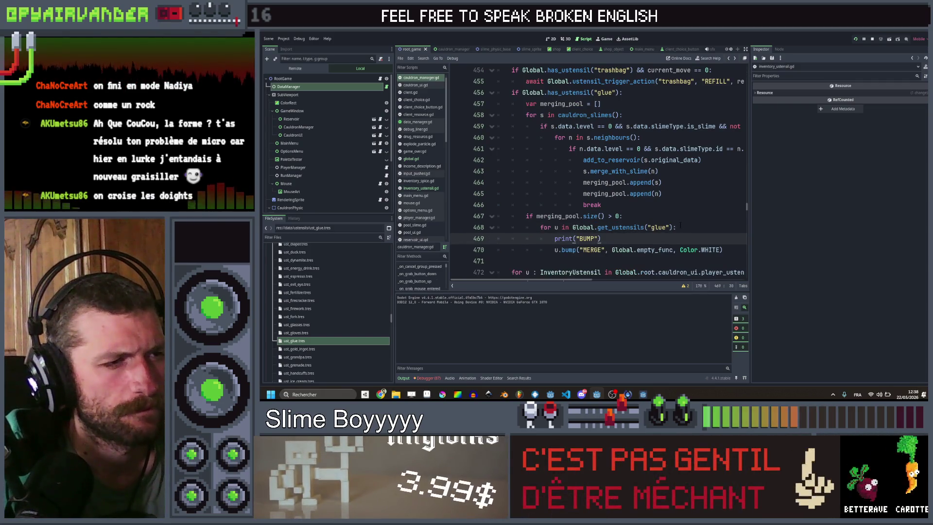
mouse_move(631, 227)
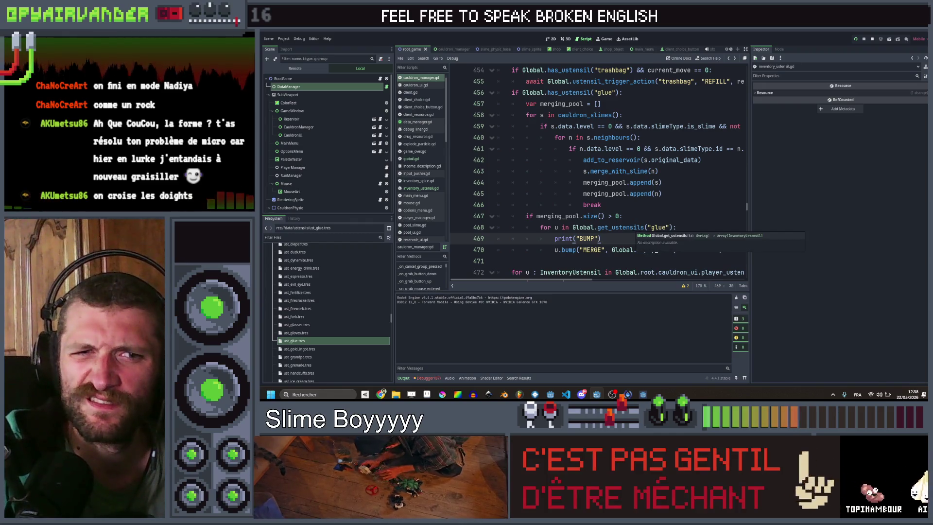
ctrl+click(631, 229)
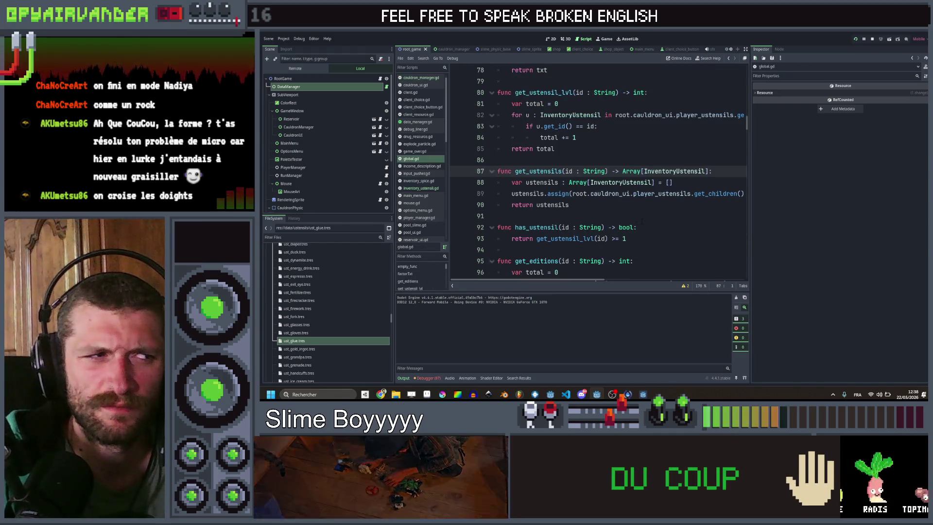
- Make the get_ustensils filter lambda explicitly return x.get_id() == id and save global.gd
scroll(641, 222, right, 3)
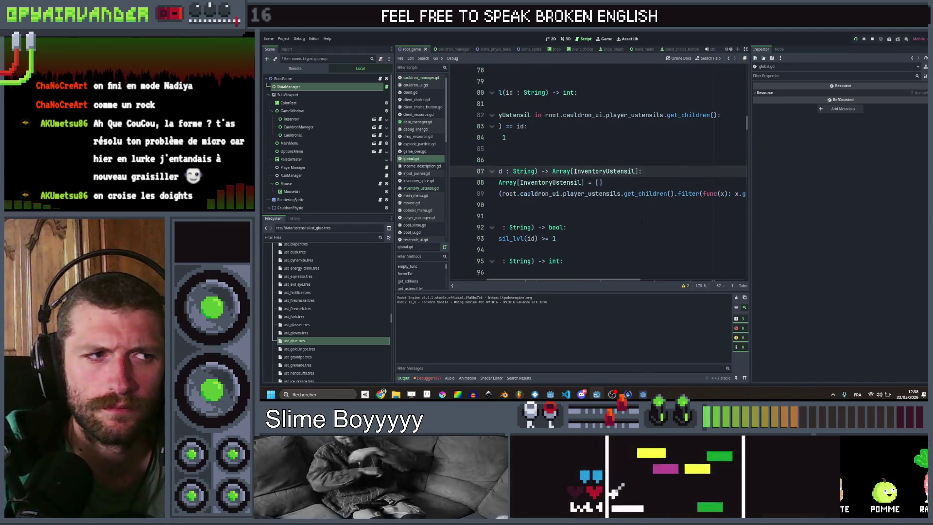
scroll(640, 222, right, 1)
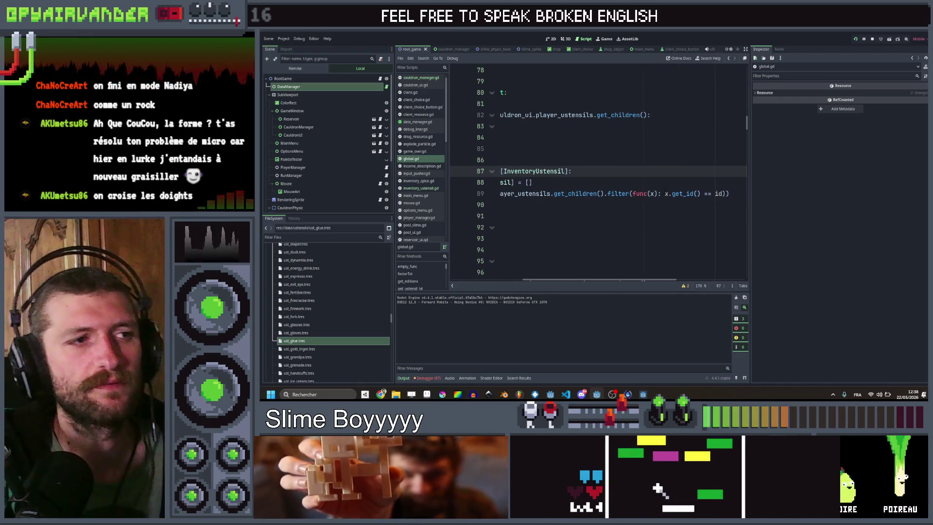
click(664, 193)
text(n)
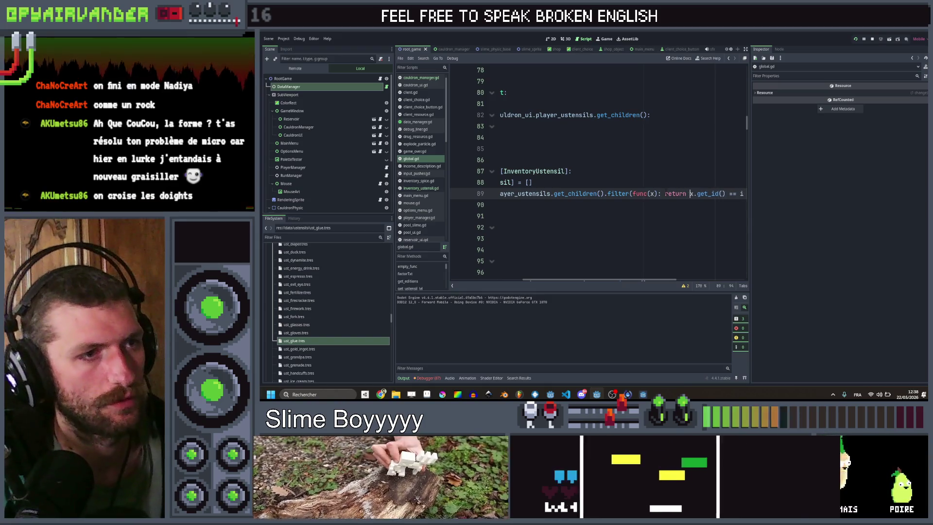
key(ctrl+s)
- Search all project files for 'filter(func(x)', listing 19 matches
scroll(641, 166, left, 2)
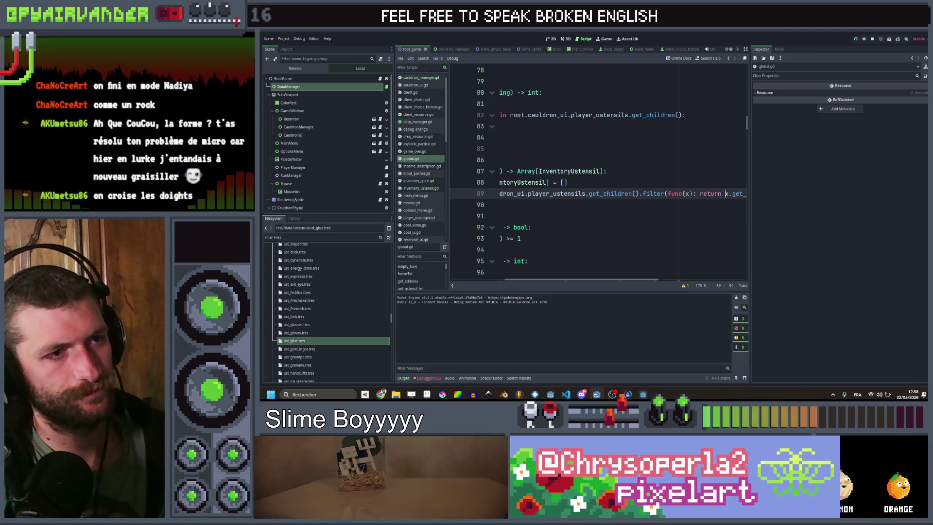
key(ctrl+shift+Left)
key(ctrl+shift+Left)
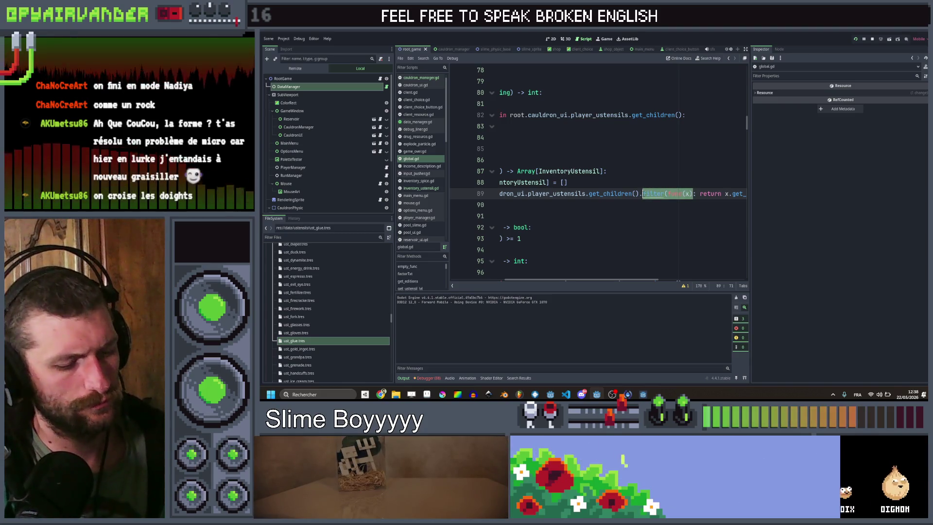
key(ctrl+shift+f)
click(588, 234)
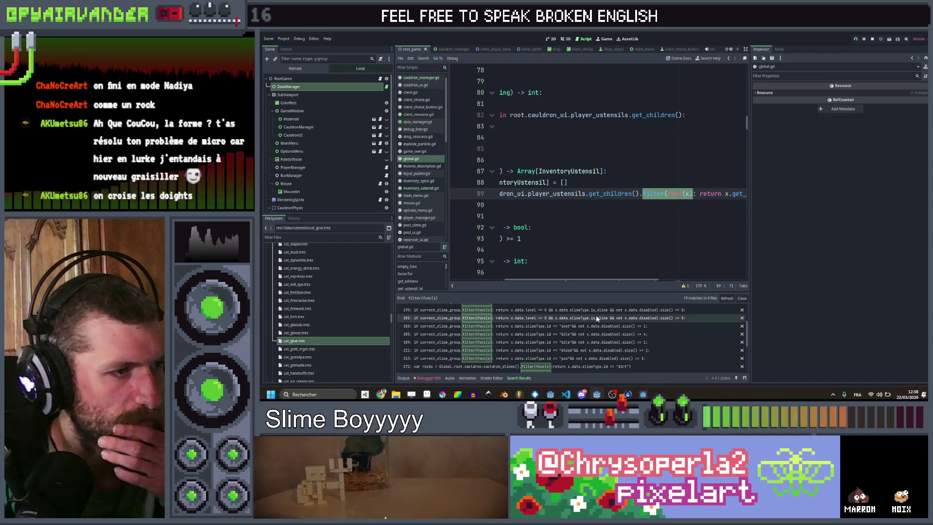
- Run a project-wide Find in Files for 'func(x)' lambdas
scroll(599, 316, down, 5)
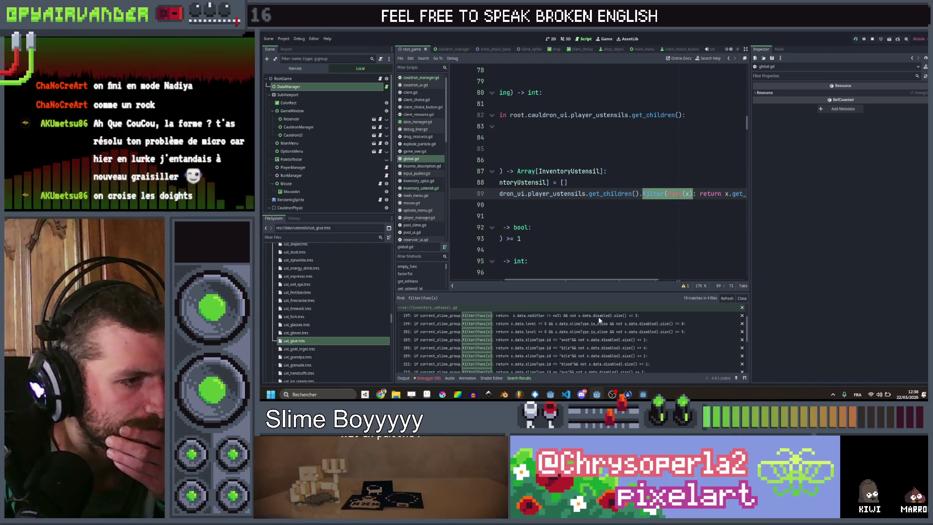
scroll(599, 311, down, 3)
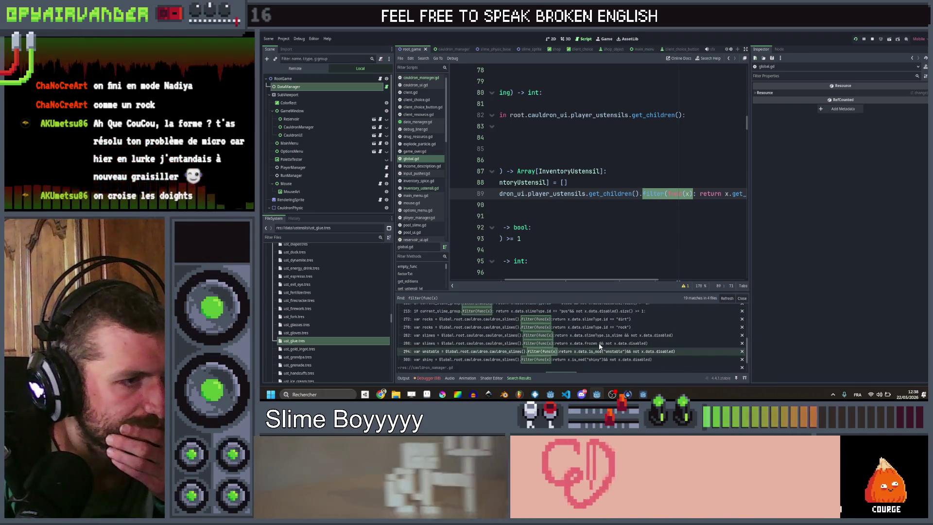
scroll(600, 348, up, 2)
click(654, 208)
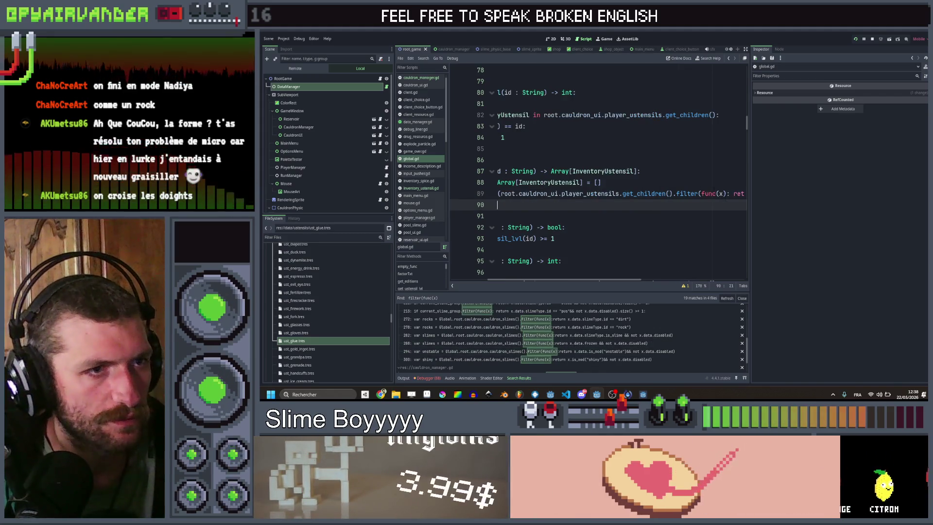
double_click(708, 193)
key(ctrl+shift+f)
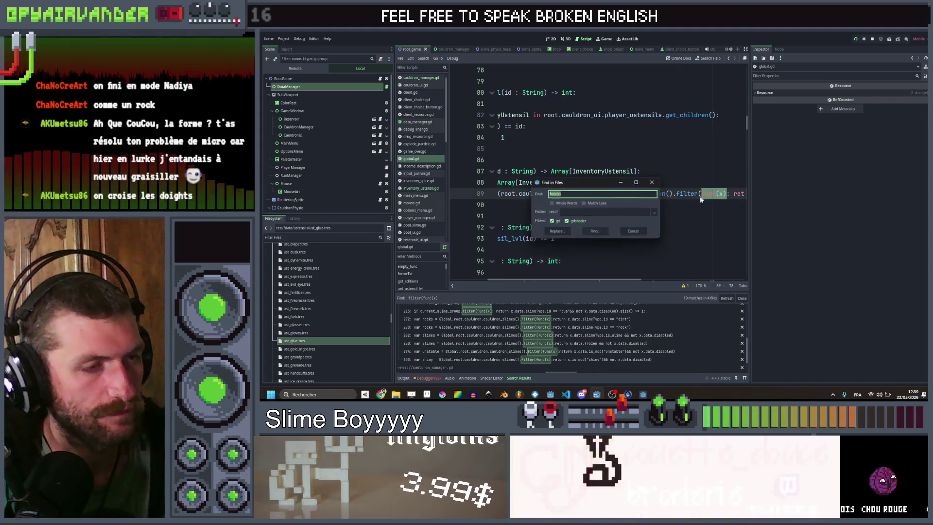
key(Return)
- Review the 24 func(x) results, then launch the game to its Slime Soup title screen
scroll(607, 342, up, 5)
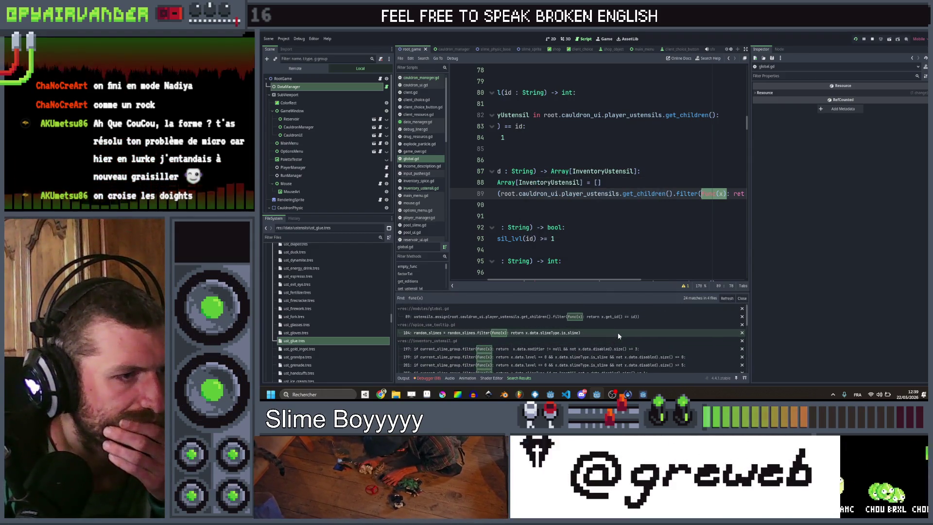
scroll(617, 332, down, 5)
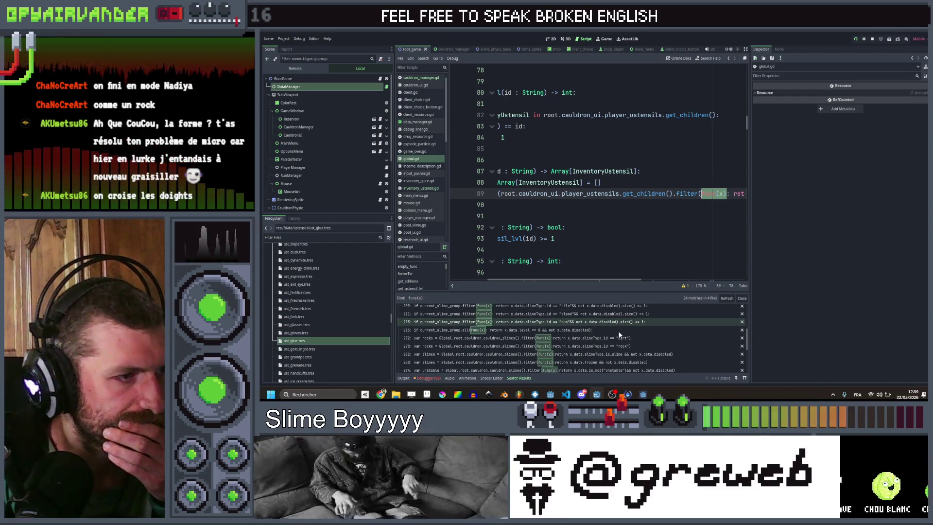
scroll(620, 334, down, 3)
scroll(619, 334, down, 3)
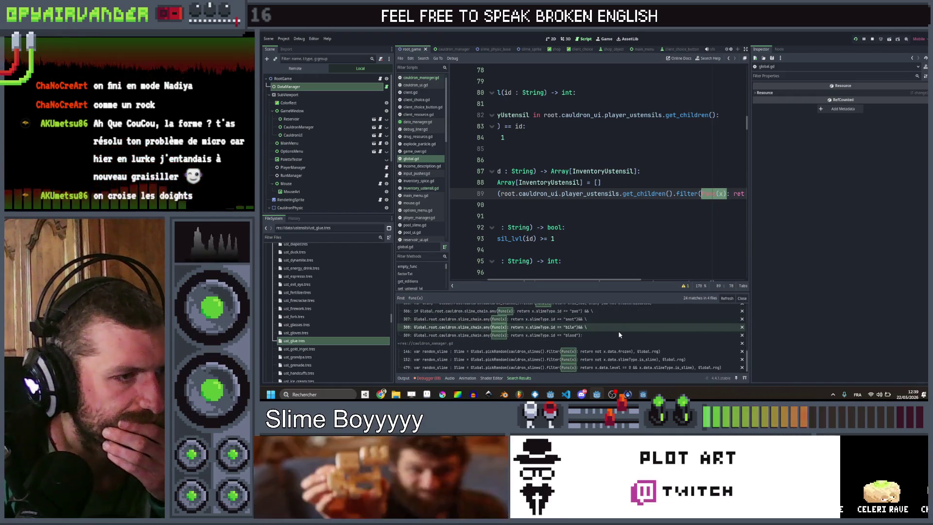
click(617, 239)
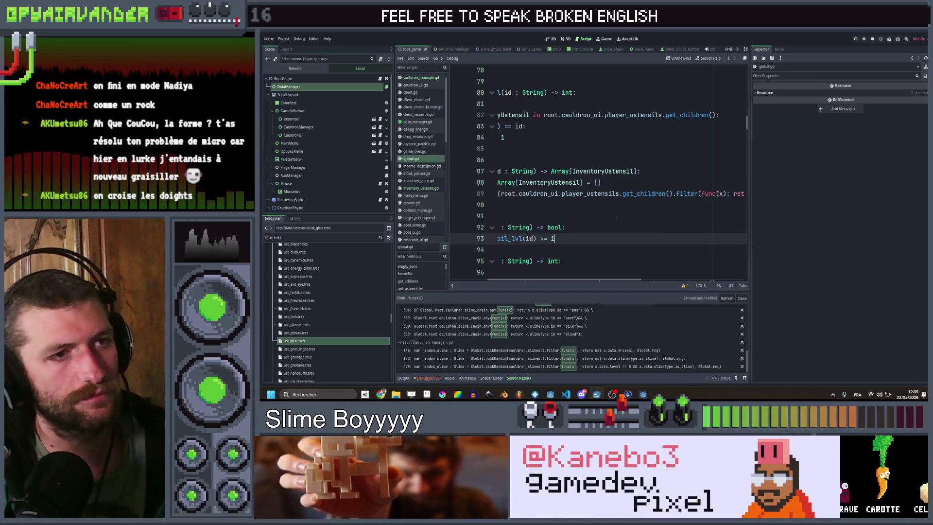
key(ctrl+s)
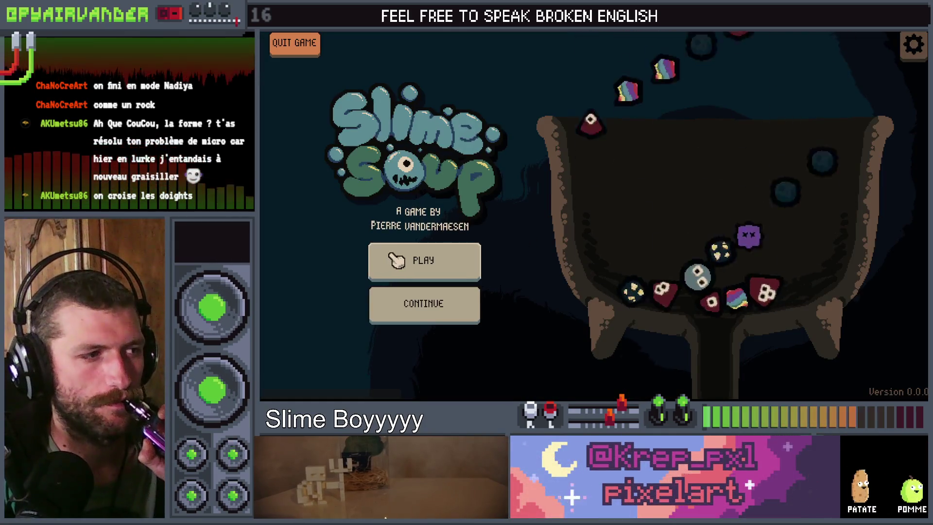
- Start a new game, drop a slime into the cauldron to see the glue MERGE bump, then close the game
click(394, 258)
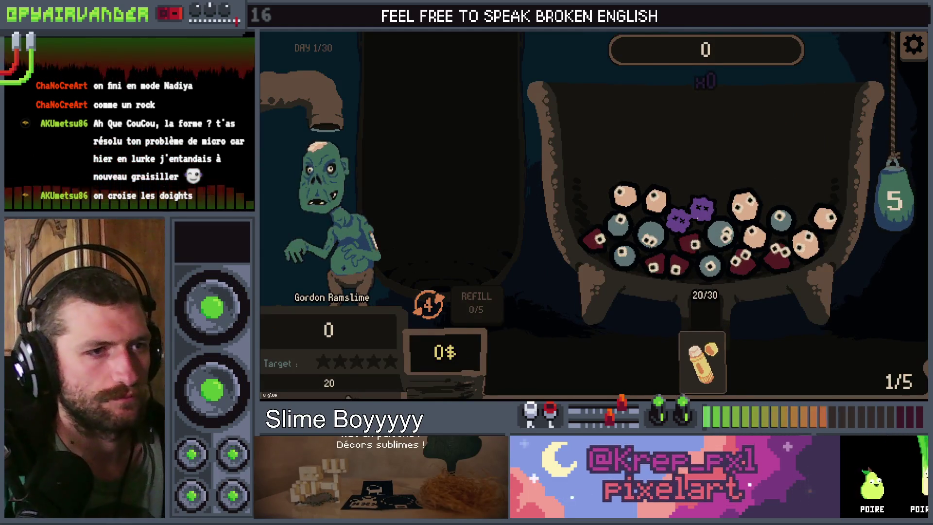
click(710, 265)
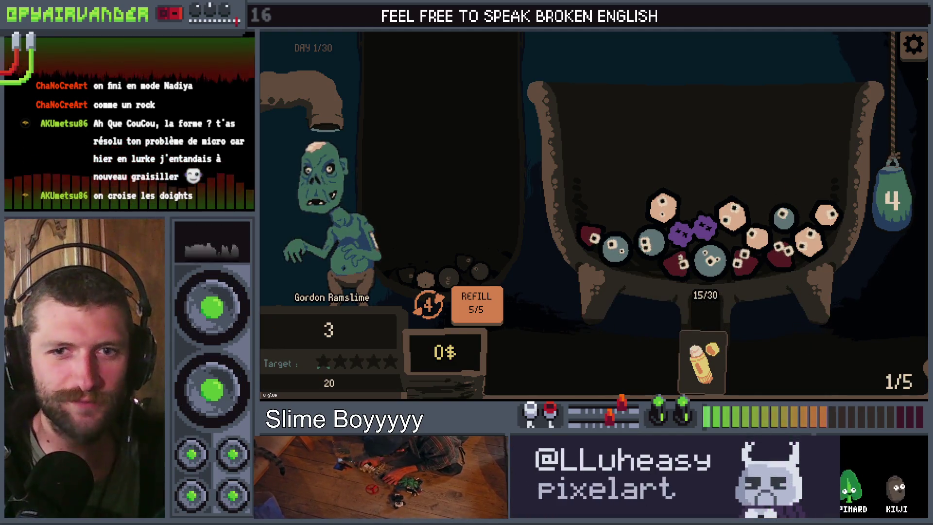
key(alt+F4)
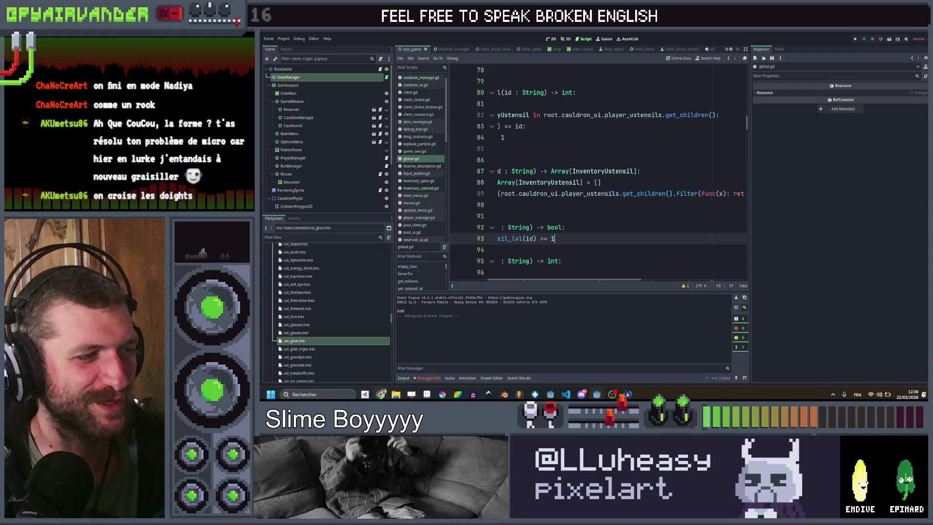
- Tick the Glue stick checkbox E79 in the Ustensils sheet and move to cell B80
key(alt+Tab)
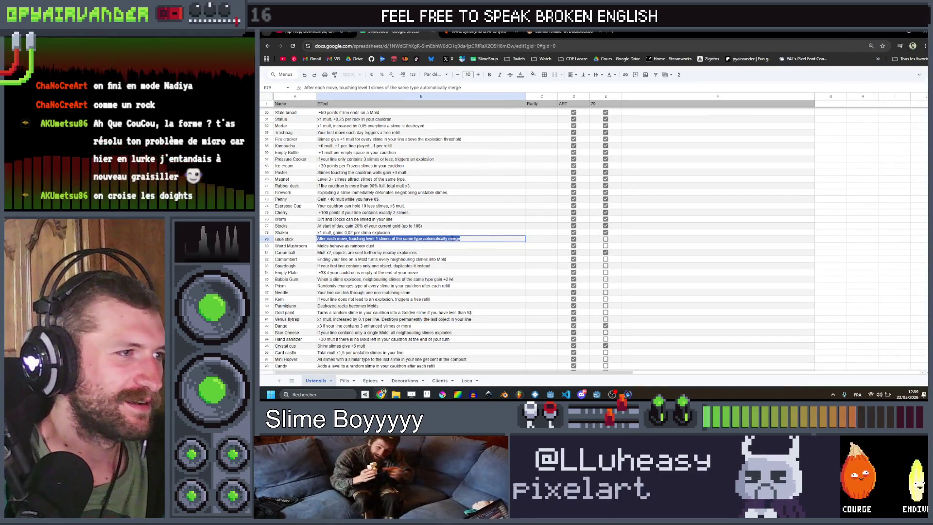
click(606, 239)
key(Down)
key(Left)
key(Left)
key(Left)
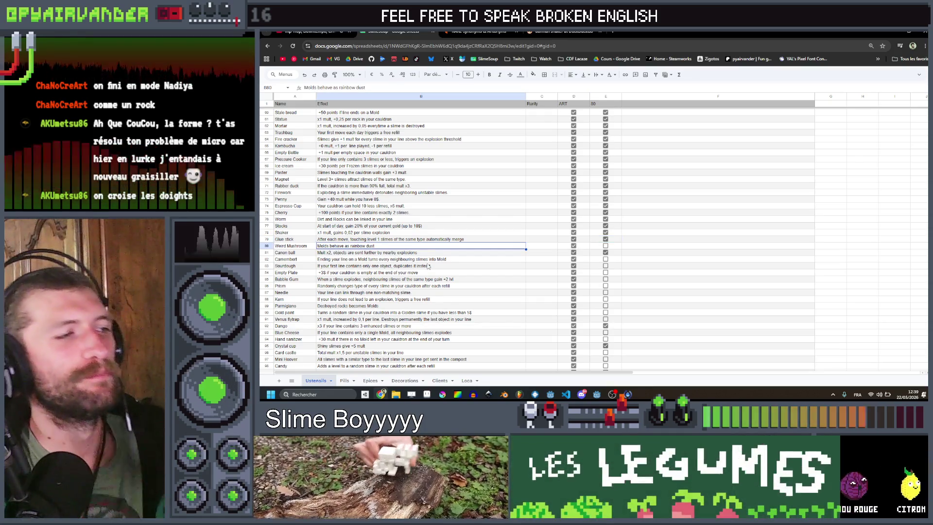
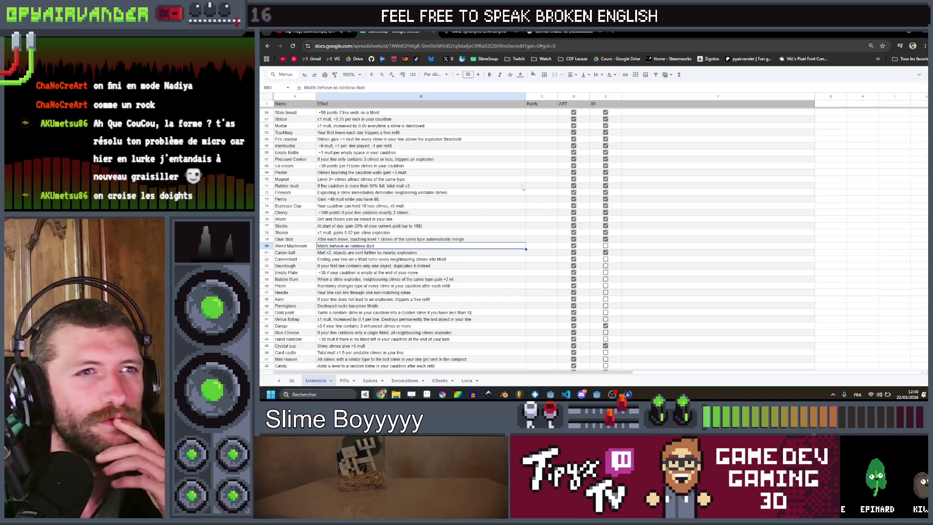
- Switch from the Google Sheets ustensil list back to the Godot editor showing global.gd
key(alt+Tab)
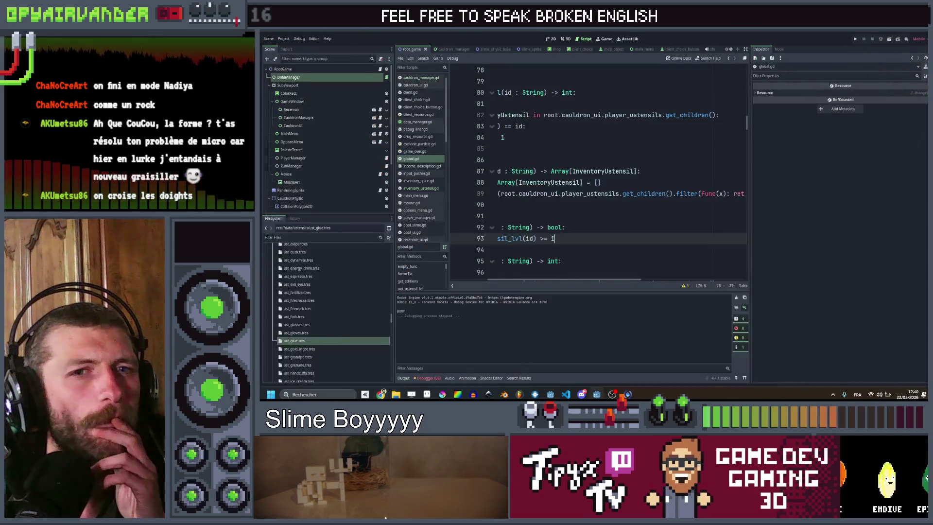
- Review the get_ustensils function's return ustensils line (lines 87–90) in global.gd
click(713, 209)
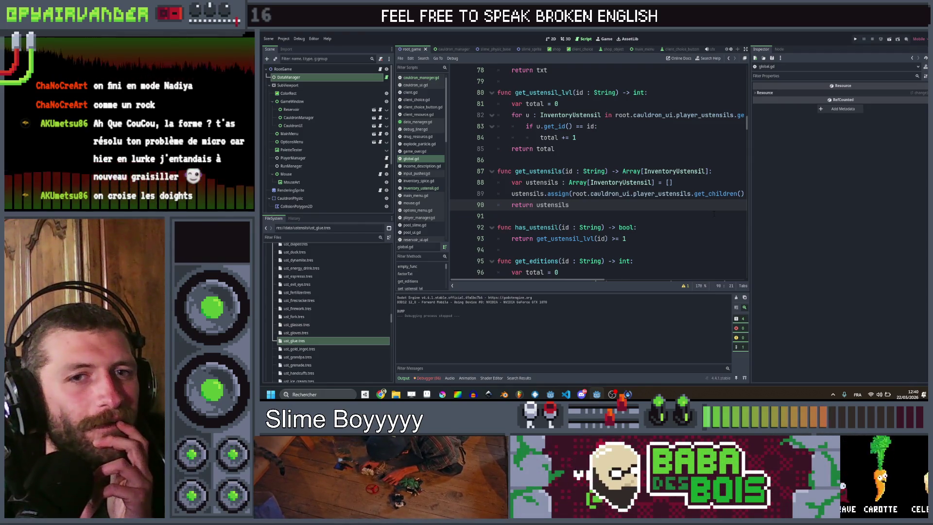
click(700, 220)
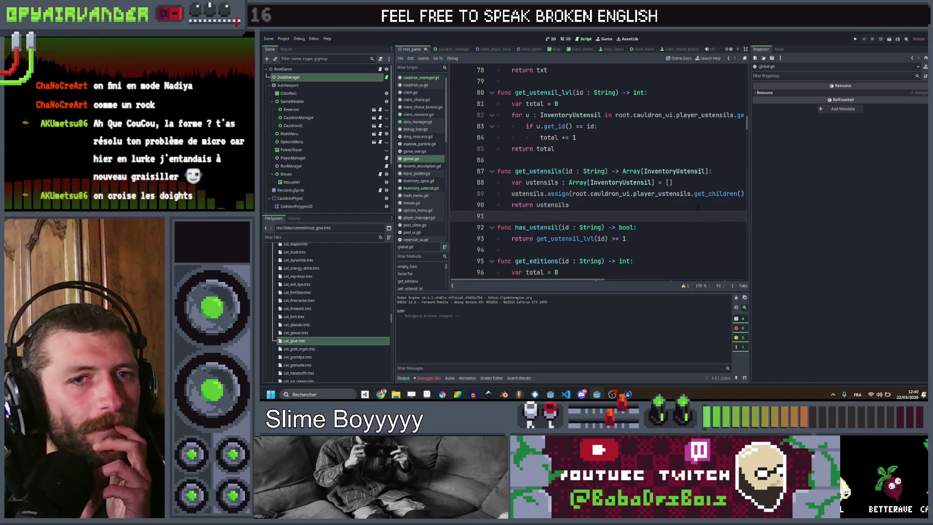
click(695, 208)
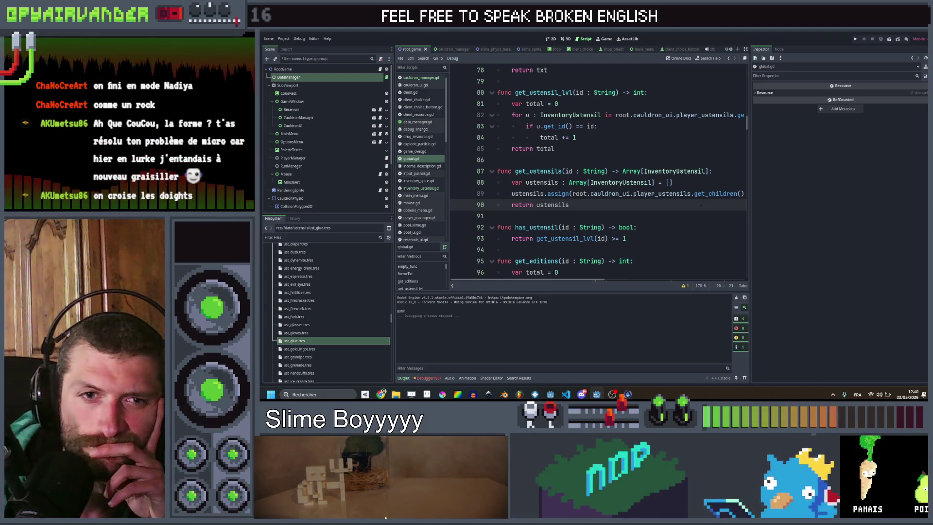
click(310, 235)
- Filter FileSystem for 'rain' and inspect slime_rainbow.tres, comparing it with slime_bile.tres
text(rain)
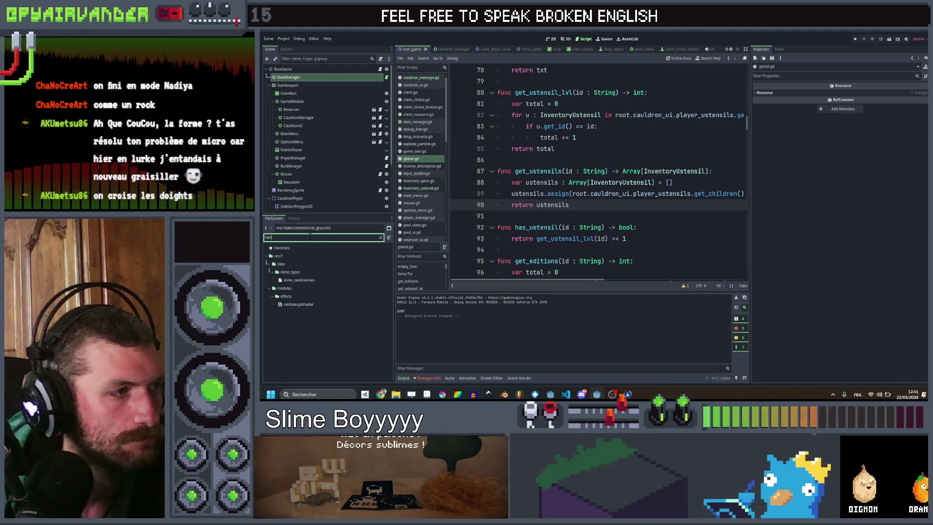
click(313, 281)
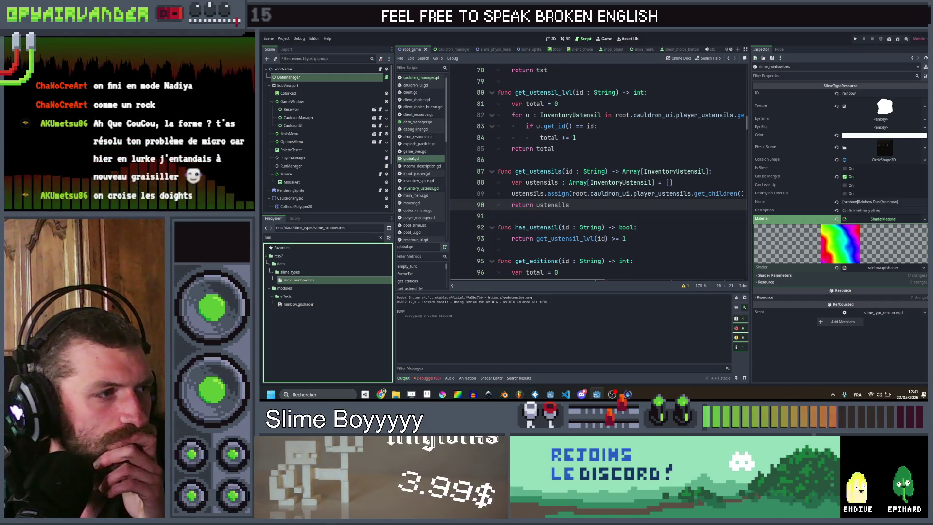
click(380, 237)
scroll(330, 316, down, 2)
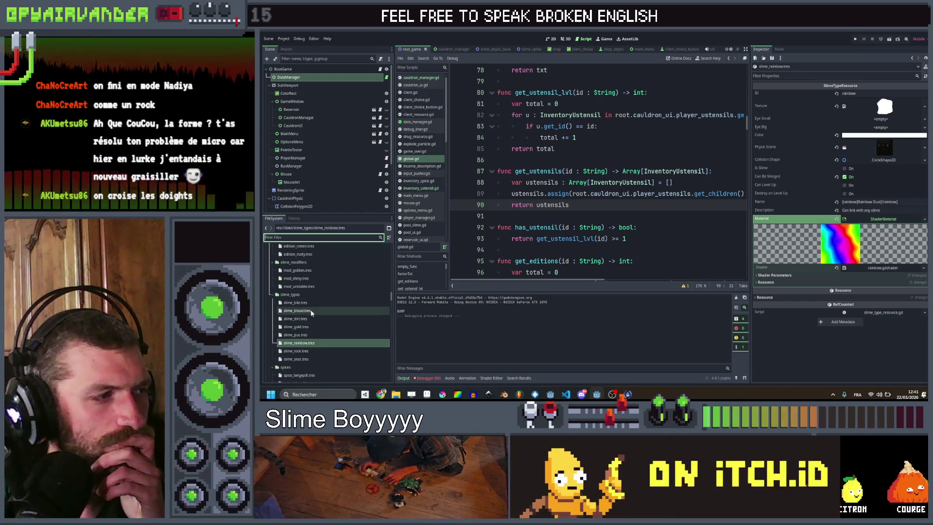
click(314, 306)
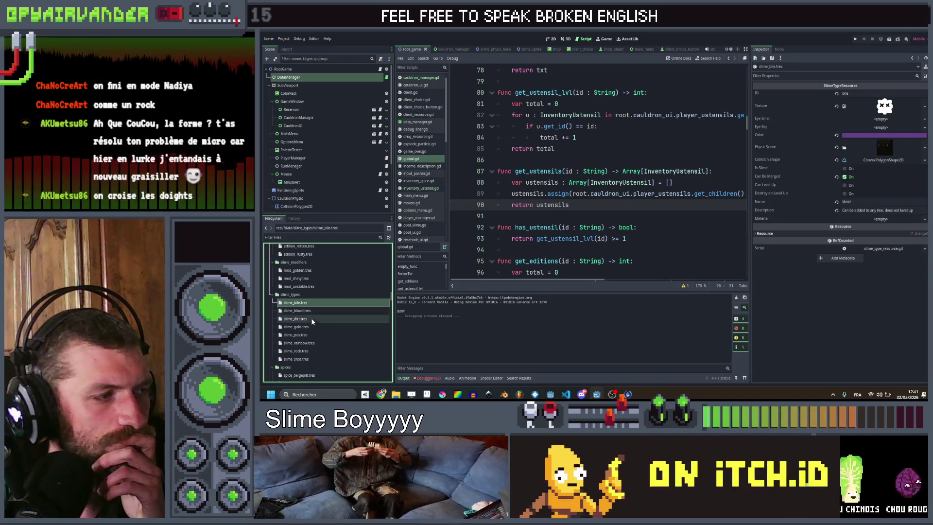
click(312, 343)
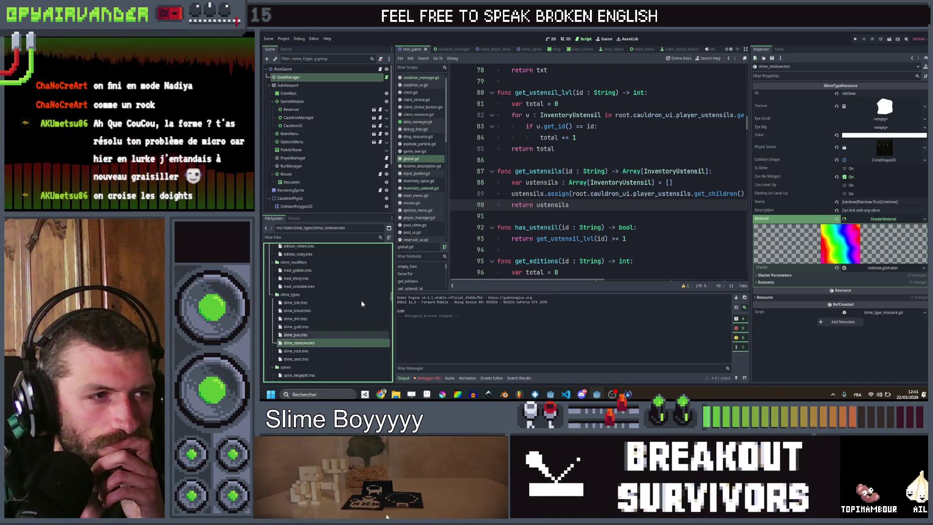
click(607, 214)
- Search the whole project for 'rainbow' and open the slime.gd match
key(ctrl+shift+f)
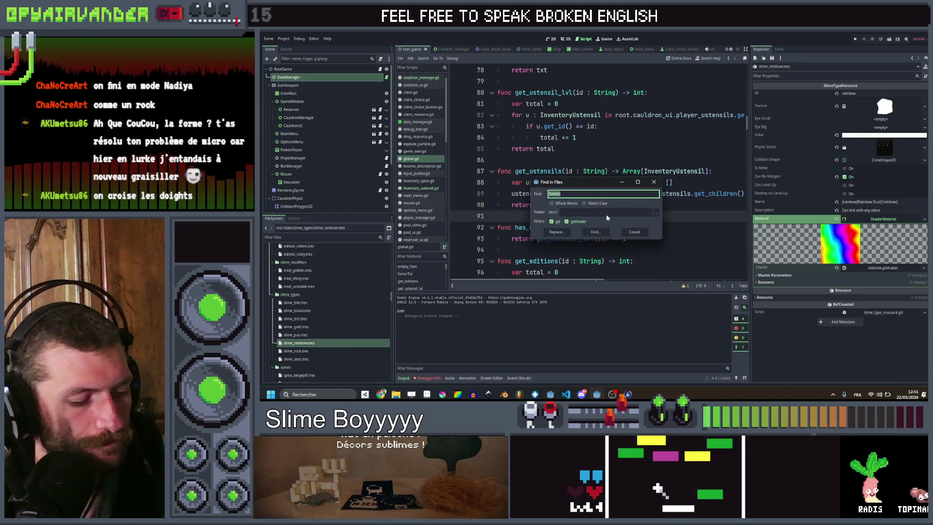
text(ainbow)
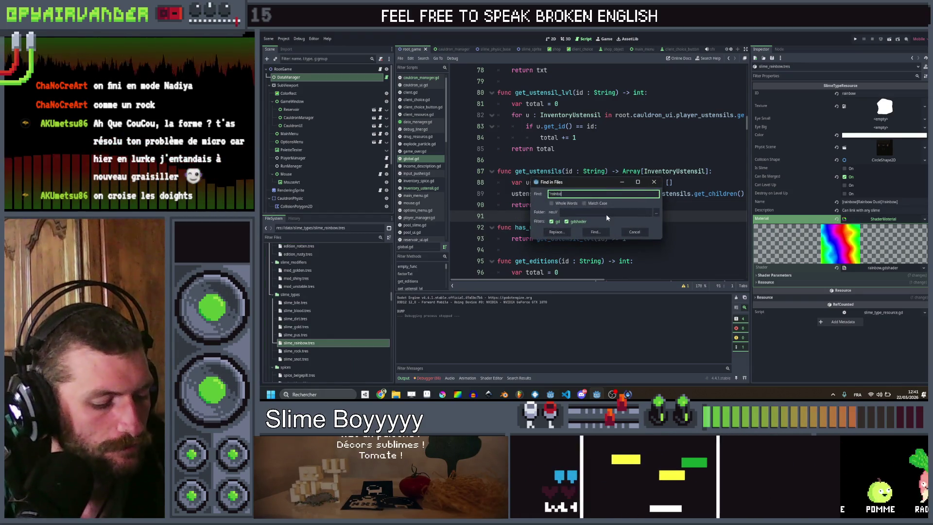
key(Return)
scroll(517, 330, up, 3)
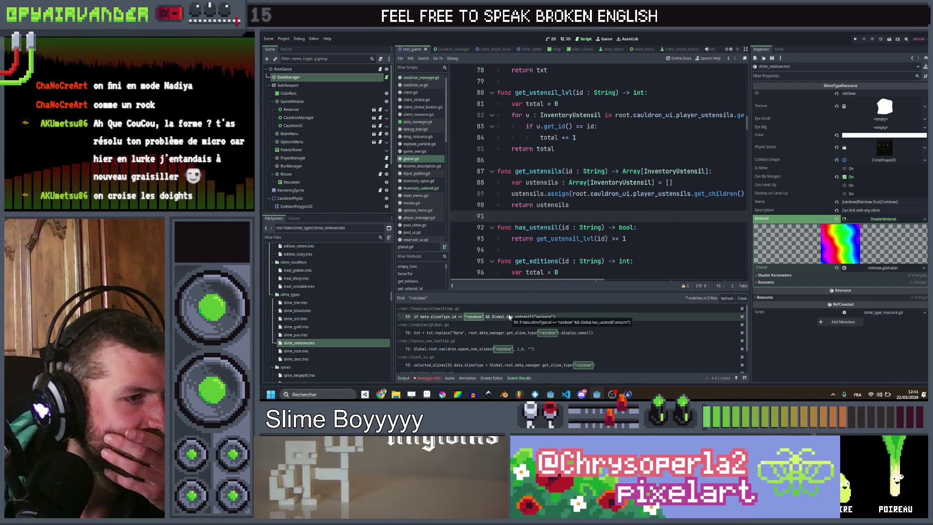
click(508, 316)
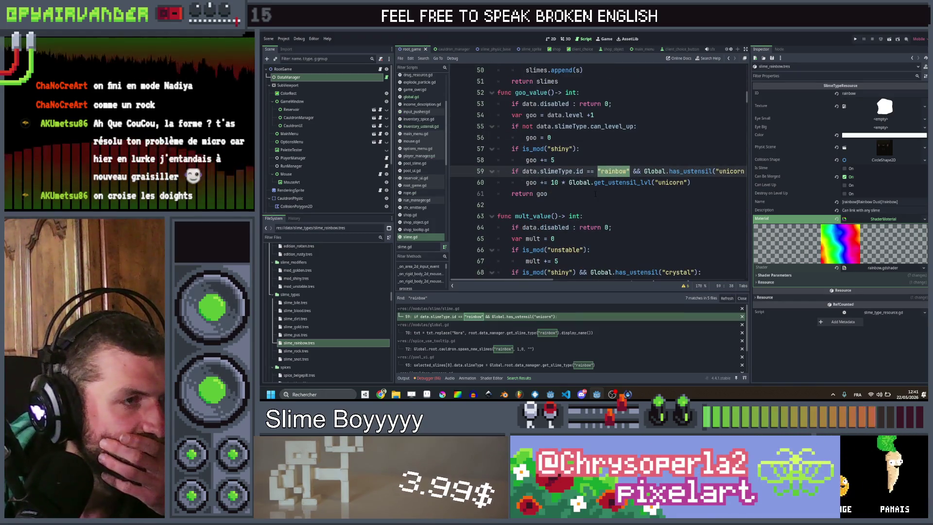
- Replace slimeType.id == "rainbow" on slime.gd line 59 with is_rainbow()
scroll(596, 193, right, 3)
scroll(594, 194, left, 3)
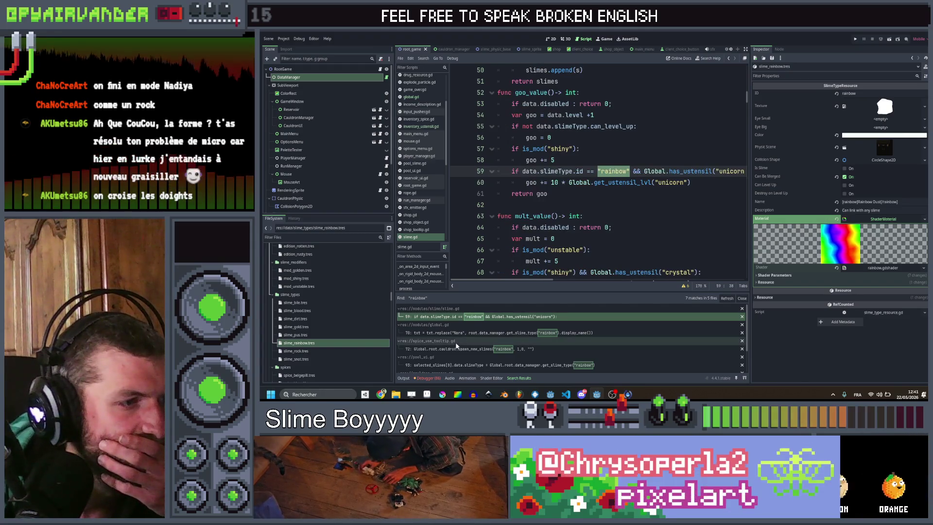
scroll(470, 329, down, 1)
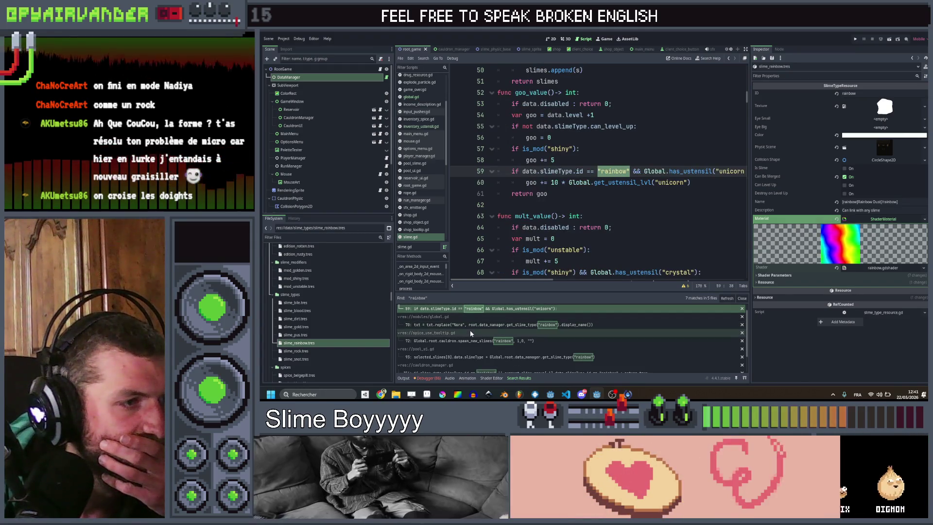
scroll(470, 326, down, 3)
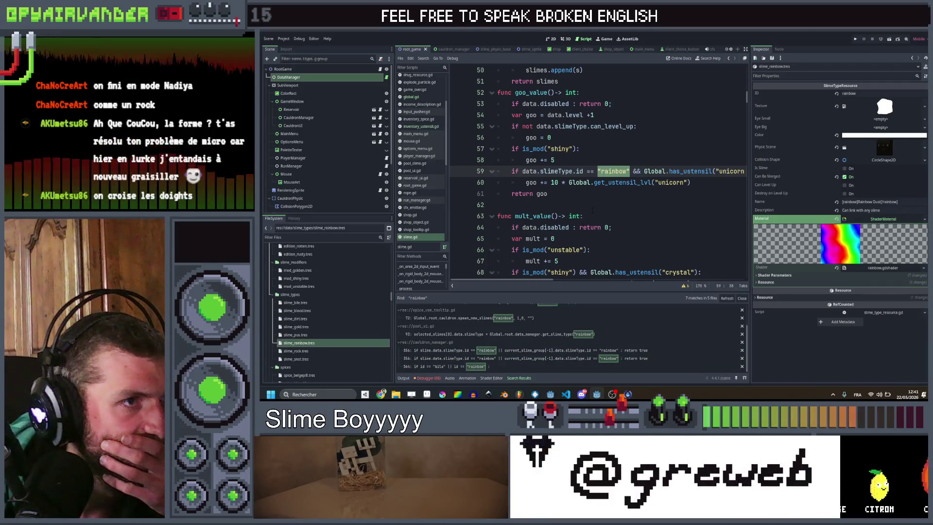
scroll(593, 210, up, 1)
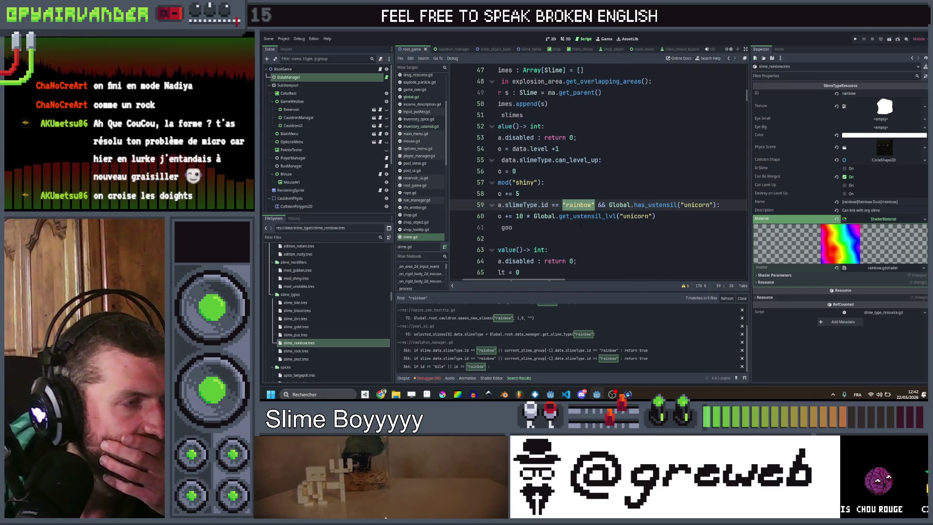
click(581, 225)
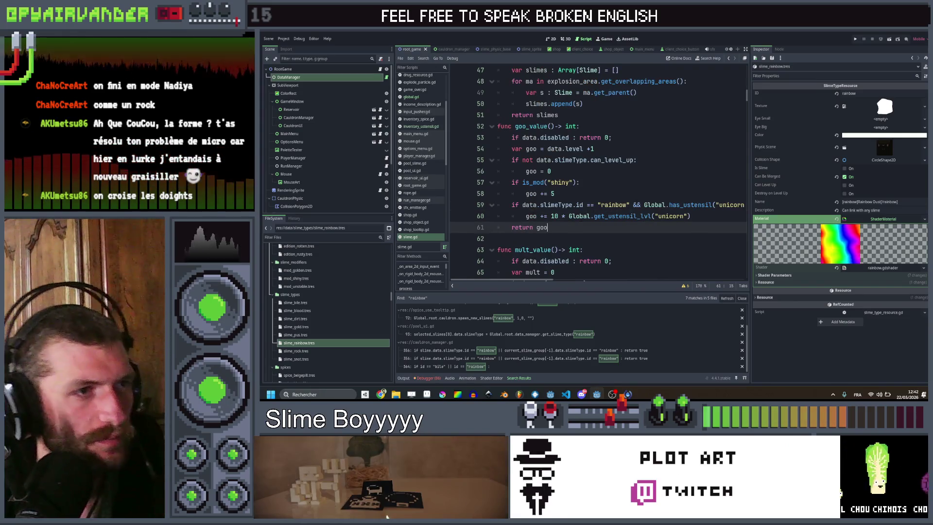
drag(630, 204, 574, 205)
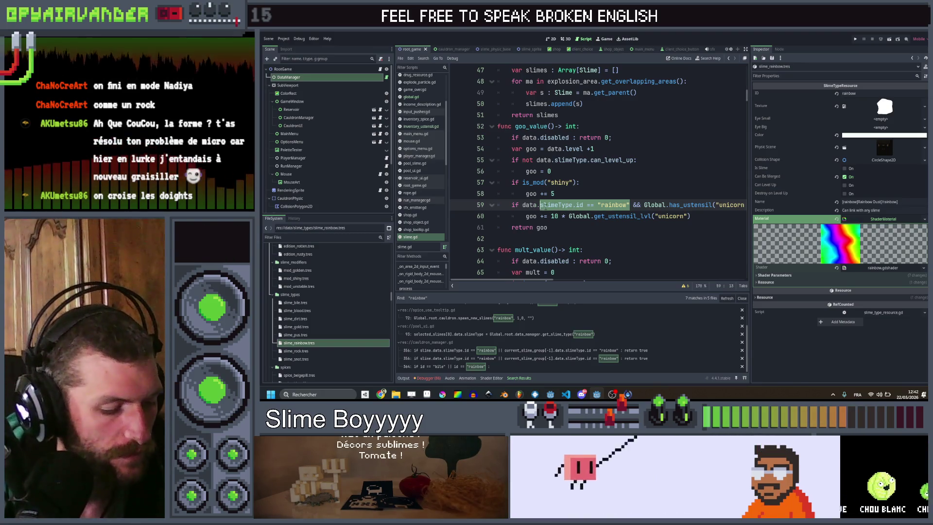
text(is_rainbo)
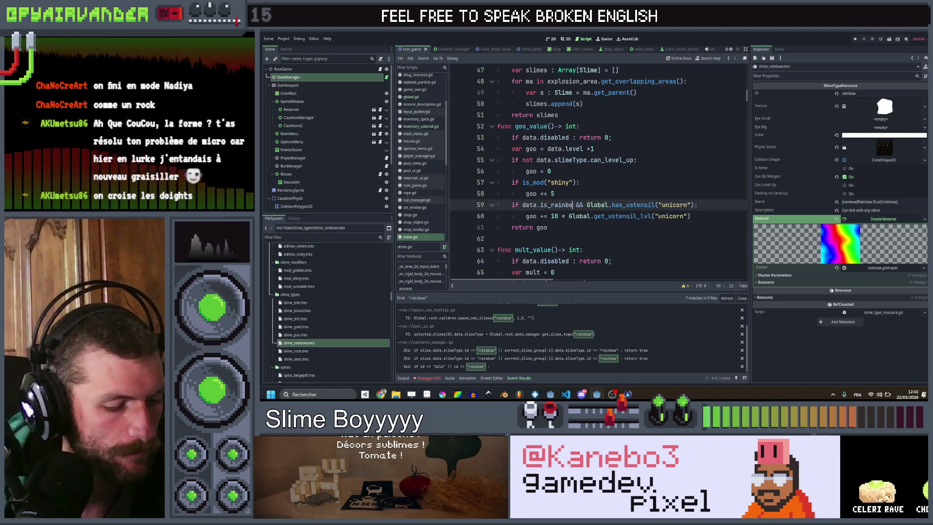
text(w()
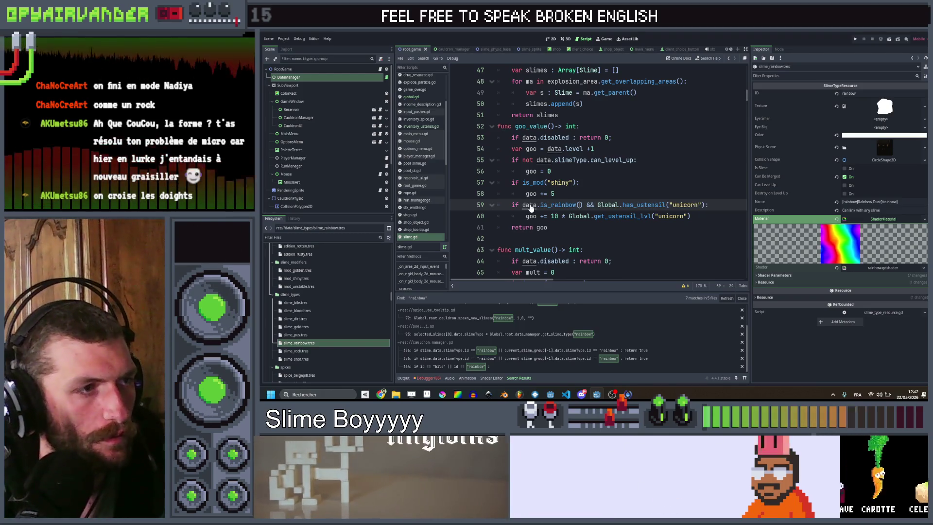
- Add an is_rainbow() function below get_eyes that returns slimeType.id == "rainbow"
ctrl+click(529, 206)
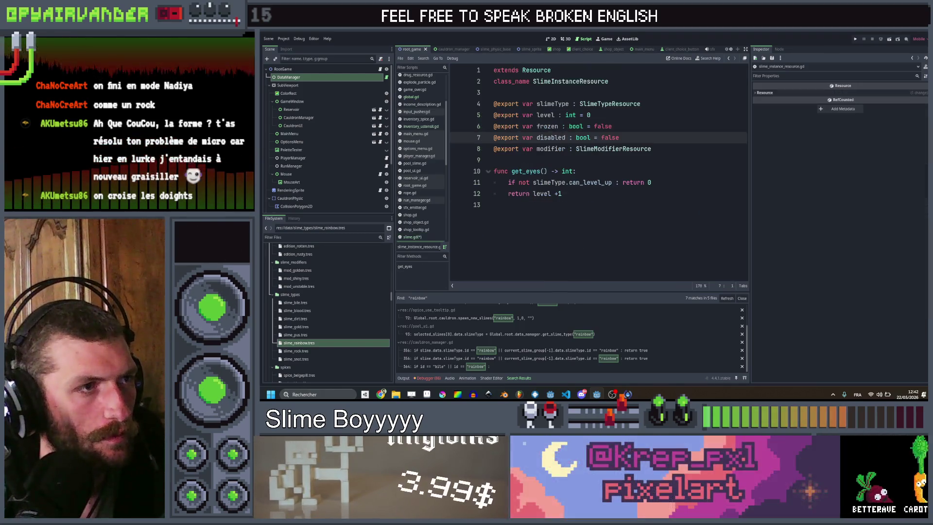
click(582, 158)
click(585, 194)
key(Return)
key(Return)
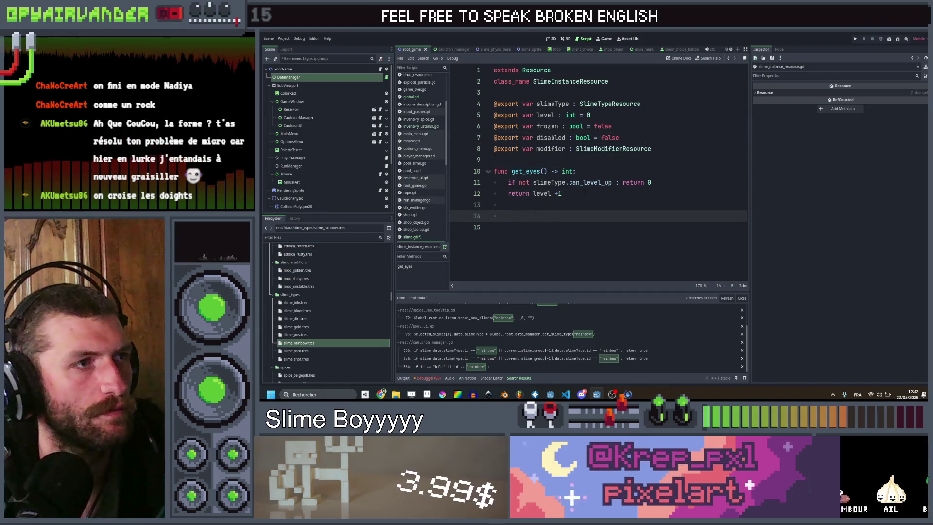
key(BackSpace)
text(func )
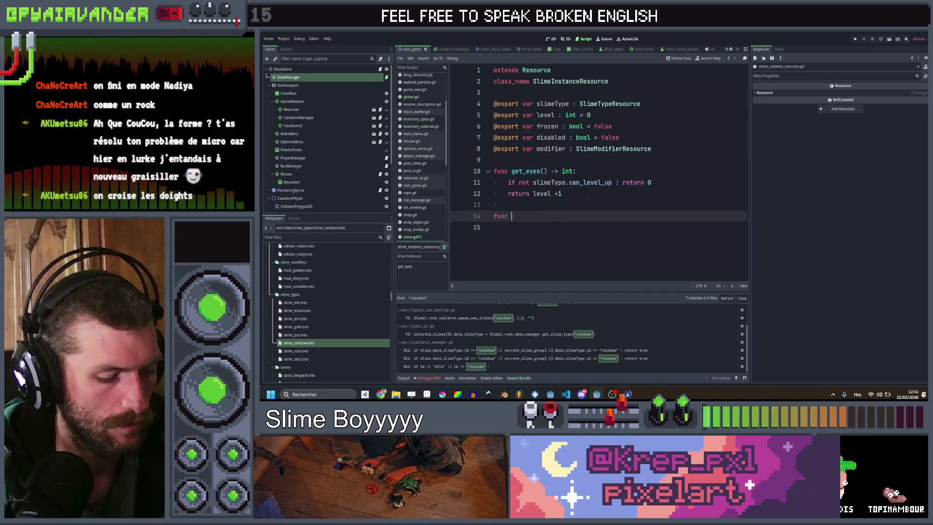
text(is_rainbo)
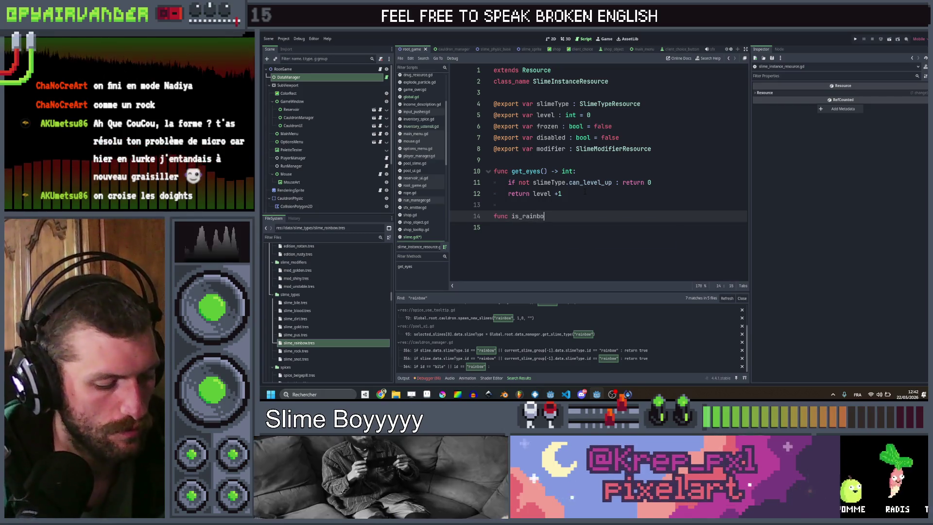
text(w())
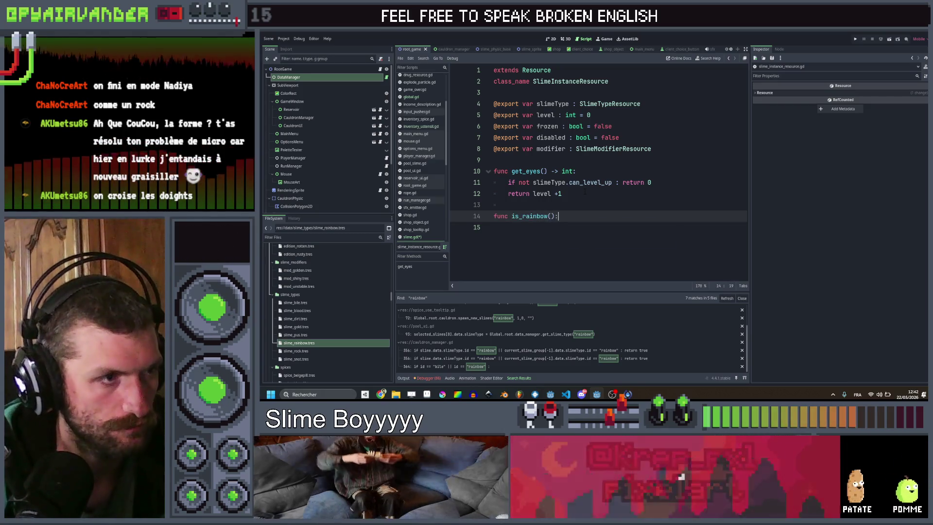
text(:)
key(Return)
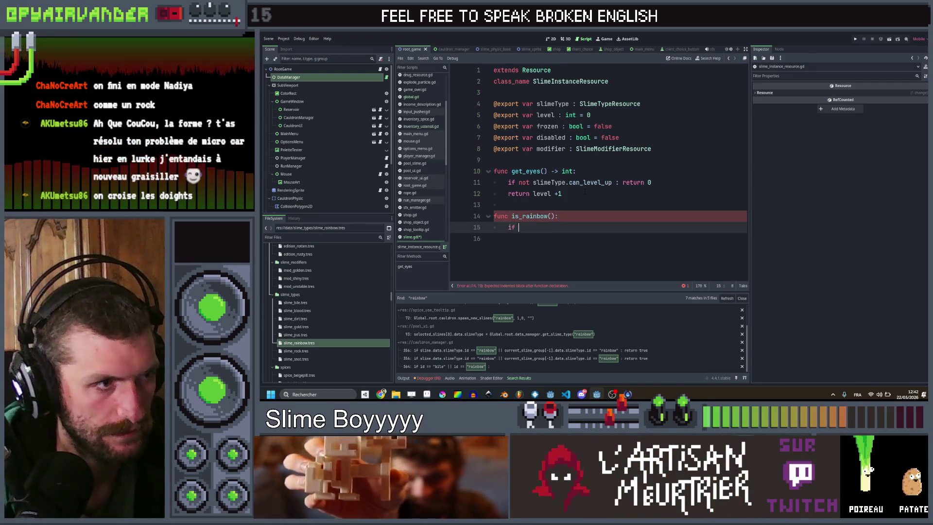
text(if slim)
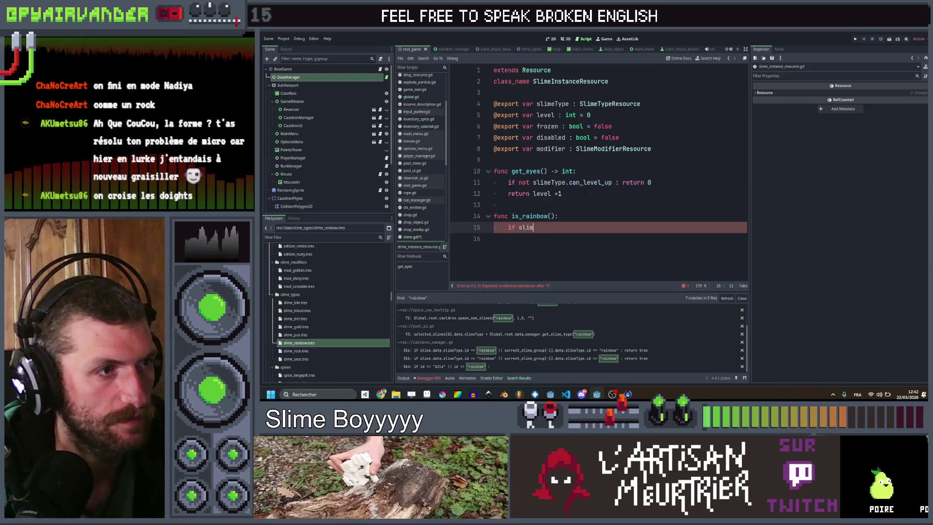
text(eType.id =)
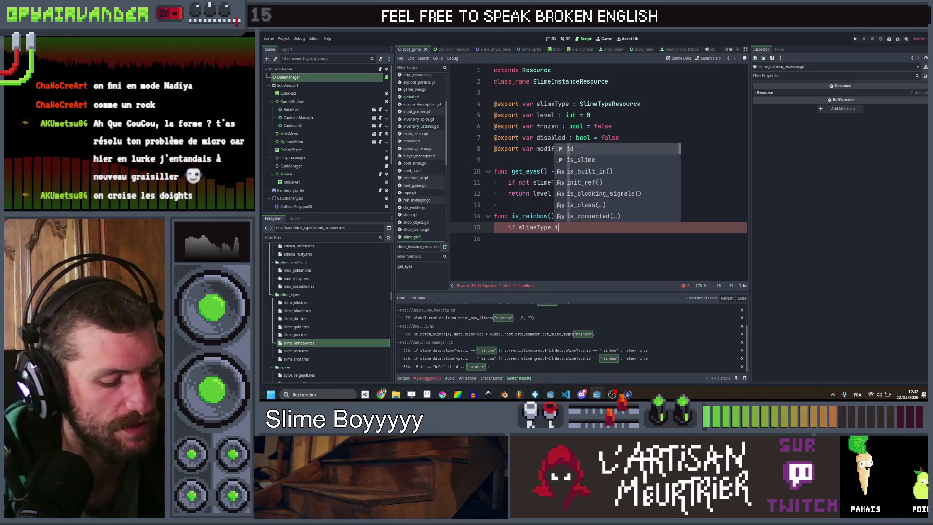
text(= rai)
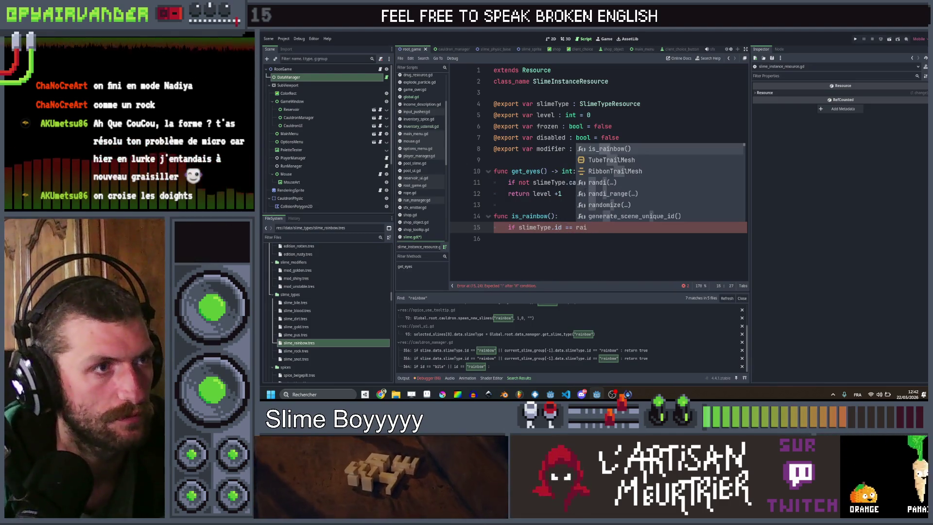
key(BackSpace)
key(BackSpace)
key(BackSpace)
text("rainbow")
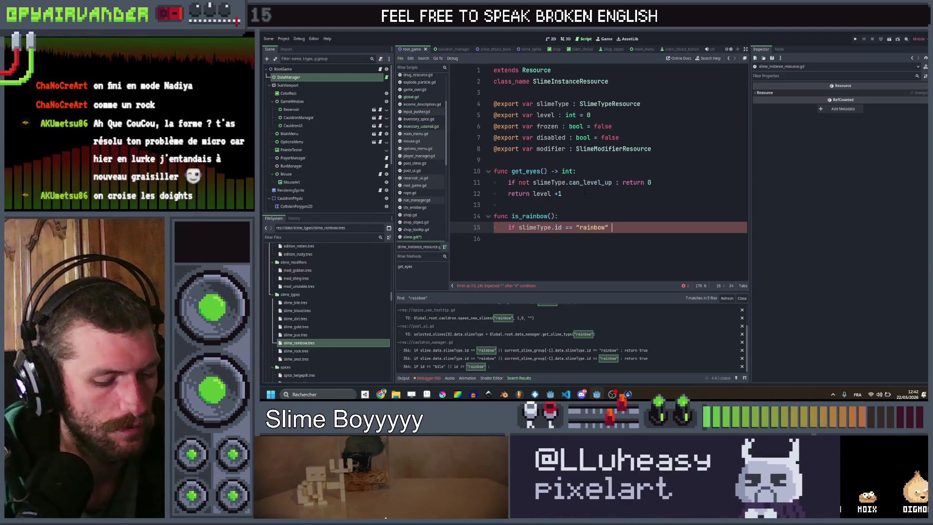
text( true)
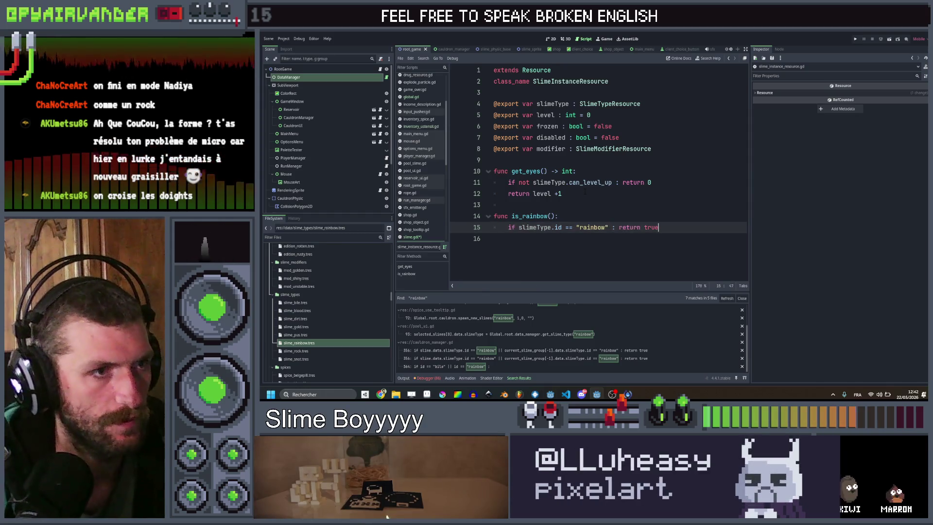
- Give is_rainbow a bool return type, return true for bile slimes with the mushroom ustensil, else false; save
key(Up)
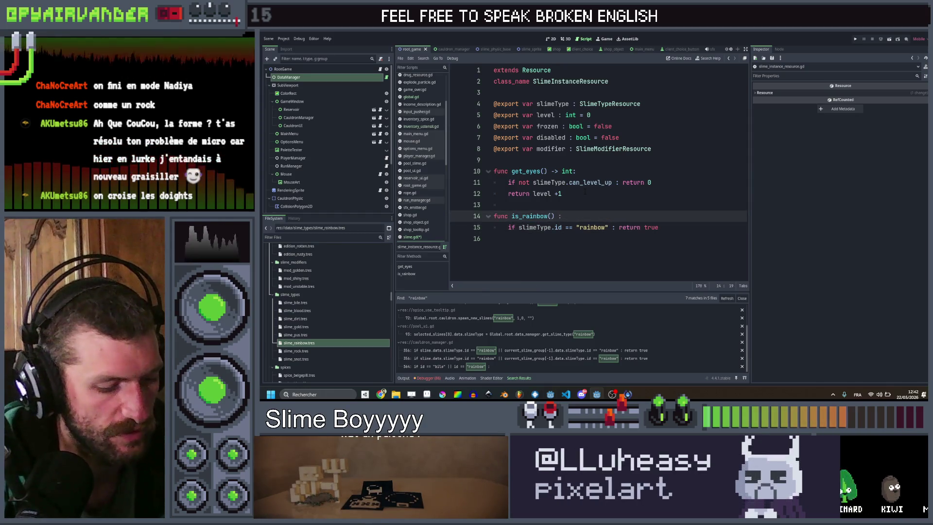
text(bool:)
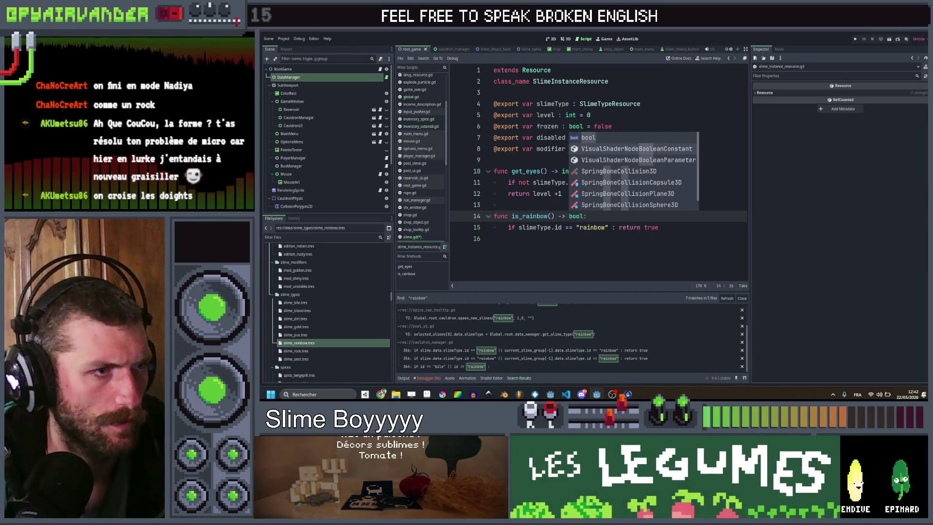
key(Down)
key(Down)
key(Tab)
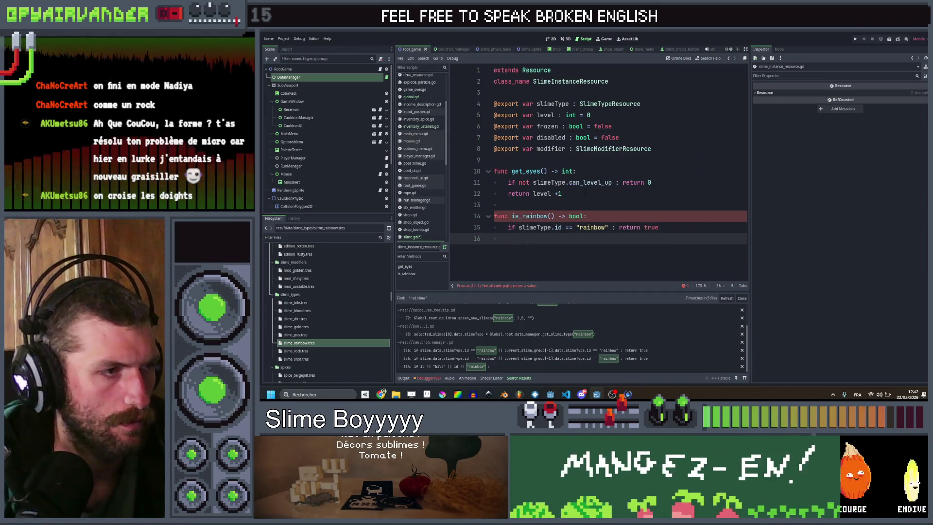
text(if sl)
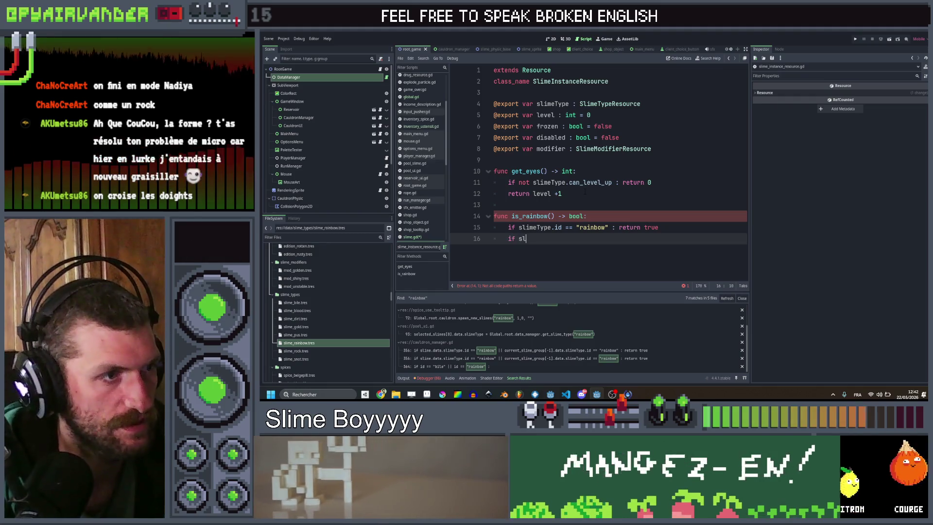
key(Return)
text(.id == )
text(bile" &&)
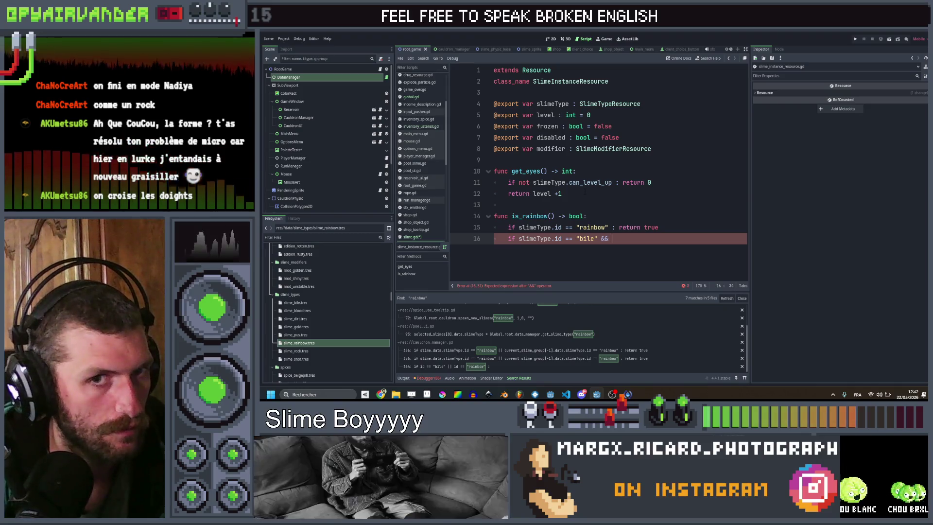
text(0)
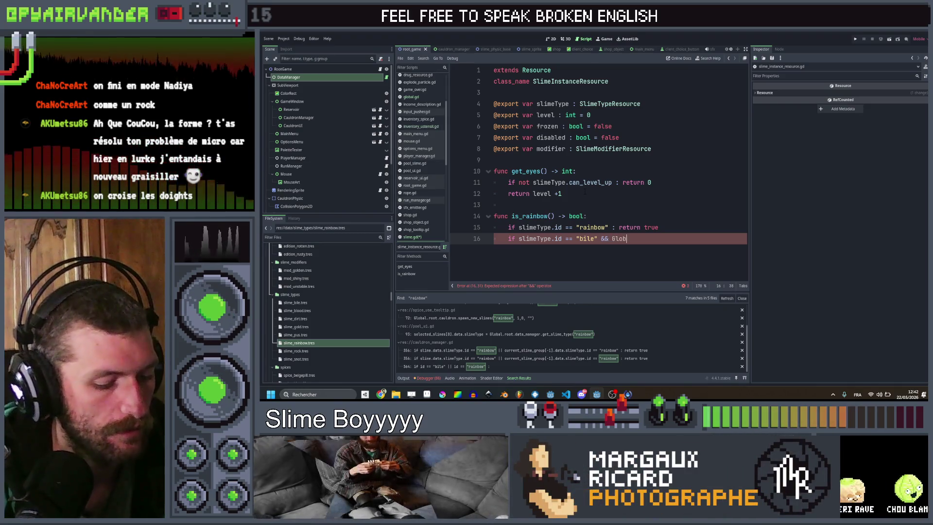
text(.has_ustensil()
key(Return)
text("mus)
text(hroom")
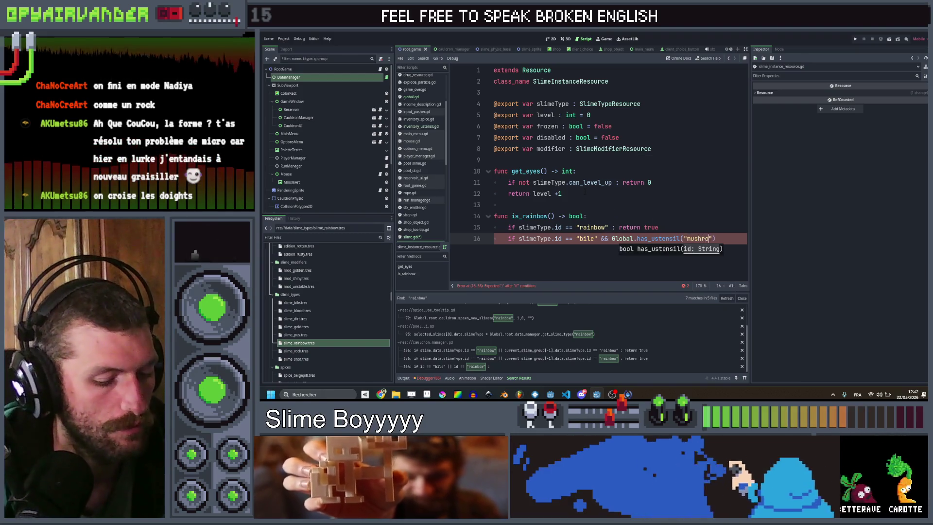
text() : )
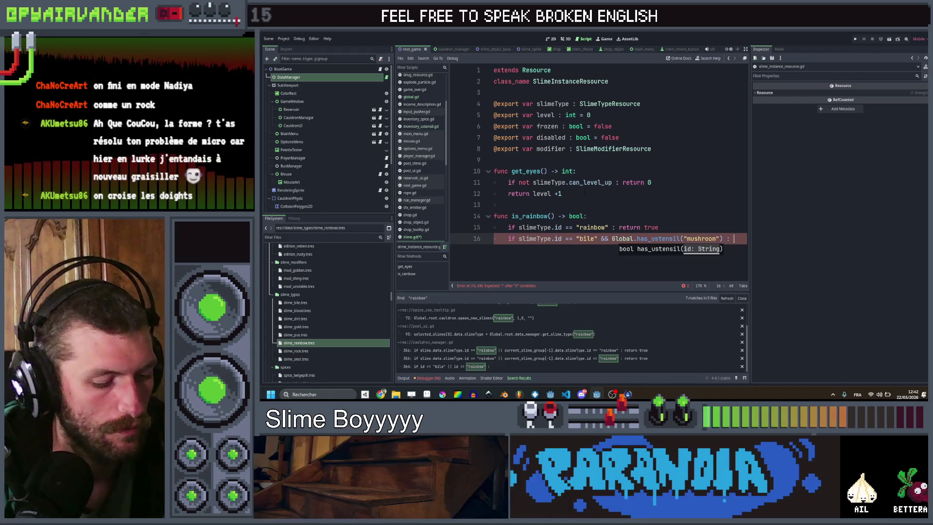
text(return true)
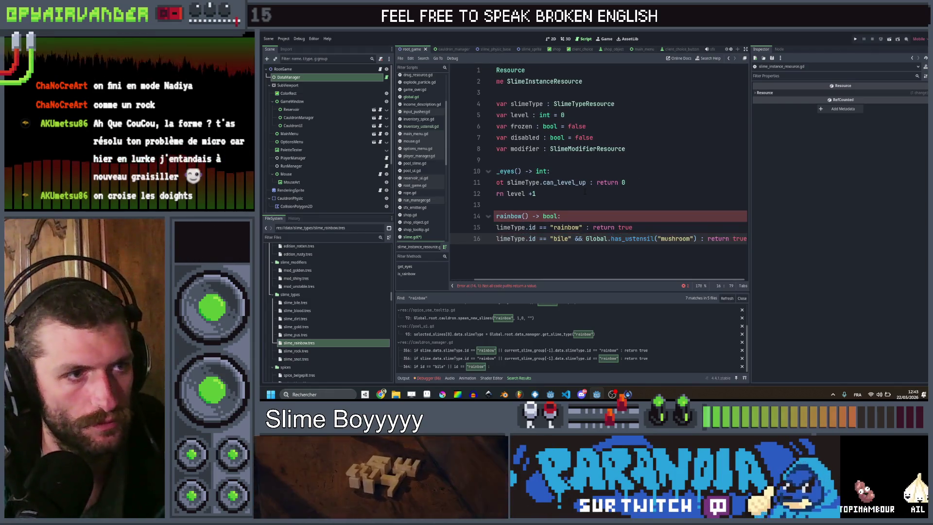
key(Return)
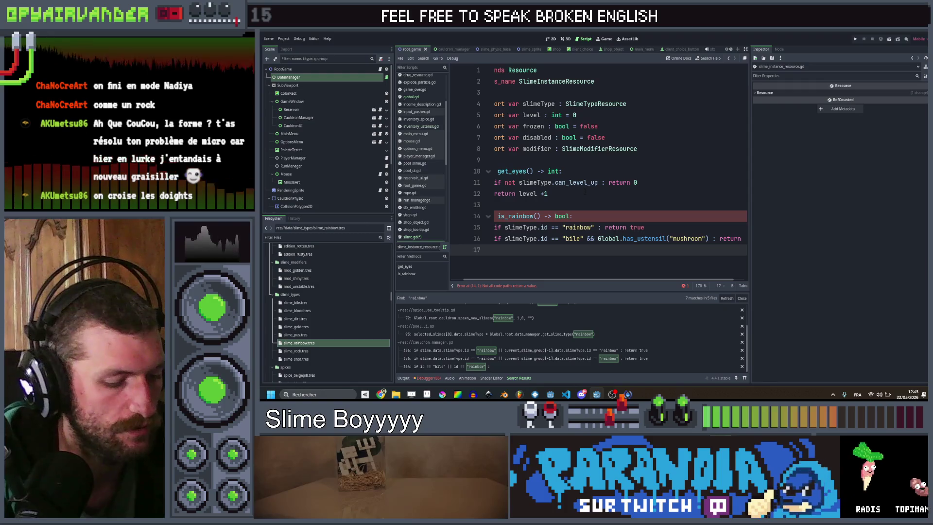
text(return false)
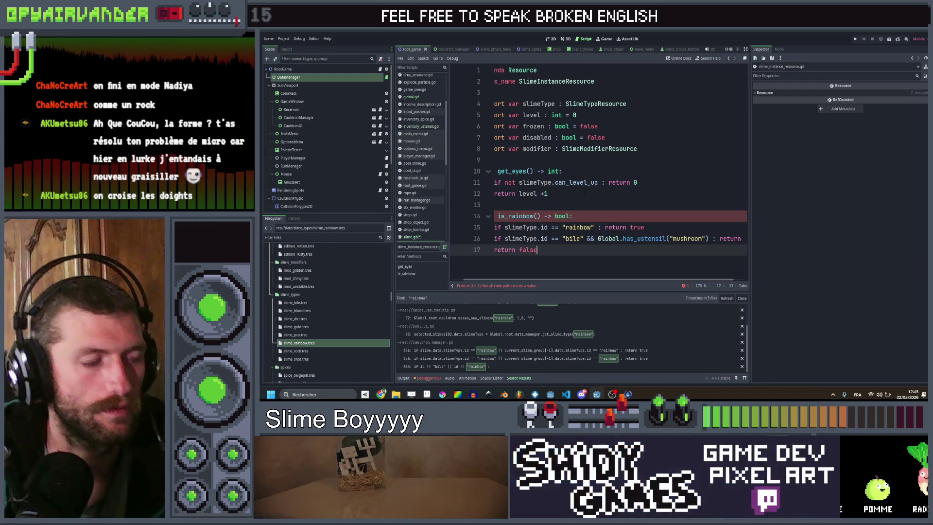
key(ctrl+s)
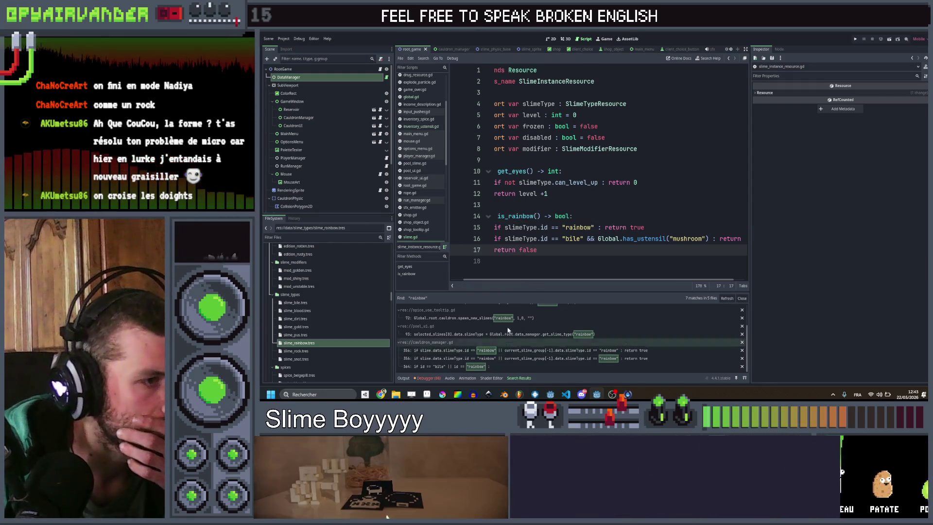
- Open the rainbow matches in slime.gd, spice_use_tooltip.gd and pool_ui.gd
click(523, 317)
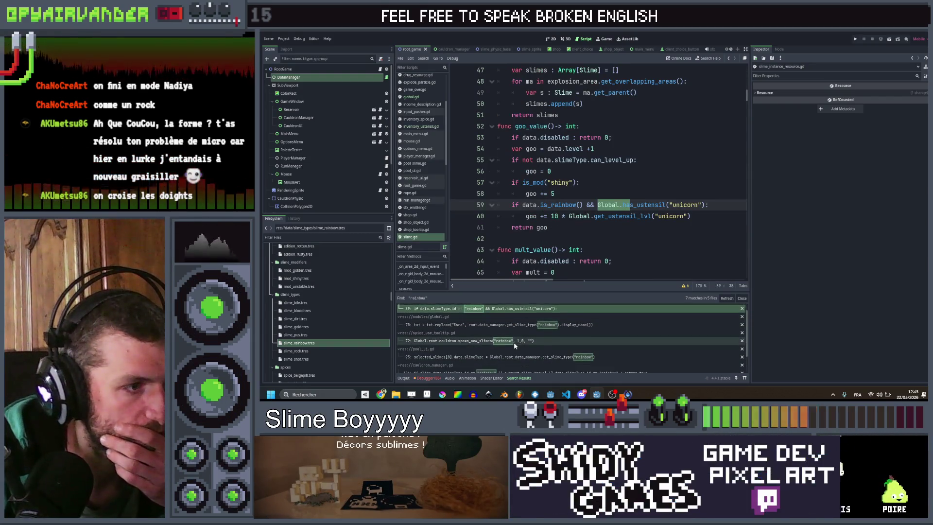
click(499, 333)
click(500, 349)
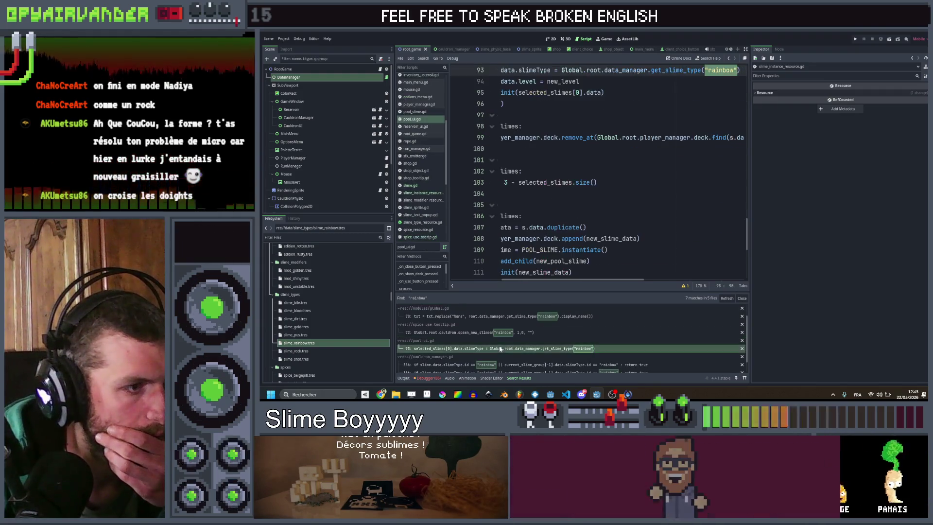
scroll(638, 212, up, 3)
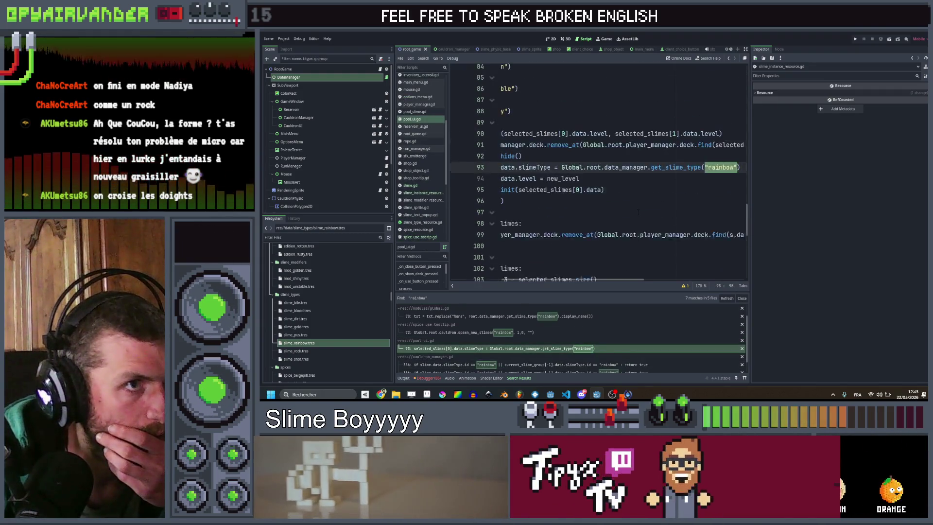
- In cauldron_manager.gd's can_add_in_group, replace the slime's rainbow id check with is_rainbow()
scroll(638, 212, left, 5)
scroll(537, 336, down, 1)
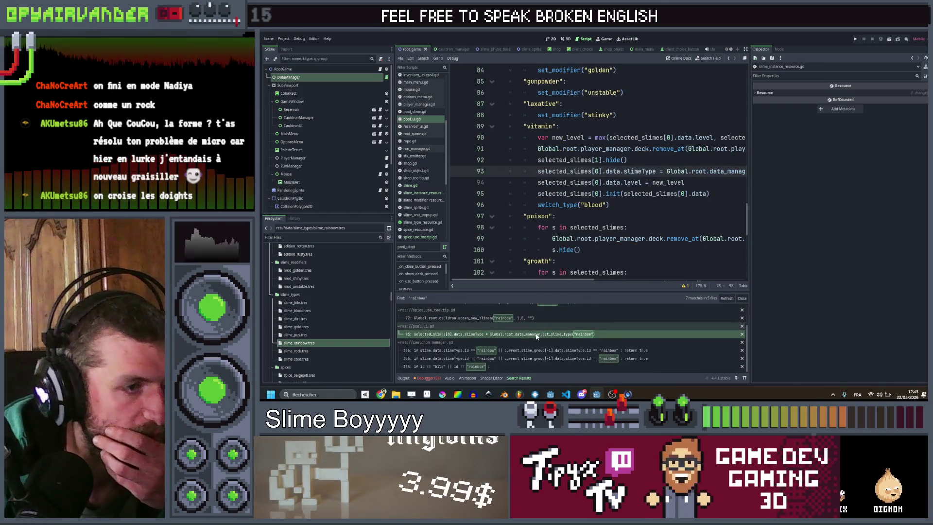
click(510, 353)
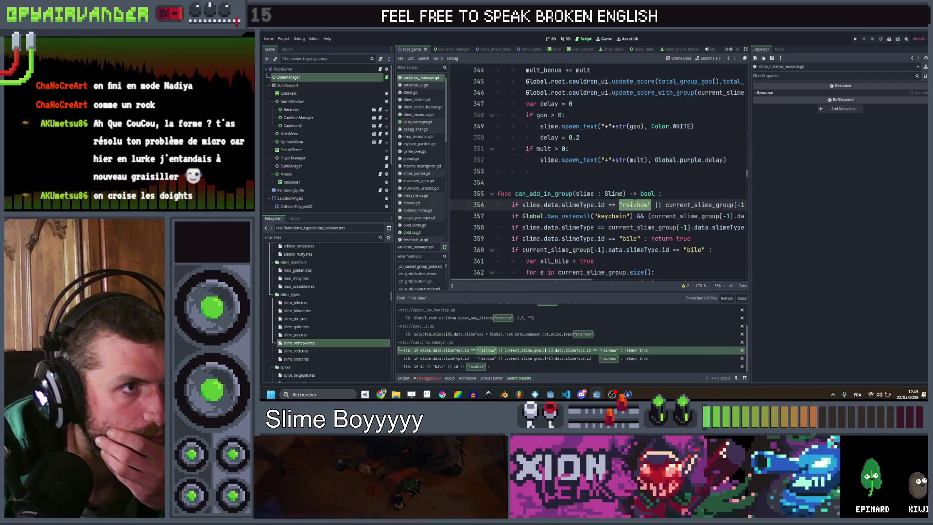
click(660, 189)
scroll(660, 189, right, 3)
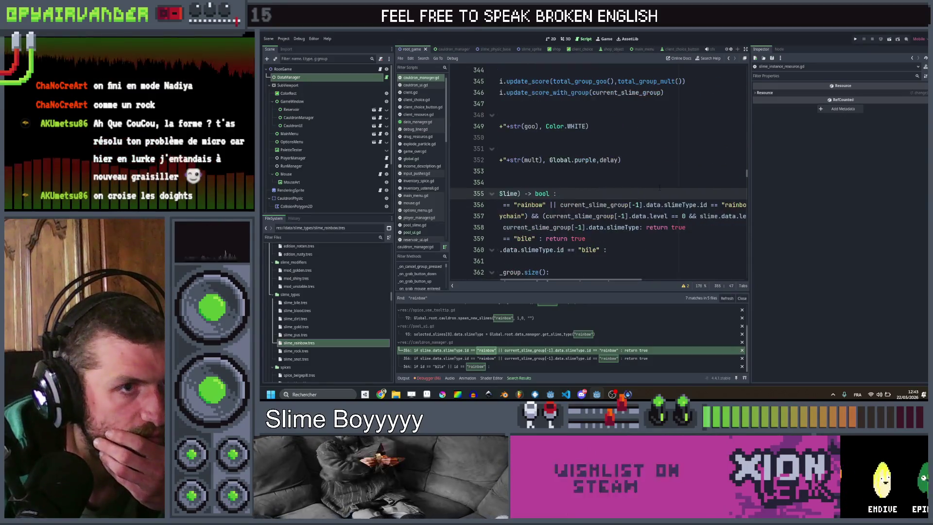
scroll(647, 192, left, 5)
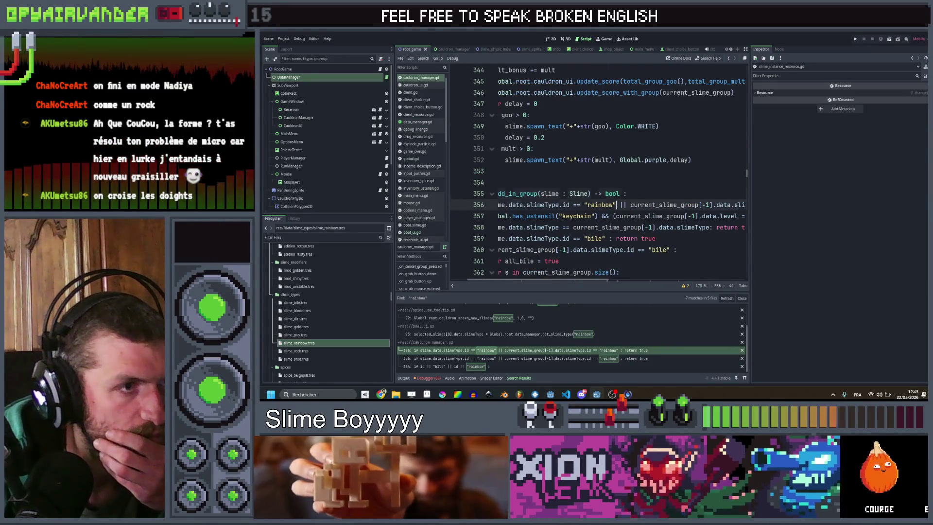
drag(548, 205, 527, 204)
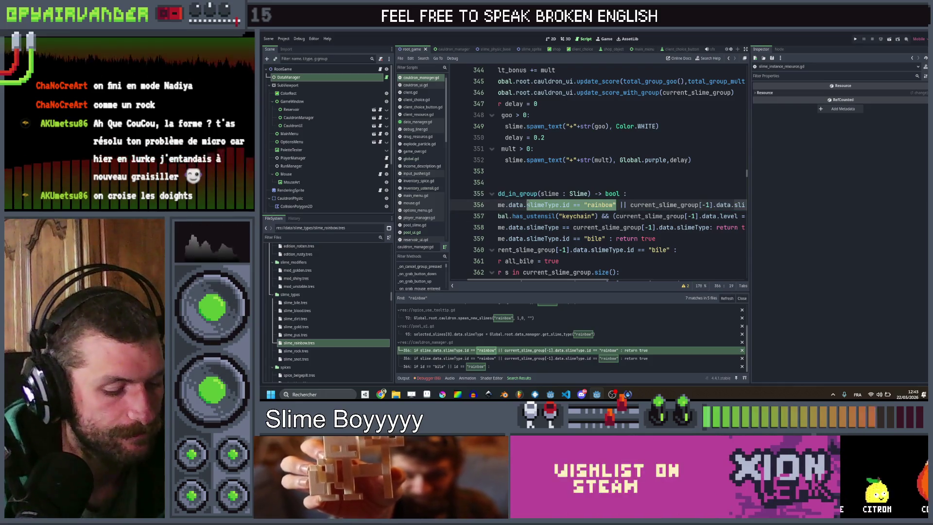
text(_r)
key(Return)
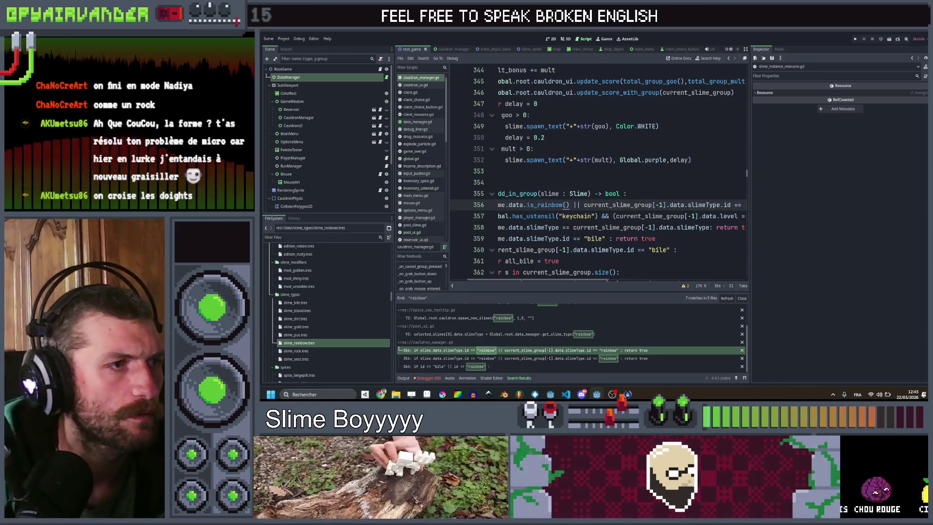
- Replace the group's last slime rainbow check with is_rainbow() and save
scroll(597, 175, right, 5)
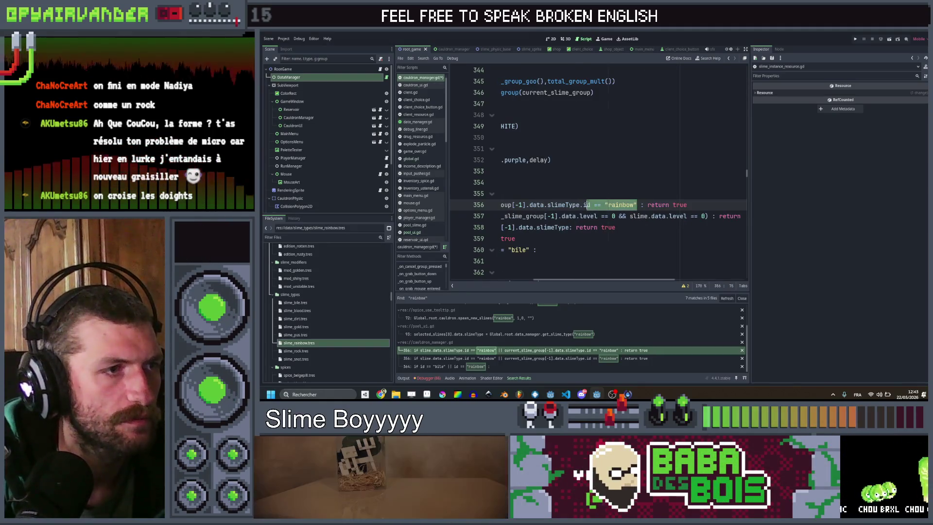
drag(586, 205, 583, 205)
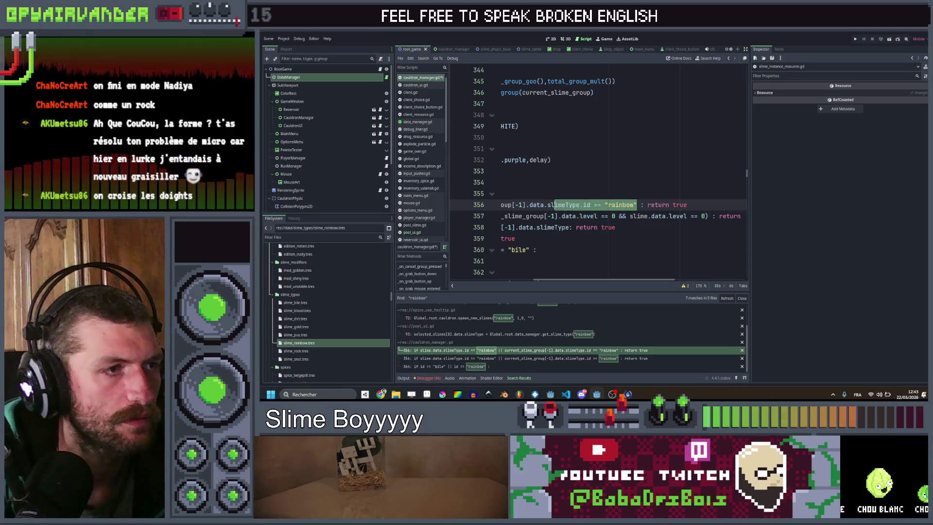
text(_r)
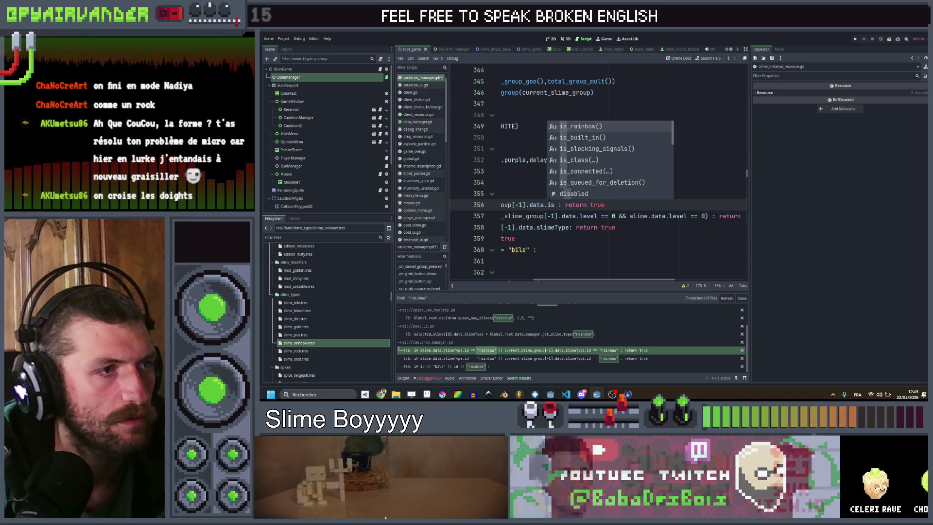
key(Return)
key(ctrl+s)
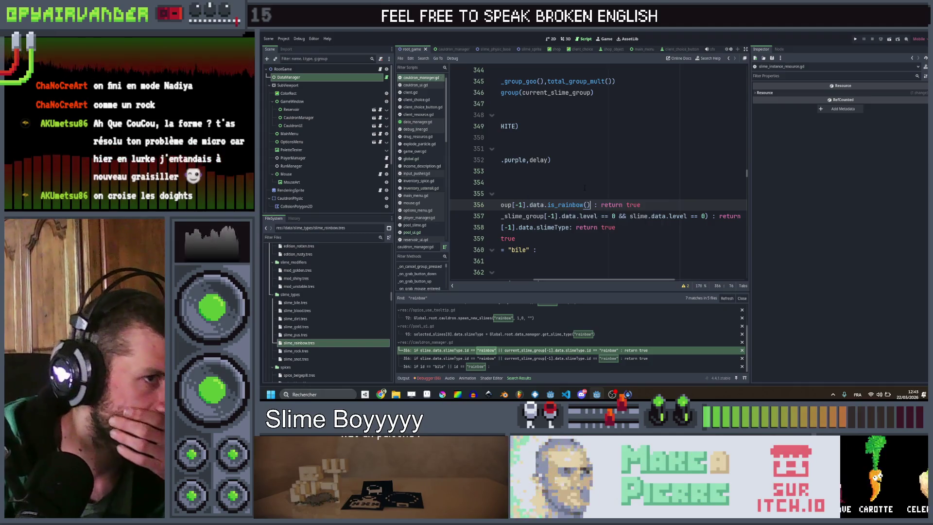
click(582, 183)
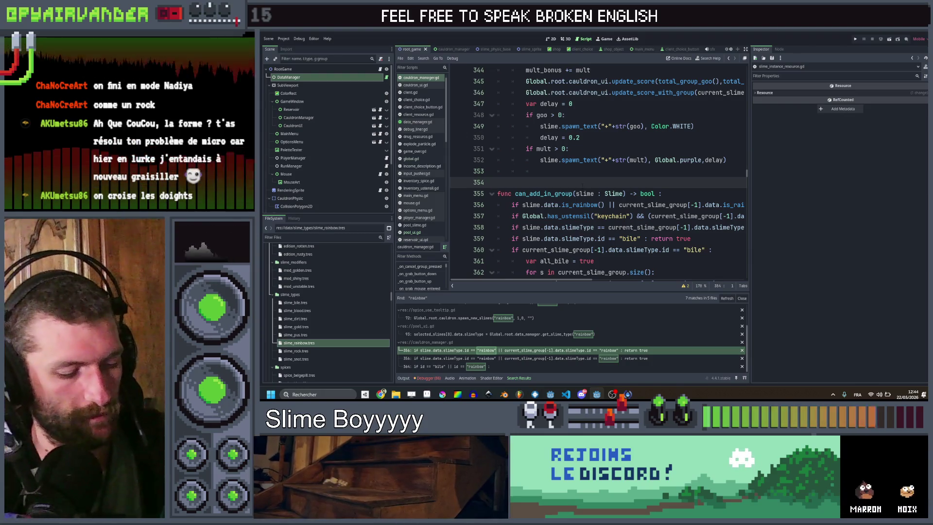
- Search the project for 'midas' and open the first match in shop.gd
key(ctrl+shift+f)
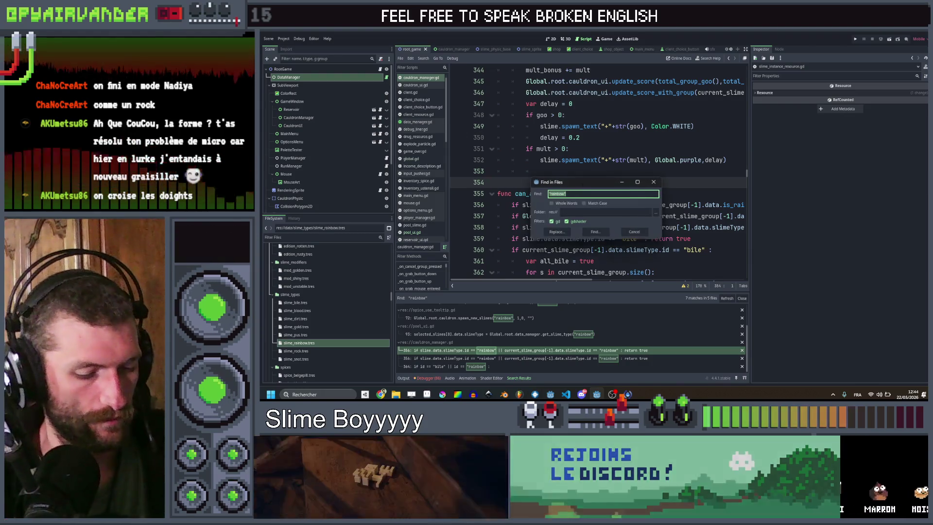
text(moda)
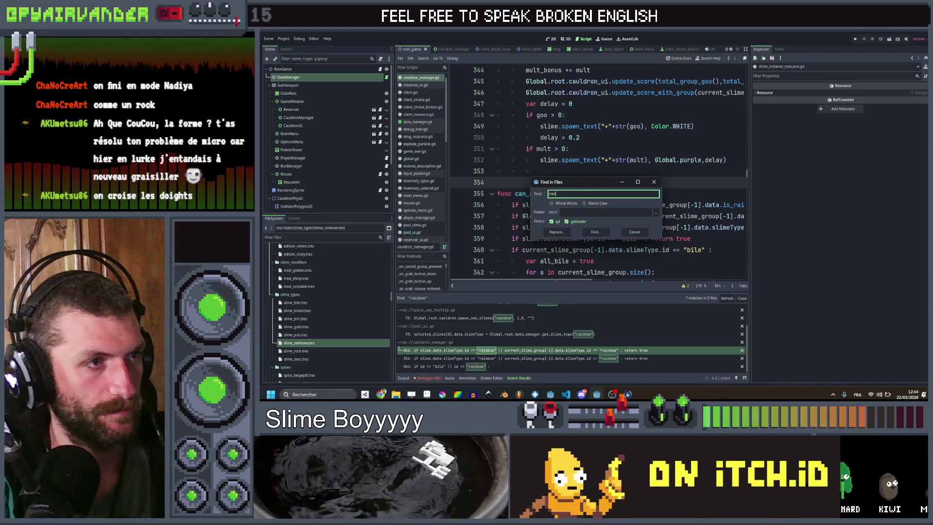
key(Return)
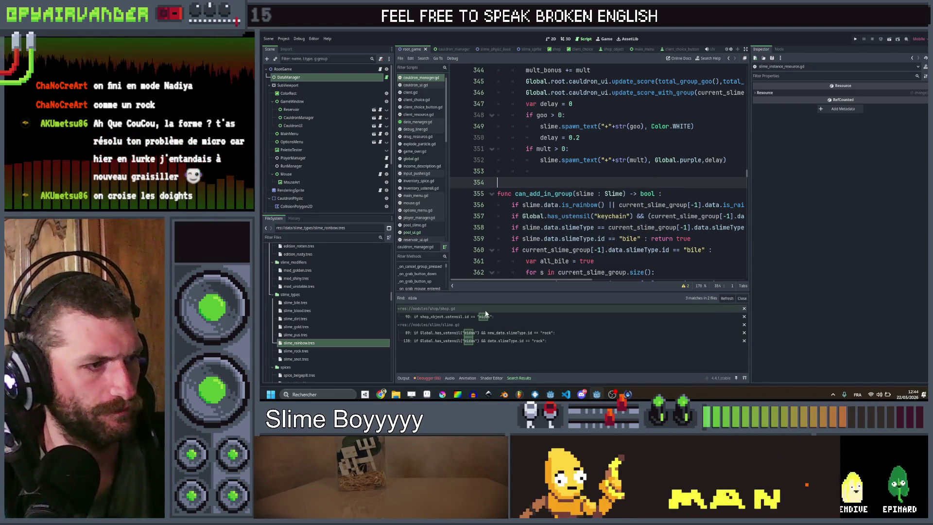
click(482, 316)
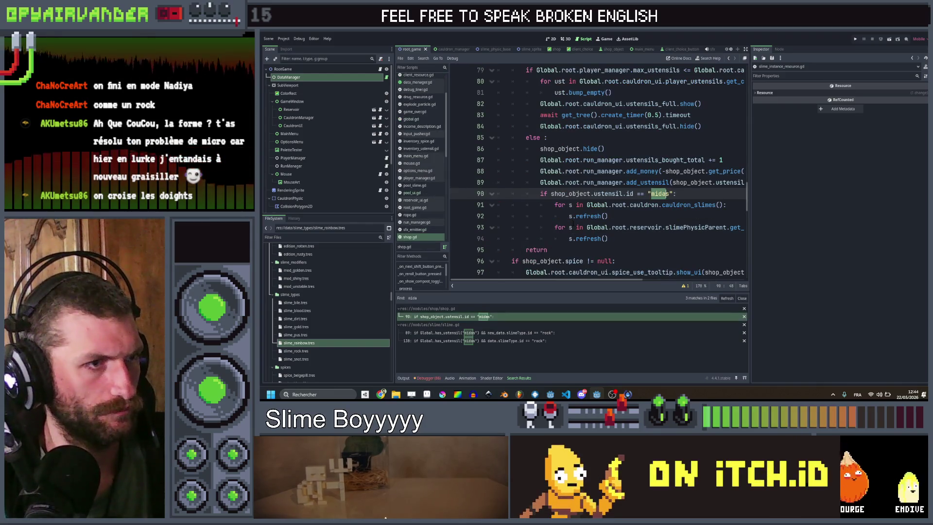
- Extend line 90's check so slimes also refresh for the "mushroom" ustensil, and save
key(End)
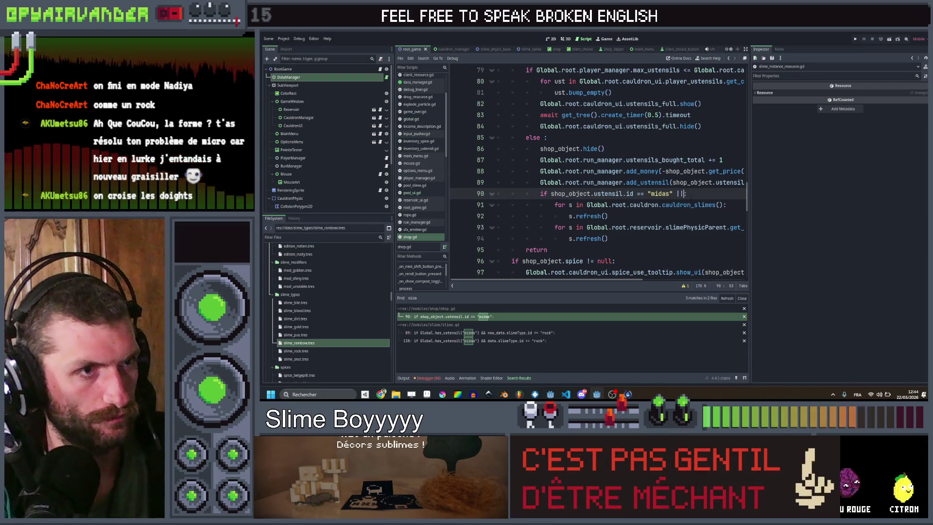
key(ctrl+shift+Left)
key(ctrl+shift+Left)
key(ctrl+shift+Left)
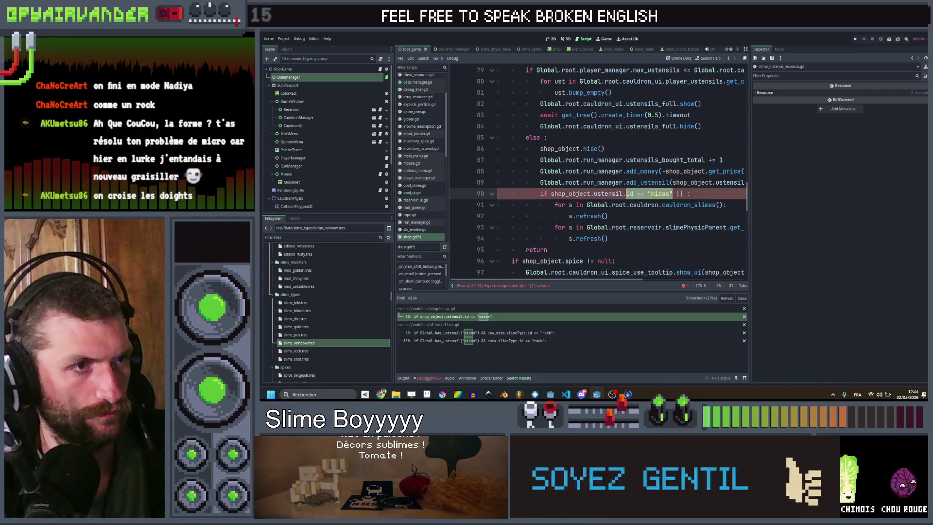
click(671, 193)
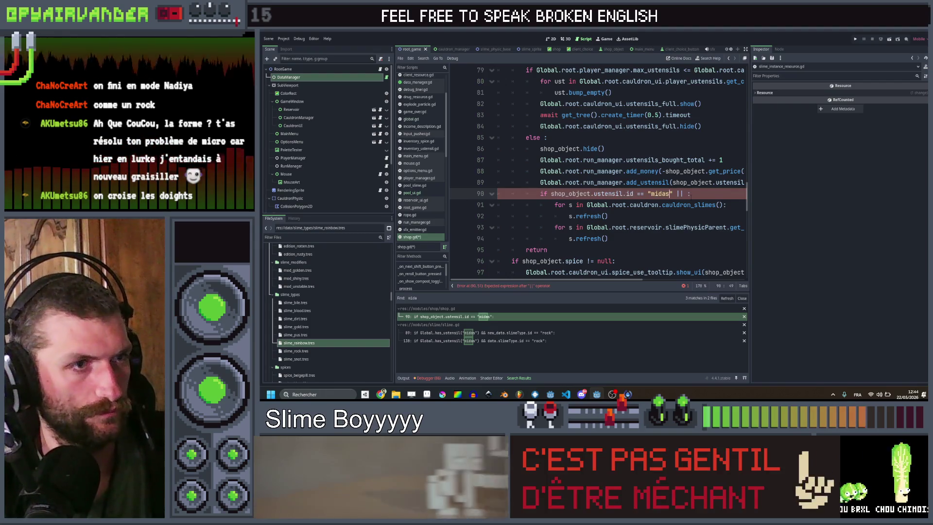
text(shop_object.ustensil.id == "midas")
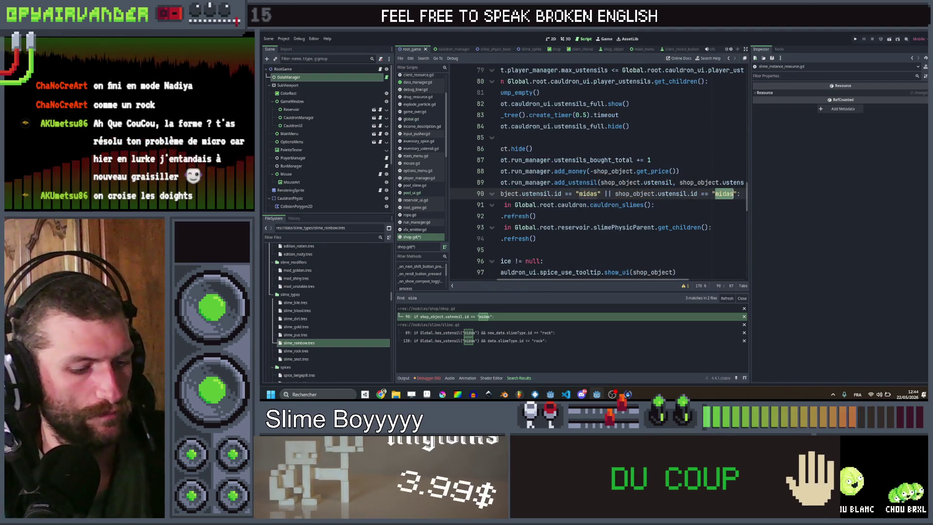
text(room)
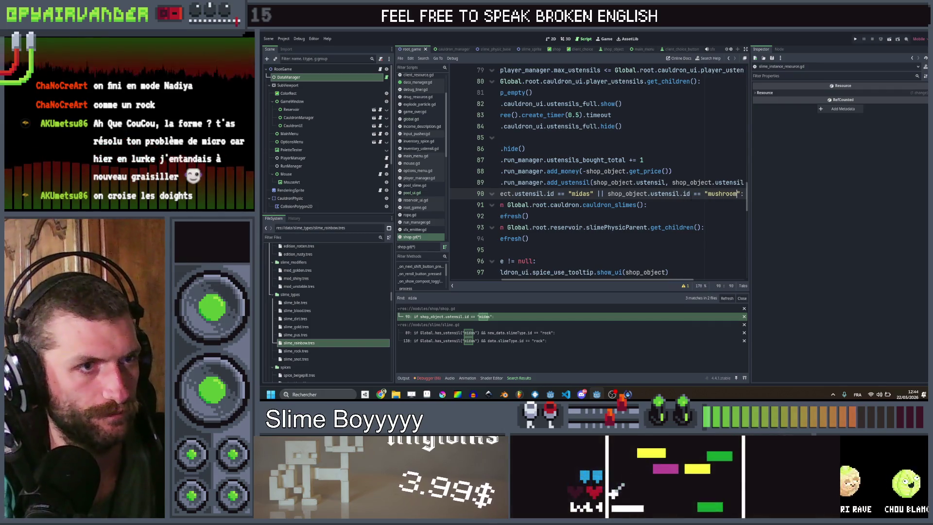
key(ctrl+s)
key(Down)
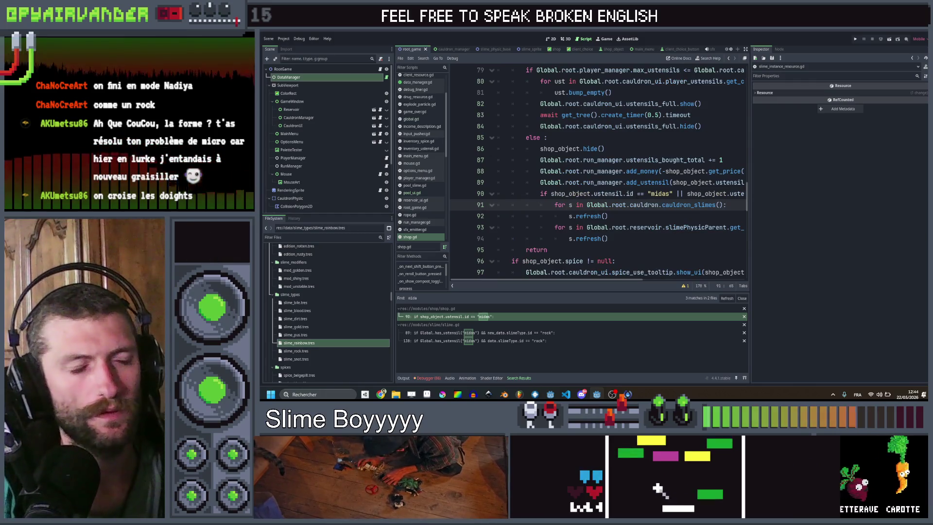
- Browse the slime_sprite scene's script
click(533, 49)
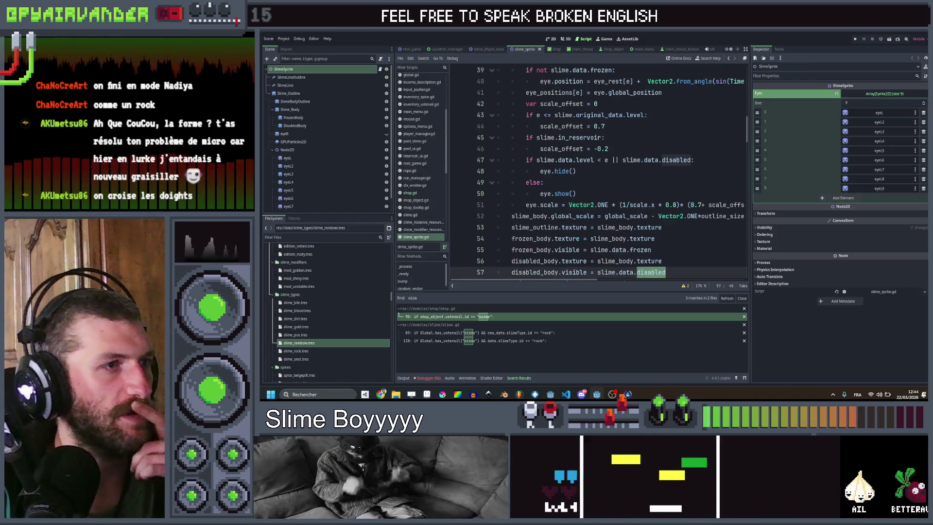
scroll(610, 151, up, 5)
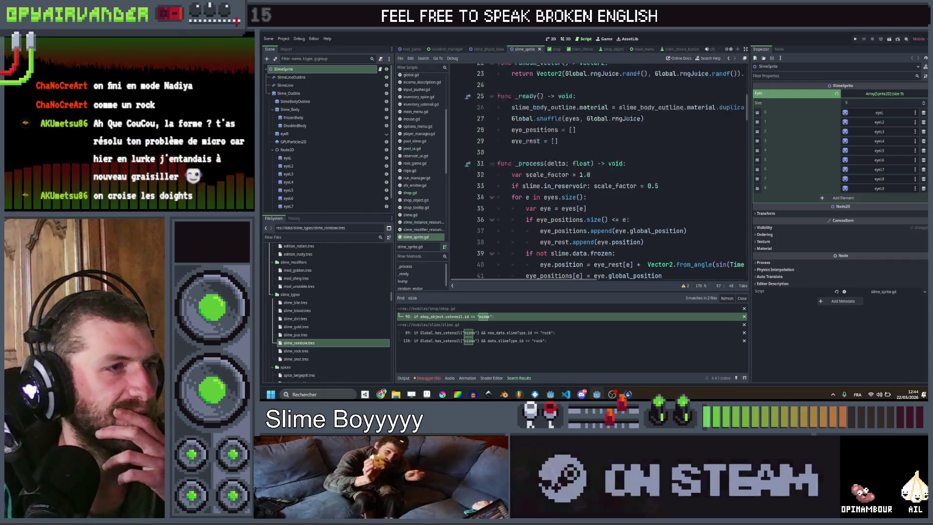
scroll(610, 151, down, 7)
scroll(597, 173, down, 20)
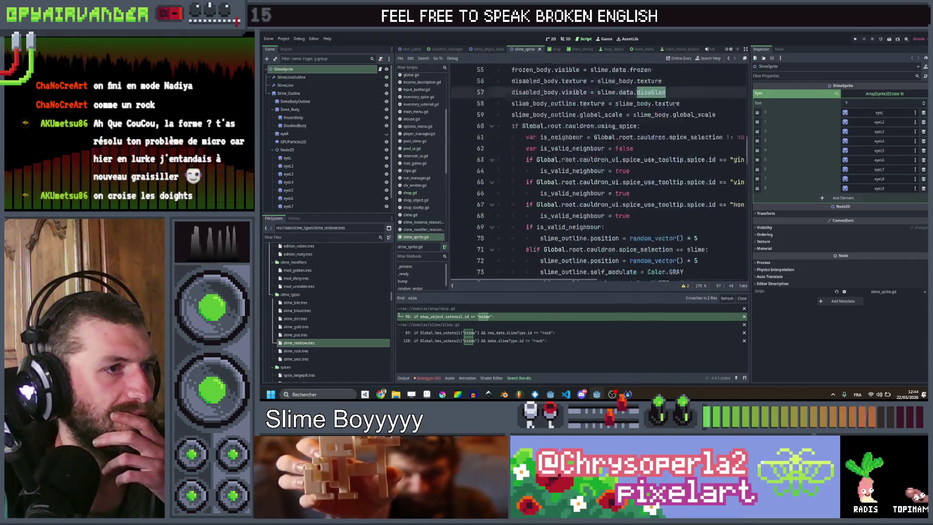
scroll(598, 173, down, 12)
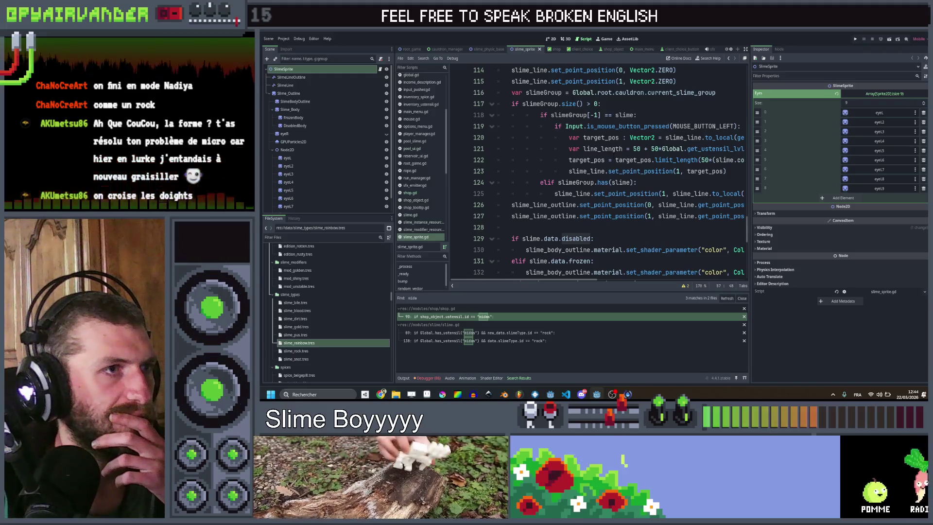
- Switch to the slime_physic_base script and place the caret on line 4 at the top
click(488, 49)
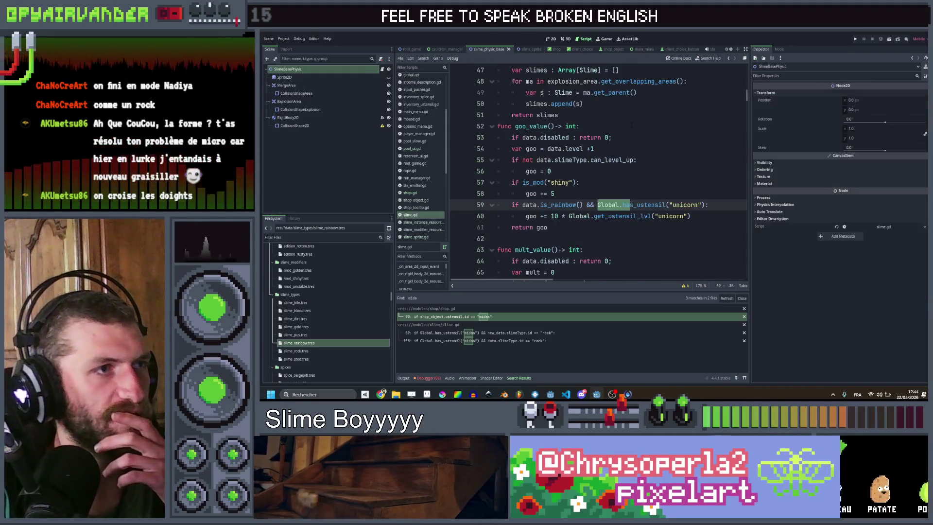
scroll(598, 173, down, 5)
scroll(637, 128, down, 6)
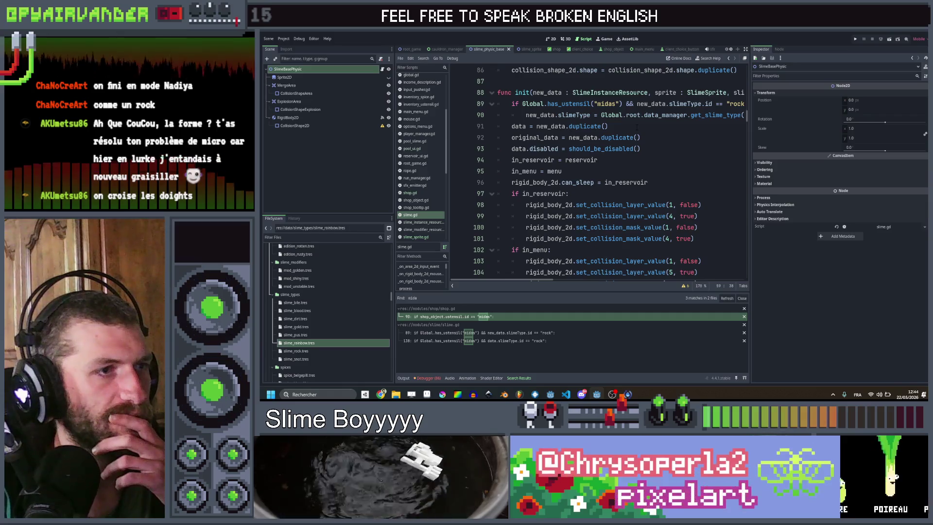
scroll(638, 127, up, 16)
scroll(637, 128, up, 12)
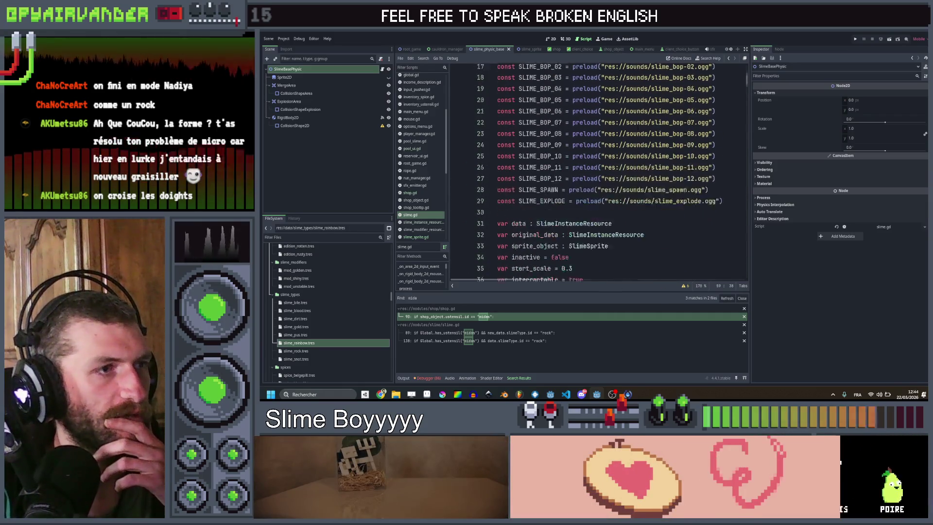
scroll(638, 128, down, 3)
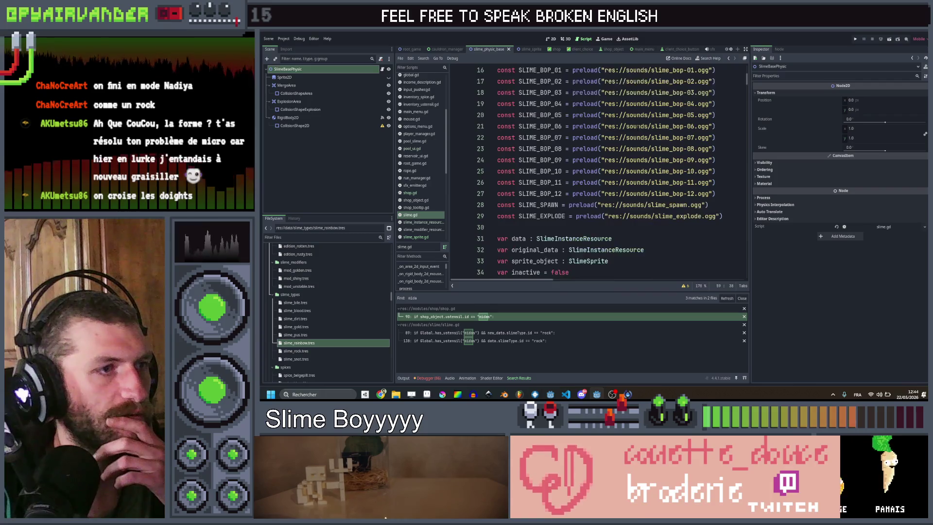
scroll(637, 127, up, 5)
scroll(638, 127, down, 4)
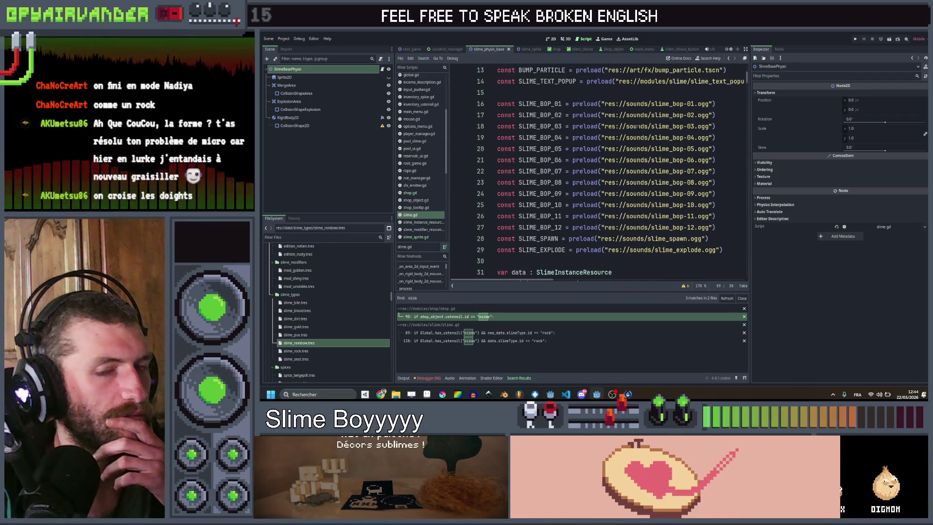
scroll(638, 126, up, 4)
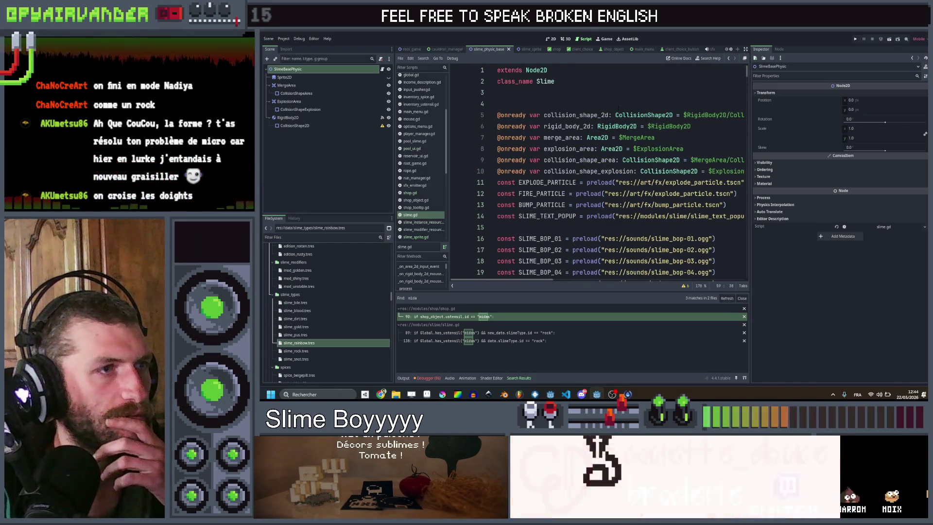
click(596, 103)
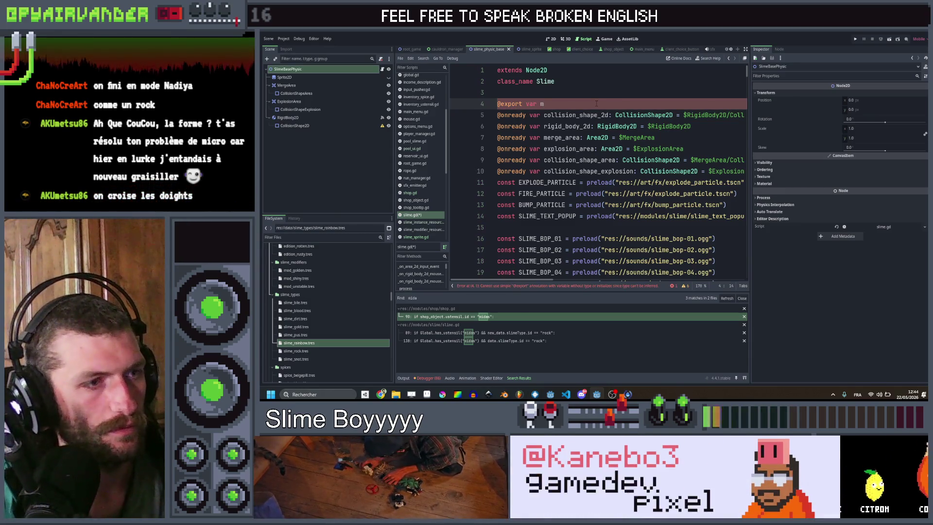
text(old_rainb)
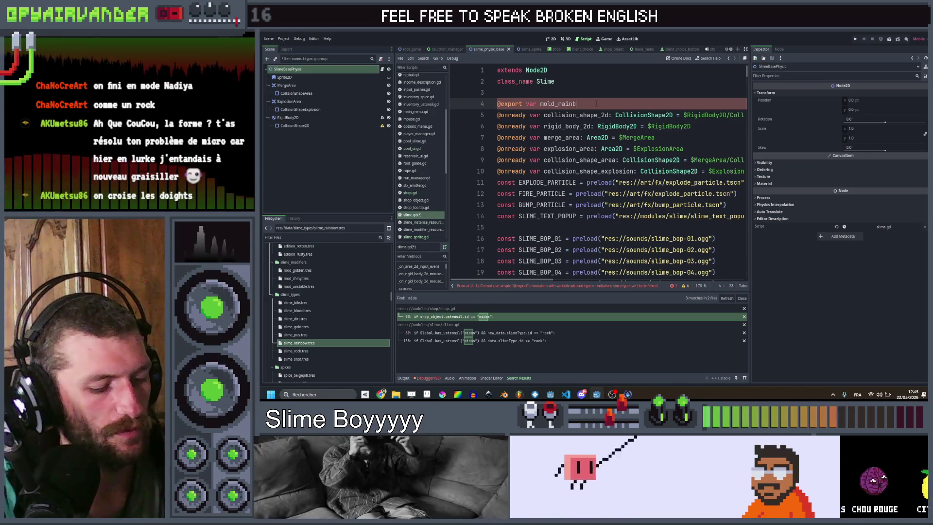
text(ow_material : )
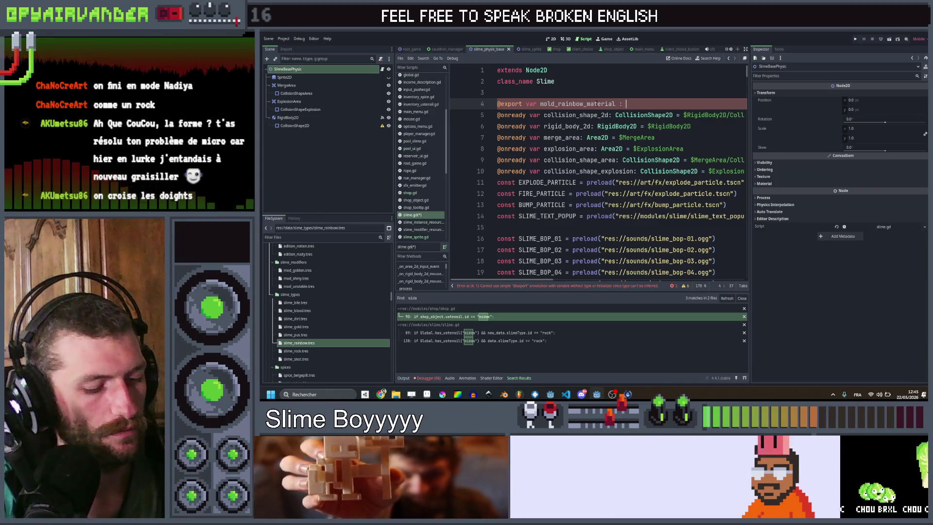
text(Shader)
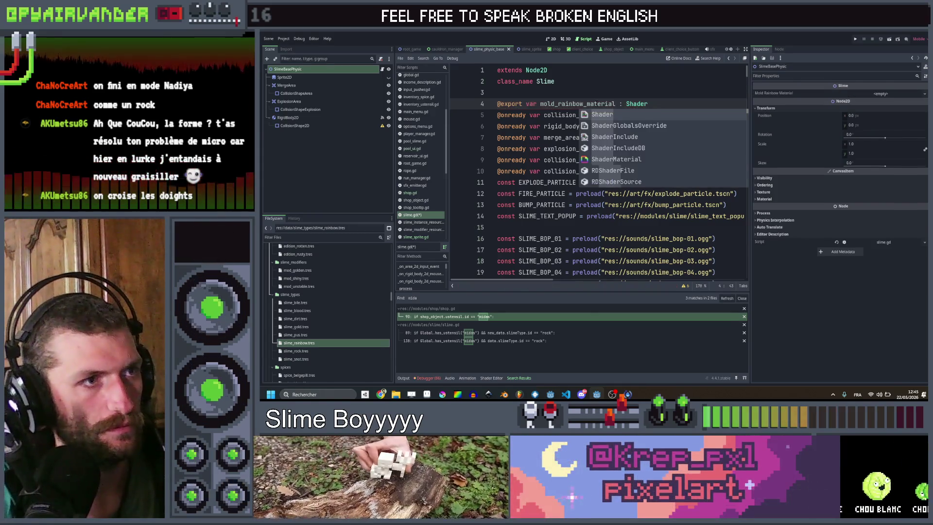
text(Material)
key(ctrl+s)
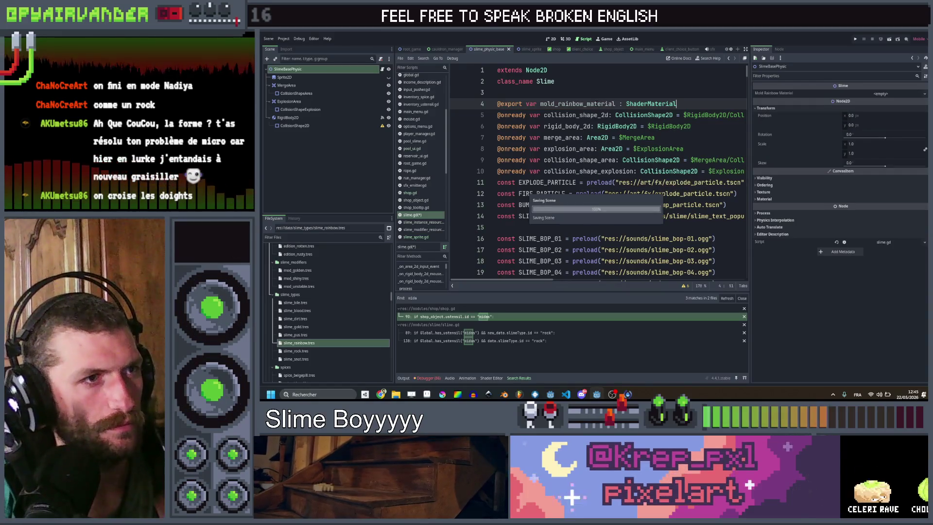
click(875, 94)
click(888, 103)
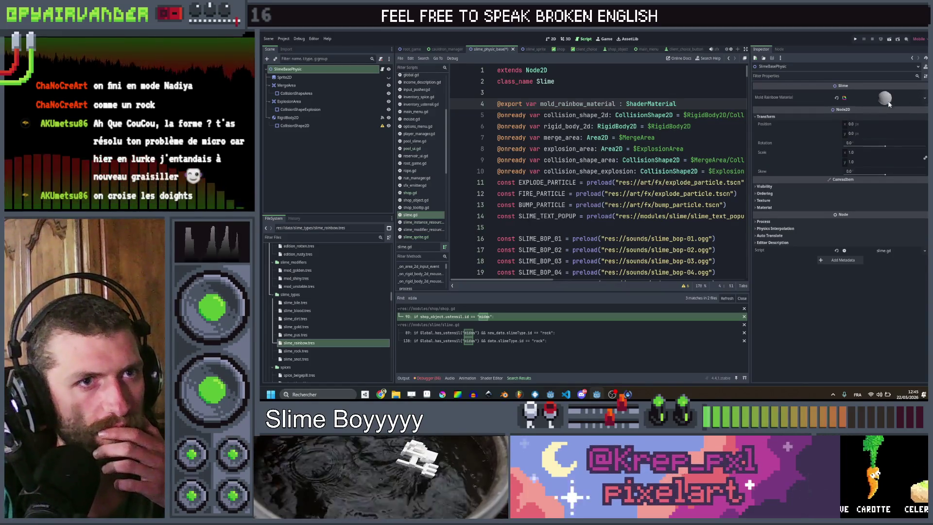
click(886, 100)
- Quick-load rainbow.gdshader as the material's shader, then set Saturation to 0.0 and Strength to 1.0
click(887, 151)
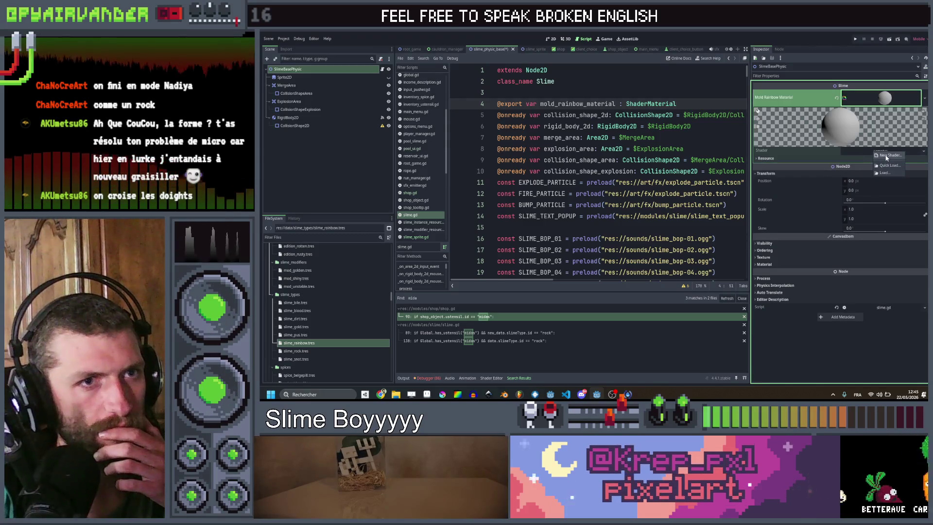
click(887, 156)
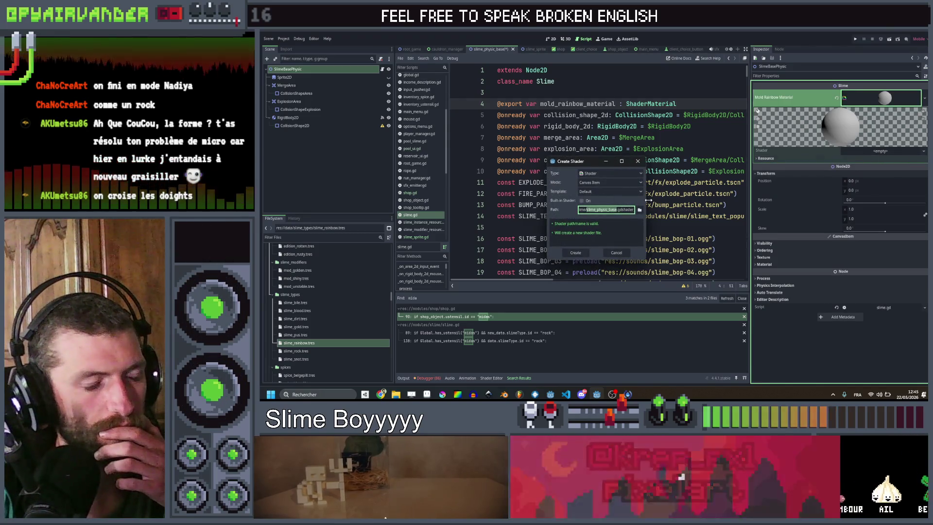
key(Escape)
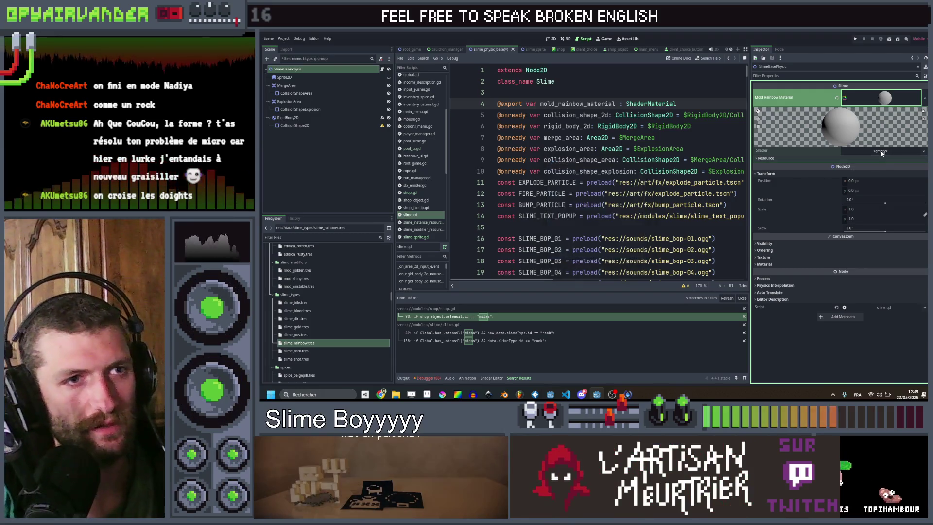
click(884, 165)
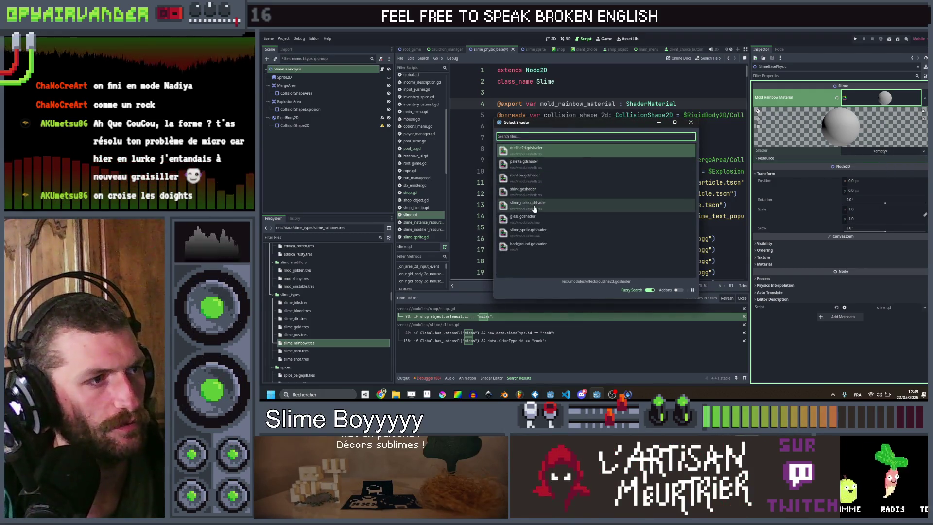
click(534, 174)
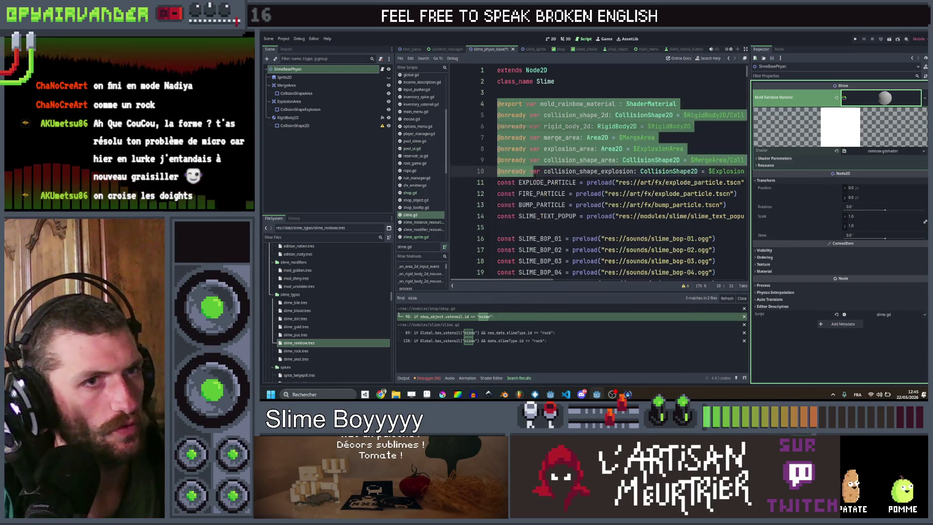
click(869, 152)
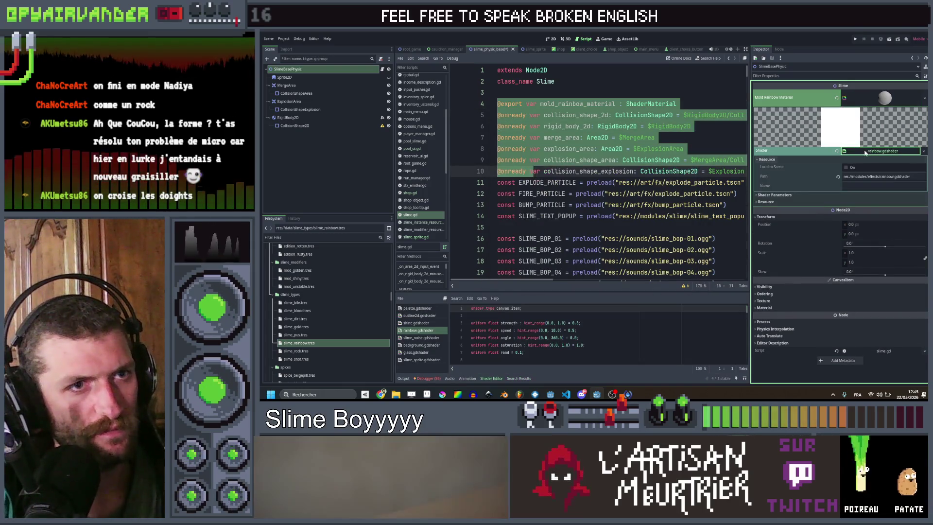
click(806, 194)
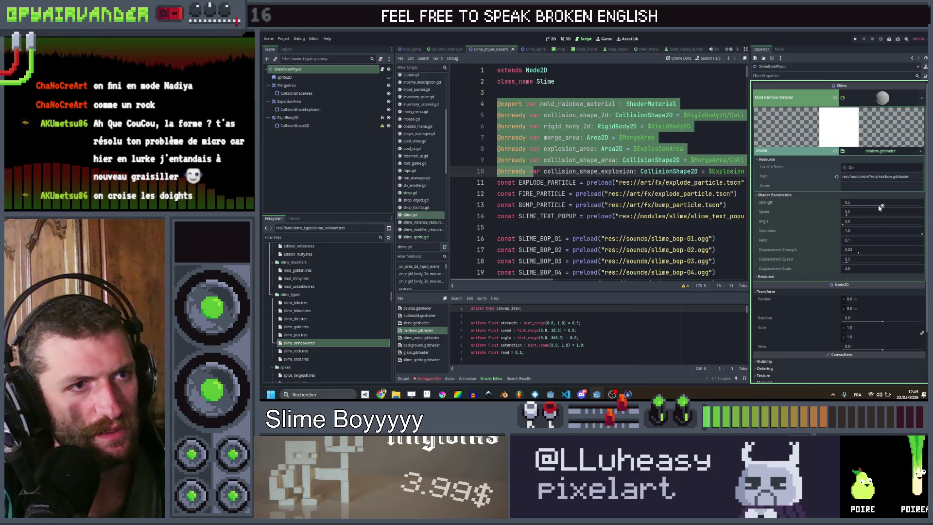
drag(883, 237, 845, 238)
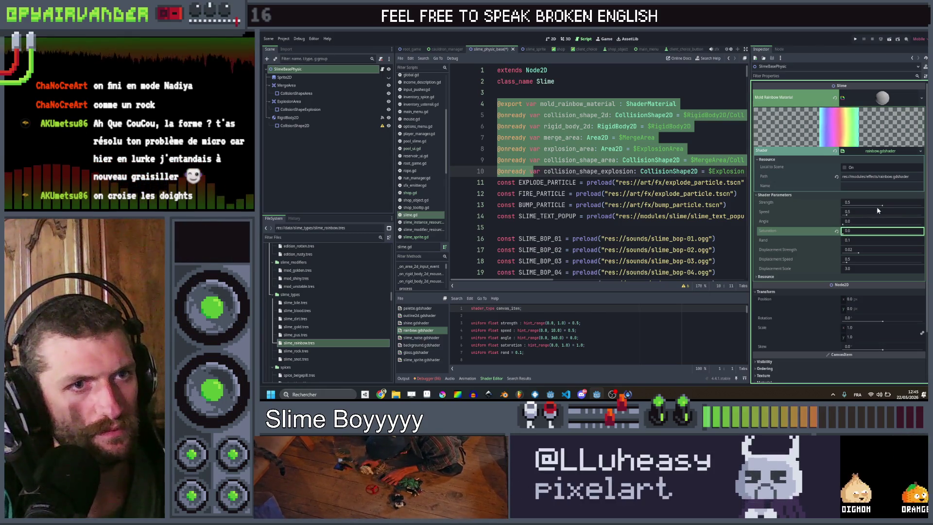
drag(878, 203, 919, 203)
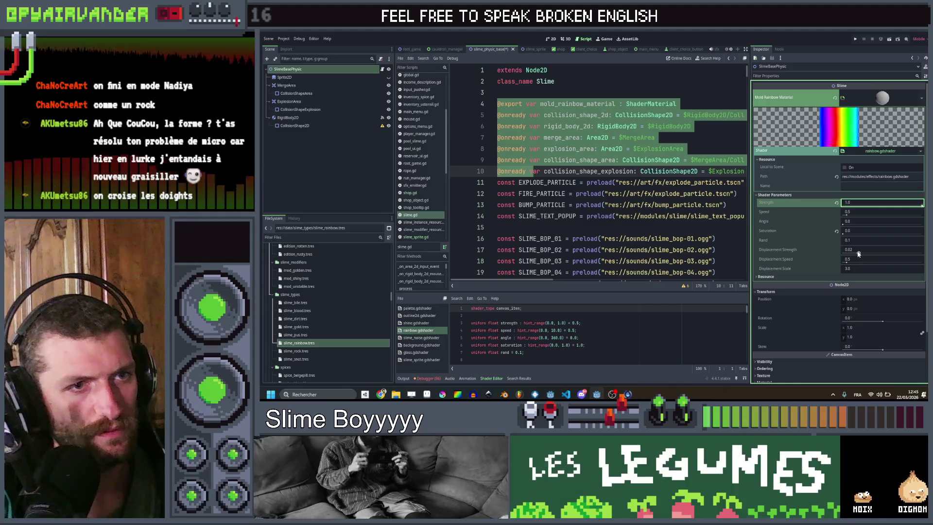
- Nudge the displacement value and lower the rainbow shader's Strength to 0.323
click(858, 250)
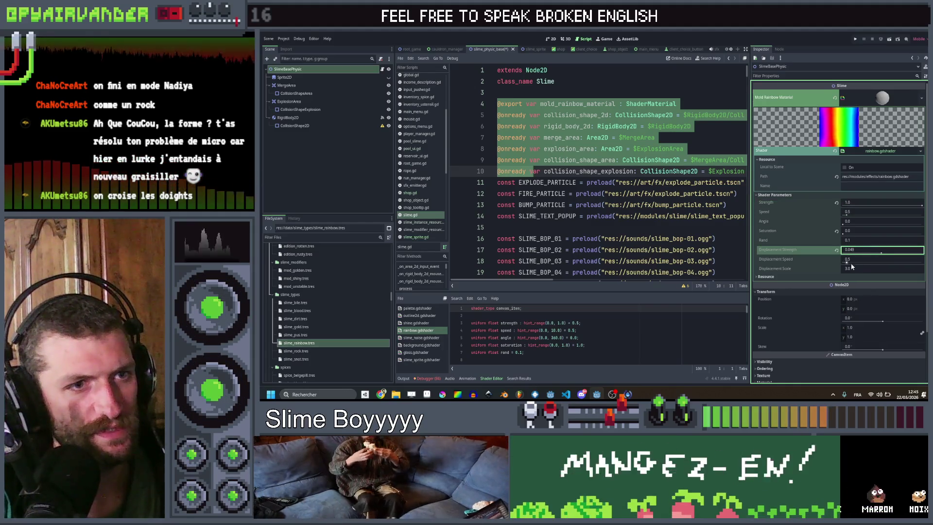
mouse_move(865, 269)
mouse_down()
mouse_move(880, 268)
mouse_move(849, 271)
mouse_move(858, 263)
mouse_up()
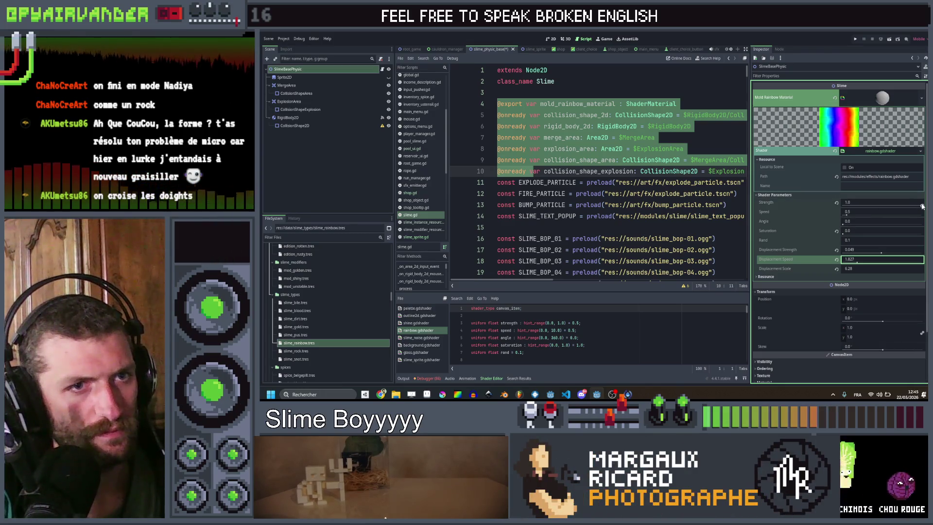
mouse_move(885, 210)
mouse_down()
mouse_move(859, 209)
mouse_move(867, 209)
mouse_up()
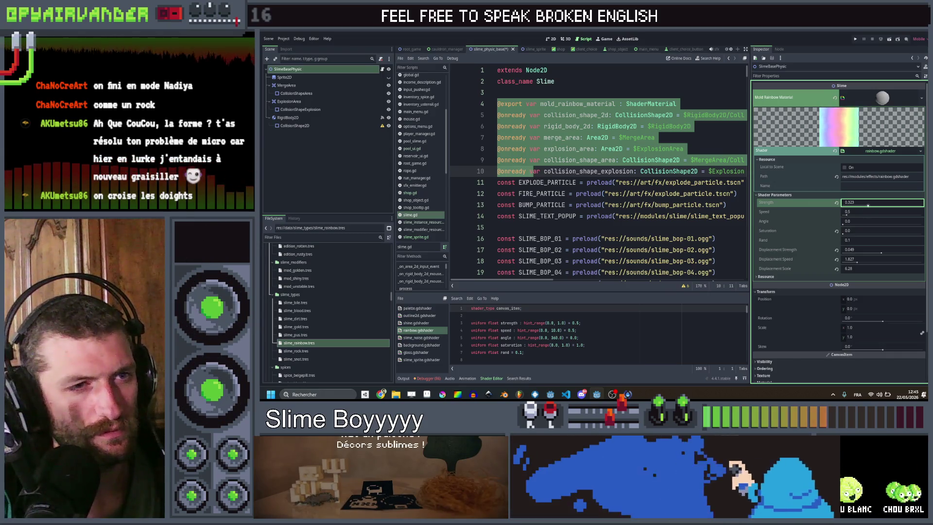
click(699, 152)
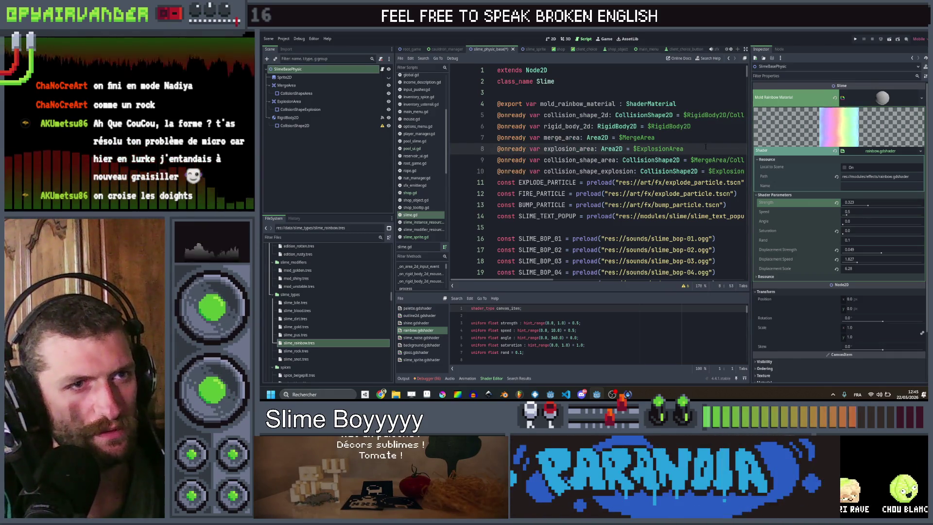
scroll(700, 155, down, 10)
scroll(674, 168, down, 15)
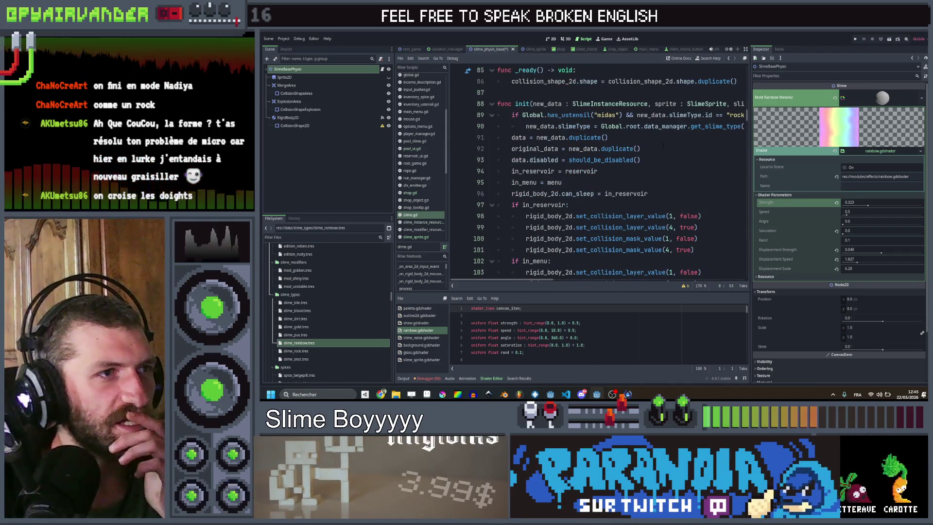
scroll(658, 142, down, 4)
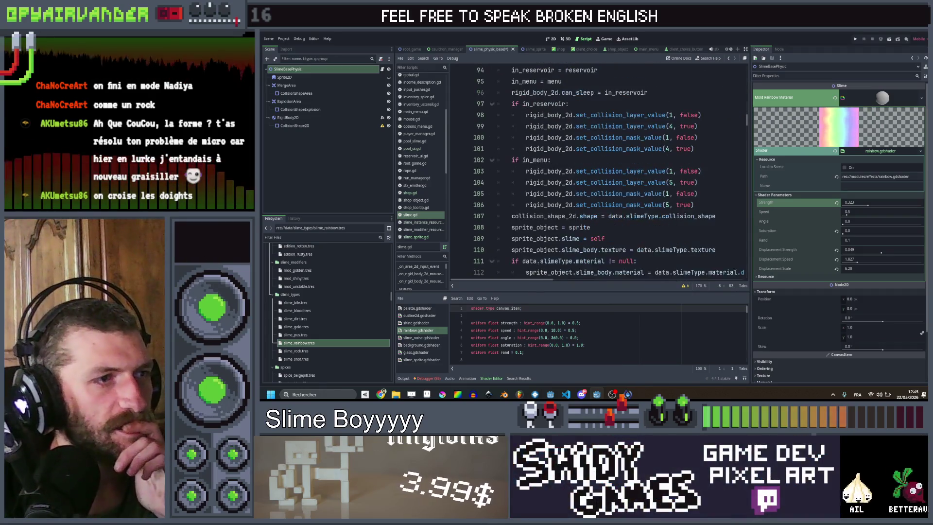
scroll(597, 170, down, 2)
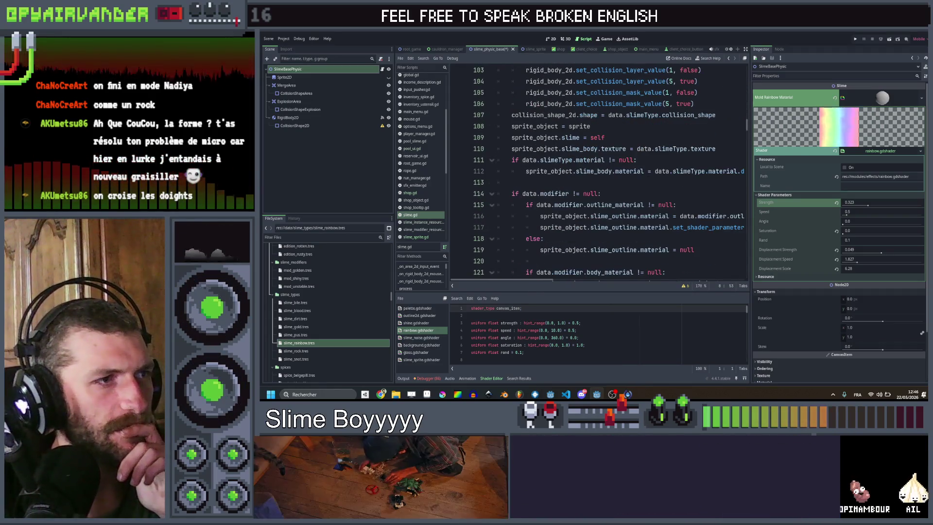
click(648, 162)
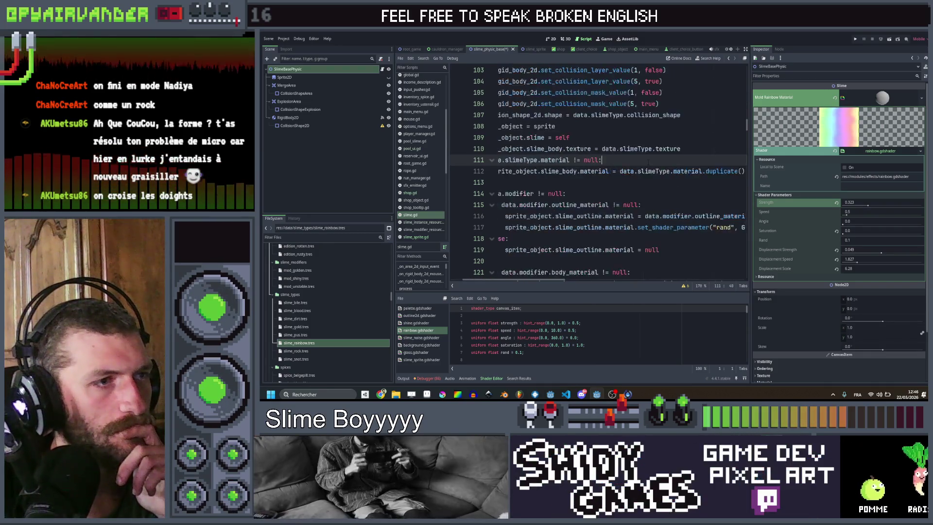
scroll(648, 162, down, 1)
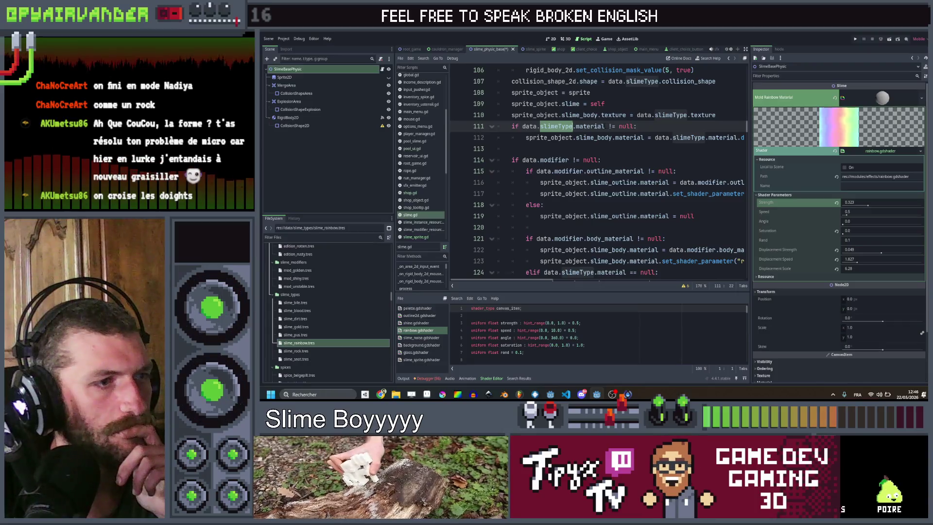
double_click(590, 126)
scroll(549, 160, down, 3)
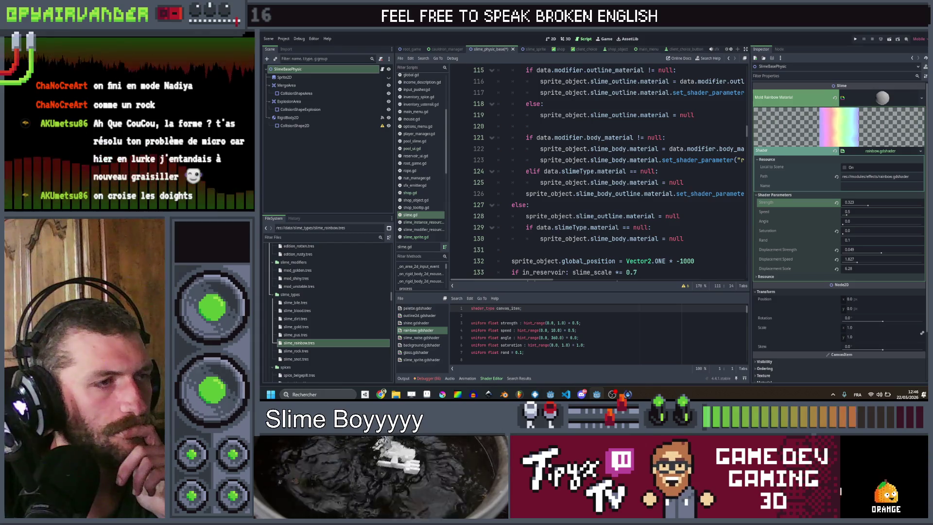
scroll(598, 171, right, 3)
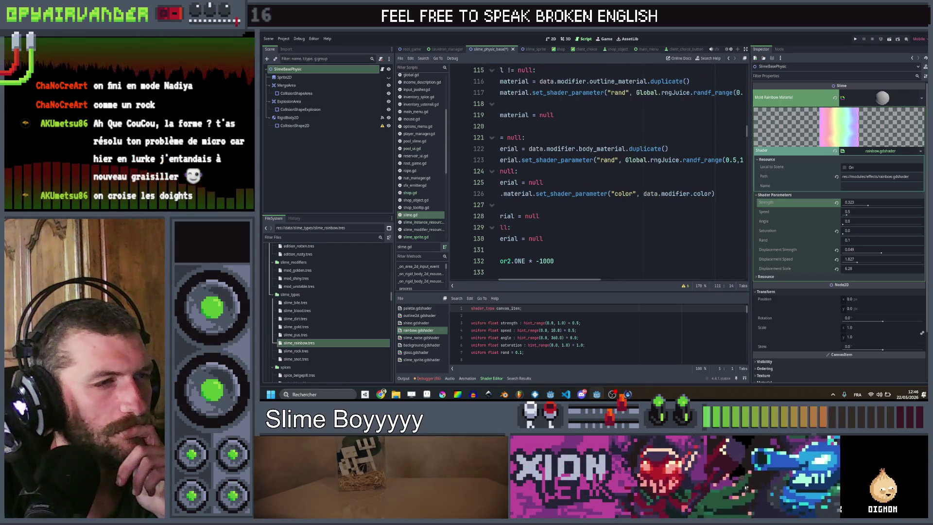
scroll(540, 153, left, 3)
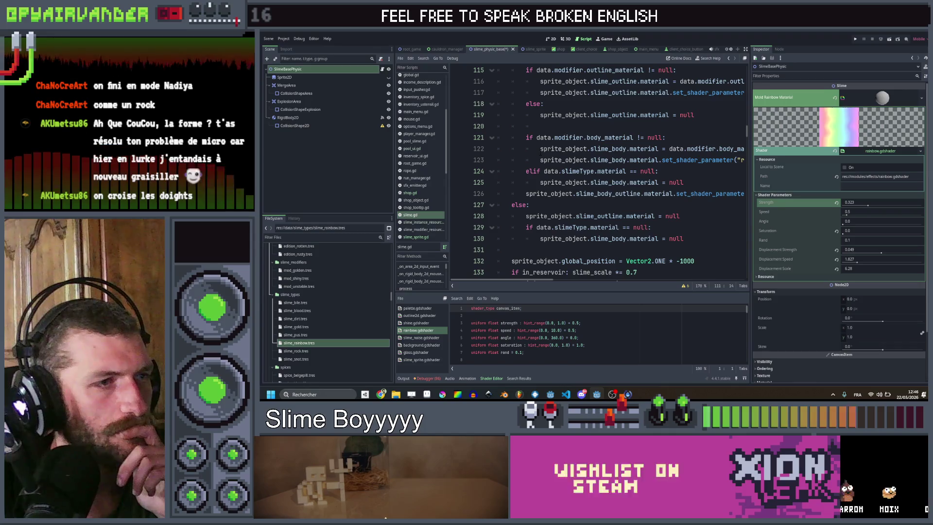
scroll(541, 153, down, 2)
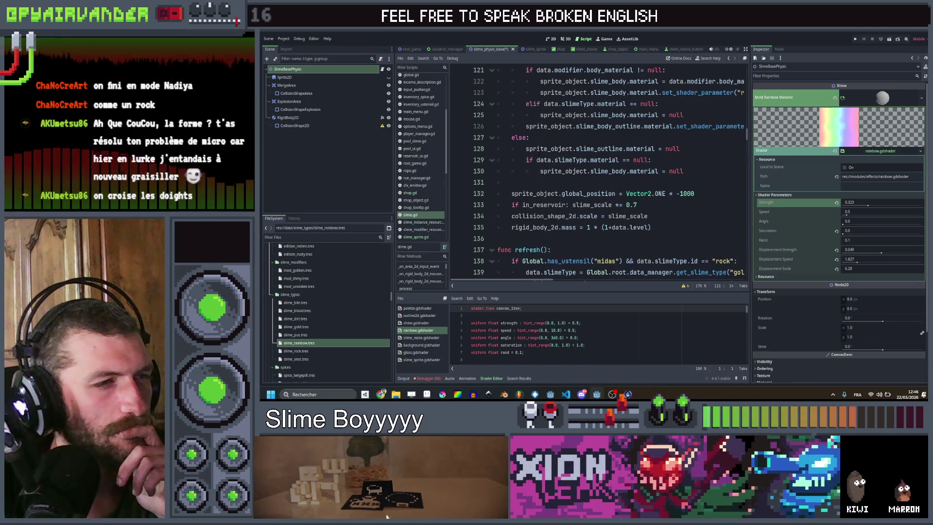
scroll(540, 153, up, 4)
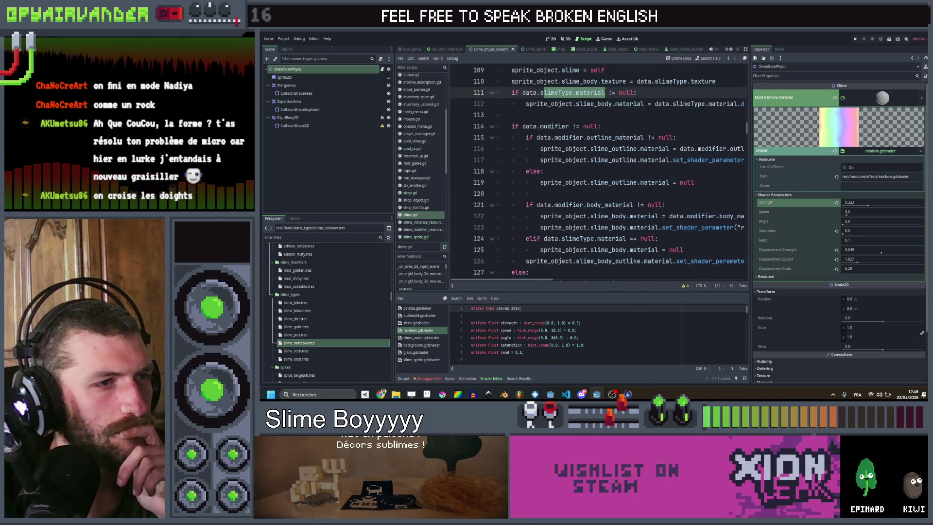
scroll(540, 152, right, 3)
scroll(539, 152, left, 3)
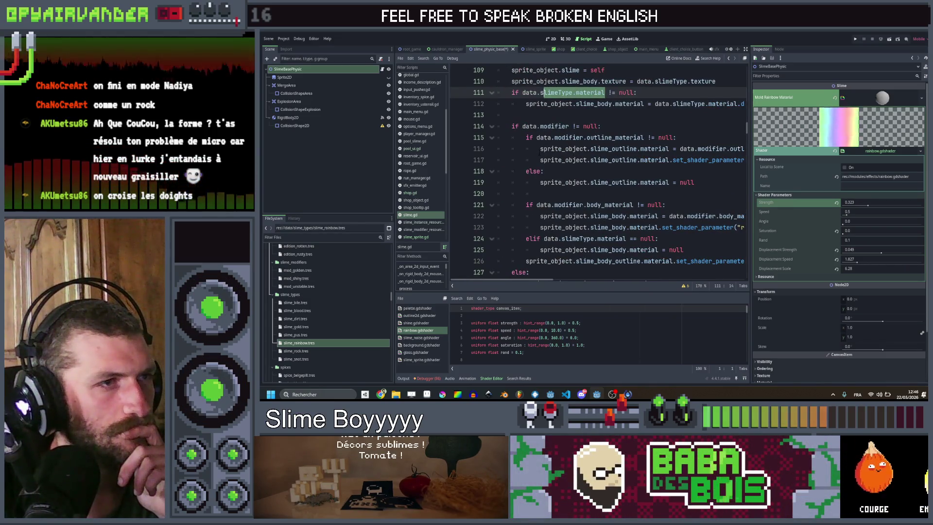
scroll(540, 153, down, 3)
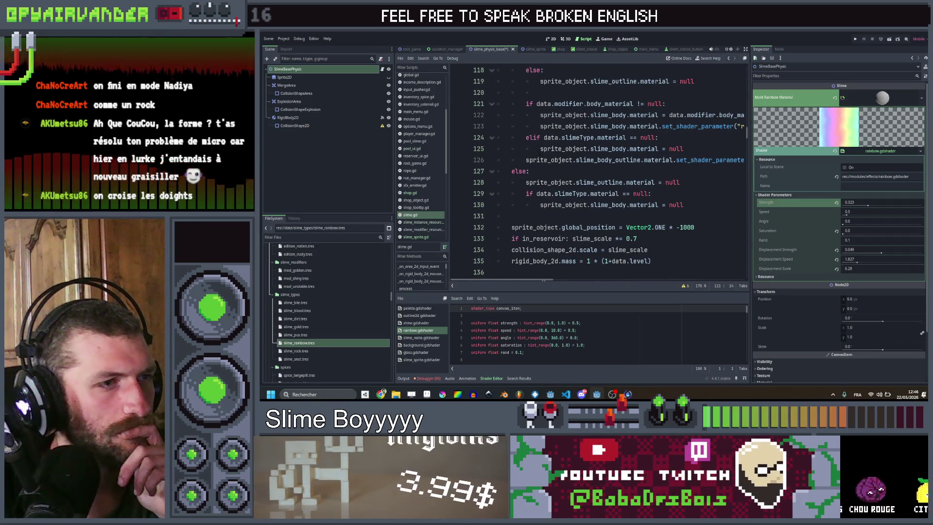
scroll(539, 154, up, 3)
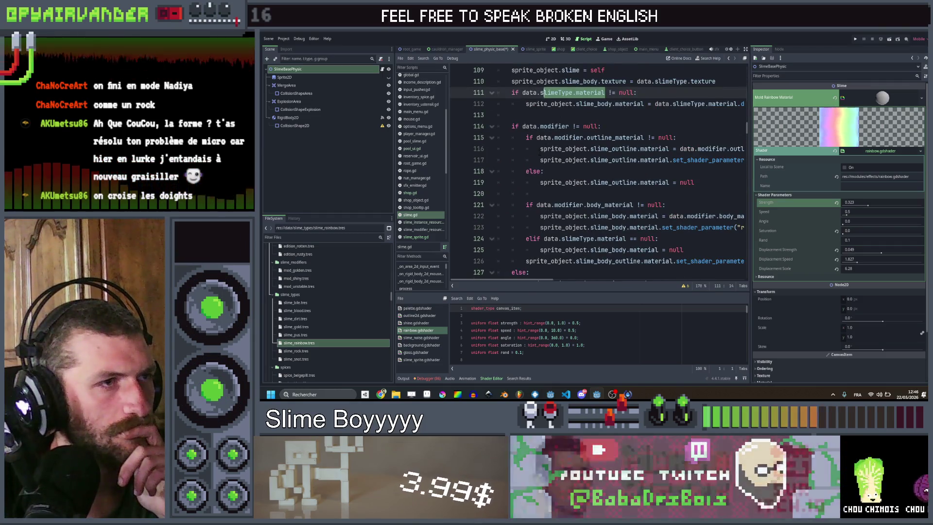
scroll(599, 171, up, 2)
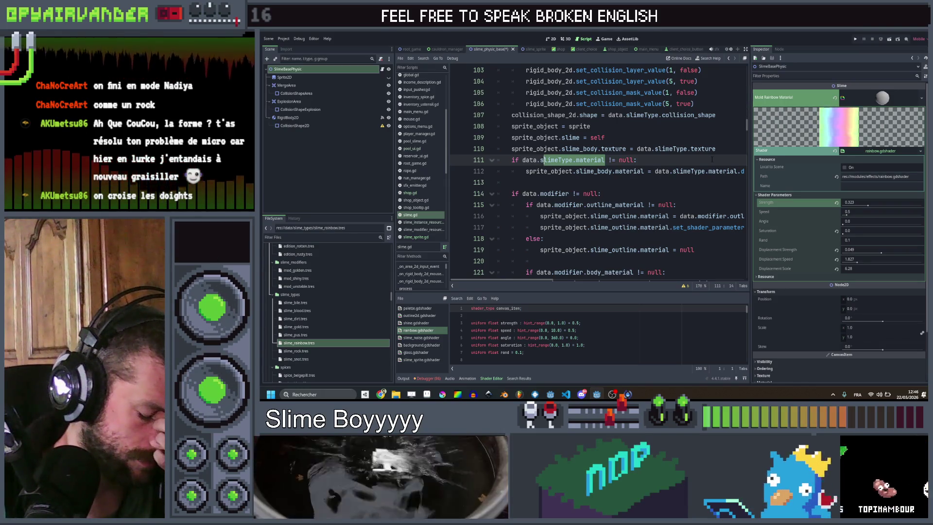
scroll(695, 167, down, 5)
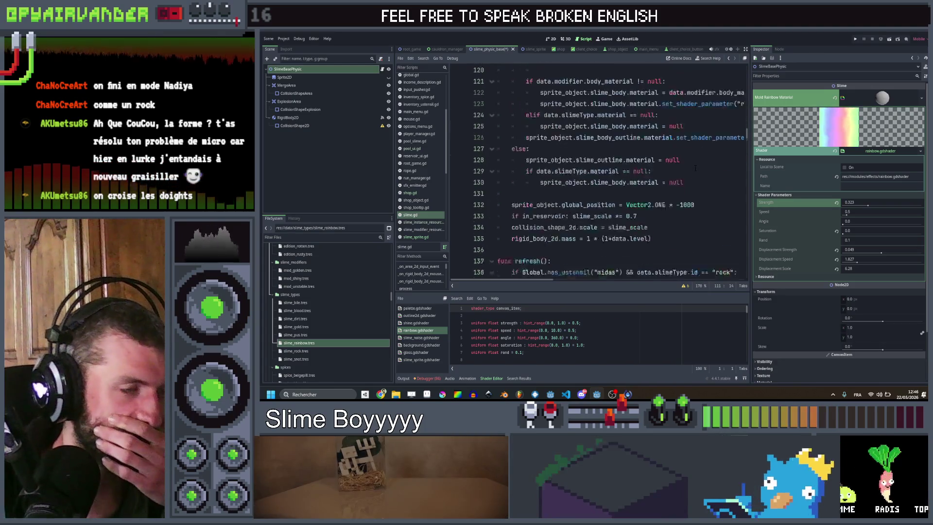
scroll(695, 168, down, 1)
scroll(692, 167, down, 1)
scroll(689, 168, up, 1)
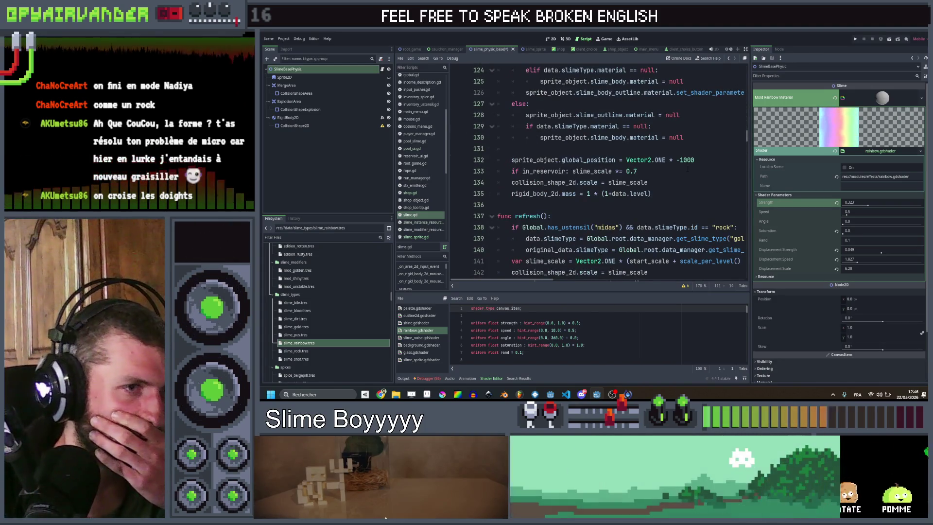
scroll(687, 168, up, 3)
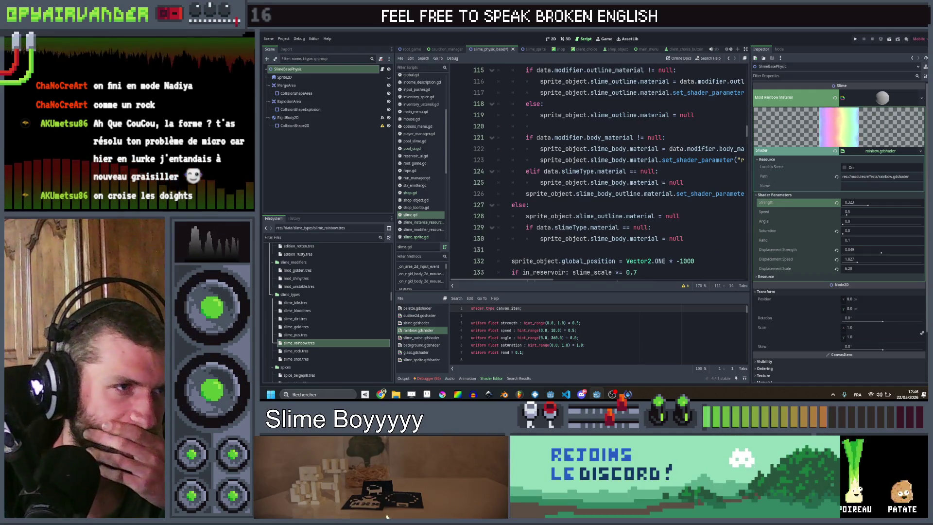
scroll(687, 167, up, 1)
scroll(598, 170, down, 2)
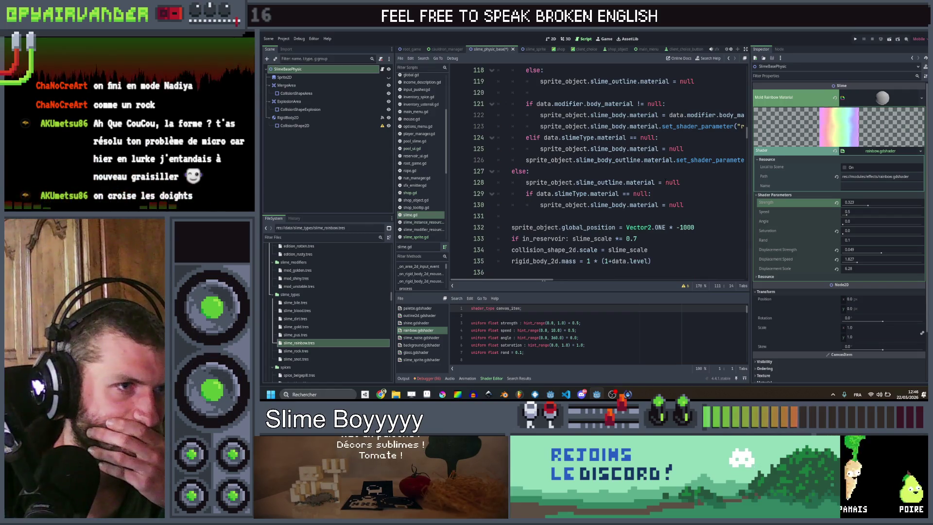
scroll(597, 170, up, 1)
scroll(667, 182, up, 4)
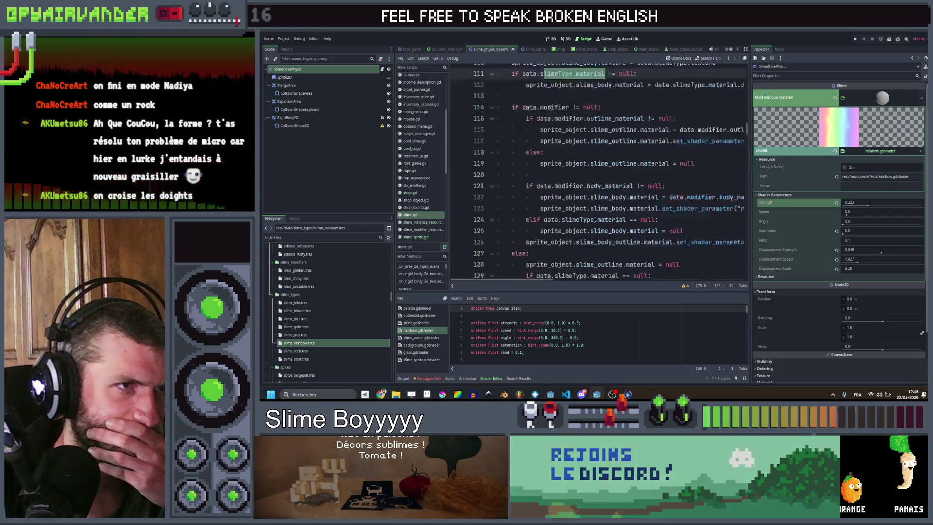
scroll(666, 181, right, 3)
scroll(667, 181, left, 3)
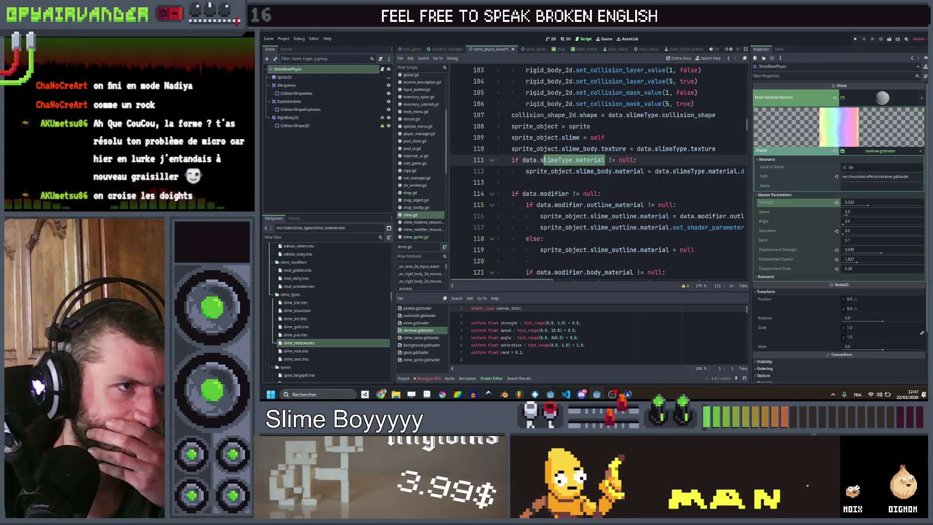
scroll(660, 181, down, 4)
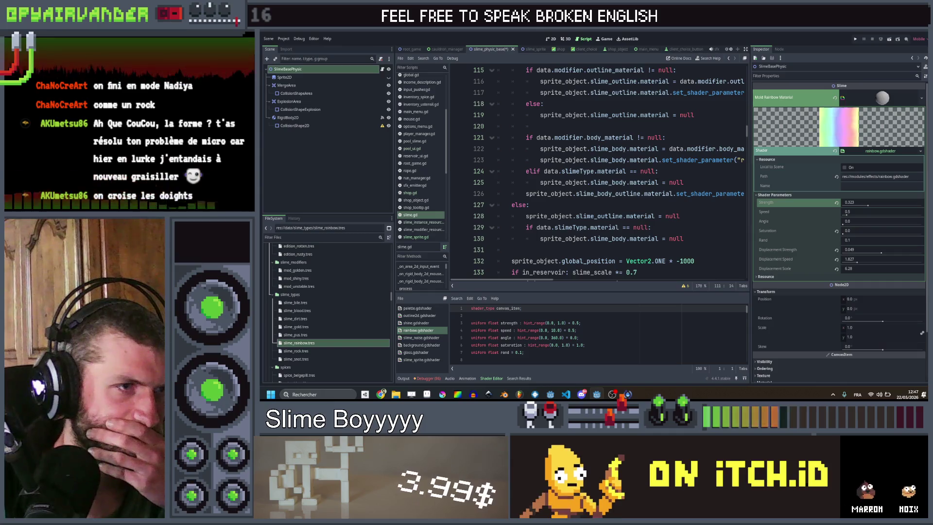
scroll(688, 242, up, 2)
scroll(688, 242, down, 2)
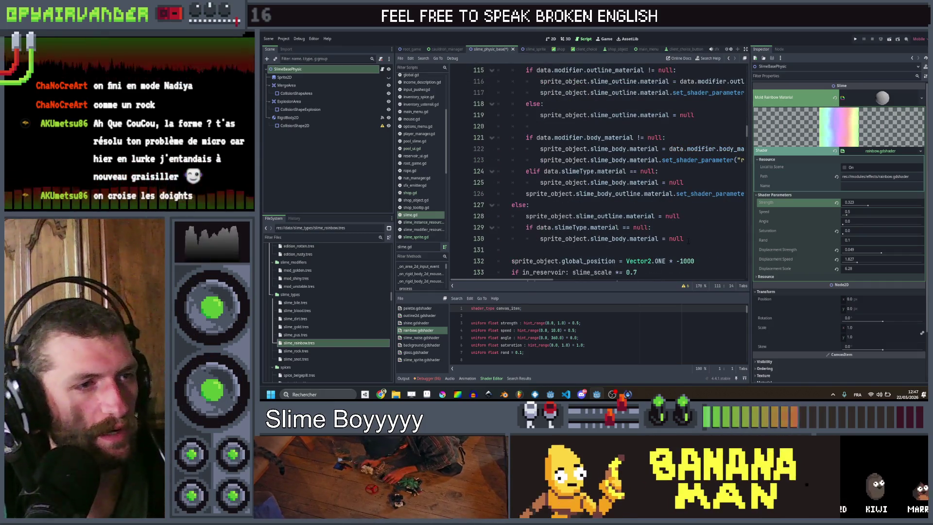
- Add the condition 'if data.slimeType.id == "bile" && Global.has_ustensil("mushroom"):' after line 130
click(688, 242)
key(Return)
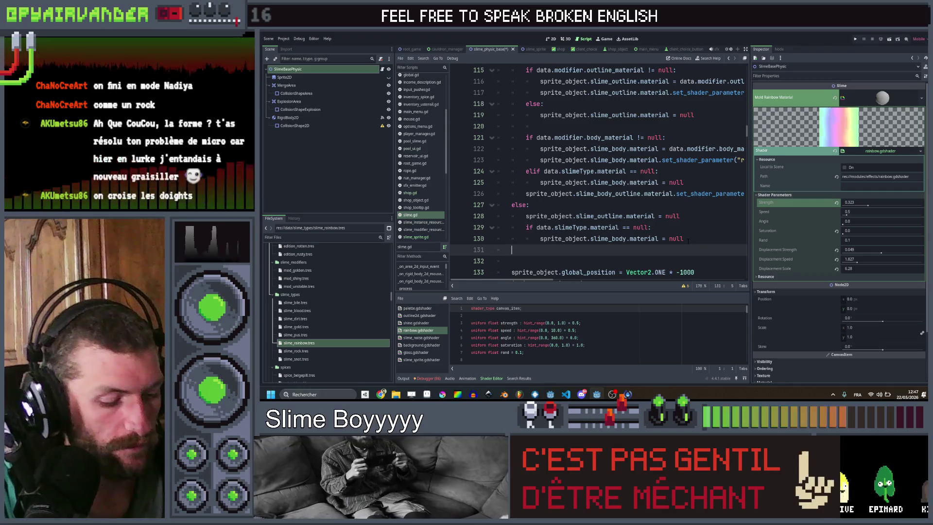
text(if )
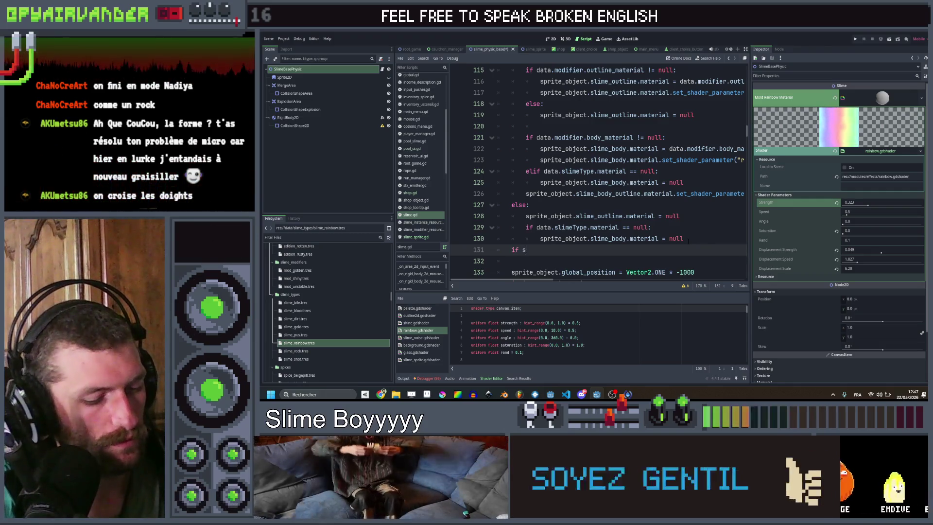
text(sl)
key(BackSpace)
key(BackSpace)
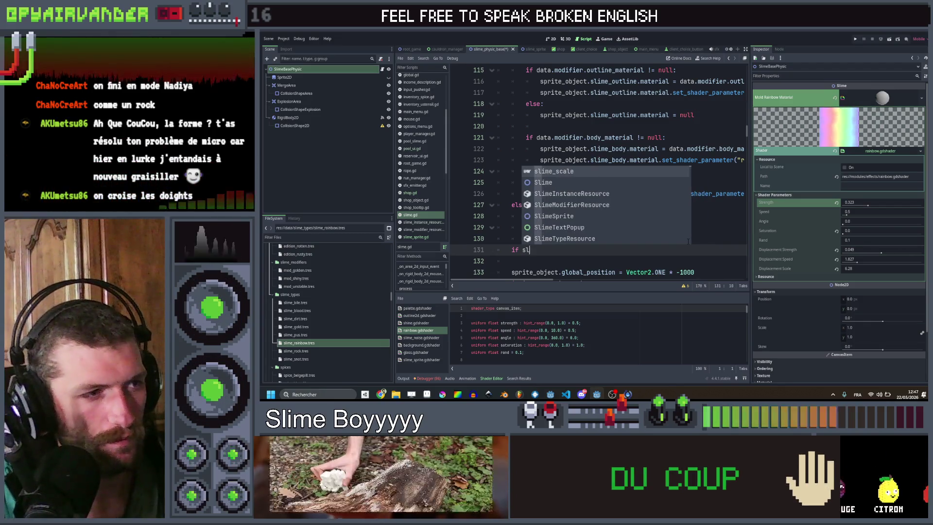
key(BackSpace)
key(BackSpace)
text(data)
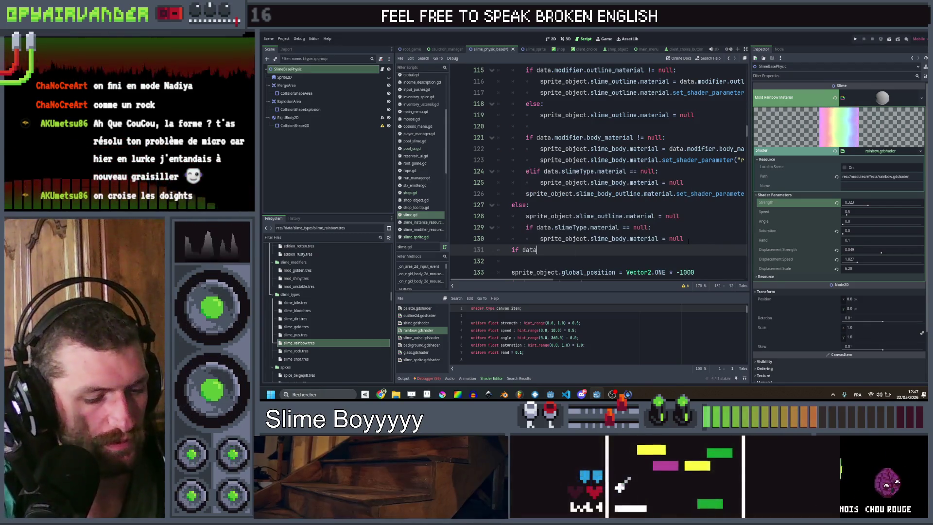
text(.slimeType)
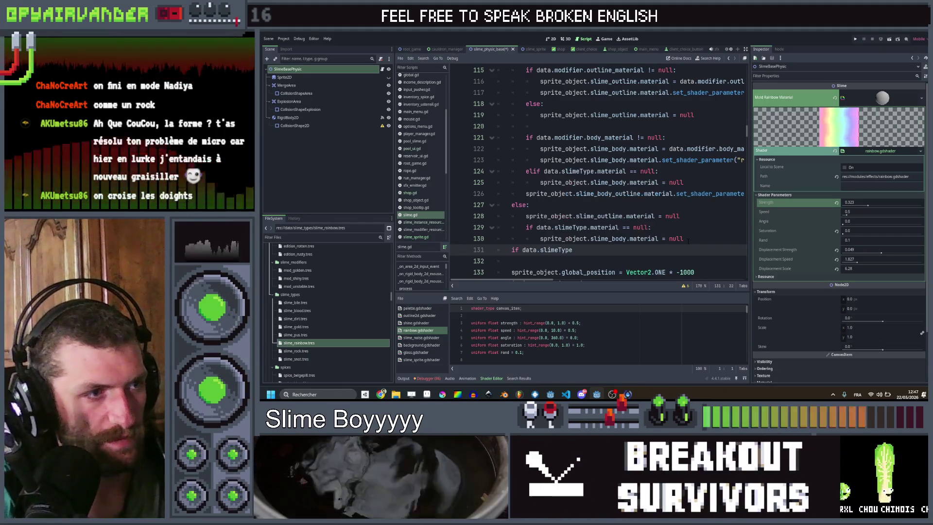
text(.id == ")
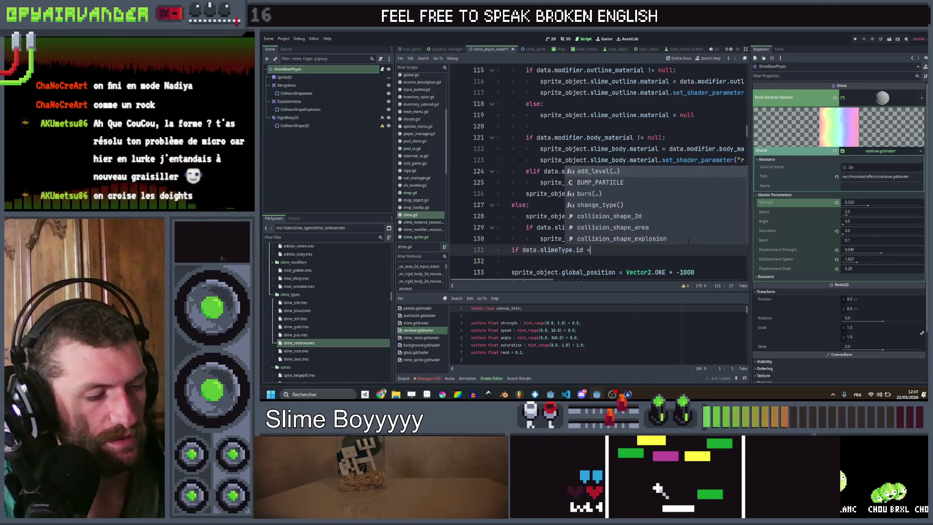
key(Escape)
text(bile")
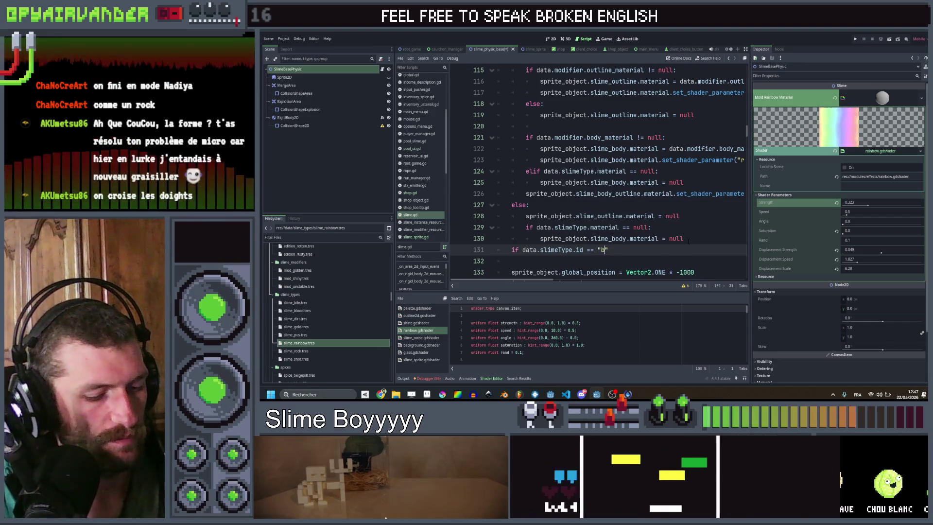
text( && )
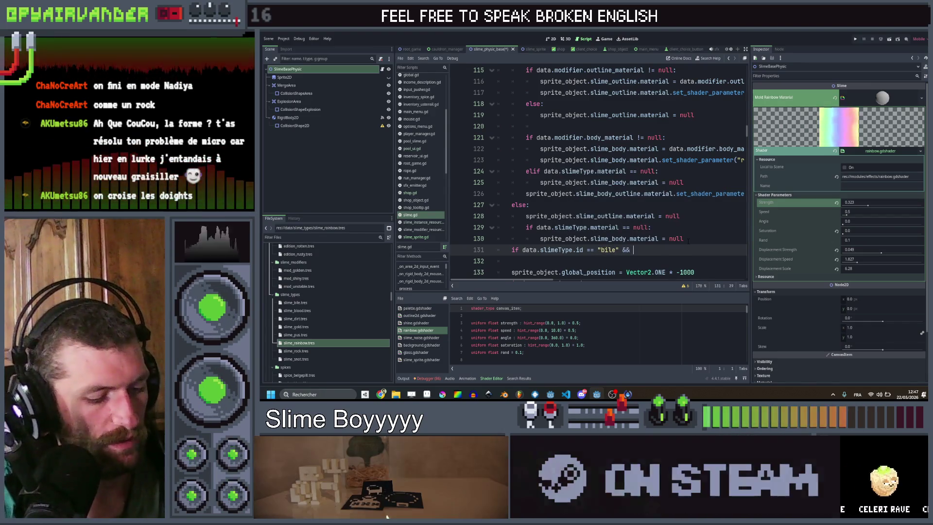
text(Global.has)
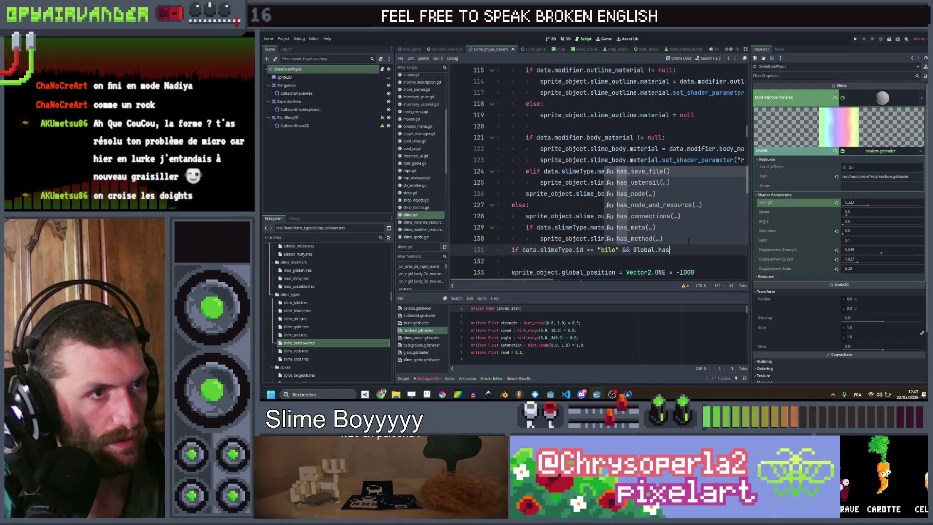
key(Down)
key(Return)
text(")
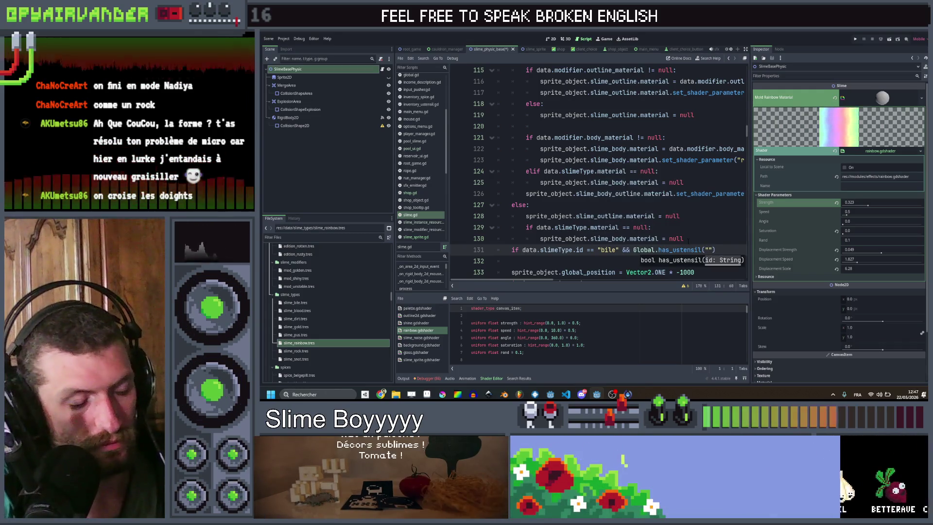
text(mushroo)
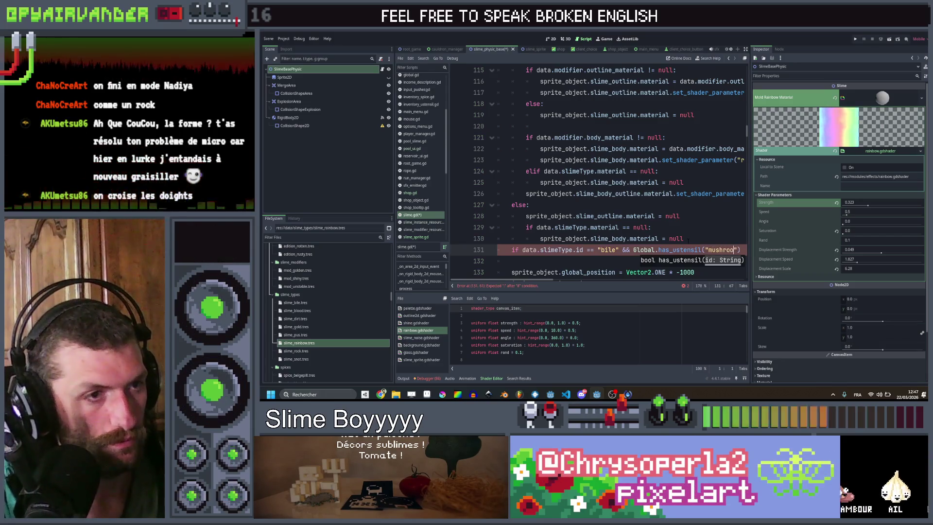
text(m"):)
key(Return)
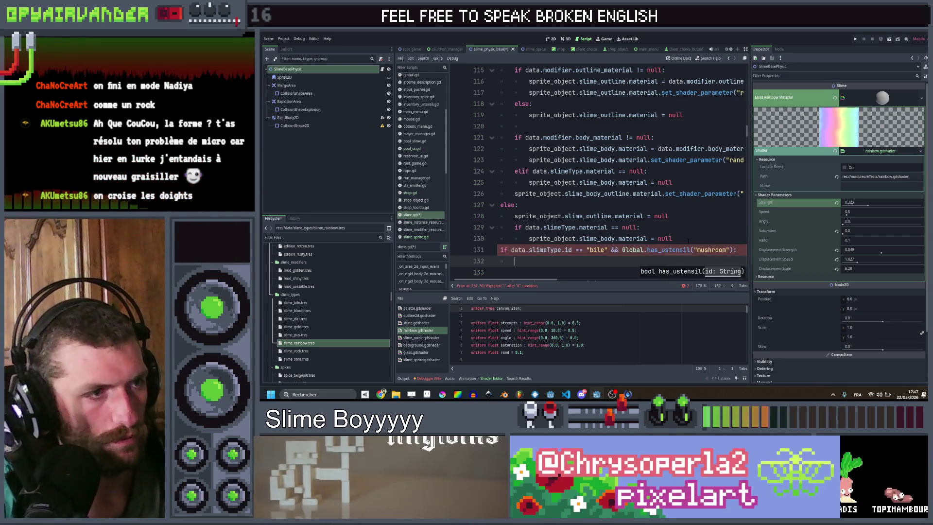
- Under it, assign the body material mold_rainbow_material.duplicate() and save the script
key(Up)
key(Up)
key(End)
key(shift+Home)
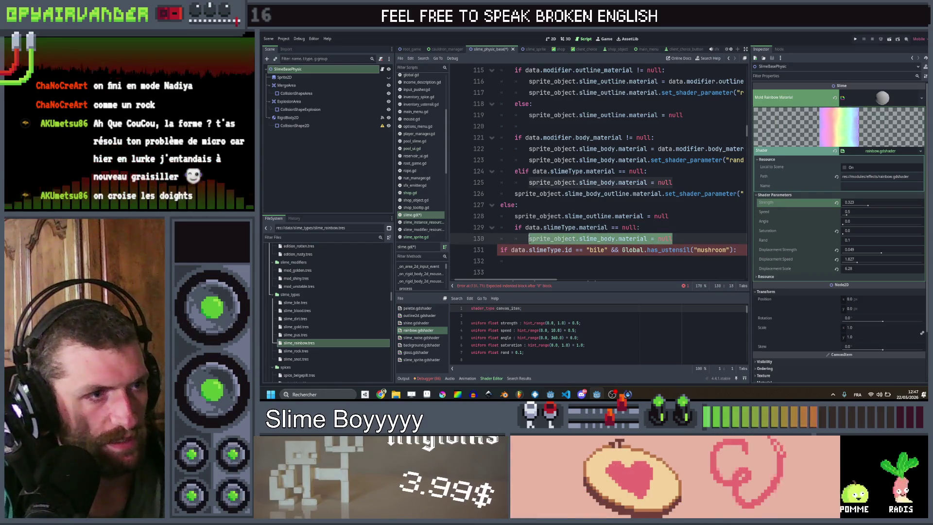
key(ctrl+c)
key(Down)
key(Down)
key(ctrl+v)
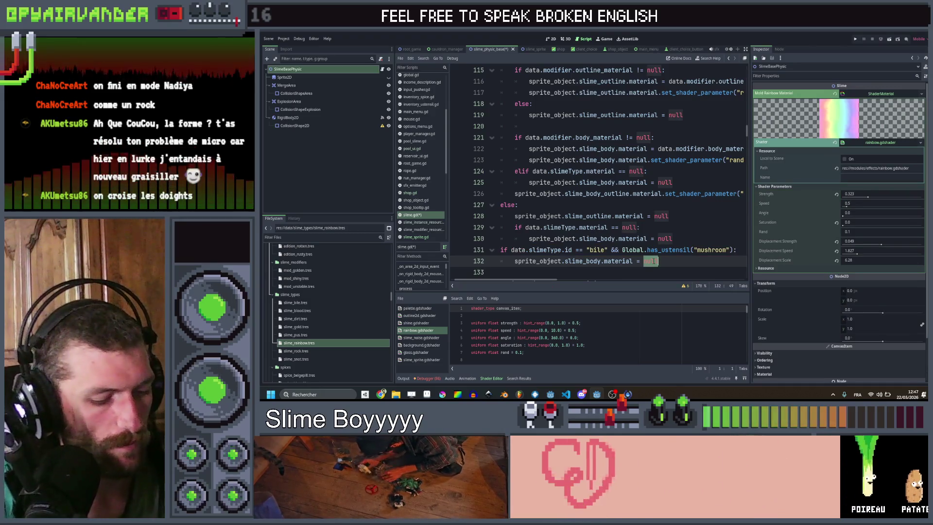
text(mo)
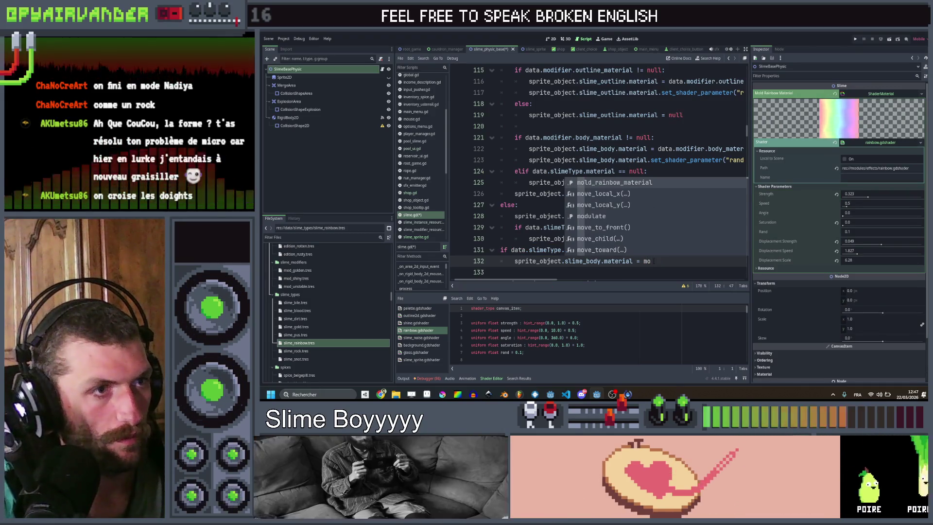
key(Return)
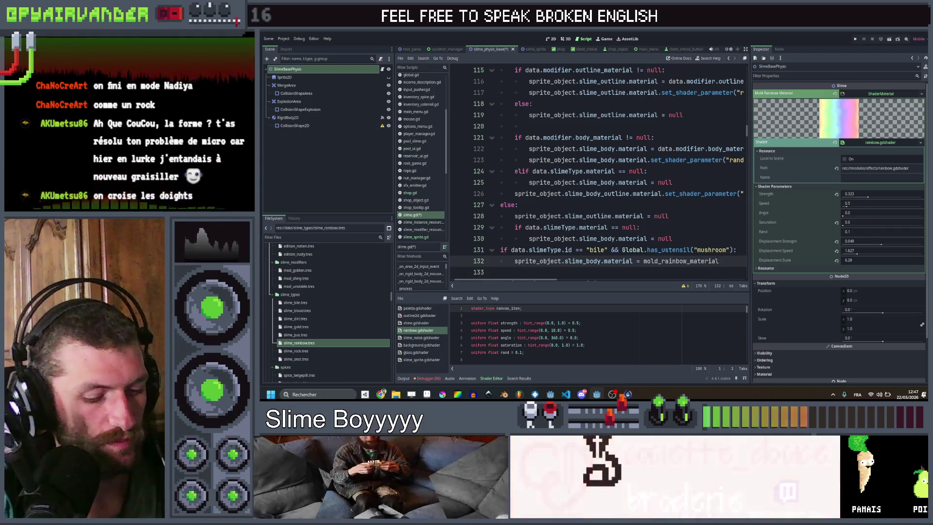
text(.dup)
key(Return)
key(ctrl+s)
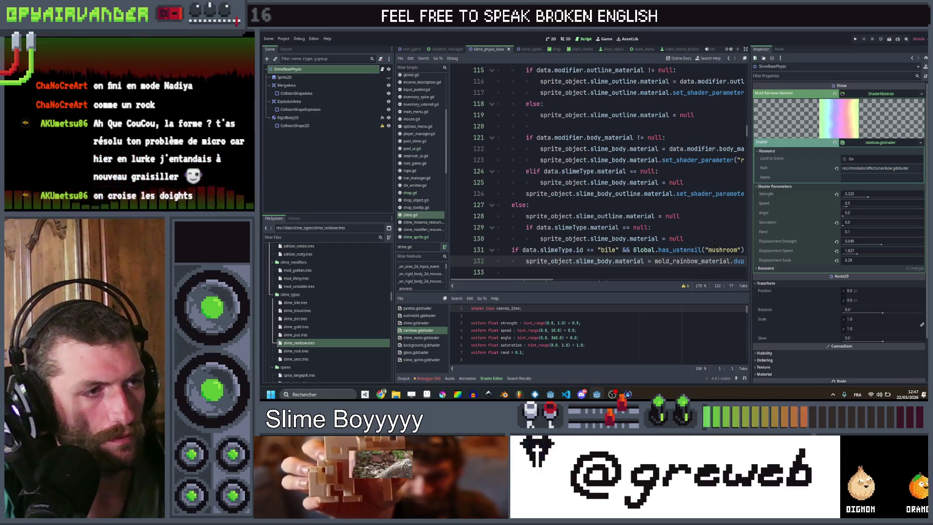
- Copy the two mushroom condition lines into refresh() and save slime.gd
scroll(714, 243, right, 5)
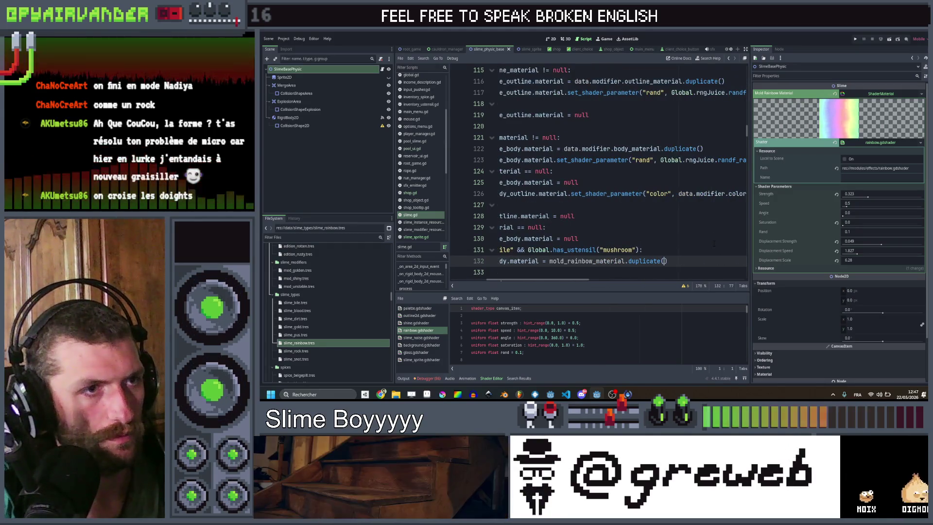
scroll(714, 243, left, 5)
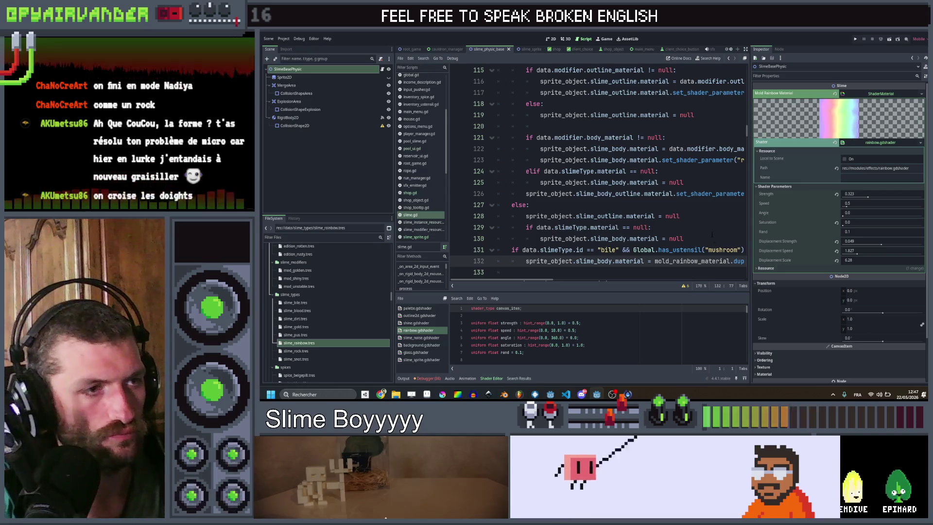
scroll(711, 233, right, 3)
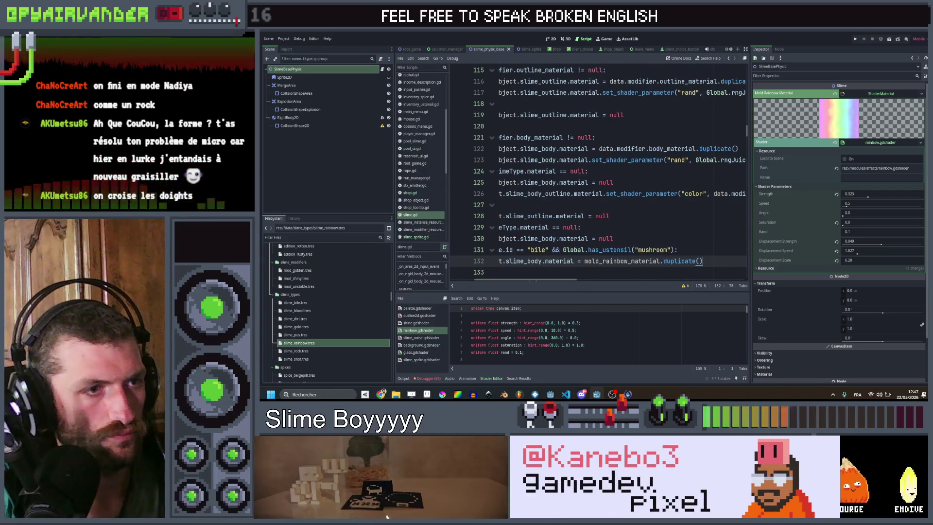
drag(704, 261, 512, 250)
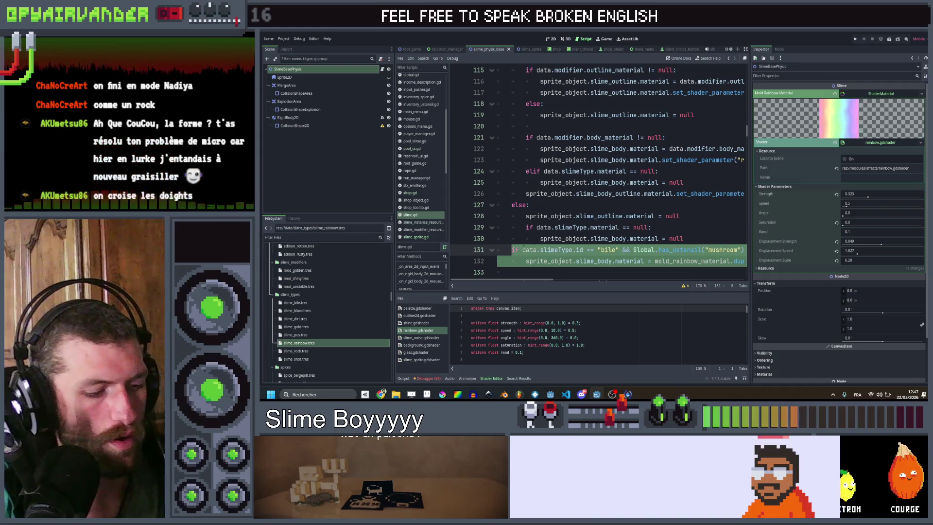
scroll(664, 174, down, 3)
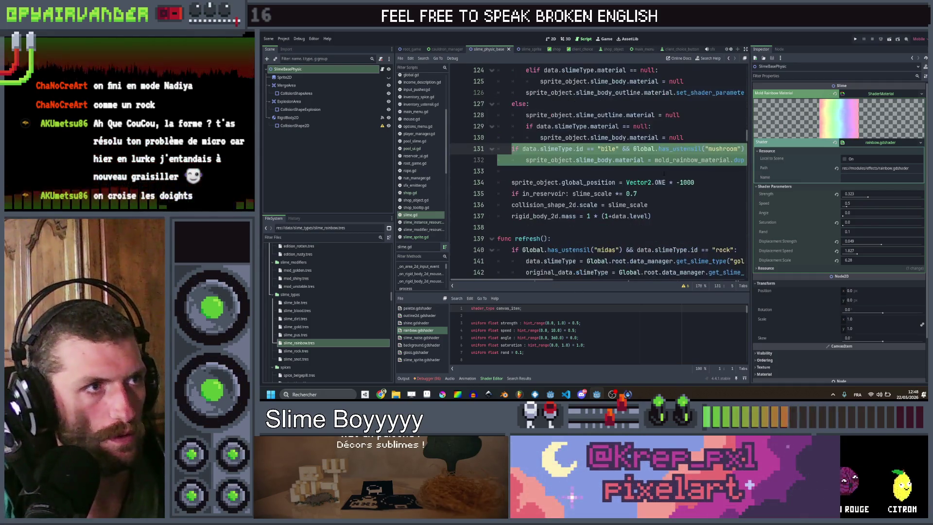
scroll(664, 173, up, 2)
scroll(663, 173, down, 4)
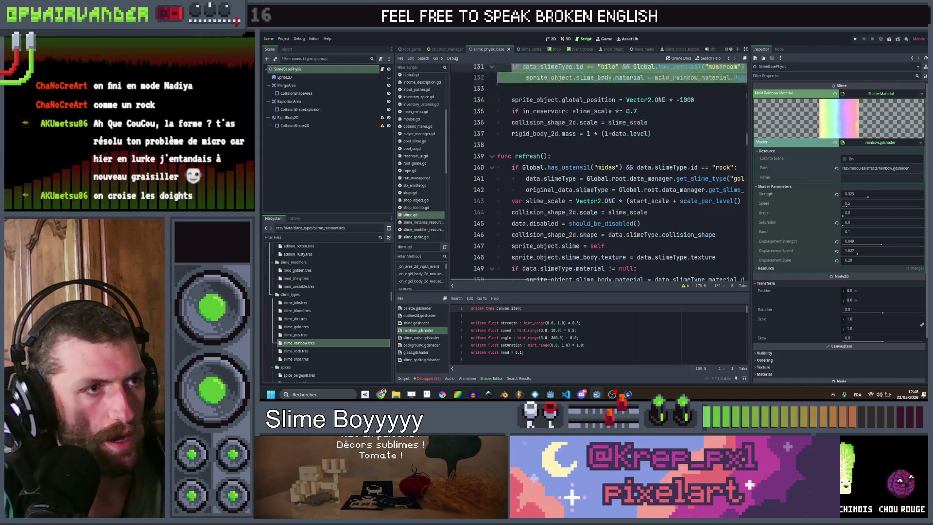
scroll(664, 174, up, 5)
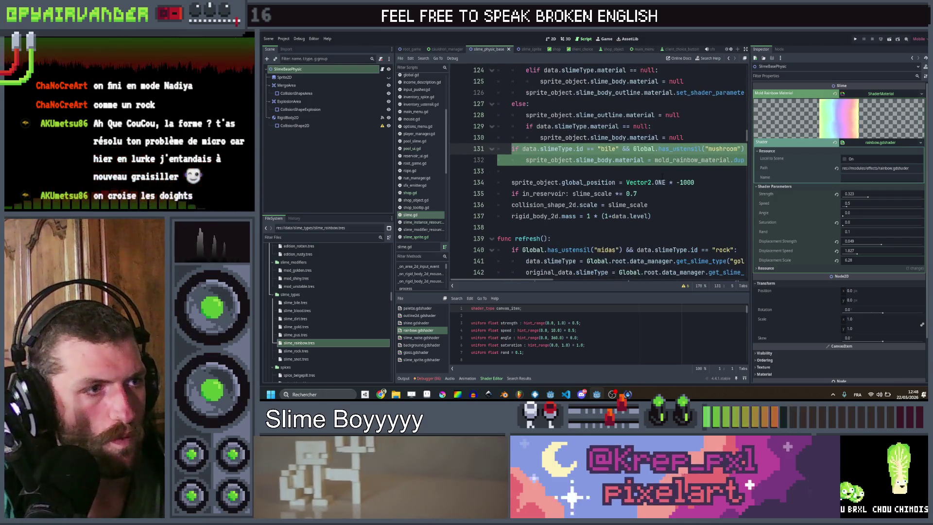
scroll(663, 176, down, 2)
scroll(663, 176, up, 2)
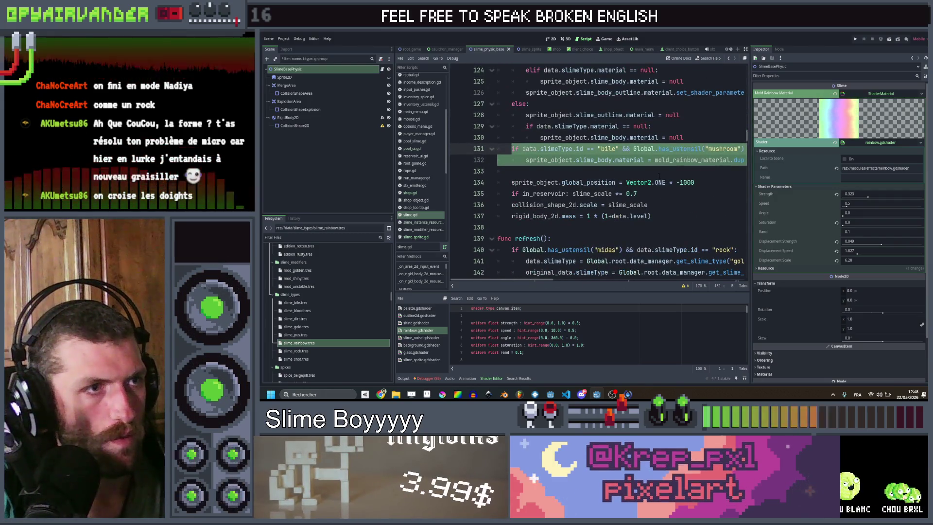
scroll(660, 176, down, 10)
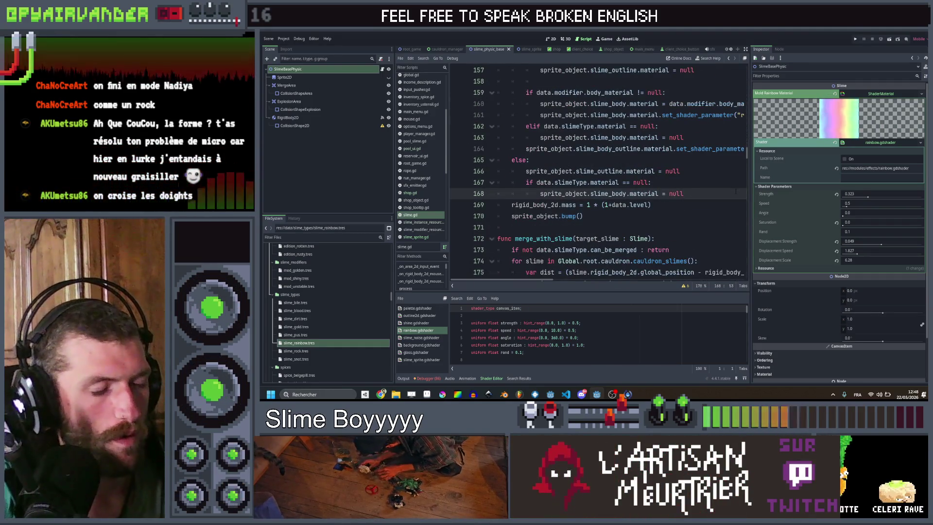
key(Return)
key(ctrl+v)
key(ctrl+s)
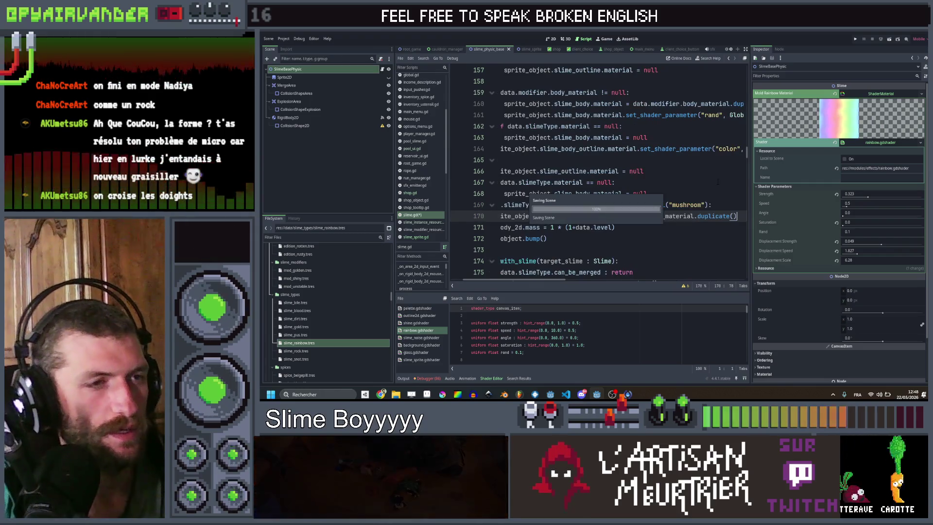
click(718, 181)
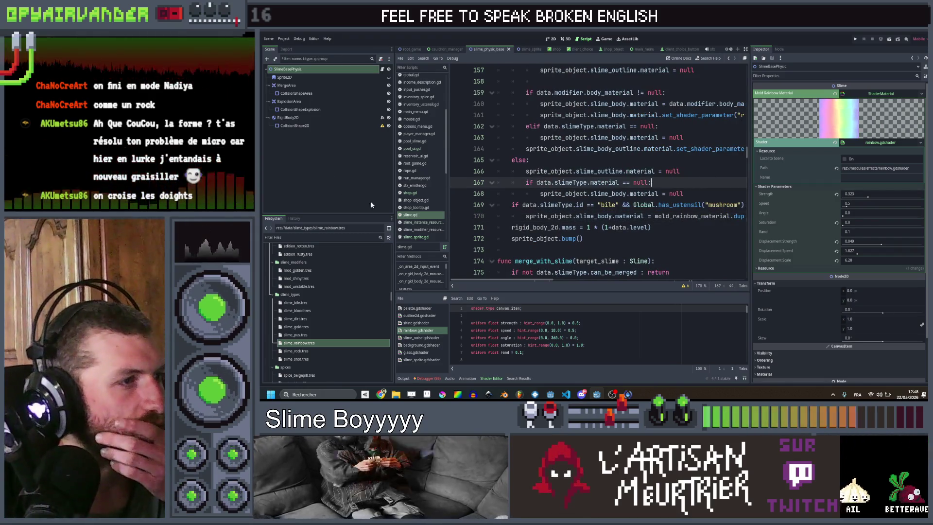
click(409, 194)
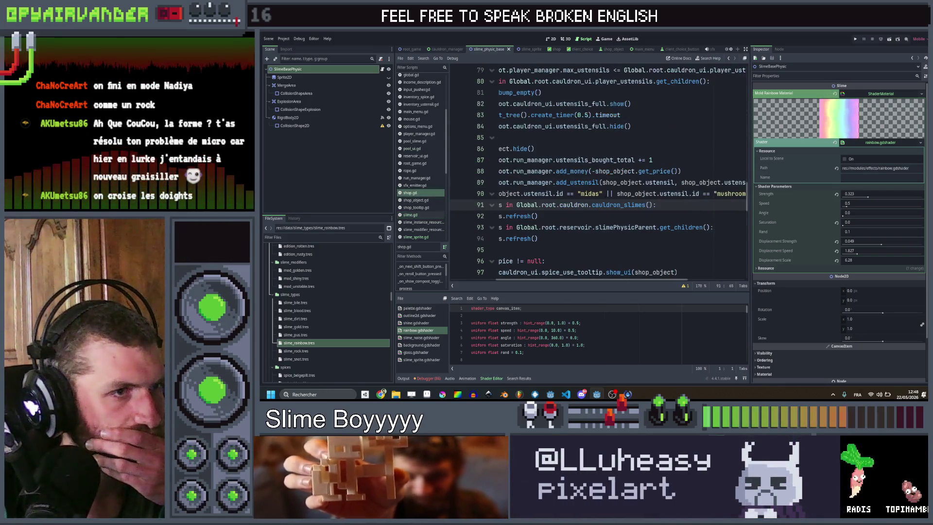
scroll(597, 170, left, 3)
drag(574, 239, 516, 206)
key(ctrl+c)
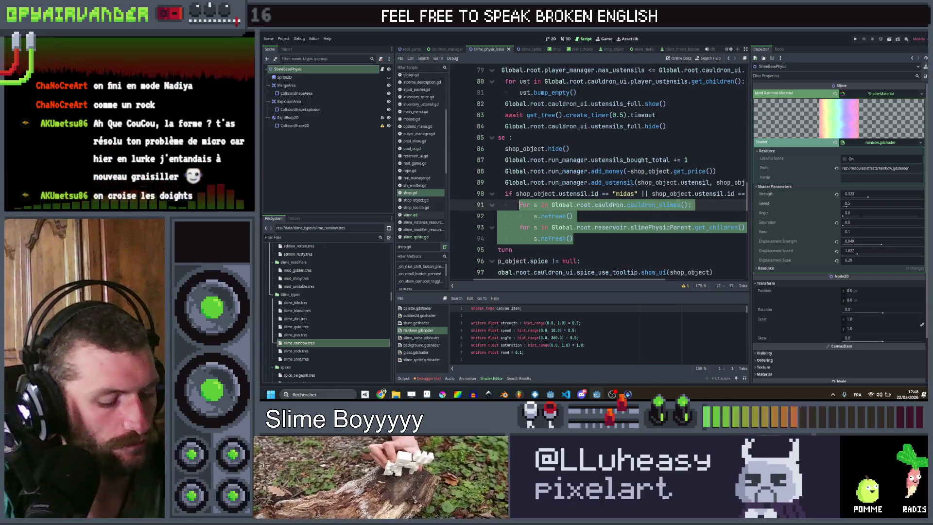
scroll(420, 164, up, 4)
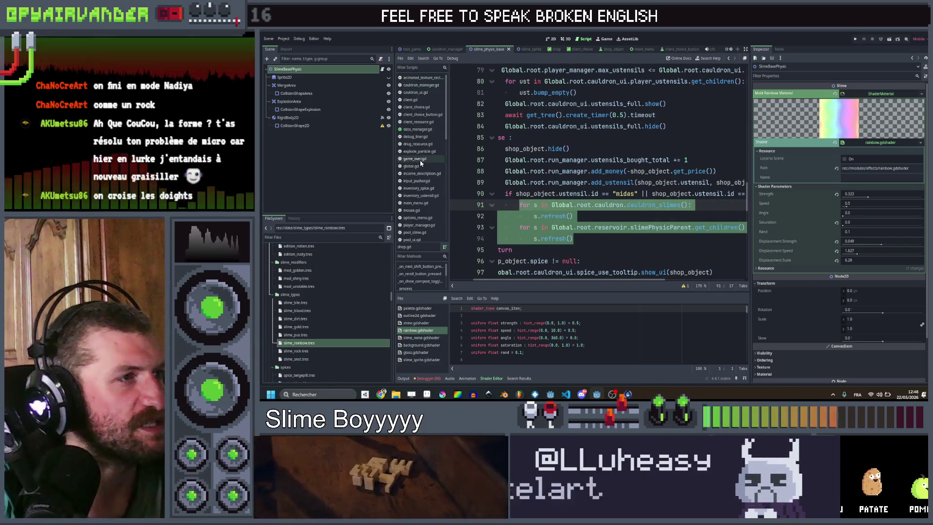
scroll(428, 115, down, 3)
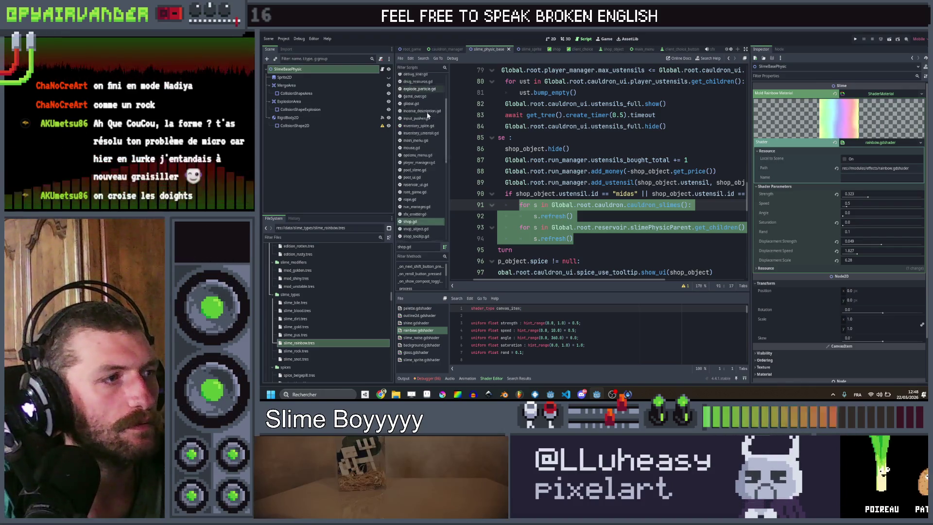
scroll(427, 127, down, 5)
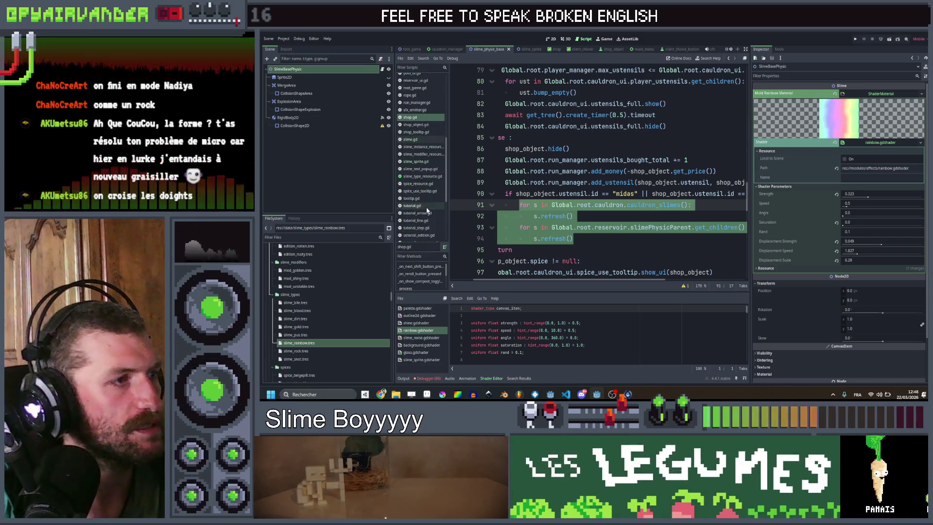
scroll(425, 146, up, 3)
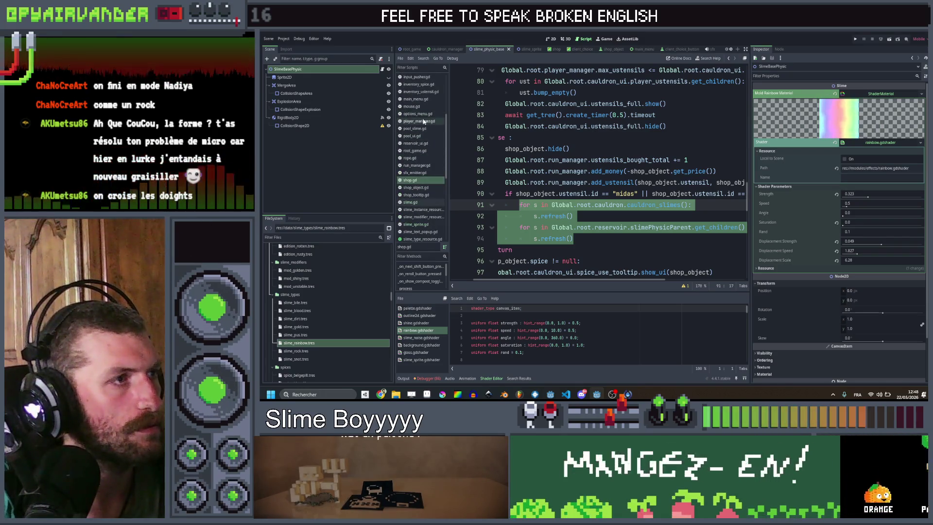
click(421, 92)
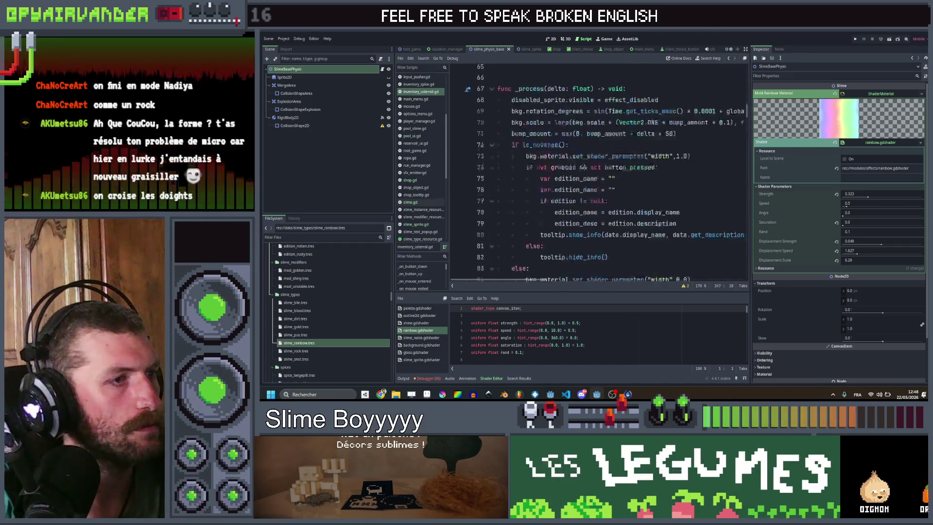
scroll(595, 196, down, 10)
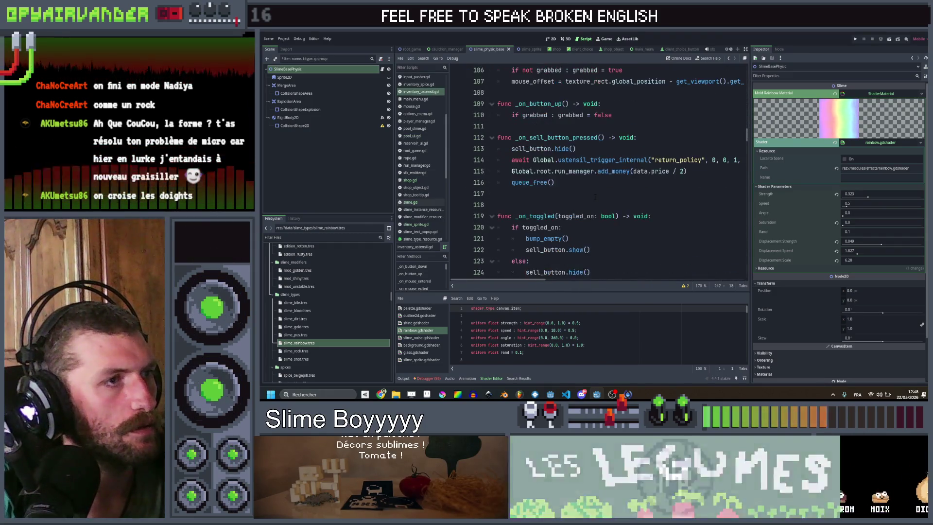
click(588, 184)
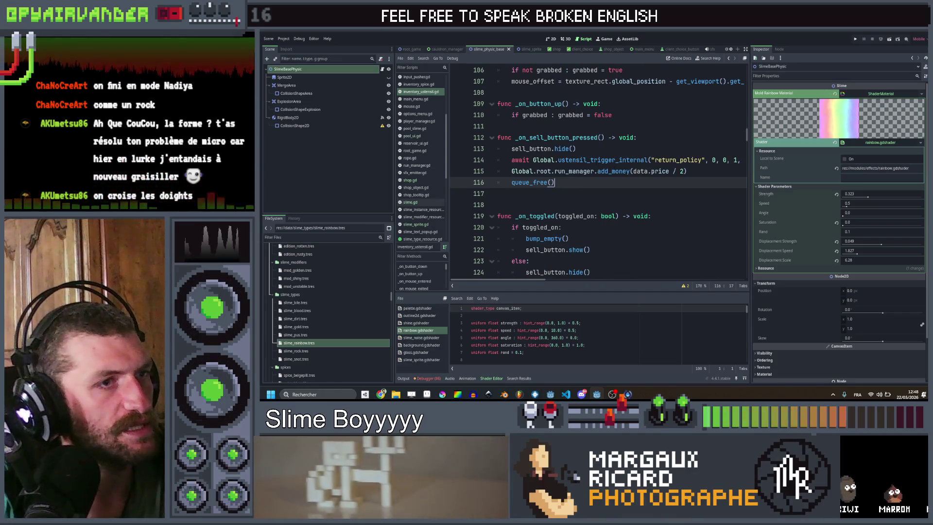
mouse_move(599, 161)
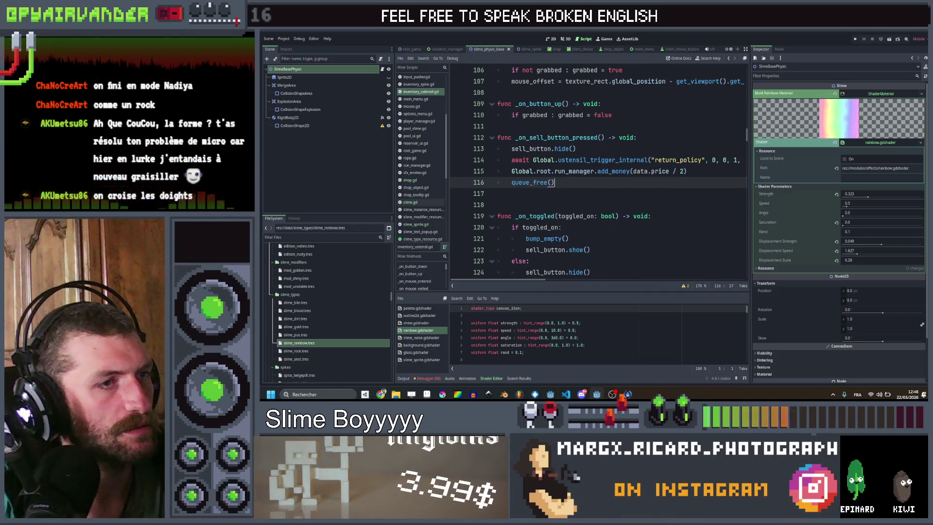
- Insert 'if data.id == "mushroom":' before queue_free and paste the two slime refresh loops under it
key(ctrl+shift+Return)
text(if d)
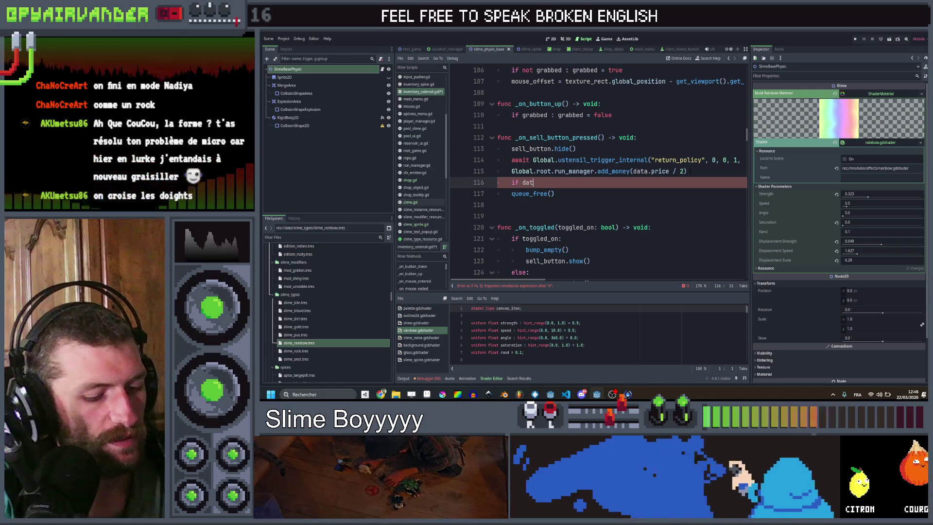
text(ata.id == ")
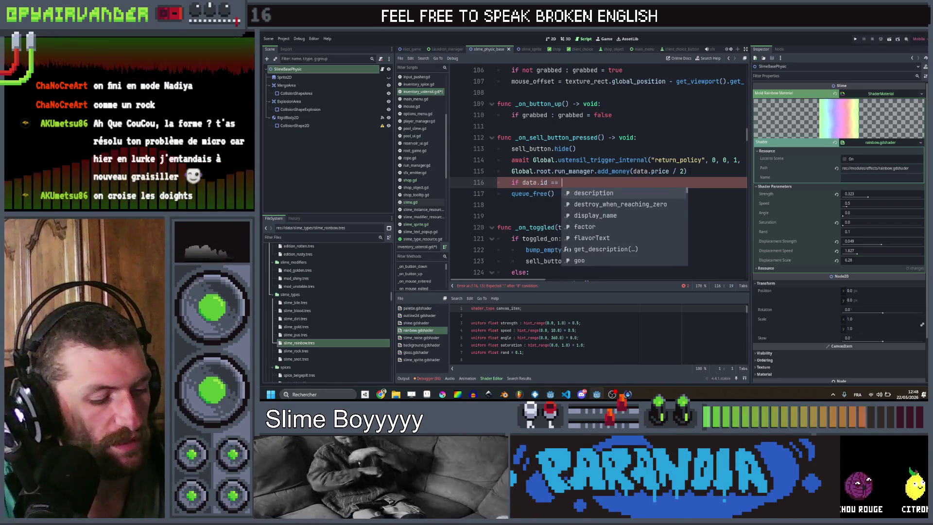
text(mushroom")
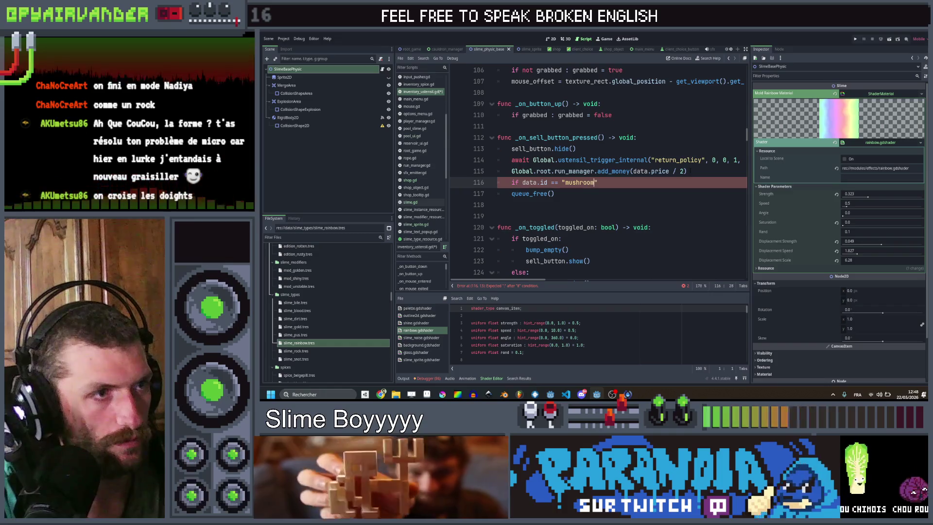
text(:)
key(Return)
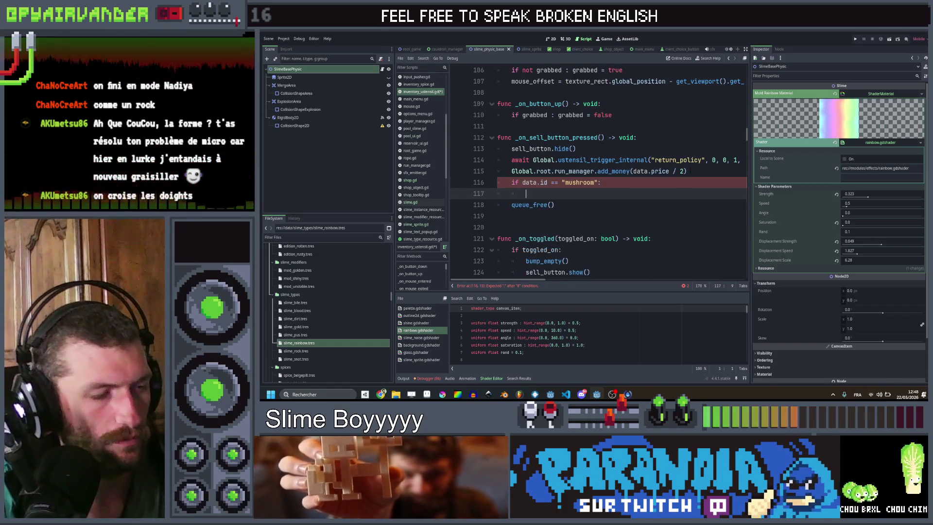
key(ctrl+v)
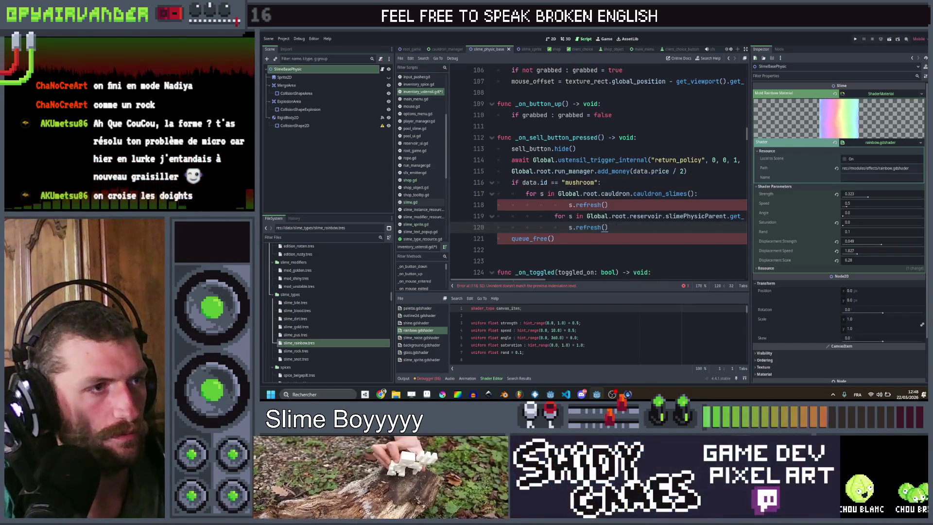
- Fix the indentation of the pasted cauldron and reservoir s.refresh() loops
key(shift+Up)
key(shift+Up)
key(shift+Home)
key(shift+Tab)
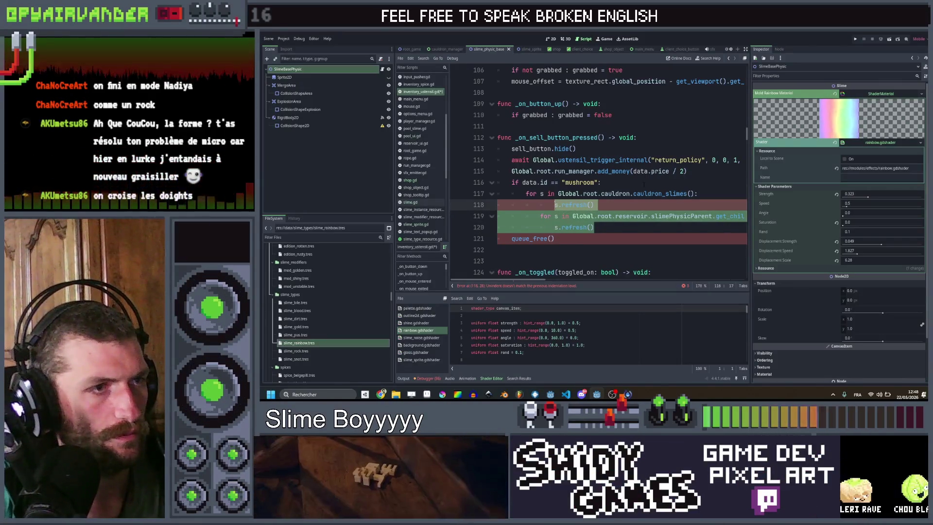
click(627, 215)
key(Up)
key(shift+Tab)
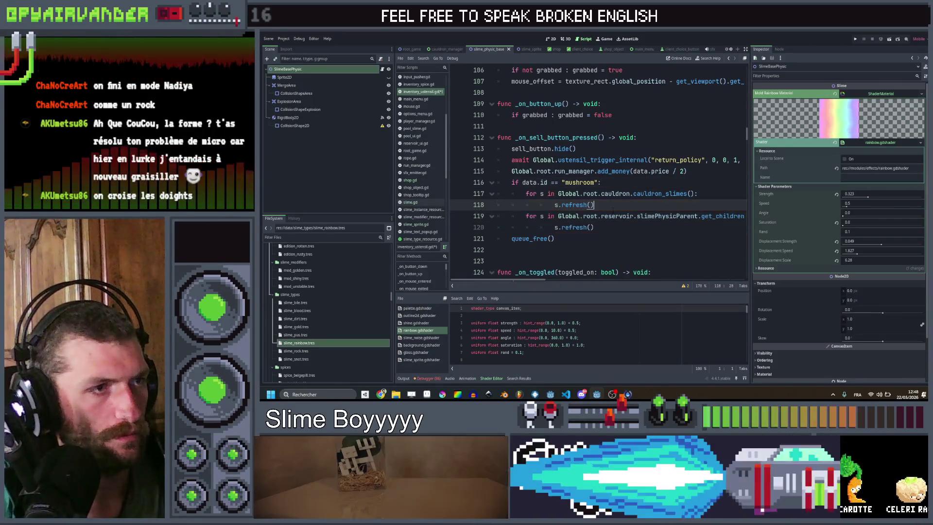
key(Down)
key(Down)
key(shift+Tab)
scroll(598, 170, left, 3)
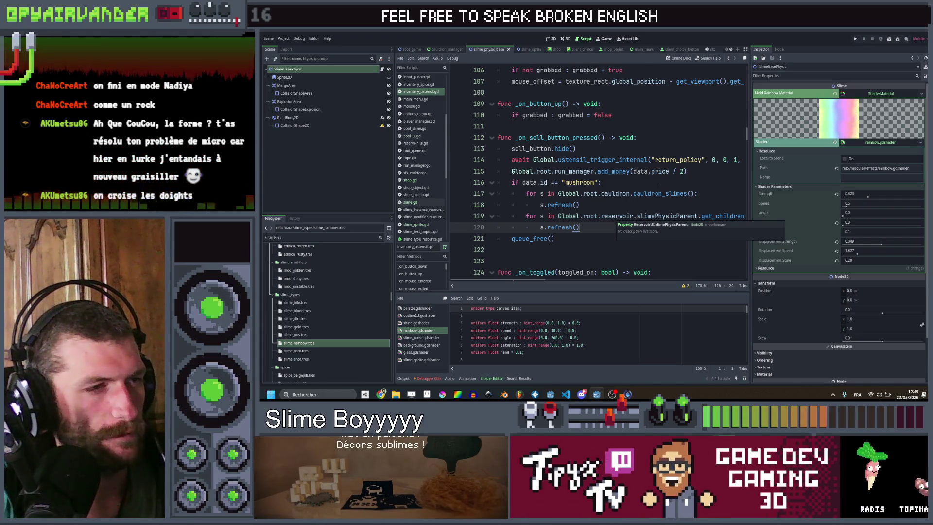
click(660, 184)
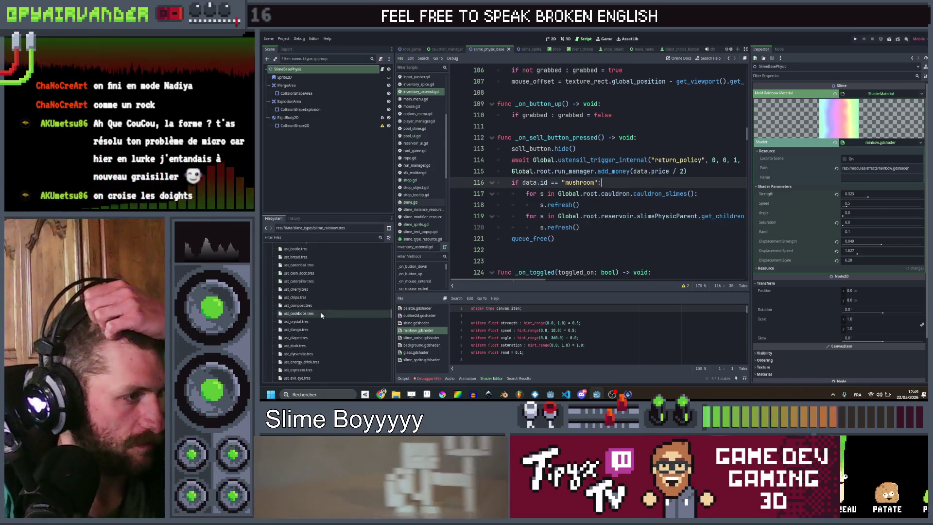
- Duplicate ust_magnet.tres as ust_mushroom.tres and open it in the Inspector
scroll(316, 334, down, 5)
scroll(318, 337, down, 2)
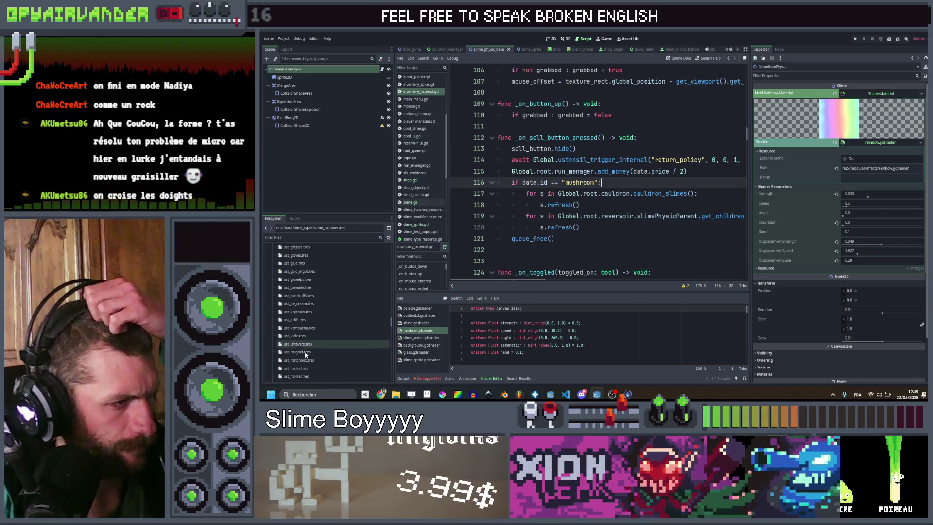
click(386, 353)
key(ctrl+d)
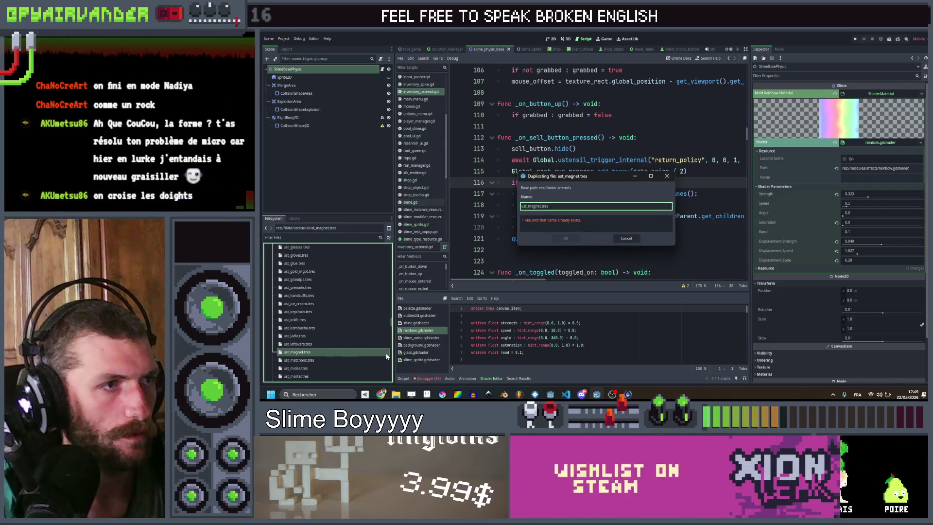
key(ctrl+shift+Left)
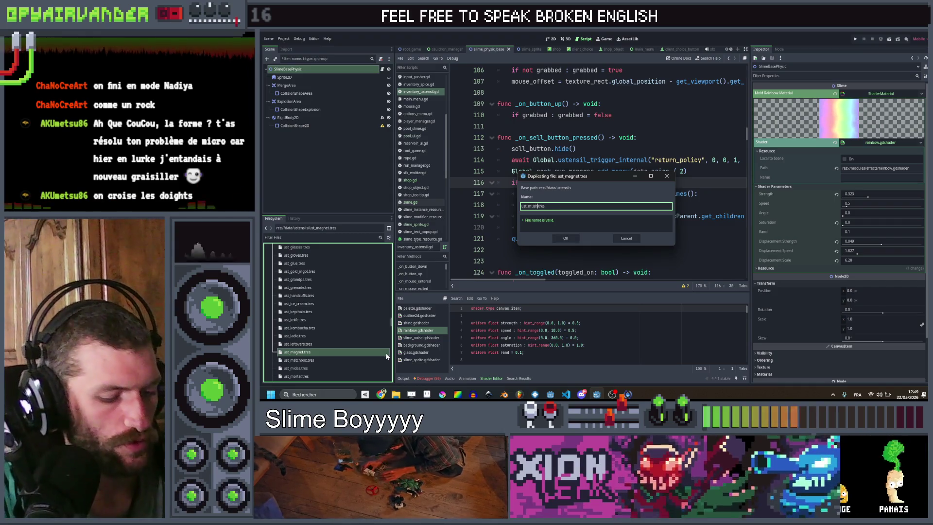
key(Return)
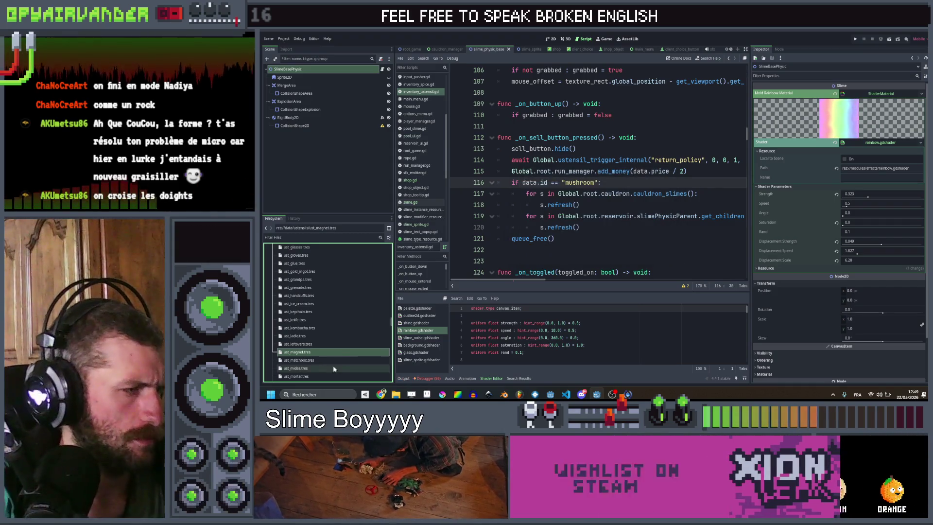
scroll(334, 369, down, 2)
click(325, 350)
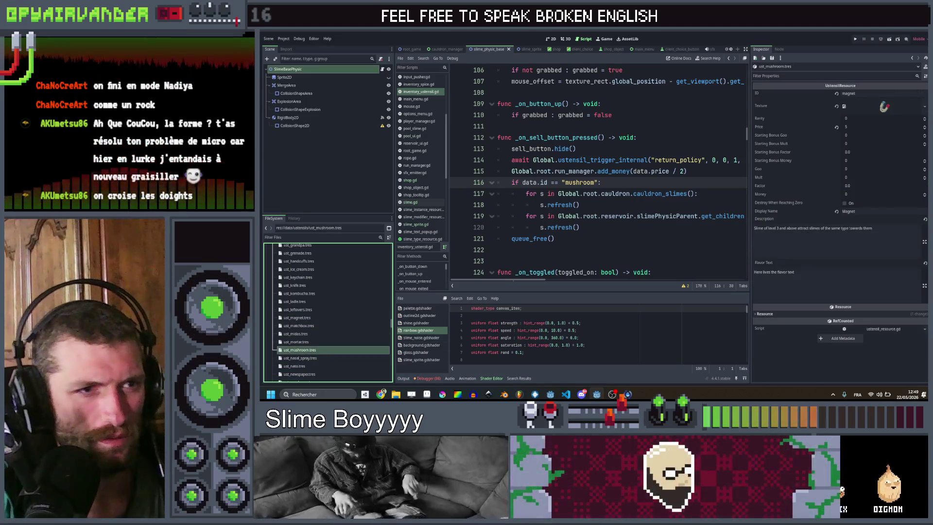
- Set the ID to mushroom, quick-load the mushroom texture, and name it 'Mushroom'
click(860, 93)
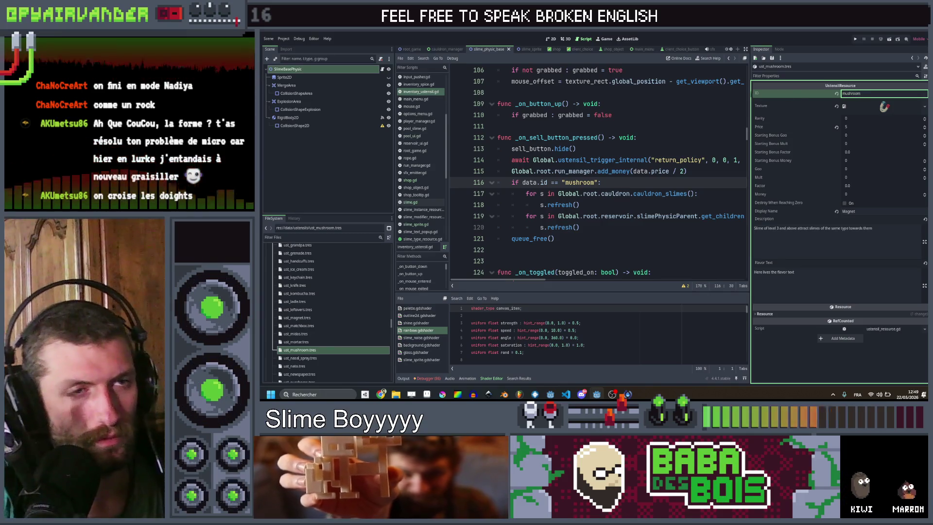
click(924, 106)
click(900, 235)
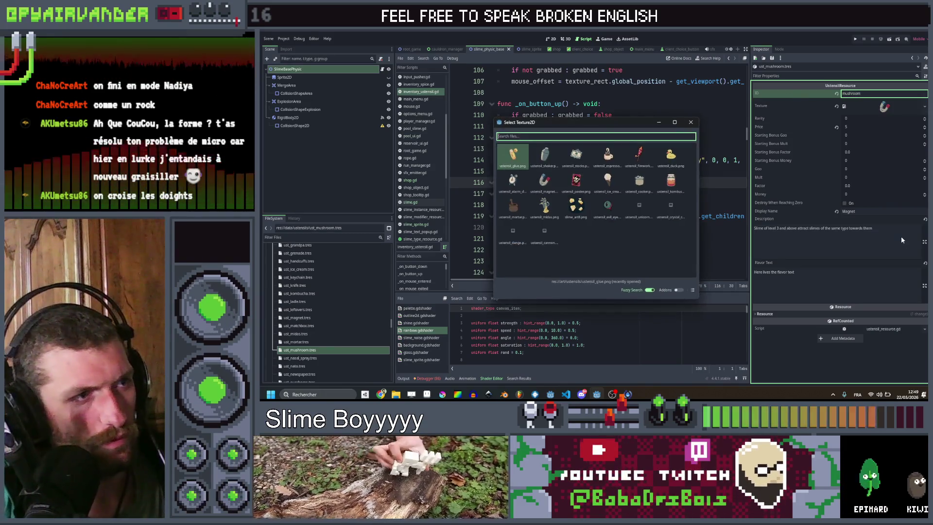
text(mushroom)
click(511, 169)
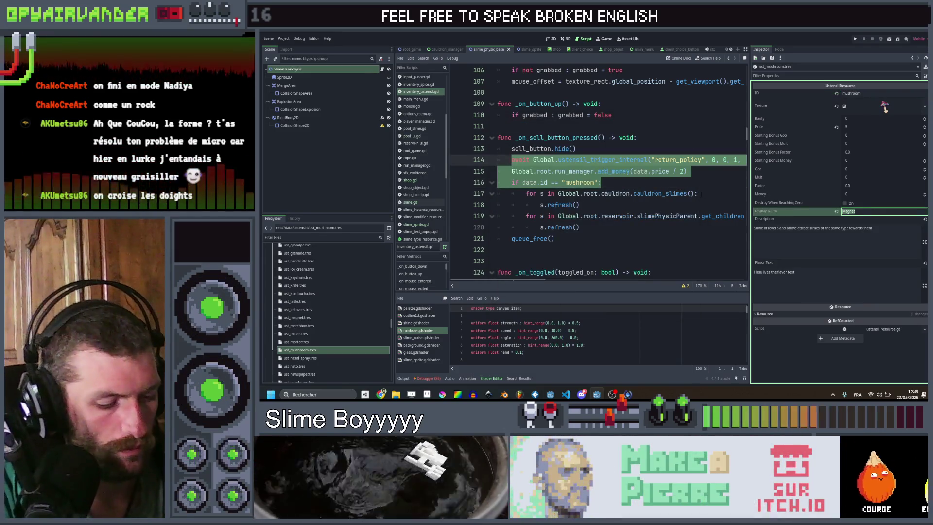
text(Mushroom)
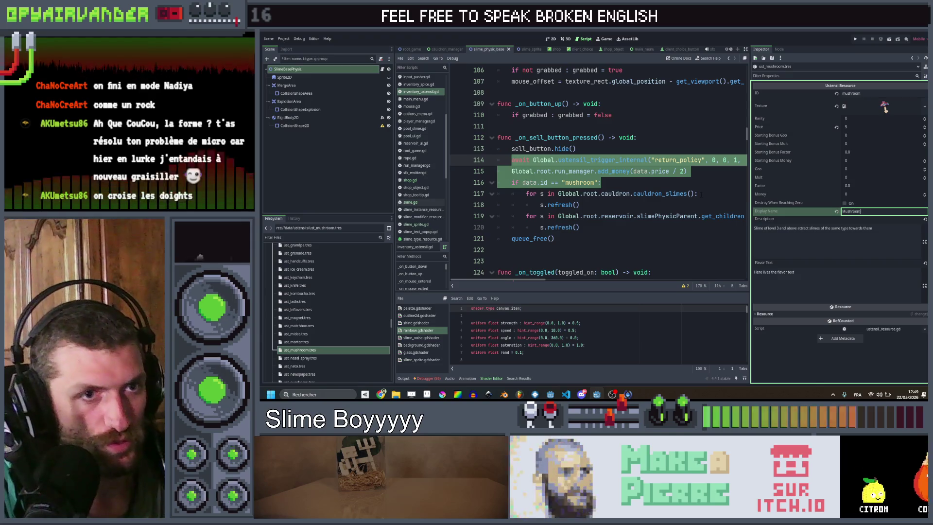
- Replace the old magnet description with a new short description
drag(891, 227, 850, 228)
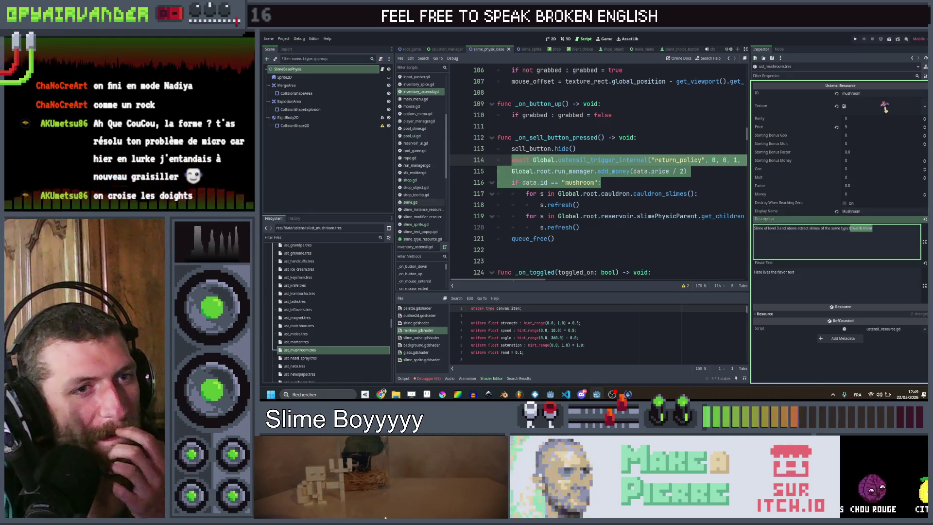
text(Slim)
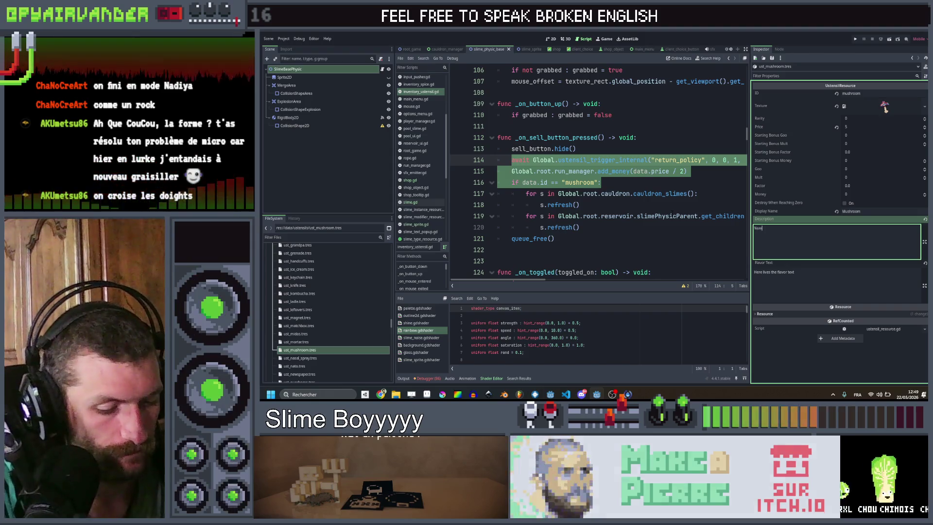
key(BackSpace)
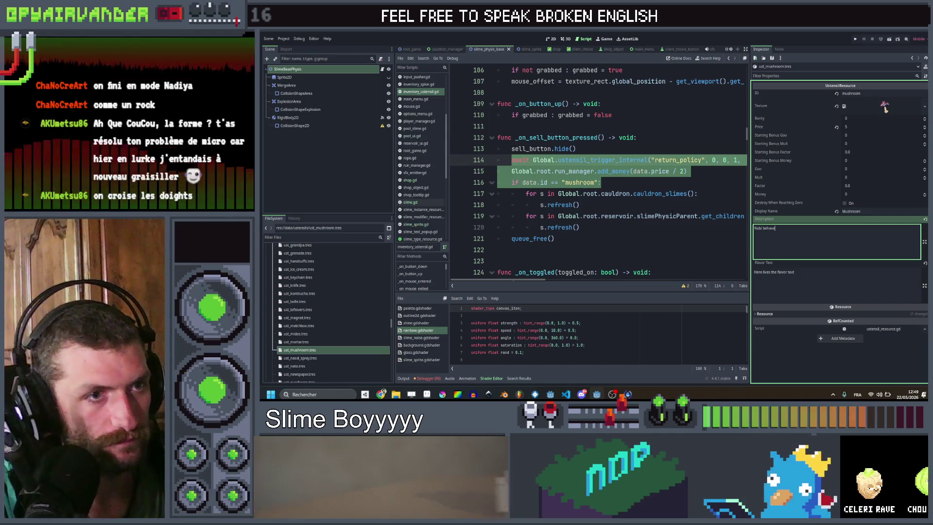
text(s)
key(BackSpace)
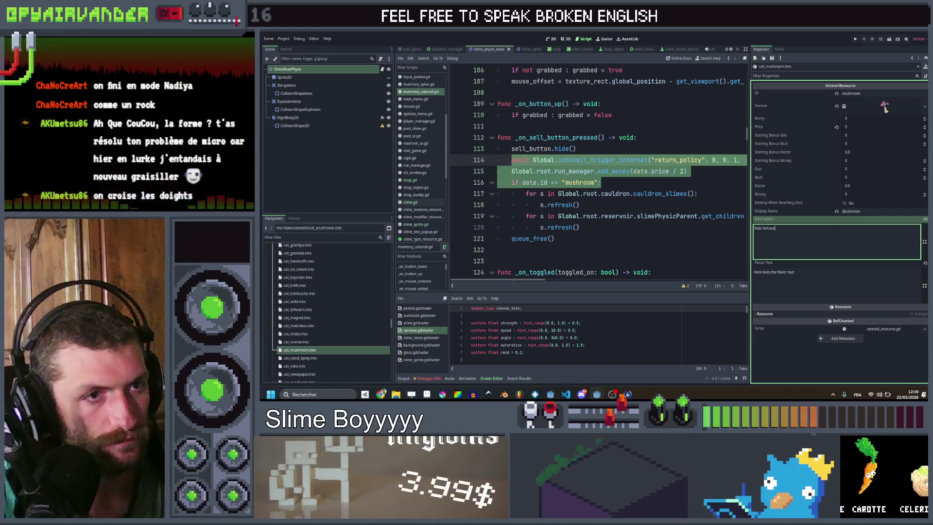
text(as %sra)
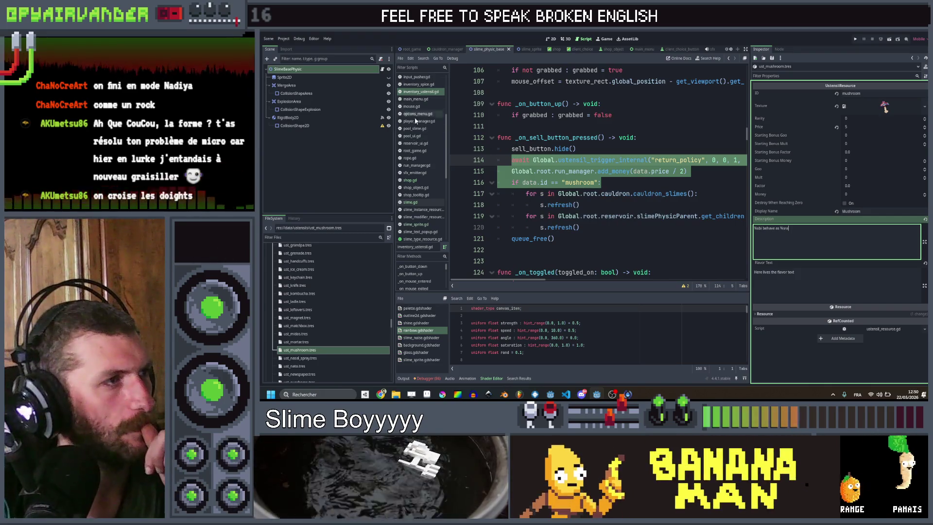
- Check the DataManager node in the root_game scene and run the project
click(411, 49)
click(307, 77)
scroll(849, 200, down, 5)
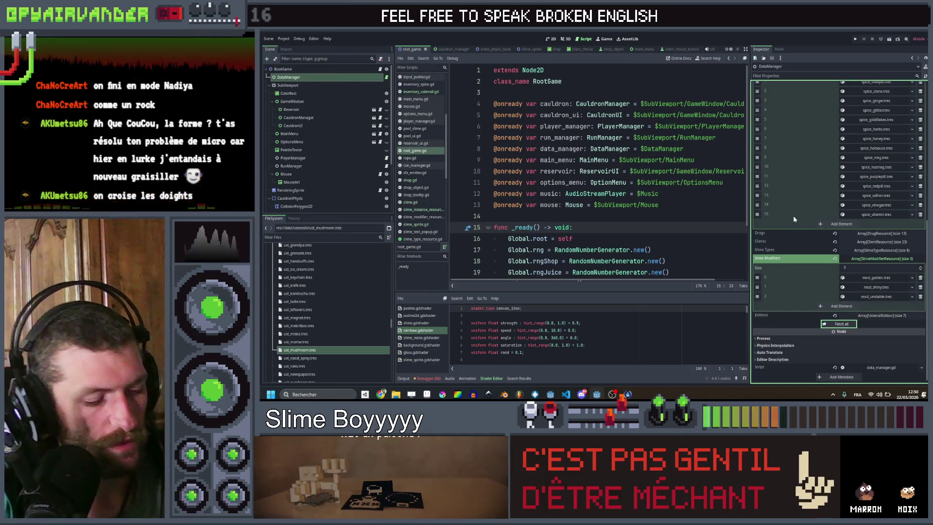
click(856, 38)
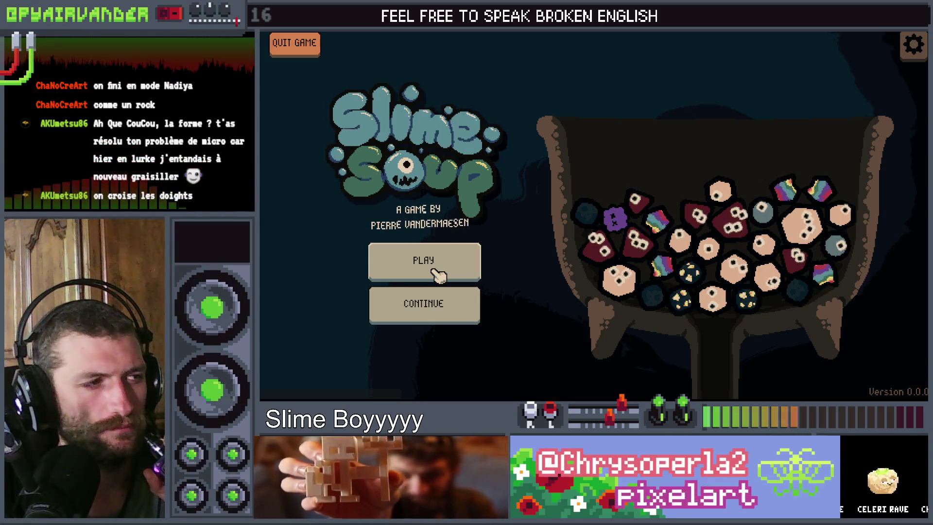
- Start a new game, serve and refill, then chain and cash in blood slimes for 121 points
click(436, 274)
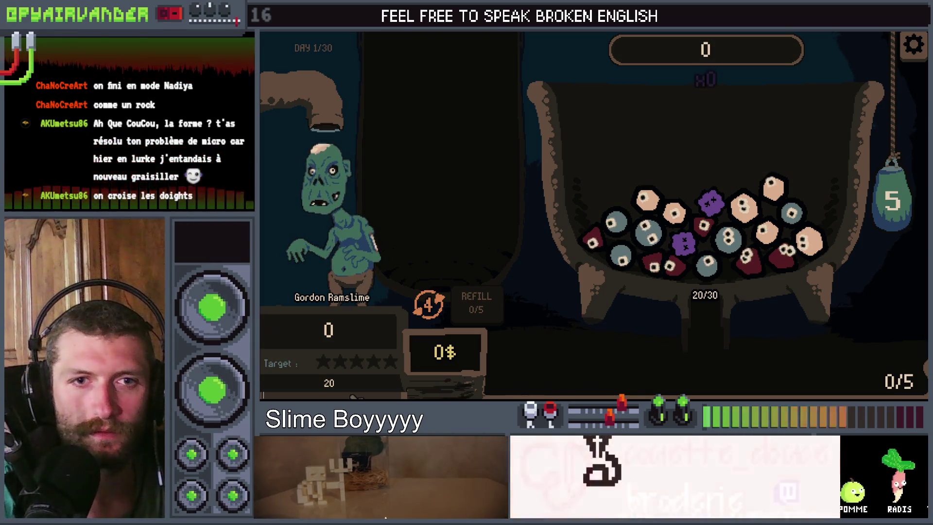
mouse_move(743, 263)
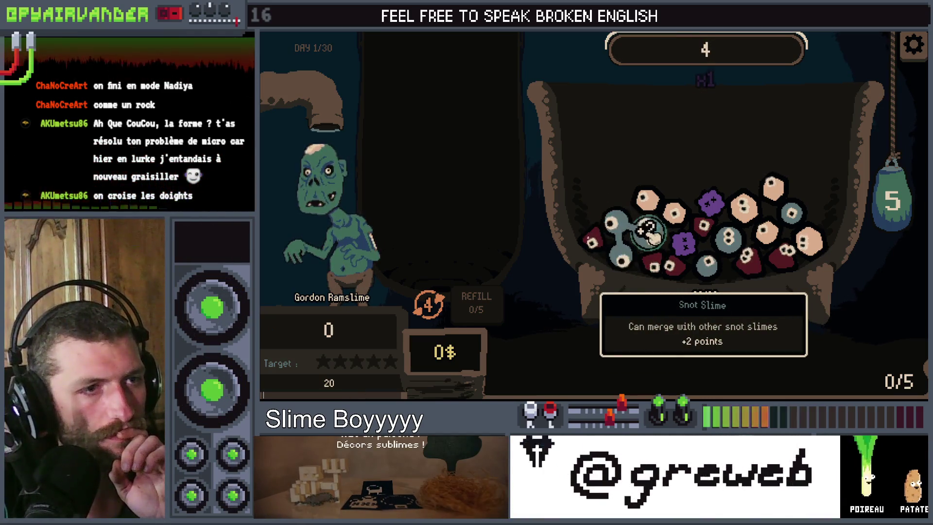
mouse_move(653, 237)
mouse_down()
mouse_move(687, 246)
mouse_move(724, 238)
mouse_up()
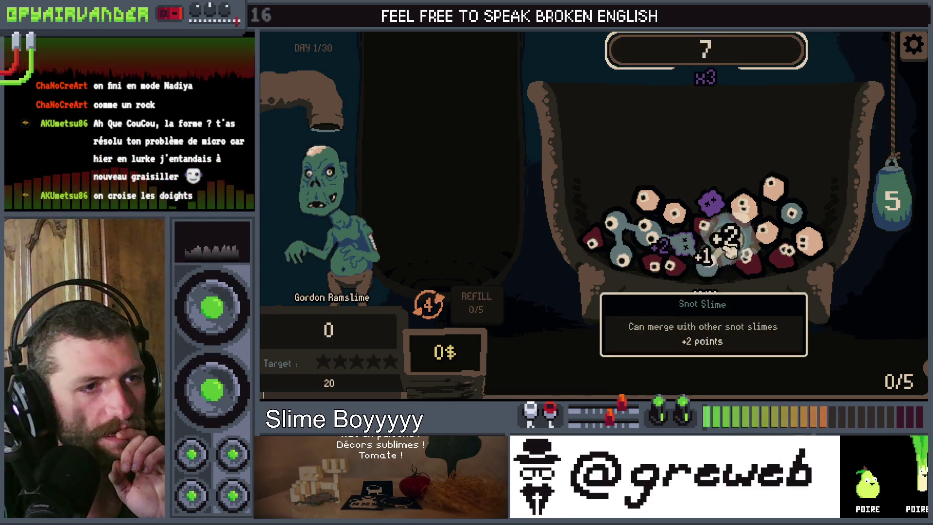
drag(896, 197, 893, 282)
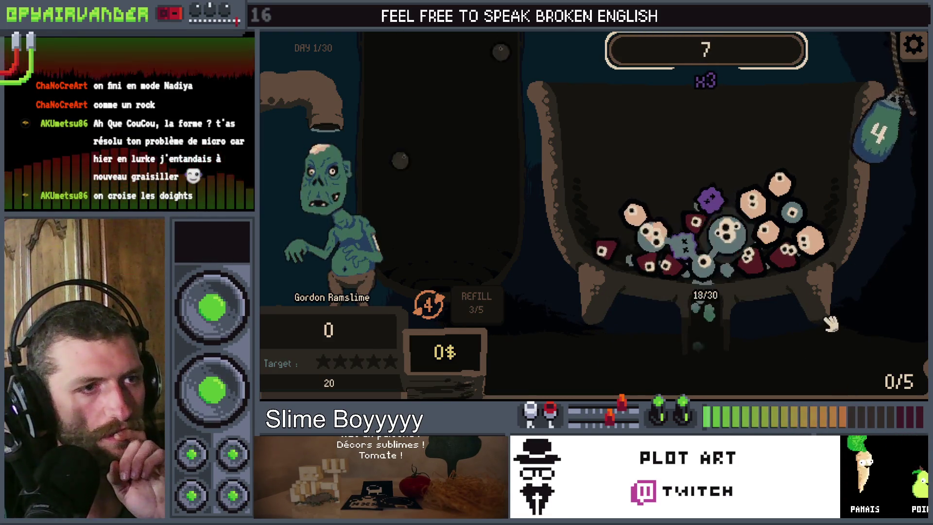
click(484, 314)
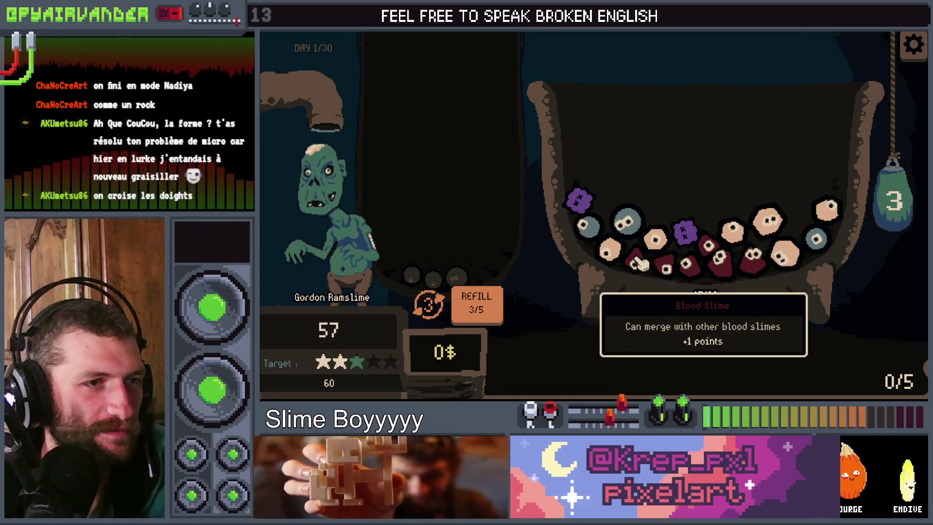
click(690, 274)
drag(898, 204, 874, 364)
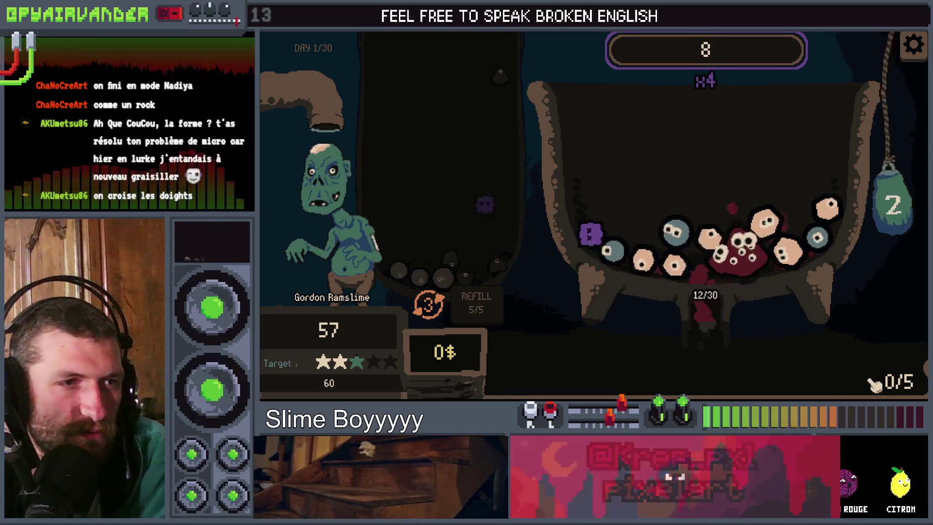
click(741, 247)
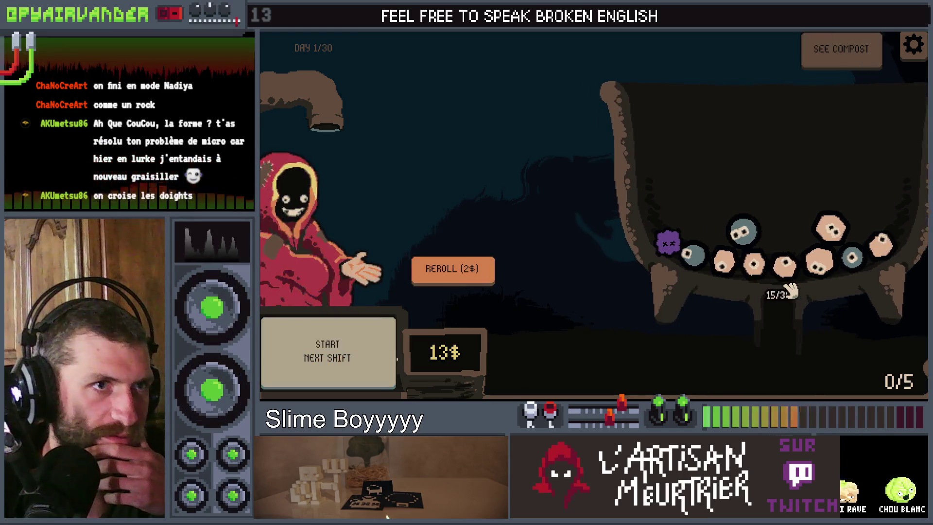
- Grant 100000 money via the console, reroll the shop three times, and buy the Mushroom
mouse_move(422, 223)
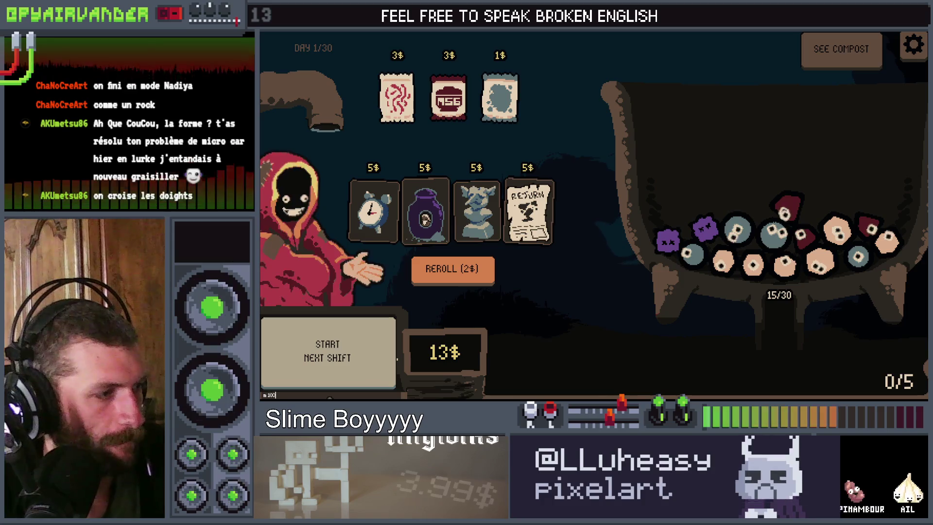
key(Return)
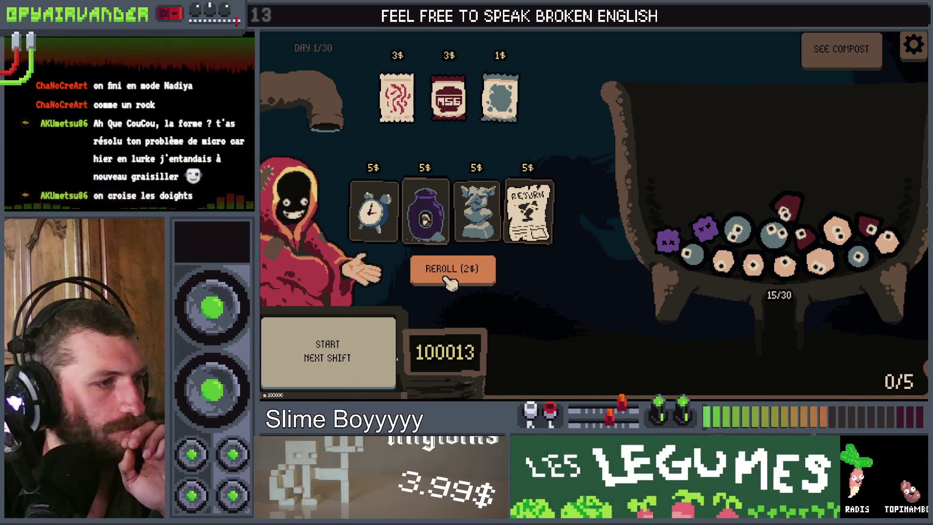
click(452, 274)
click(452, 274)
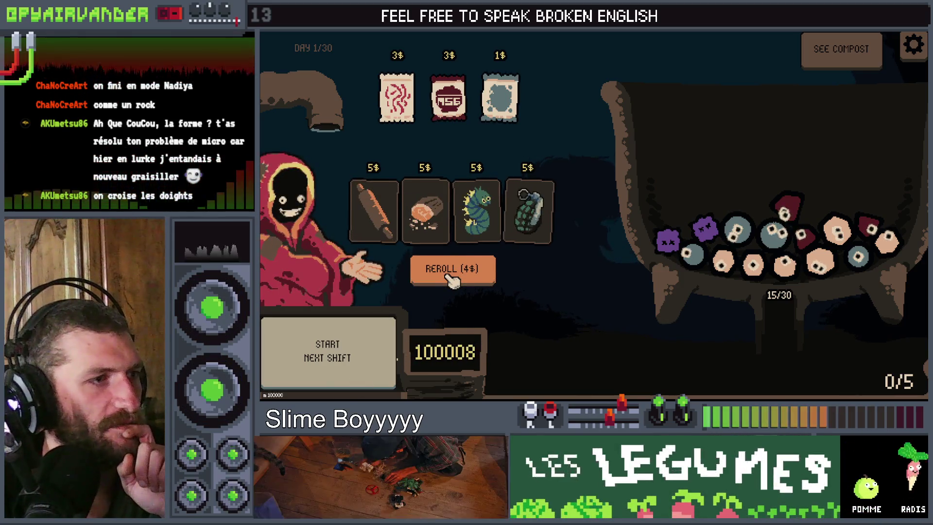
click(449, 275)
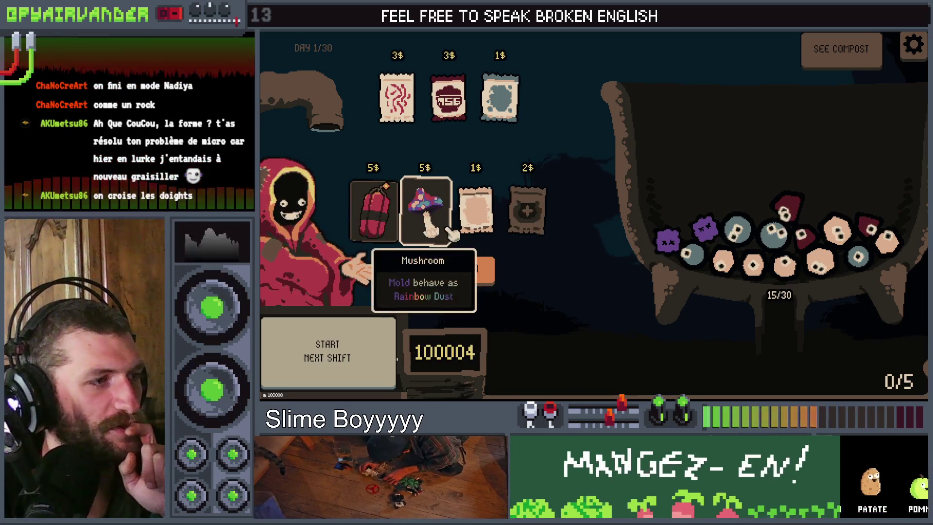
click(443, 170)
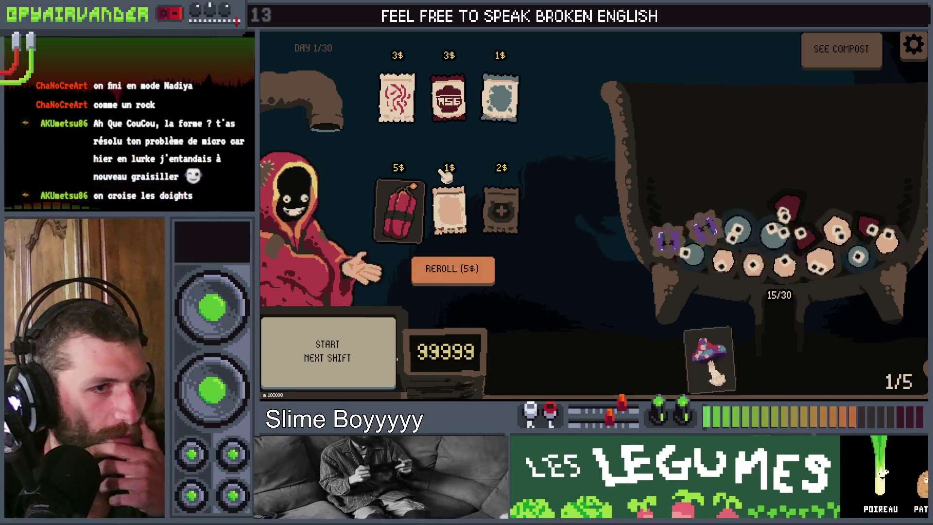
- Sell the owned Mushroom ustensil and close the game
mouse_move(707, 379)
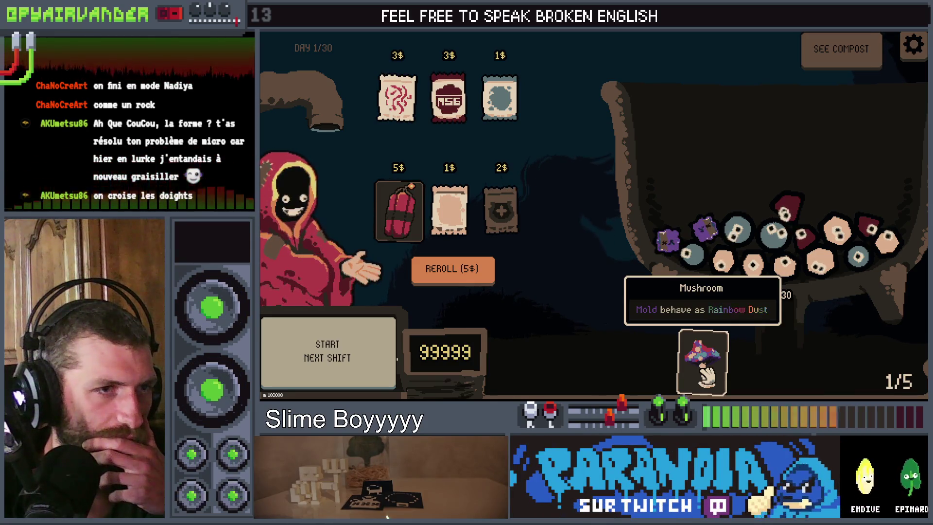
click(707, 374)
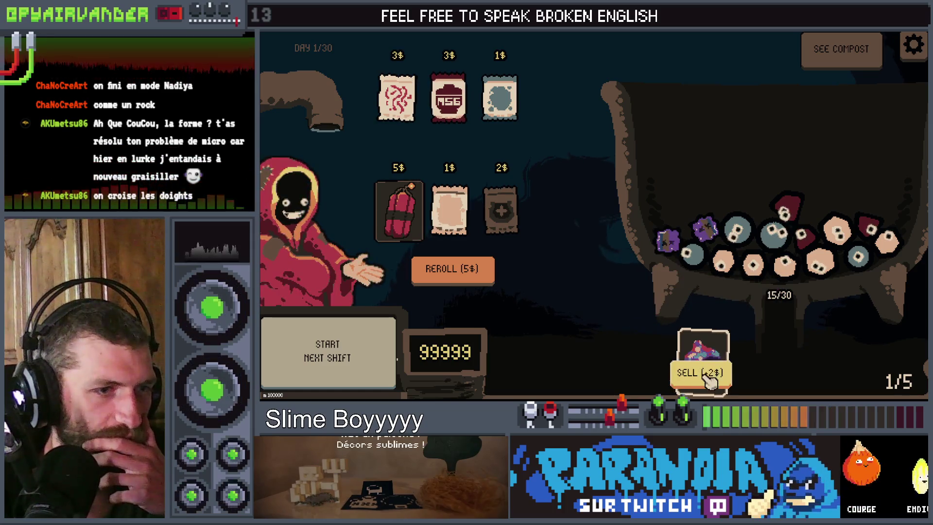
click(700, 373)
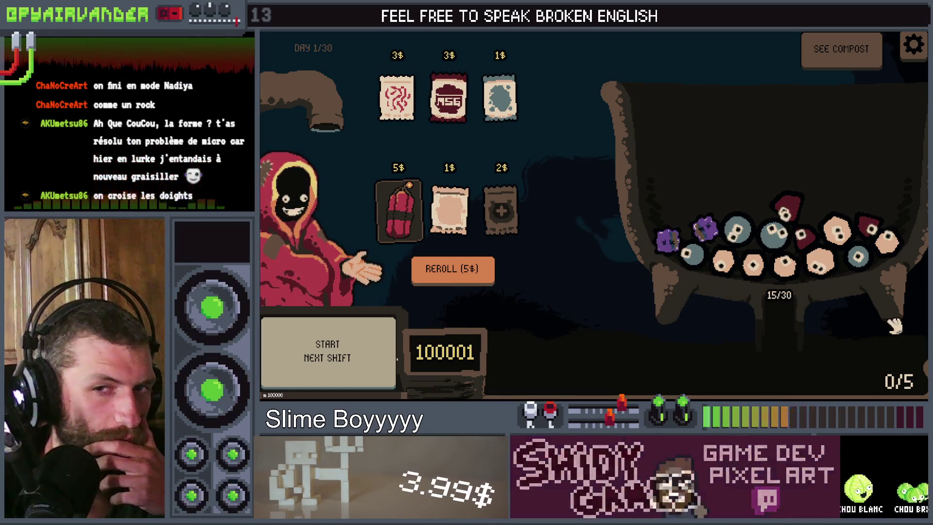
key(alt+F4)
- Switch to the slime_physic_base script tab in the editor
scroll(598, 170, down, 2)
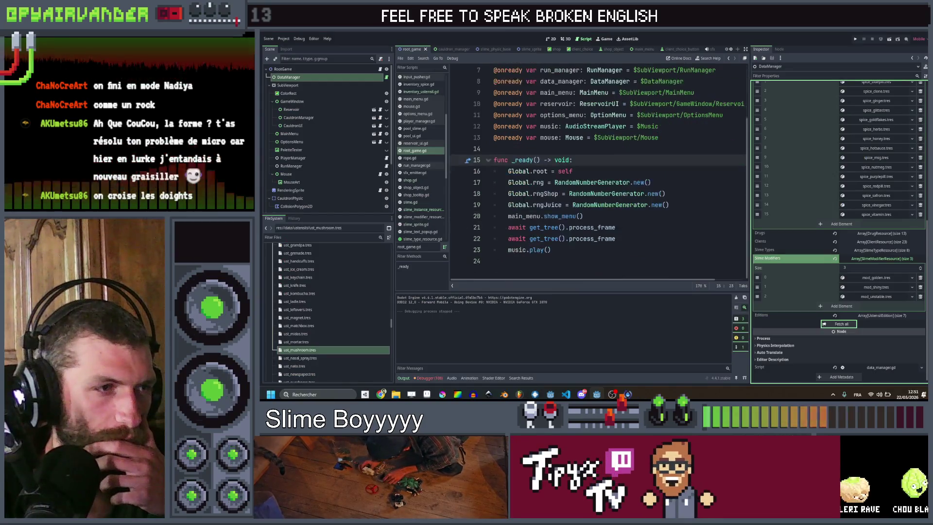
scroll(522, 204, up, 2)
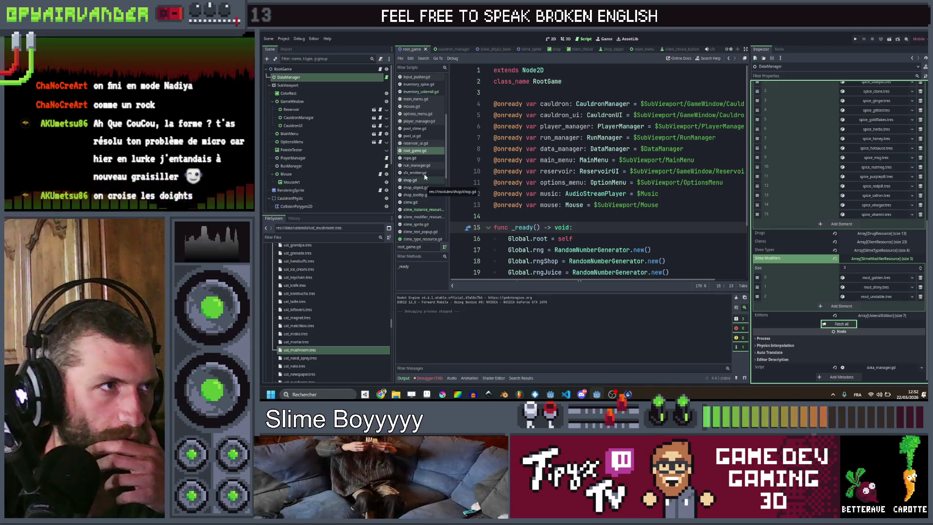
click(500, 51)
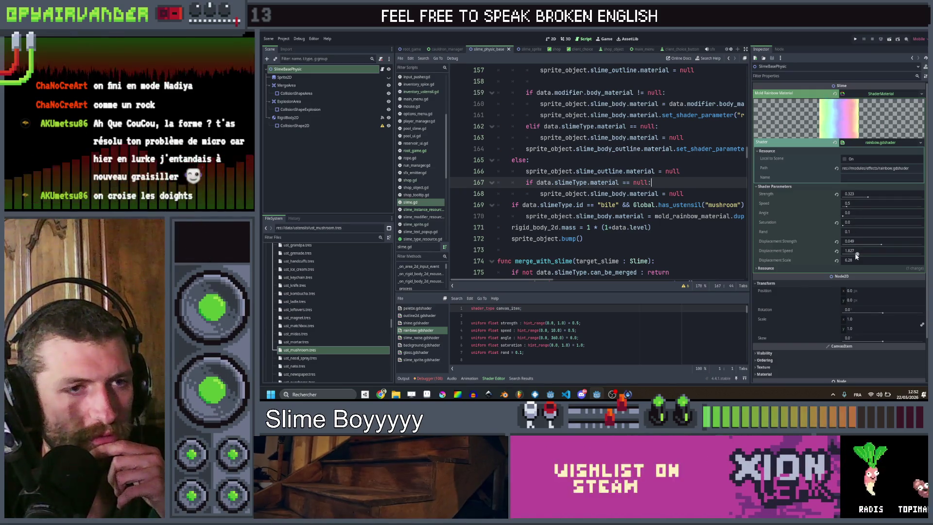
- Raise the rainbow shader's Strength to 1.0, save the scene, and return to refresh()
drag(867, 200, 925, 200)
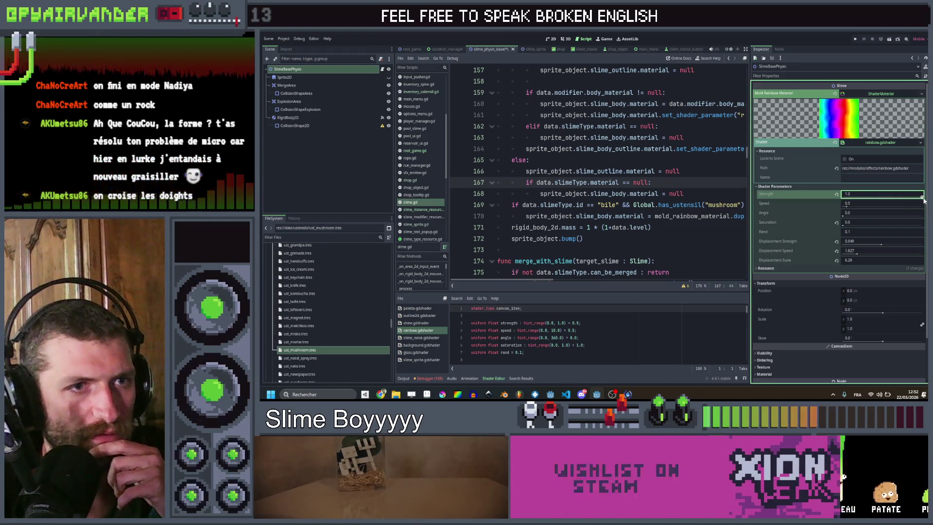
key(ctrl+s)
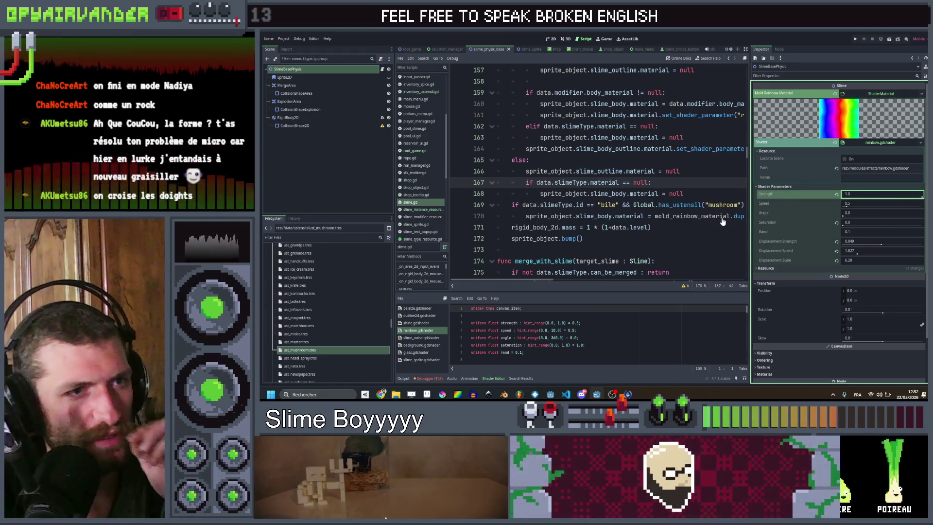
click(708, 194)
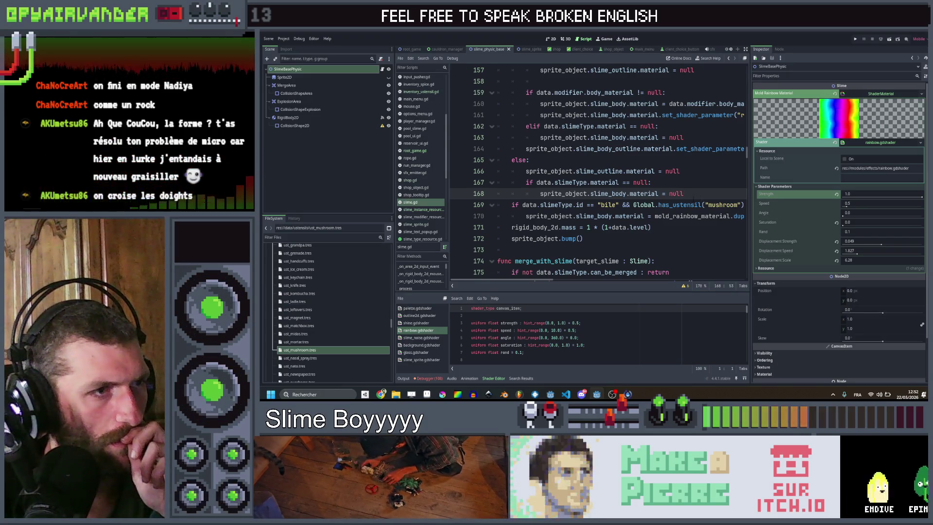
scroll(692, 199, down, 3)
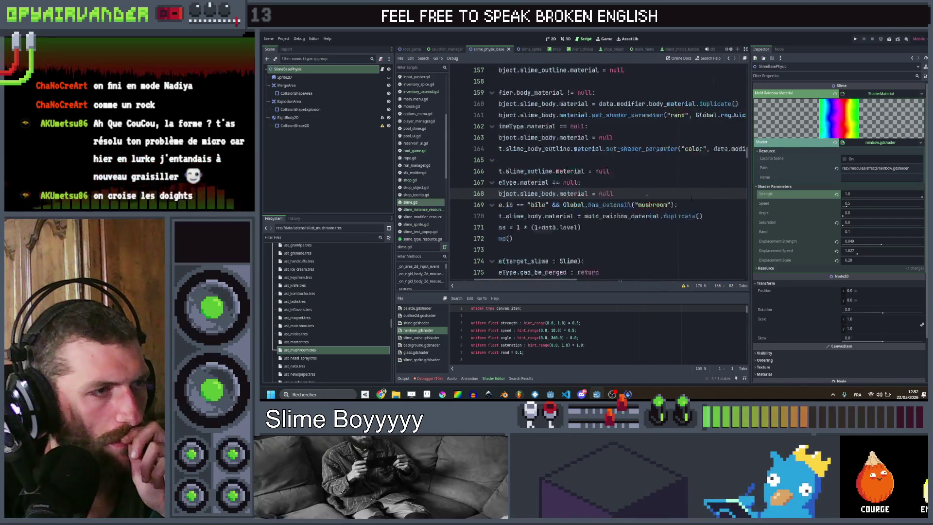
scroll(692, 199, up, 3)
scroll(692, 198, up, 5)
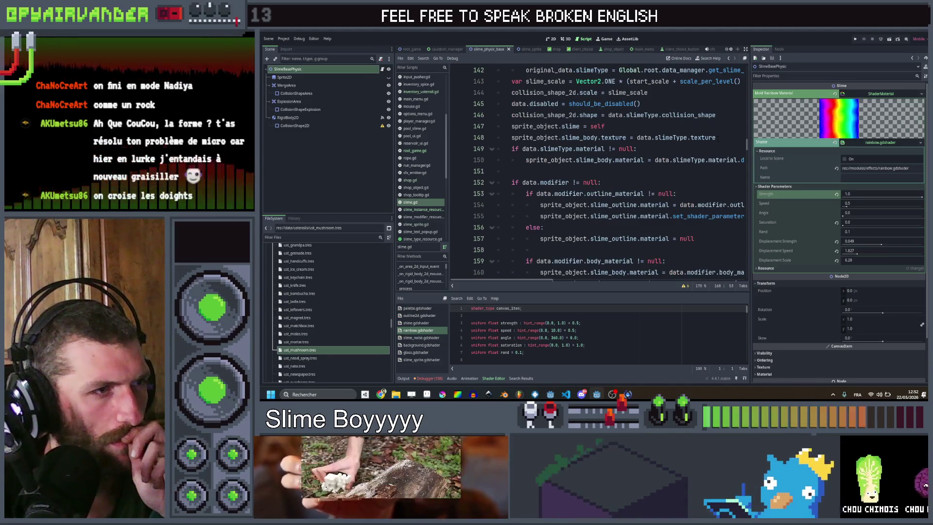
- Add 'sprite_object.slime_body.material = null' at the start of refresh(), save, and run the game
drag(644, 159, 526, 160)
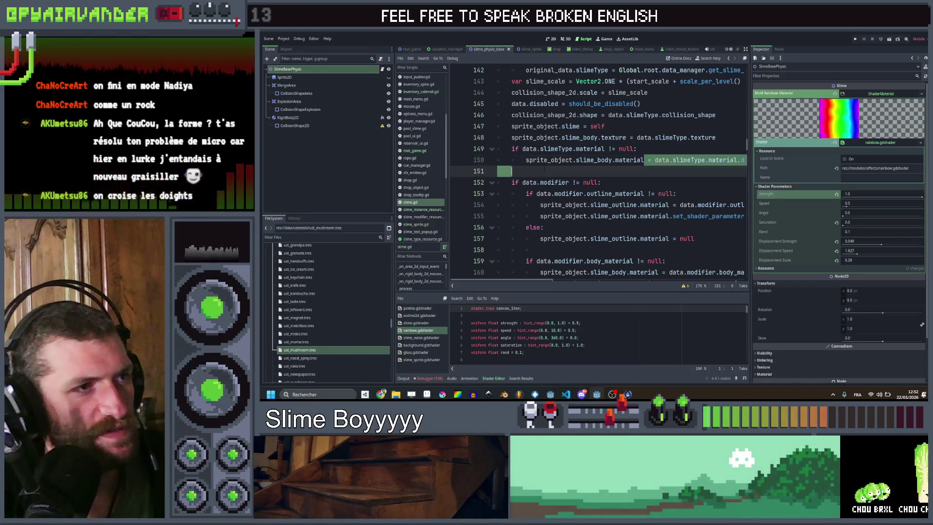
scroll(635, 161, up, 1)
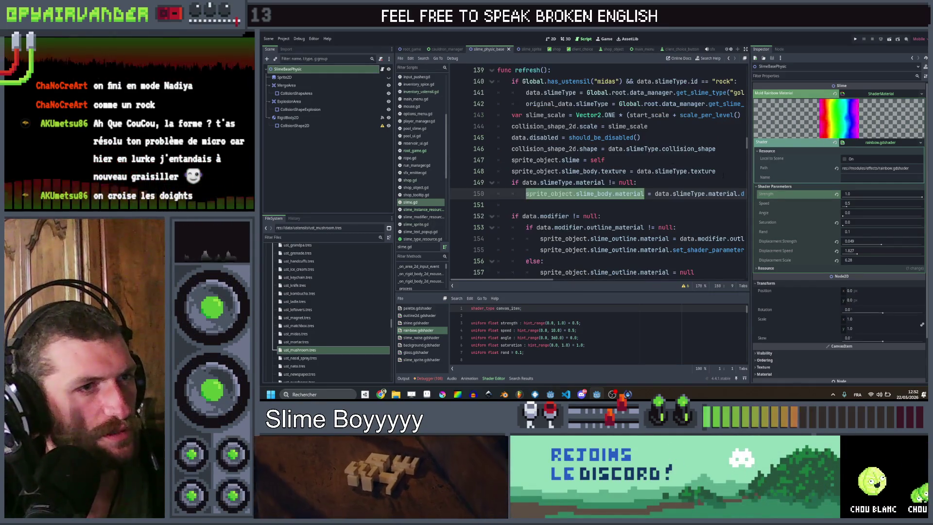
click(724, 173)
key(Return)
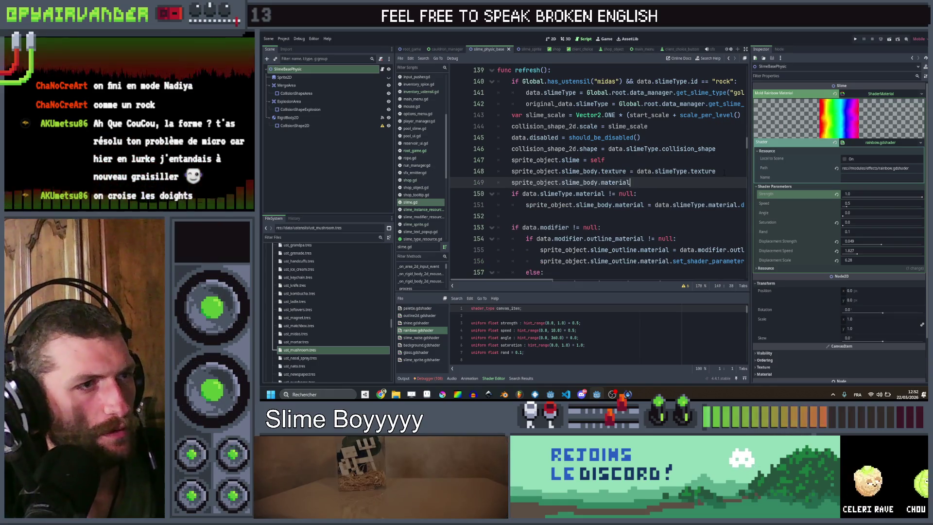
text( = null)
key(ctrl+s)
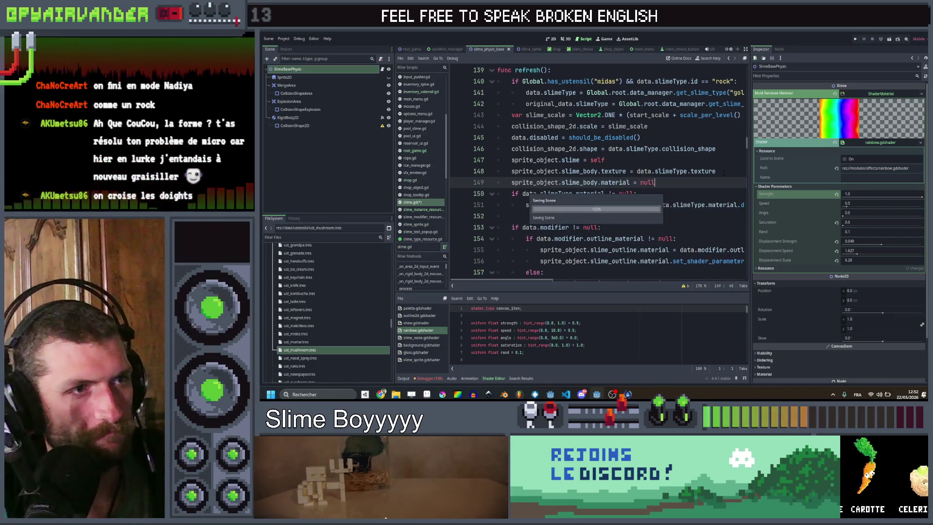
click(682, 193)
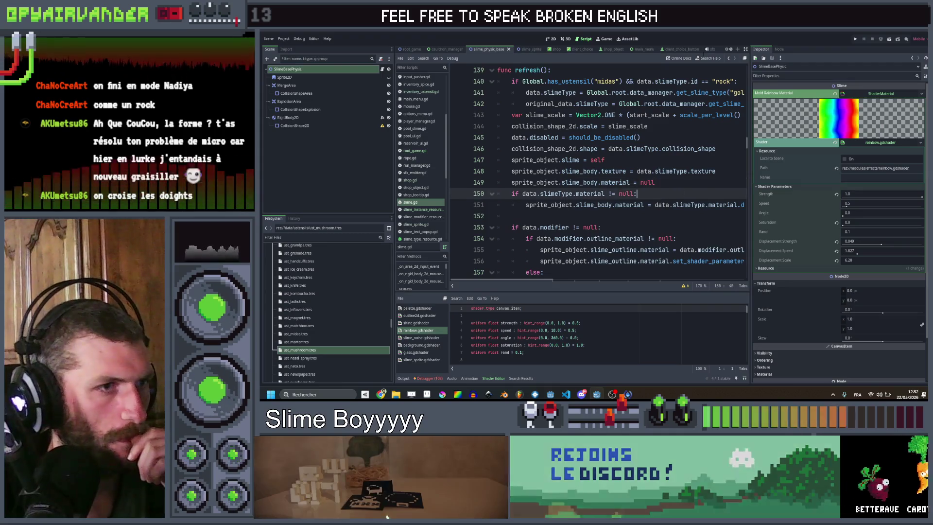
key(ctrl+s)
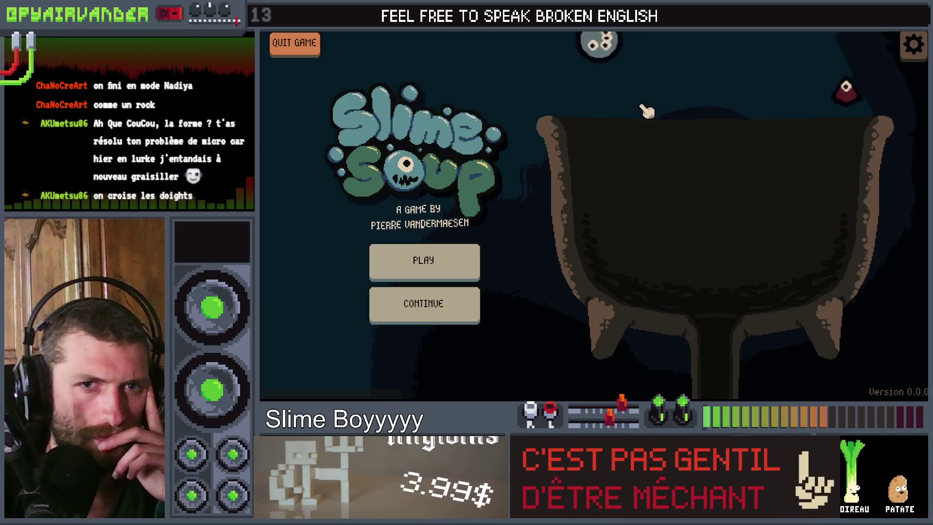
- Start a new run, chain slimes, refill the cauldron, and merge to finish with 107 points
click(423, 260)
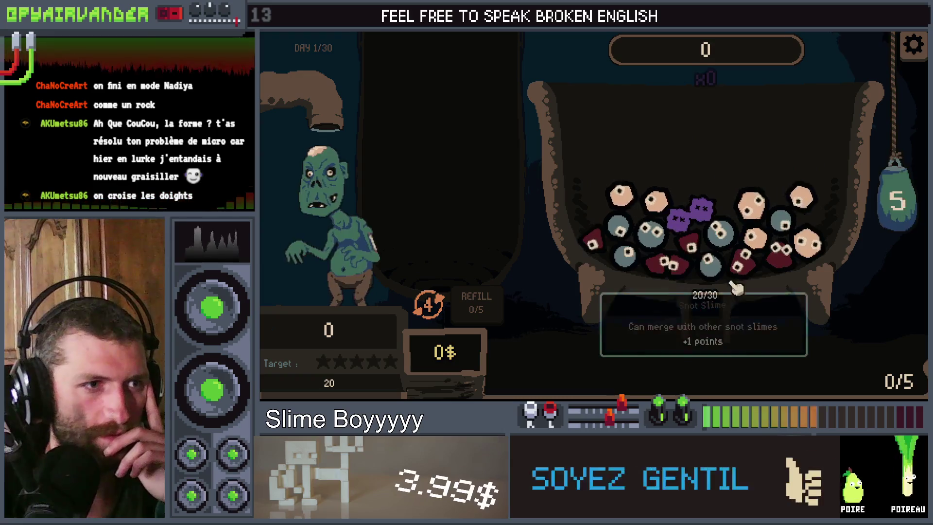
mouse_move(629, 231)
mouse_down()
mouse_move(680, 219)
mouse_move(736, 239)
mouse_move(715, 263)
mouse_up()
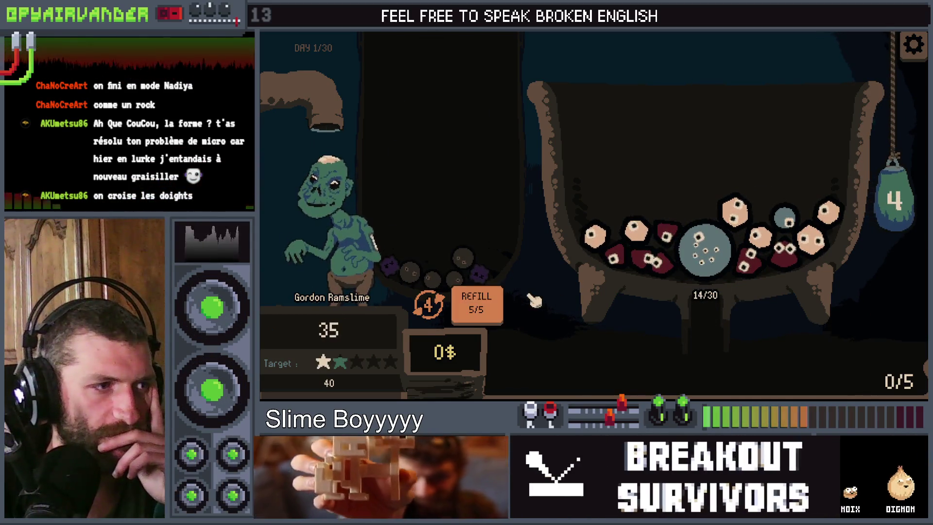
click(492, 306)
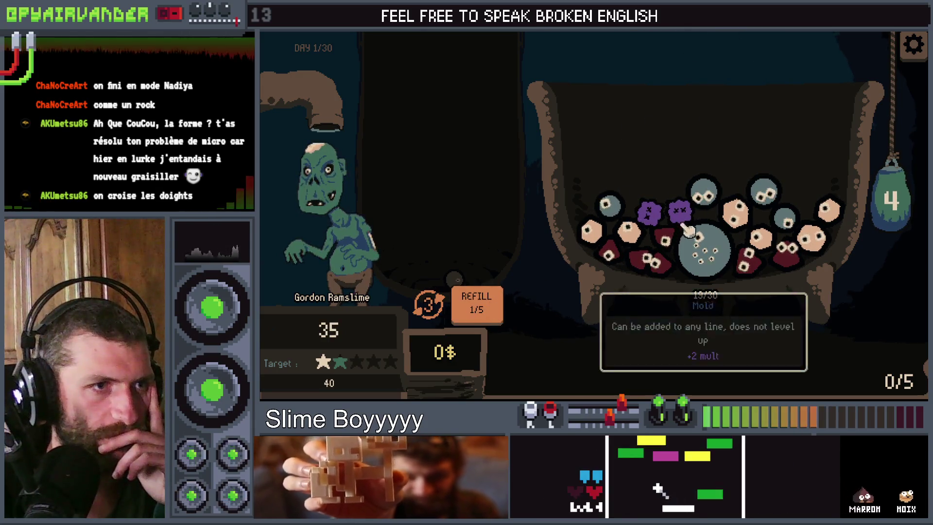
click(722, 195)
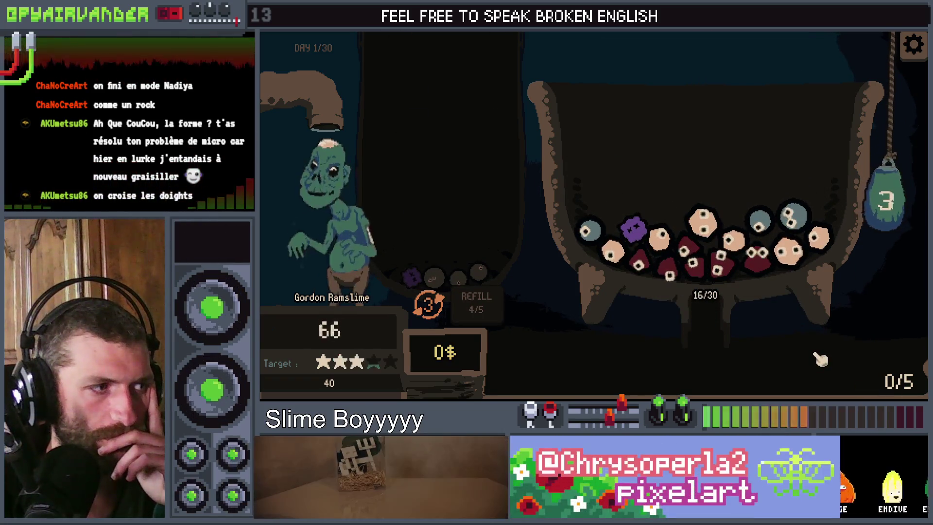
mouse_move(662, 256)
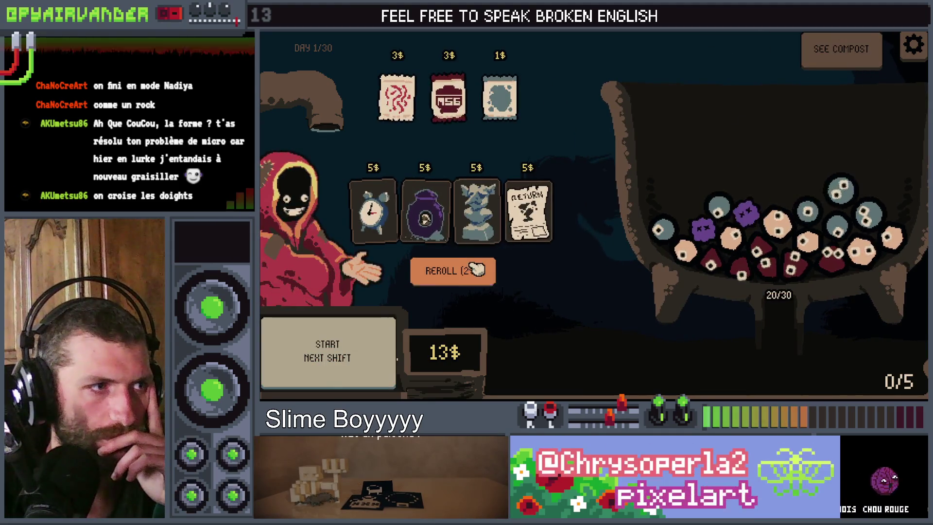
- Reroll the shop twice, add 10$ with the M key, and buy the Mushroom
click(476, 268)
click(475, 269)
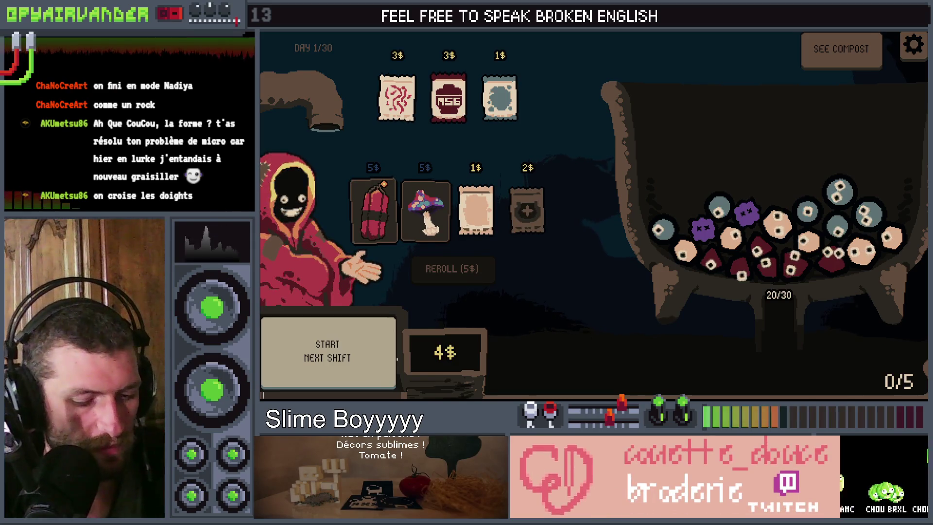
key(m)
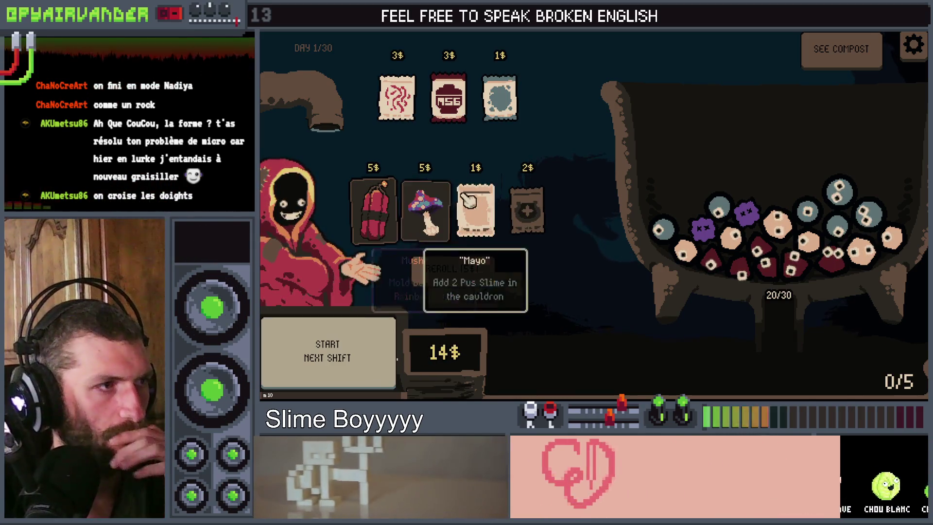
click(434, 167)
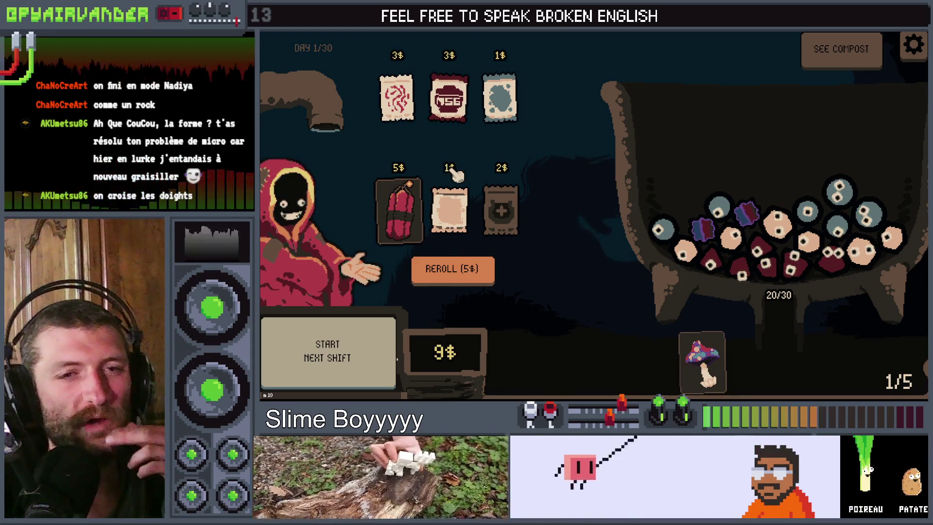
- Sell the bought Mushroom back for 2$ and close the game window with Alt+F4
mouse_move(696, 243)
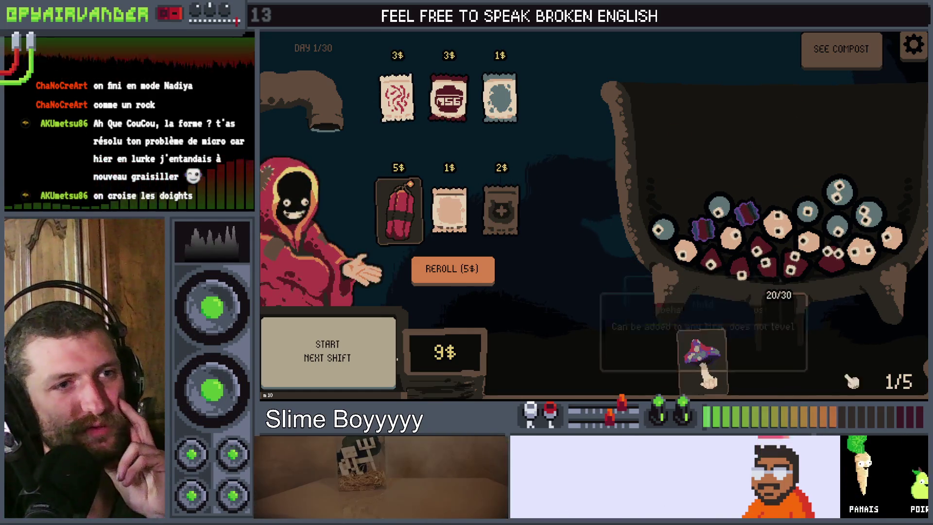
click(708, 367)
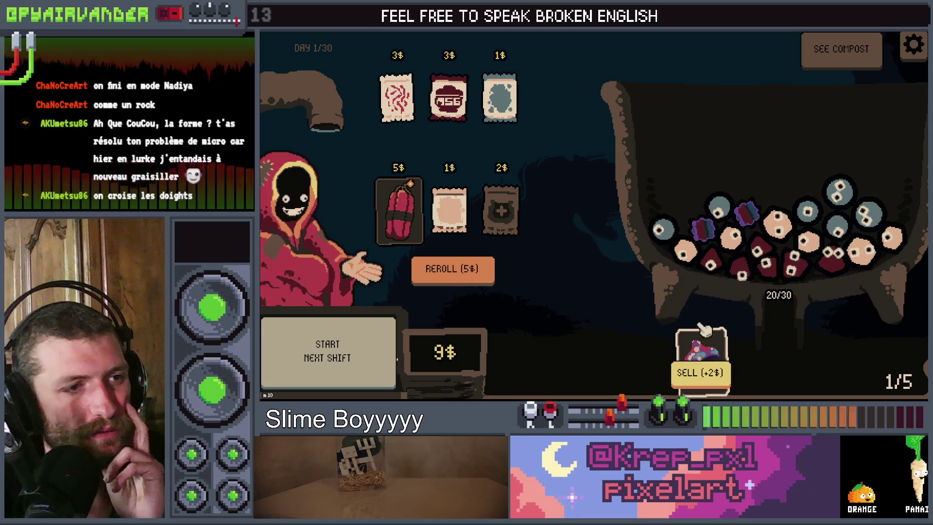
click(702, 375)
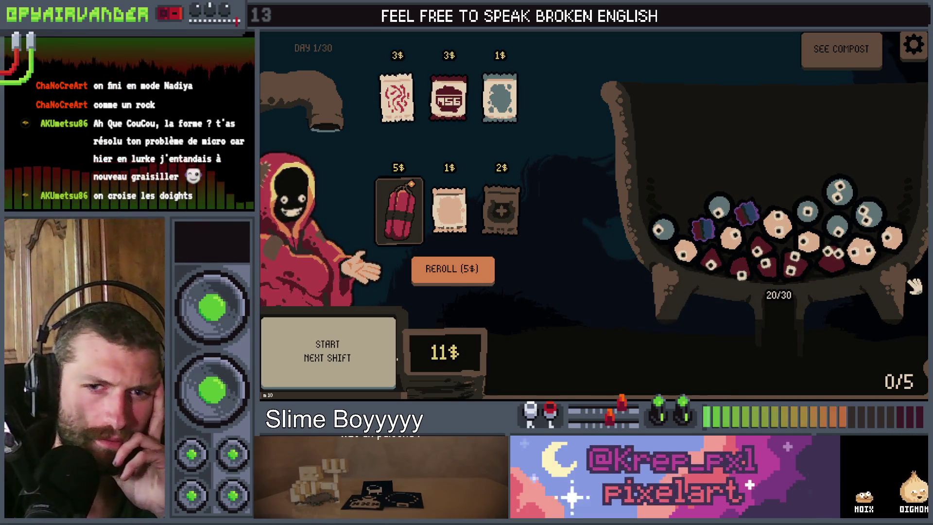
key(alt+F4)
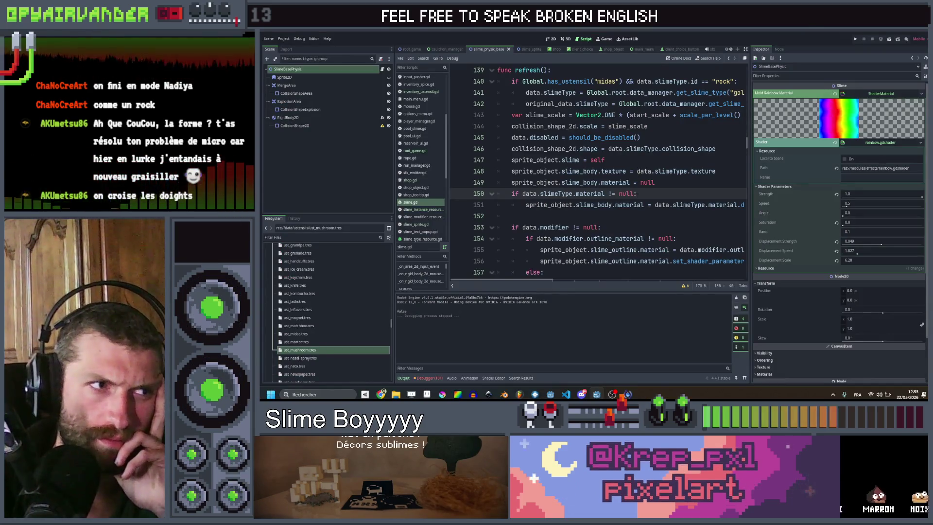
drag(655, 182, 492, 184)
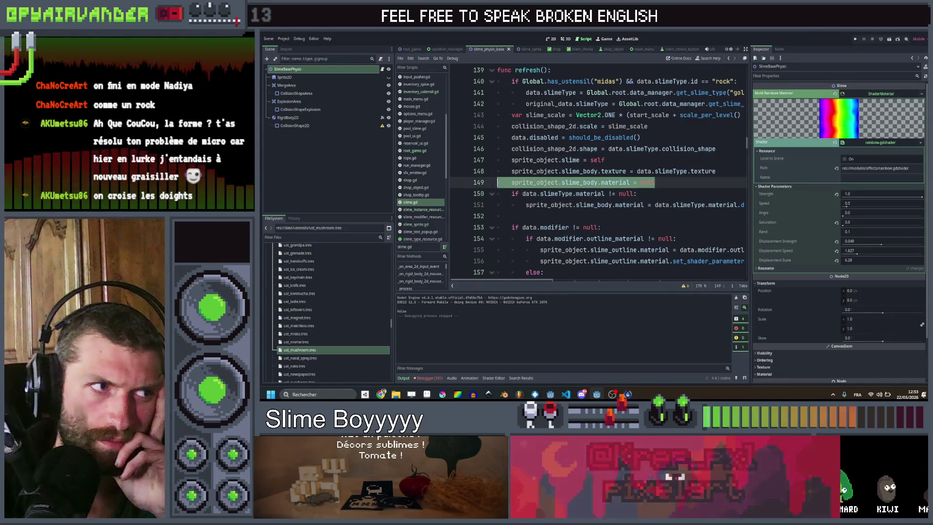
scroll(669, 194, down, 7)
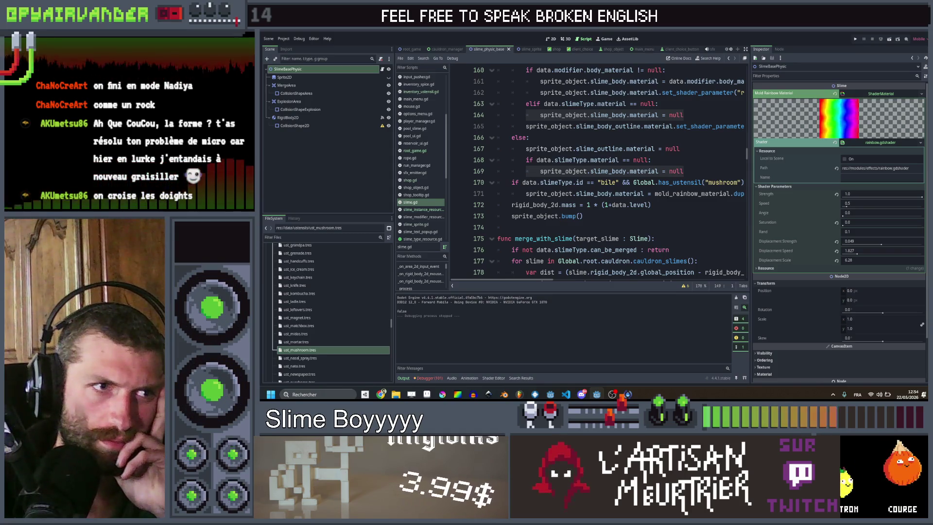
scroll(598, 170, right, 2)
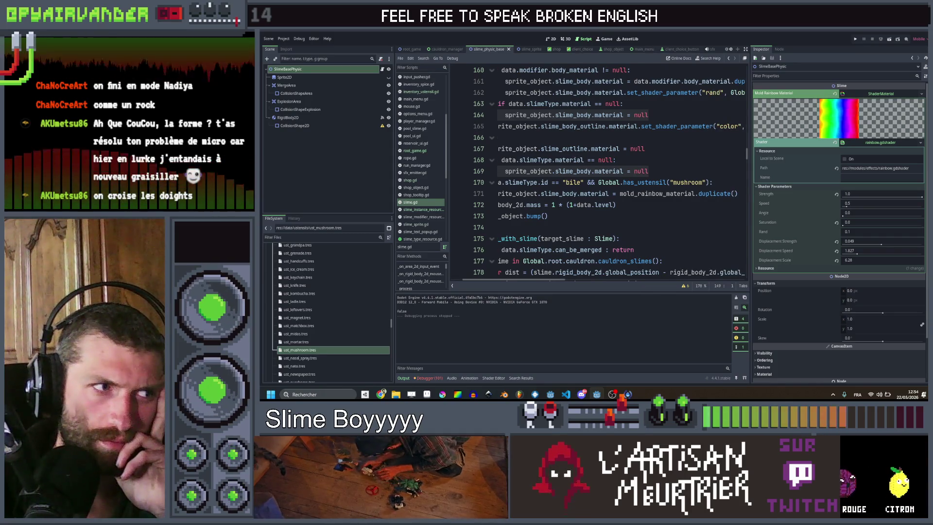
scroll(598, 170, left, 2)
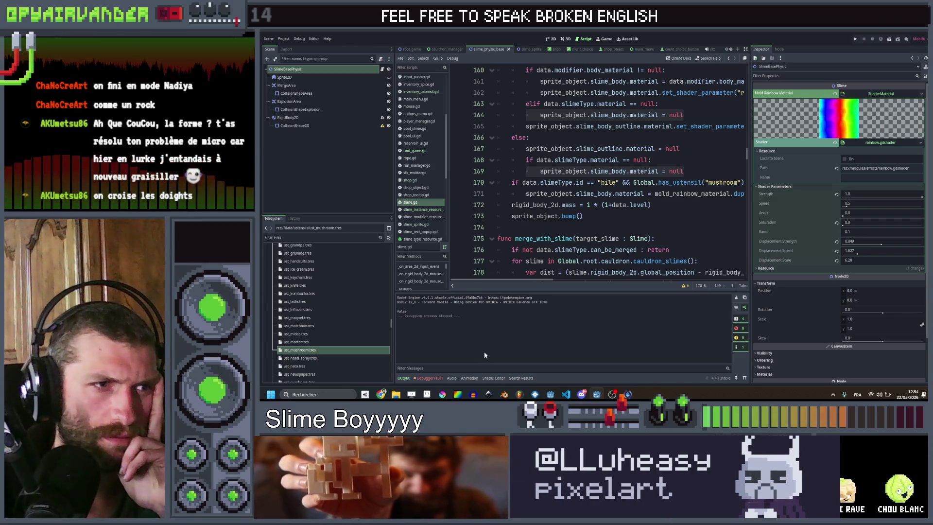
click(719, 183)
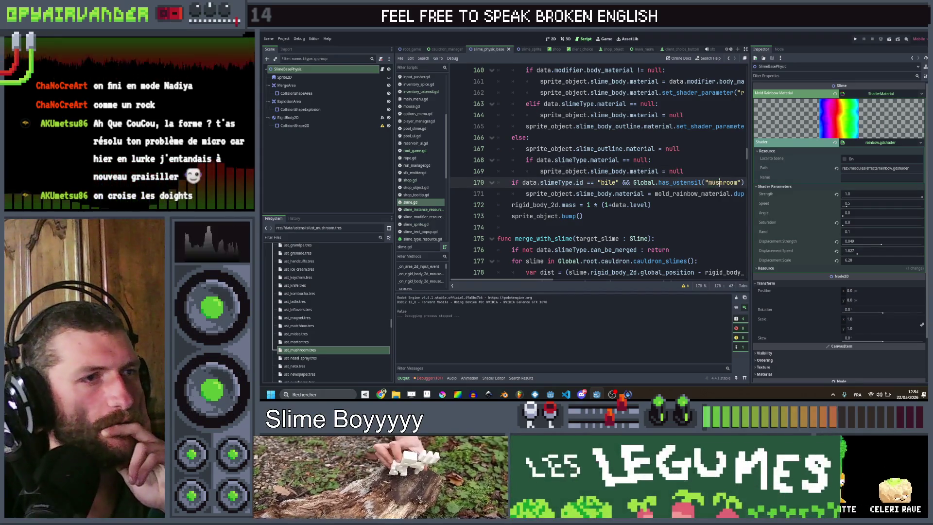
click(716, 172)
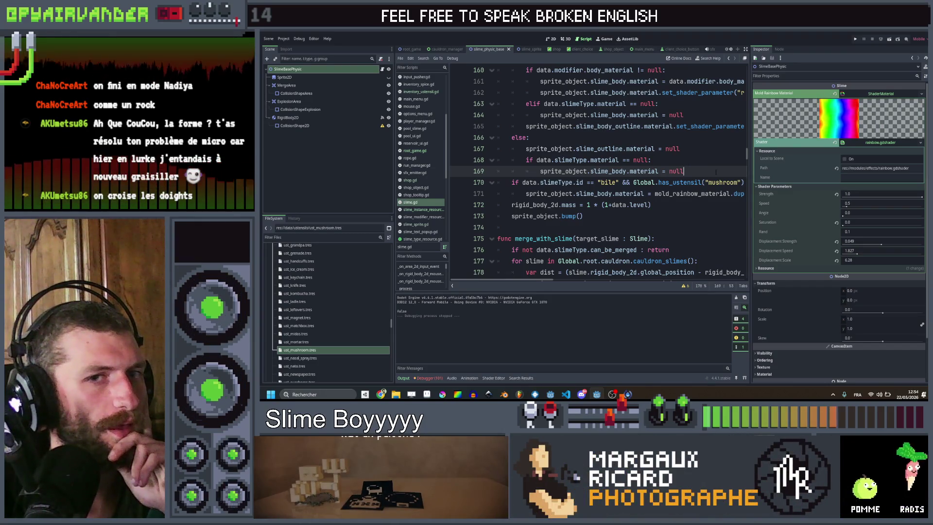
click(700, 204)
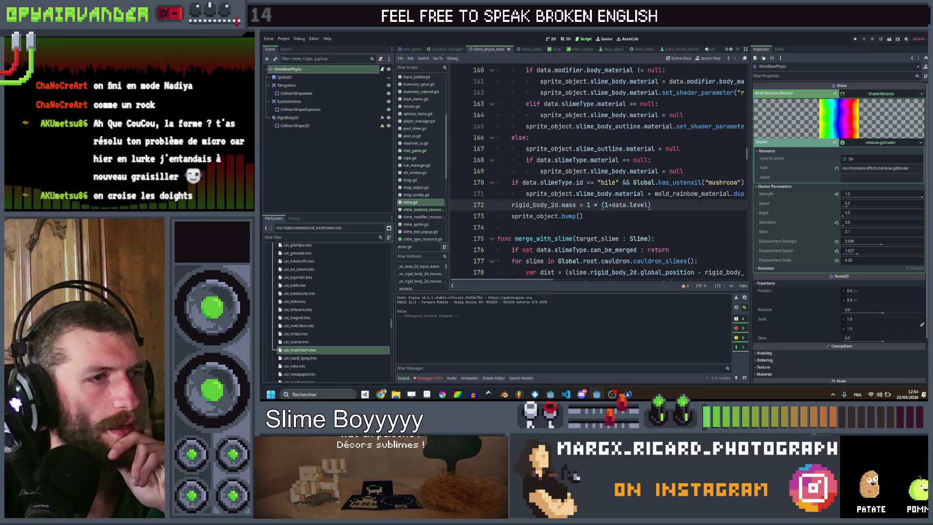
scroll(700, 204, up, 10)
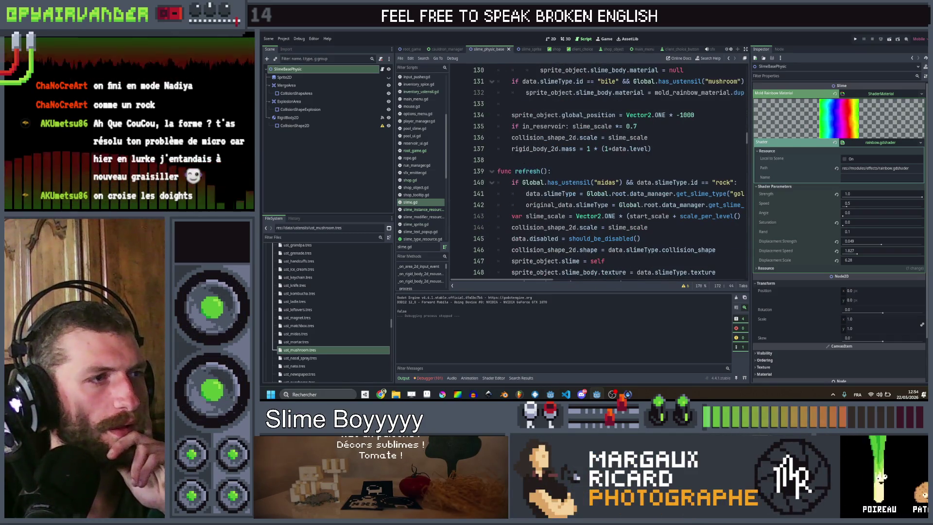
- Add a 'should_bump : bool = true' parameter to refresh() and save the slime script
click(543, 171)
text(va)
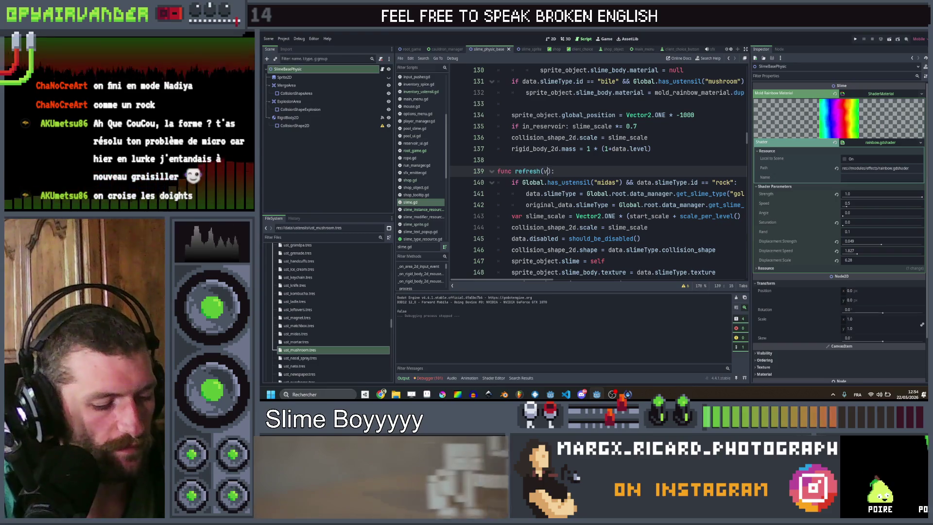
key(BackSpace)
key(BackSpace)
text(b)
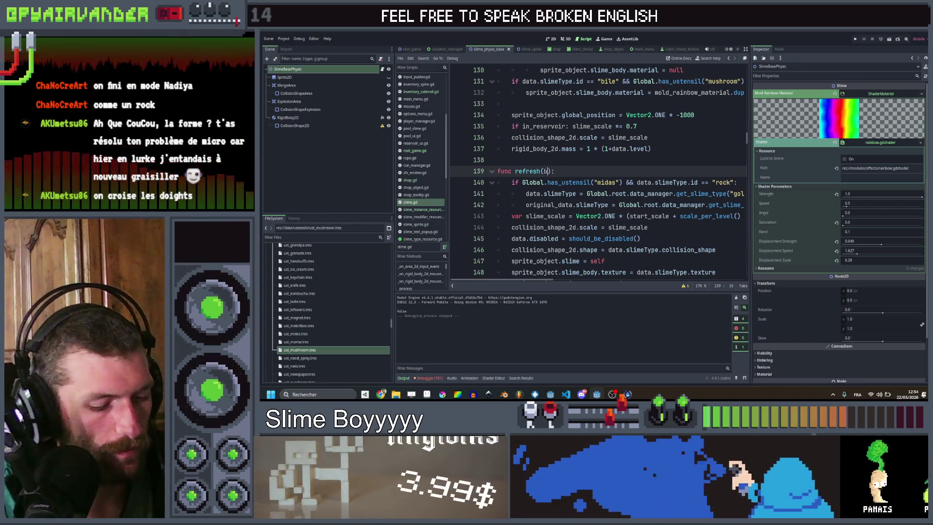
key(BackSpace)
text(should_b)
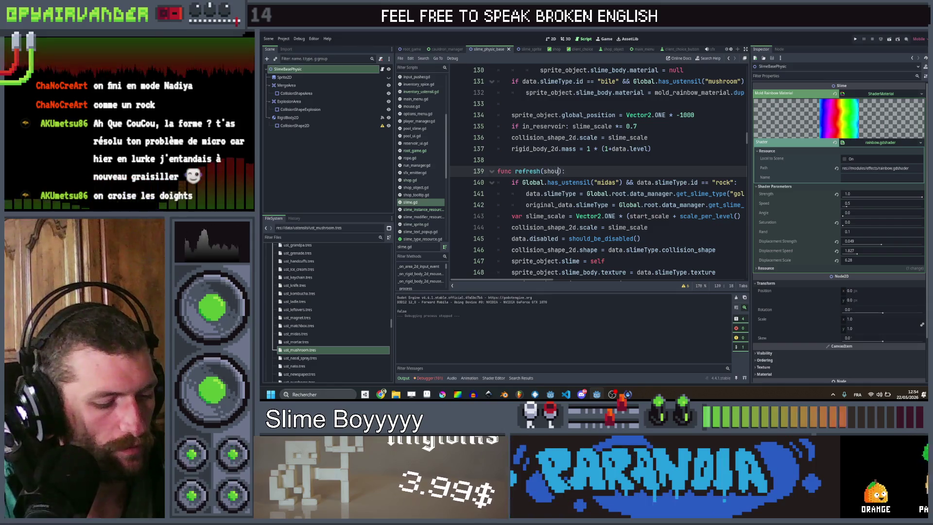
text(ump = )
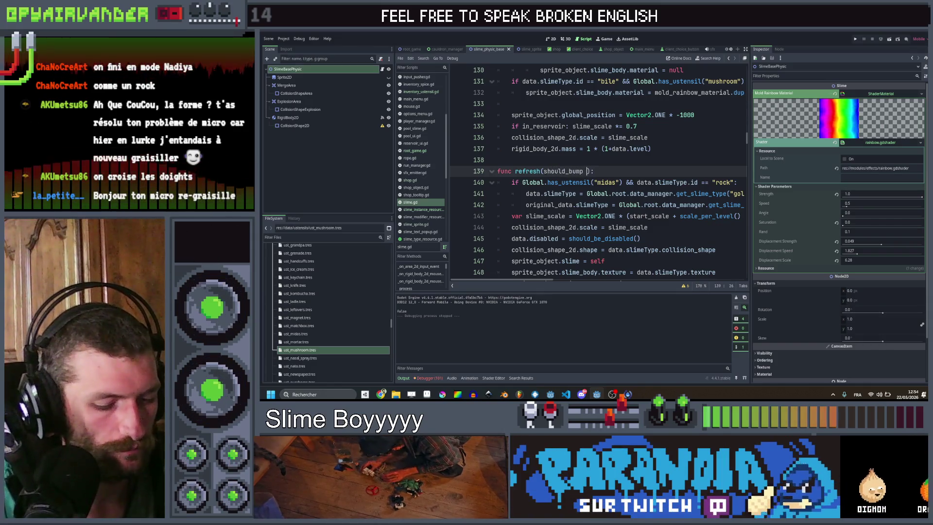
text(true)
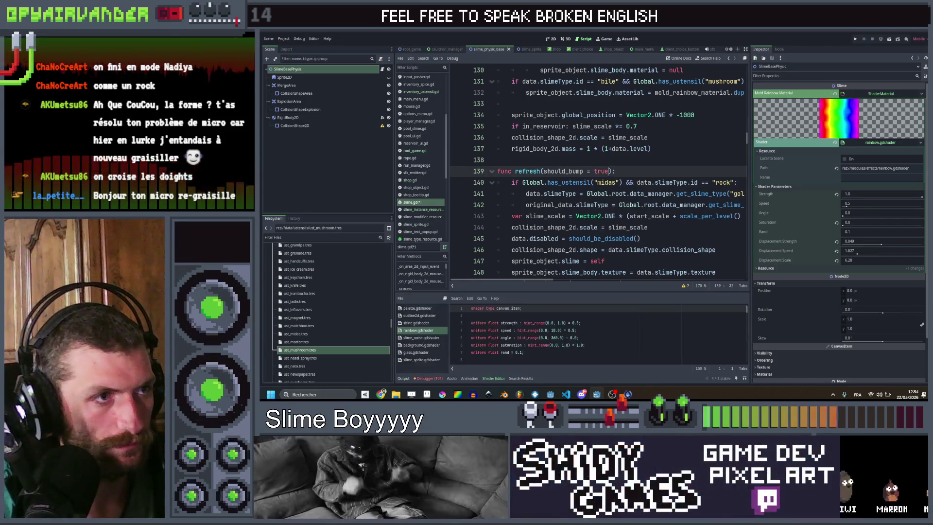
click(586, 171)
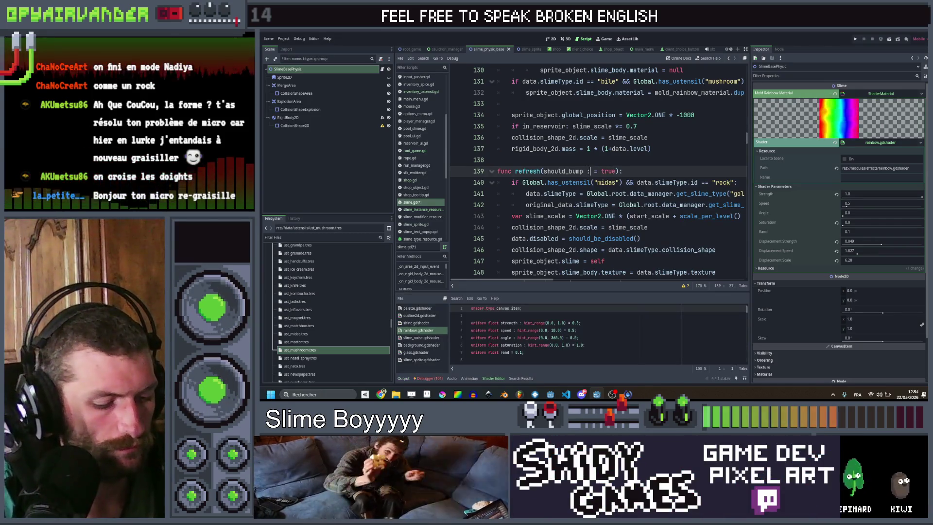
text(bool)
key(ctrl+s)
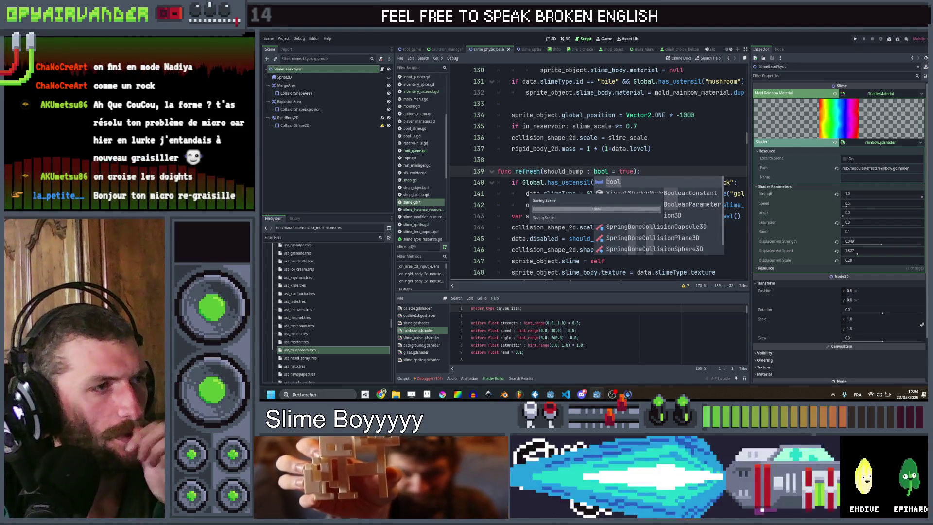
- Find 'refresh' in all files and change shop.gd's calls on lines 92 and 94 to refresh(false)
double_click(527, 171)
key(ctrl+shift+f)
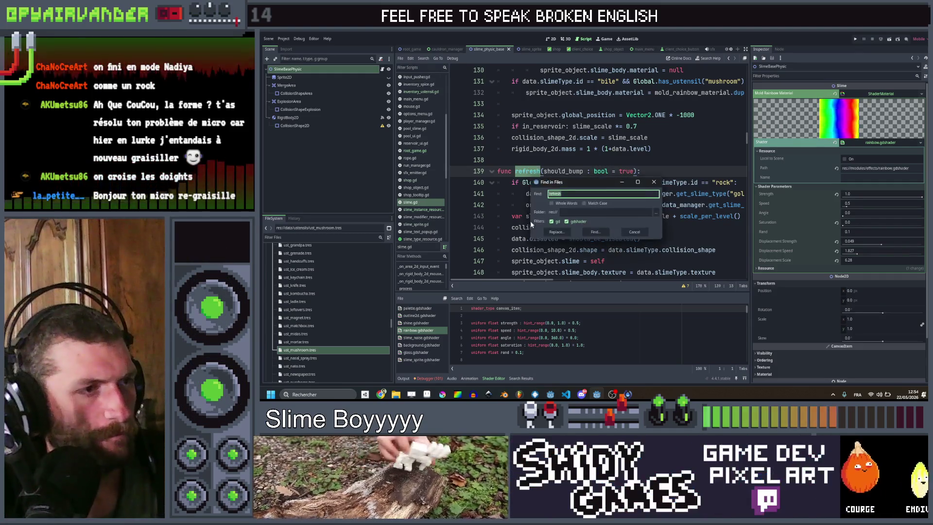
click(594, 232)
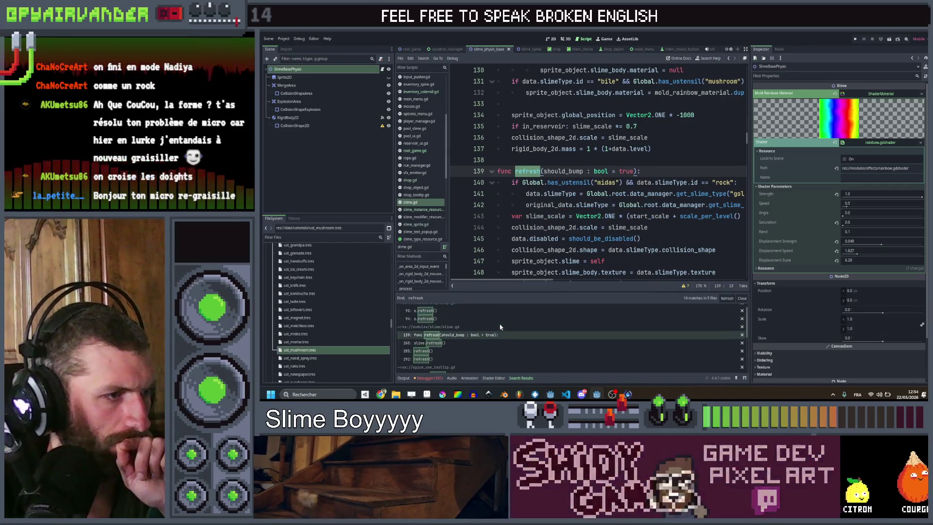
click(459, 316)
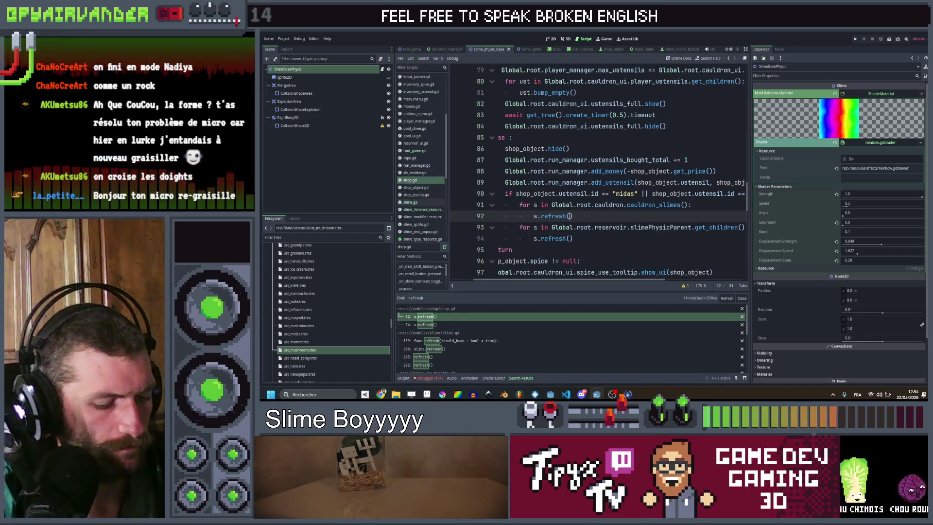
text(fal)
key(Down)
key(Down)
key(Left)
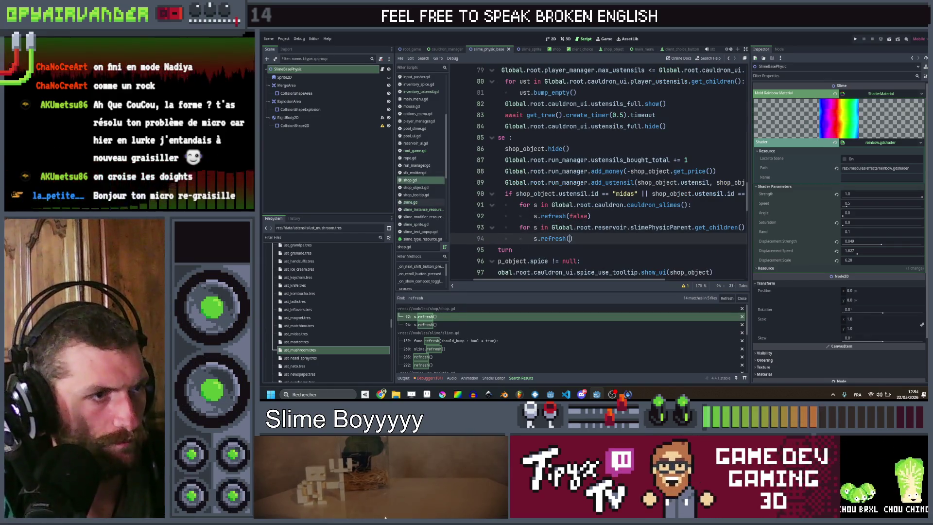
text(false)
key(ctrl+s)
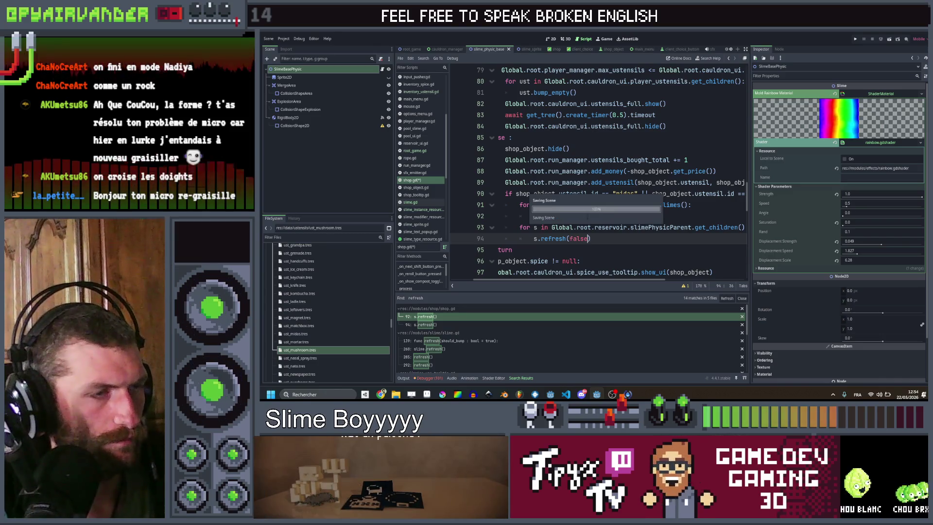
- Leave the slime.refresh call on slime.gd line 260 without false and save slime.gd
click(452, 350)
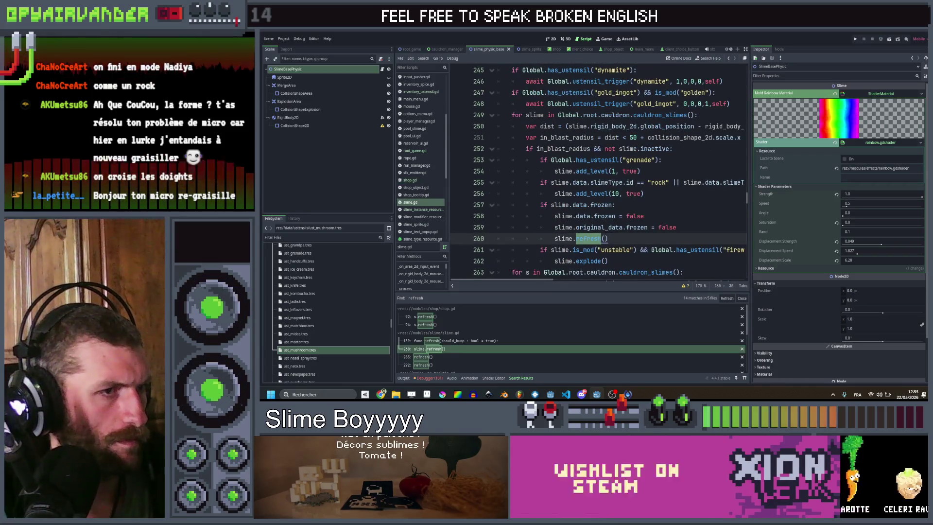
key(Right)
text(fals)
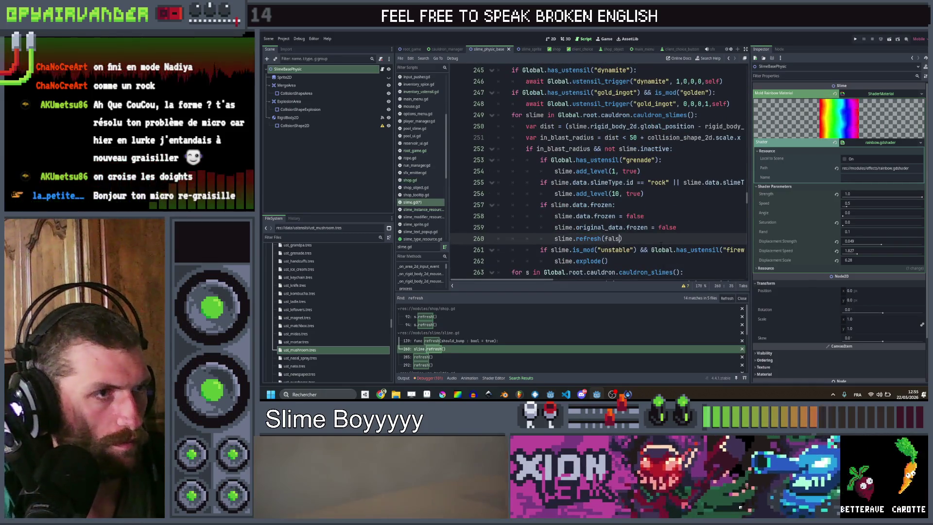
key(BackSpace)
key(BackSpace)
key(BackSpace)
scroll(488, 330, down, 1)
scroll(488, 330, down, 2)
key(ctrl+s)
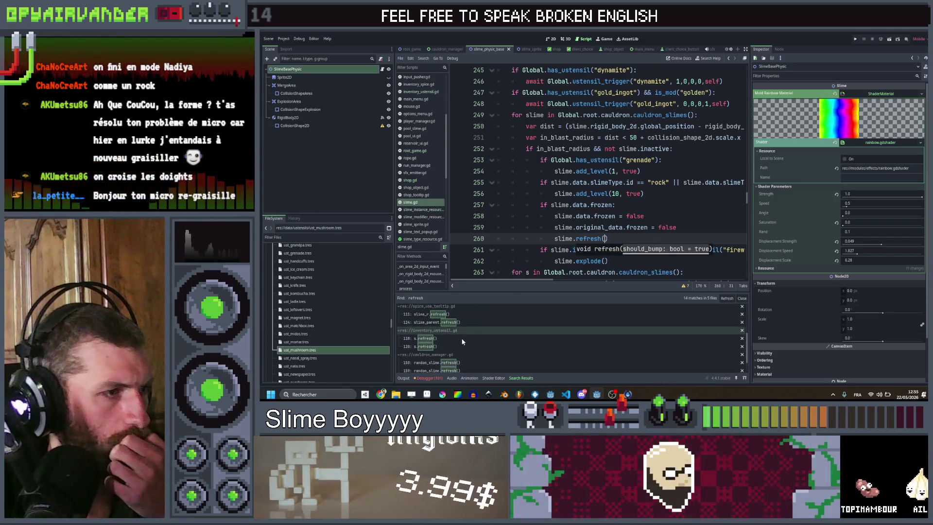
click(462, 339)
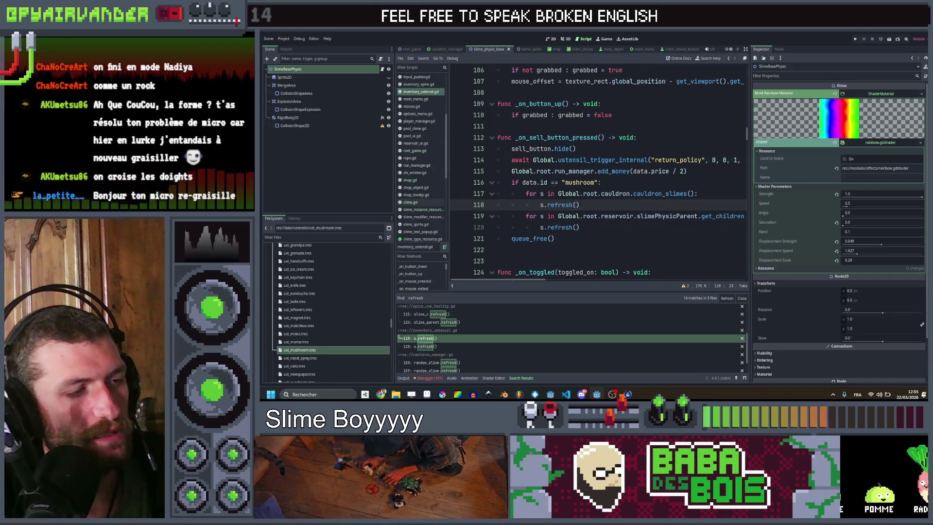
- Pass false into the s.refresh() calls on lines 118 and 120 of inventory_ustensil.gd
text(false)
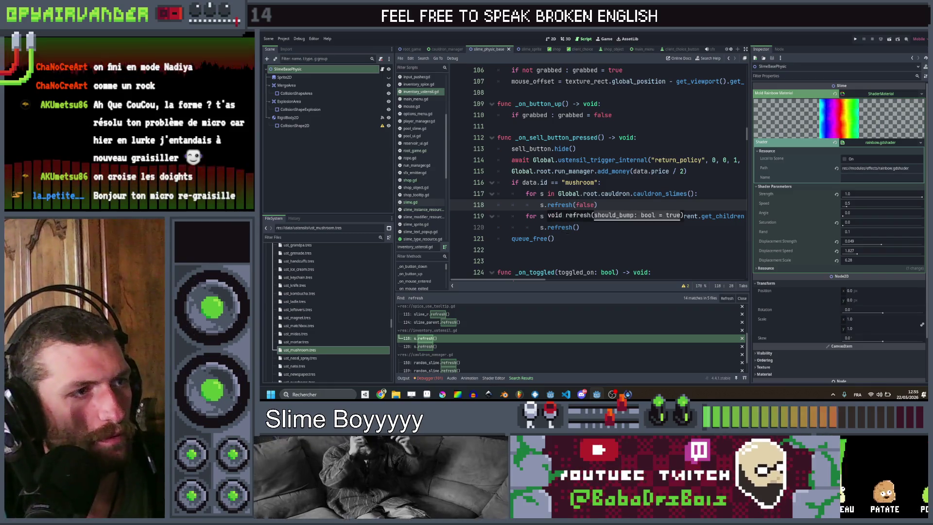
click(576, 228)
text(fals)
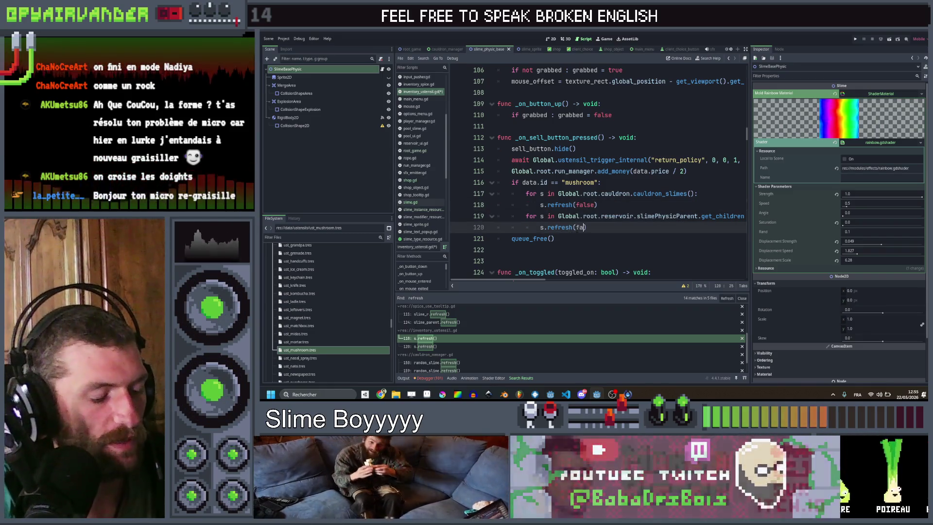
text(e)
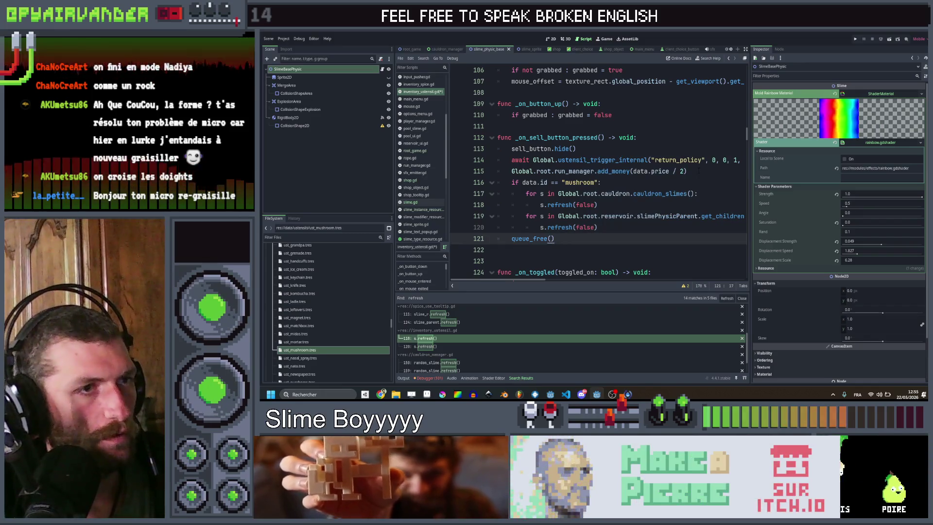
- Insert a new line 116 after line 115 and begin typing 'par'
click(699, 170)
key(Return)
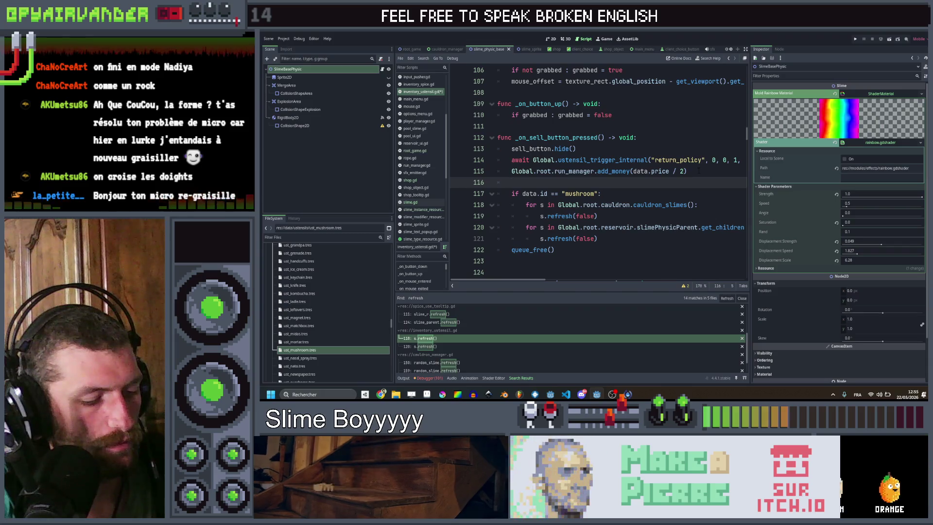
text(set)
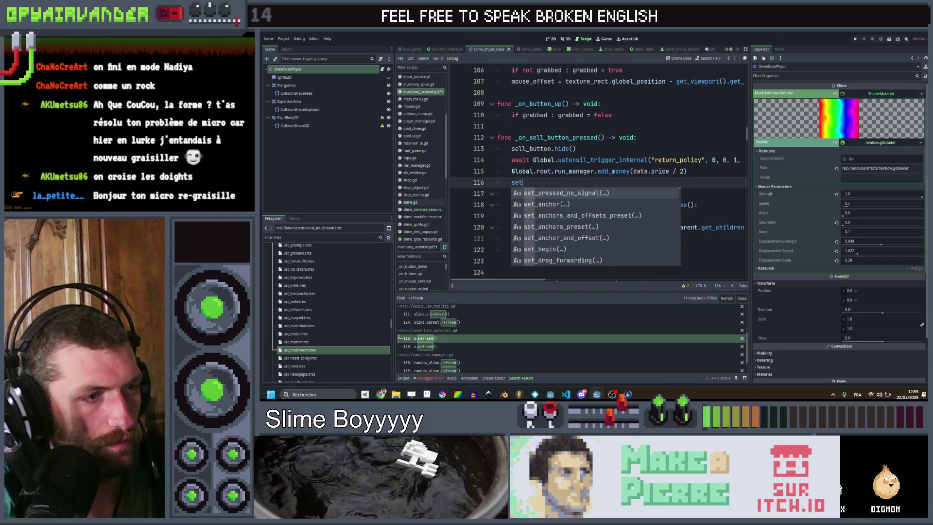
text(-)
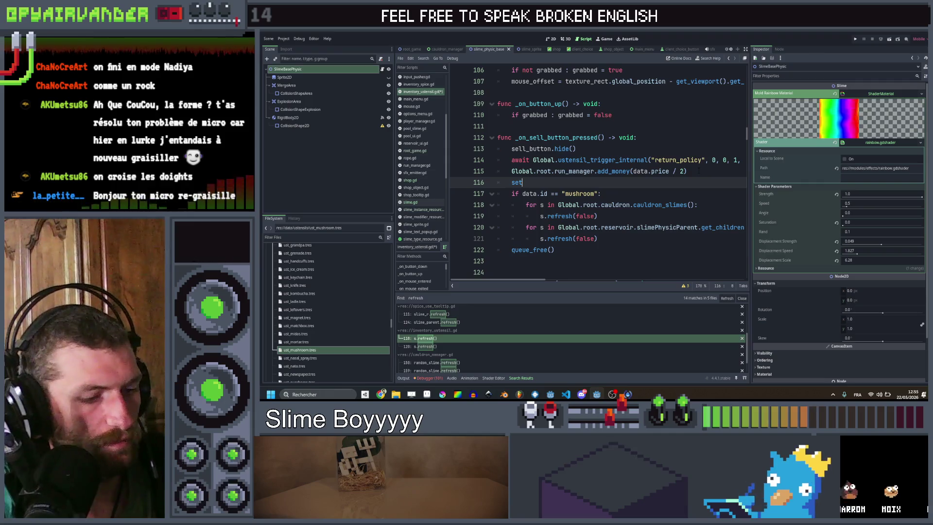
text(_pa)
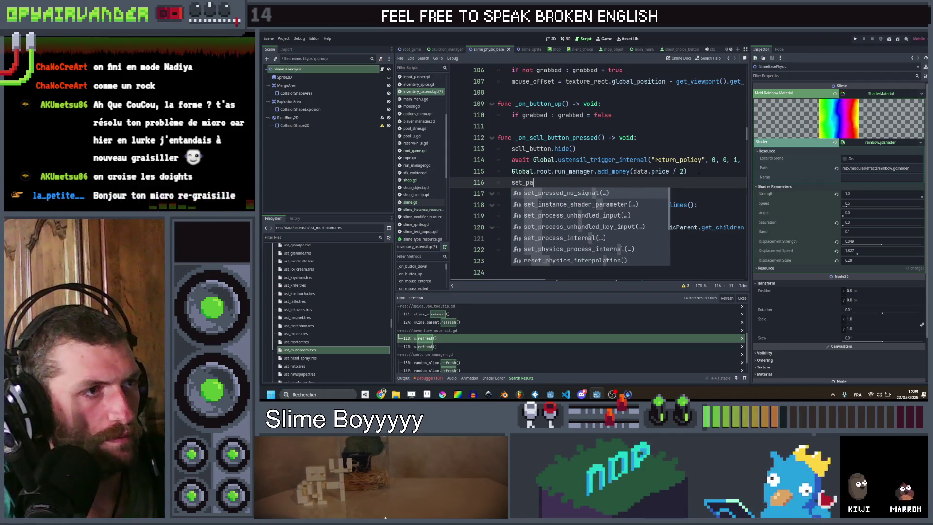
key(BackSpace)
key(BackSpace)
key(BackSpace)
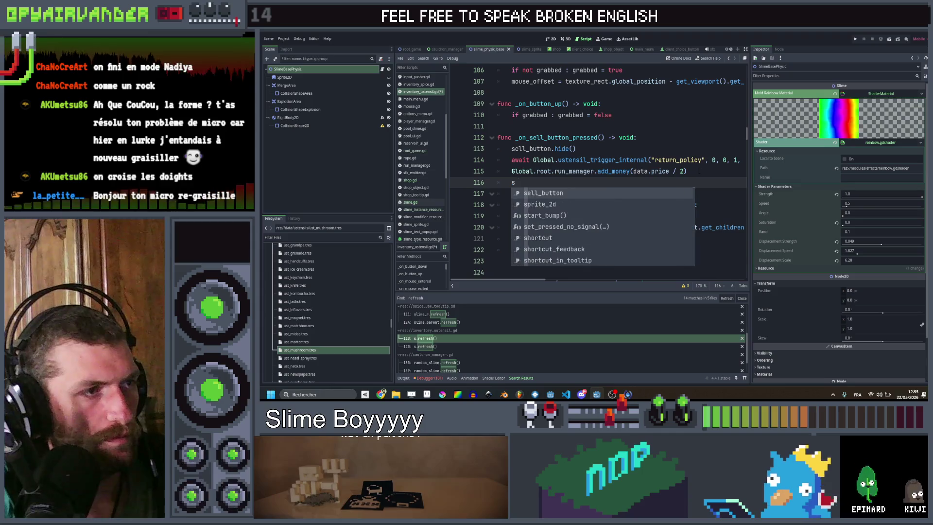
key(BackSpace)
text(par)
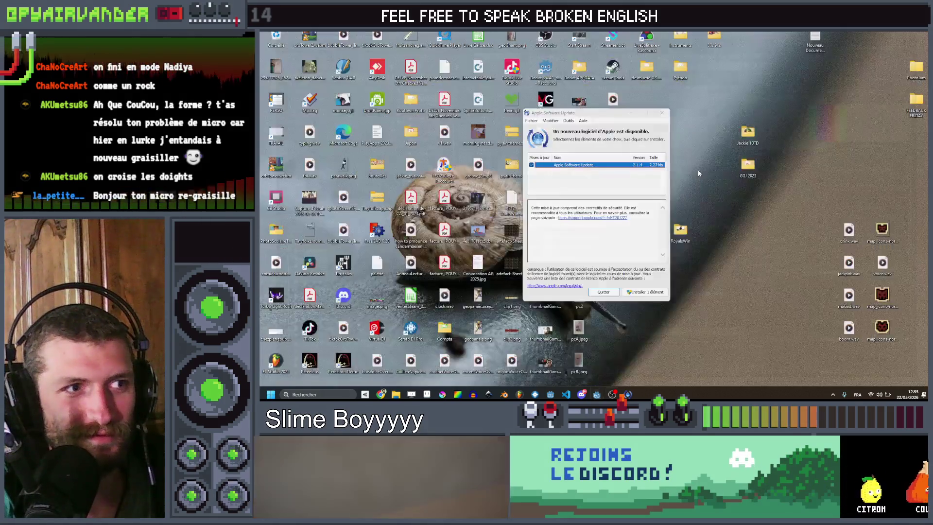
- Close the Apple Software Update prompt and reopen Slime Soup via the Godot Project Manager
click(661, 113)
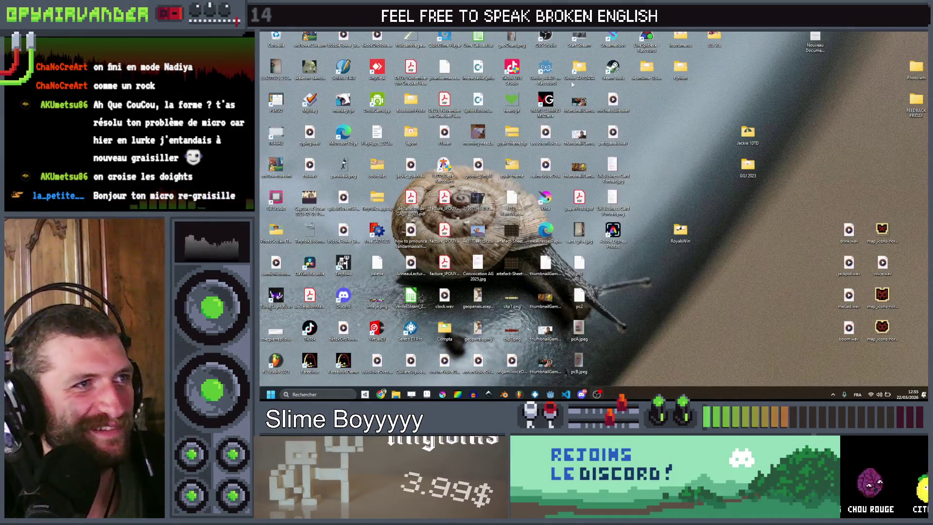
double_click(545, 70)
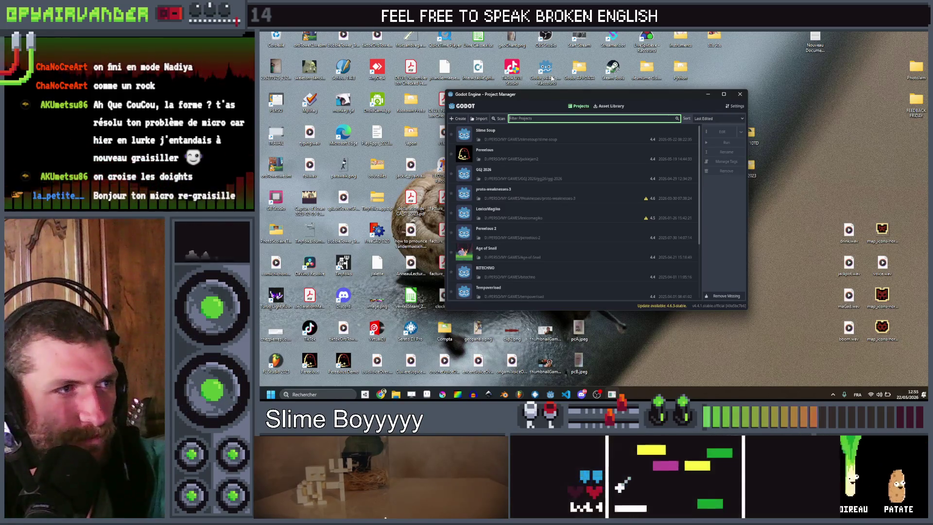
double_click(511, 136)
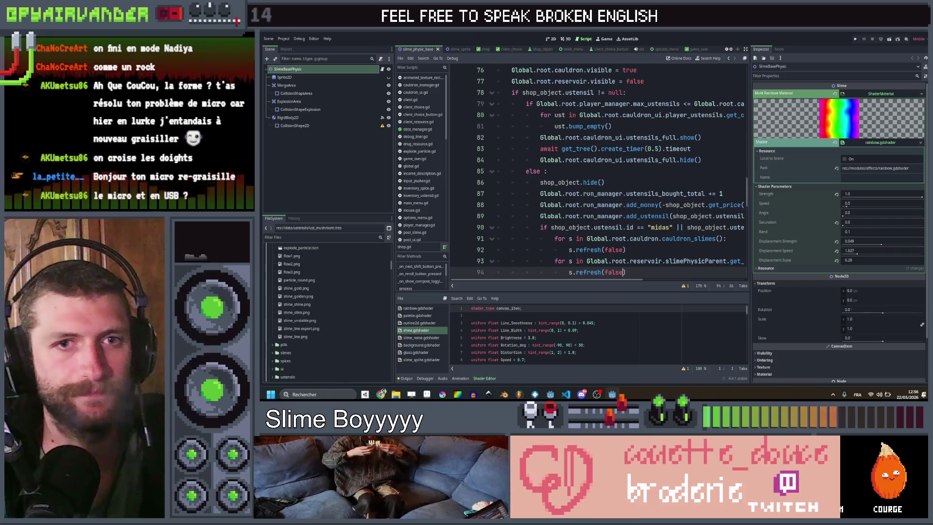
- Check the Output log and debugger Stack Trace panels in the reopened editor
scroll(627, 220, down, 2)
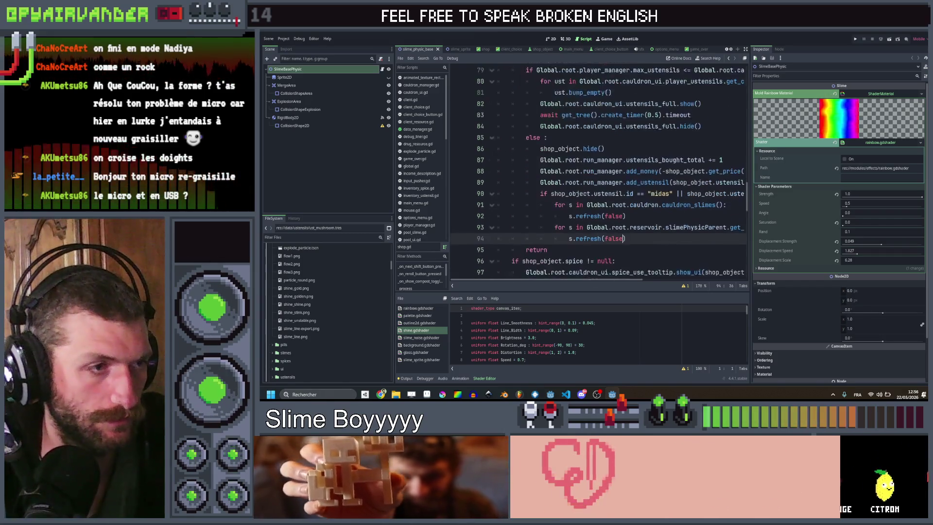
text())
click(634, 206)
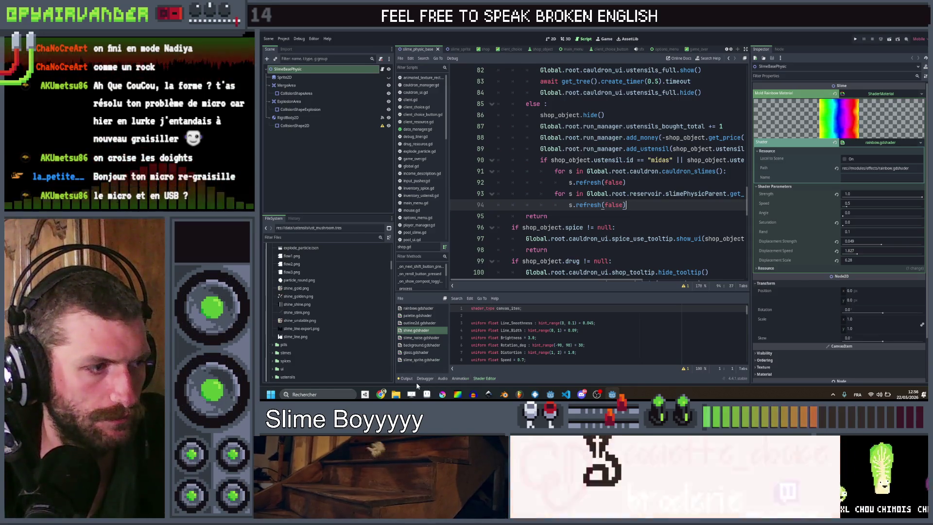
click(407, 378)
click(425, 378)
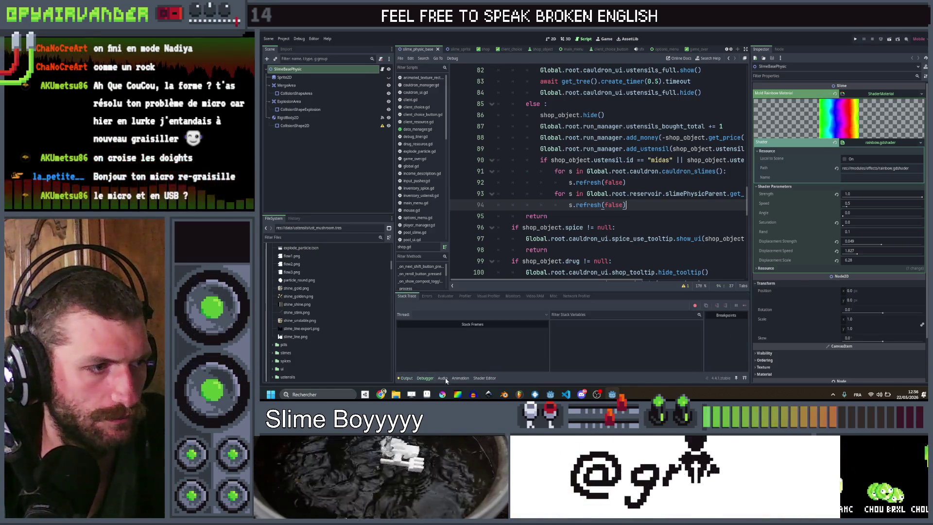
click(407, 379)
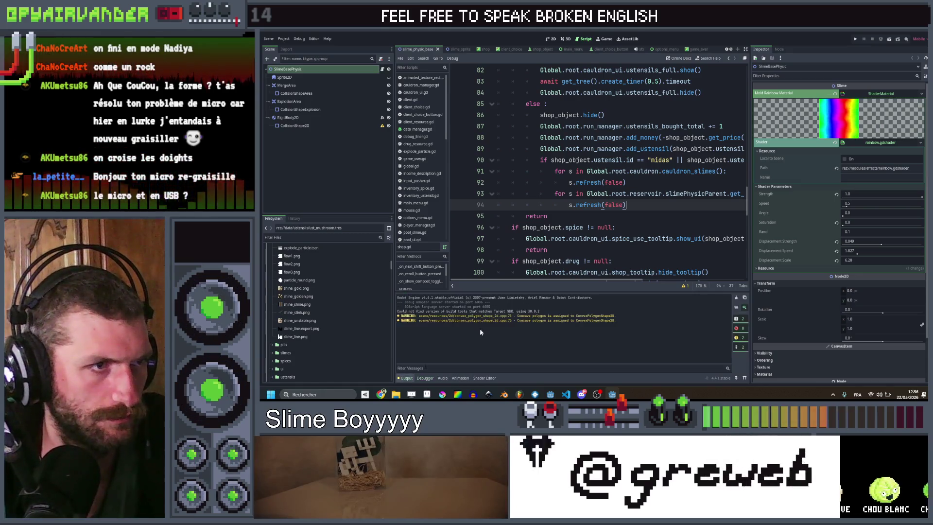
click(650, 214)
click(652, 204)
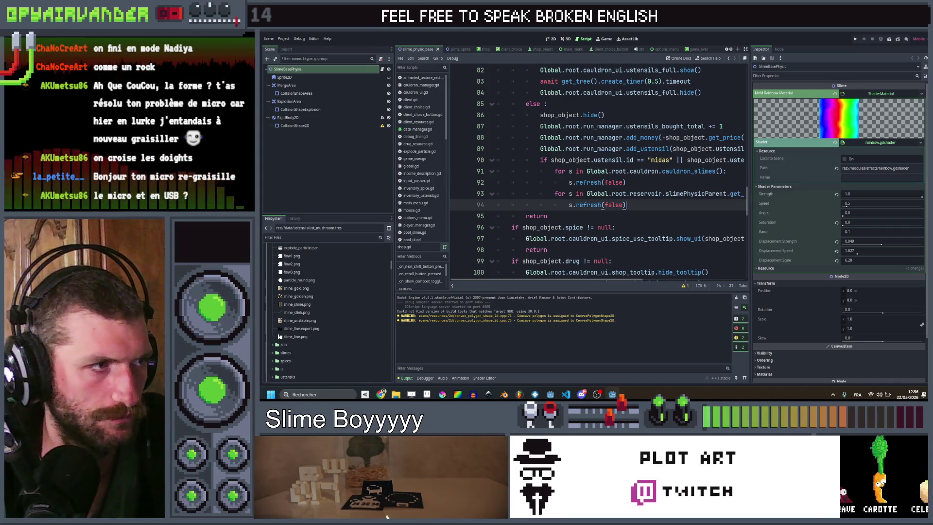
- In inventory_ustensil.gd, pass false into the s.refresh() calls on lines 118 and 120
click(420, 195)
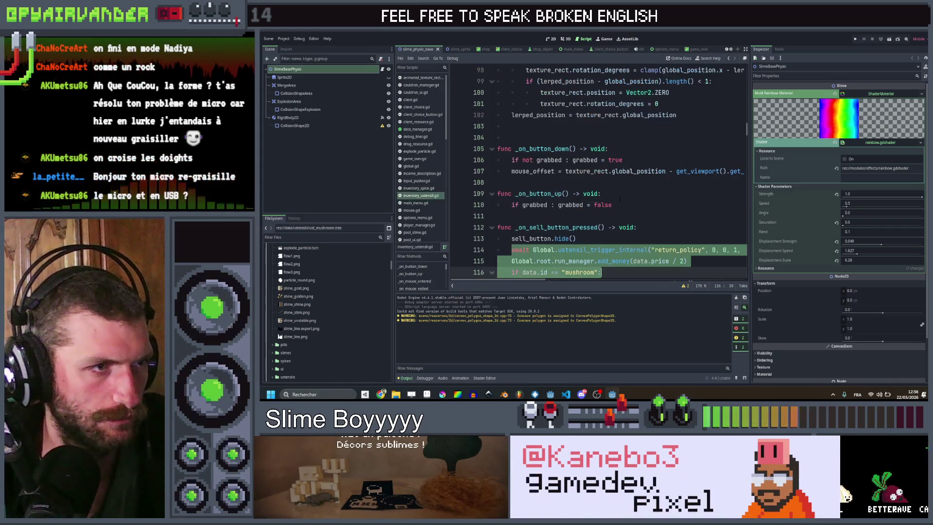
scroll(621, 202, down, 2)
click(621, 208)
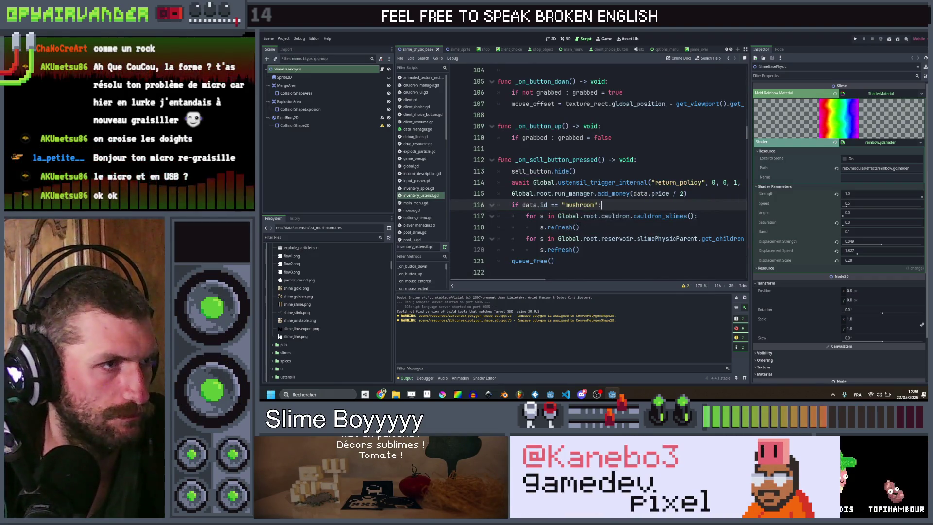
click(576, 226)
text(false)
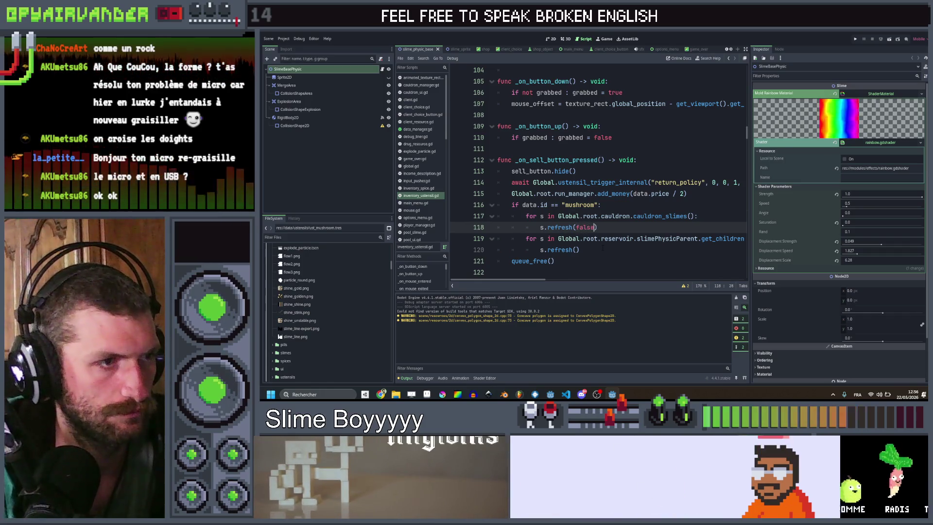
key(Down)
key(Down)
key(Left)
text(fal)
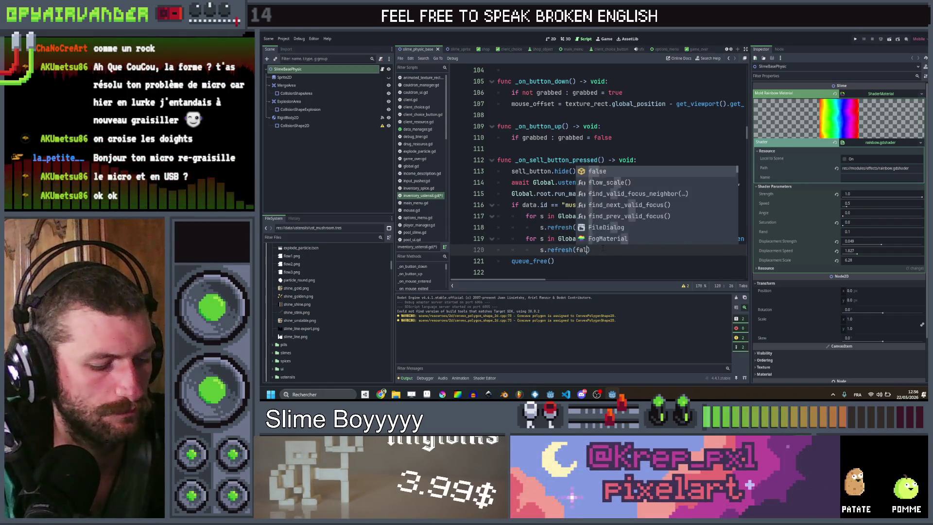
key(Return)
- Insert reparent(Global.root) as a new line 116 in the sell handler and save
click(718, 194)
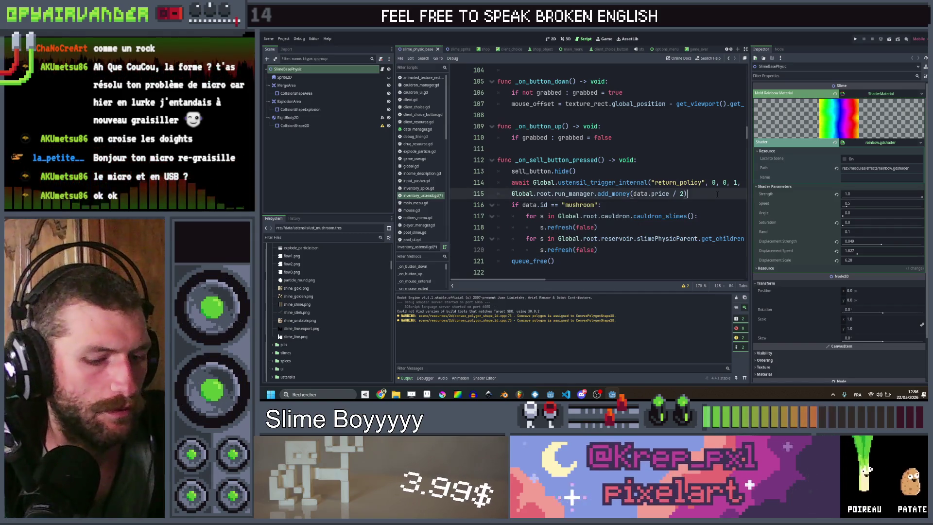
key(Return)
text(pare)
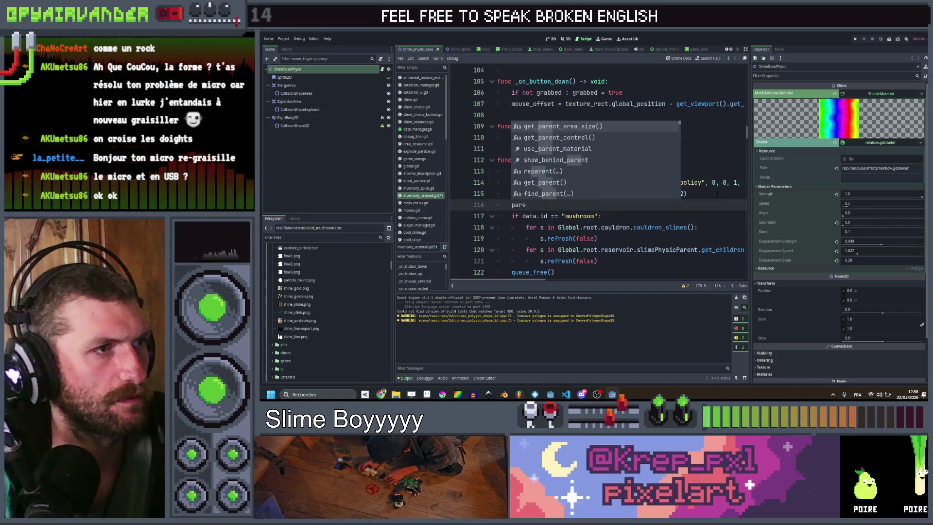
key(Down)
key(Down)
key(Down)
key(Down)
key(Return)
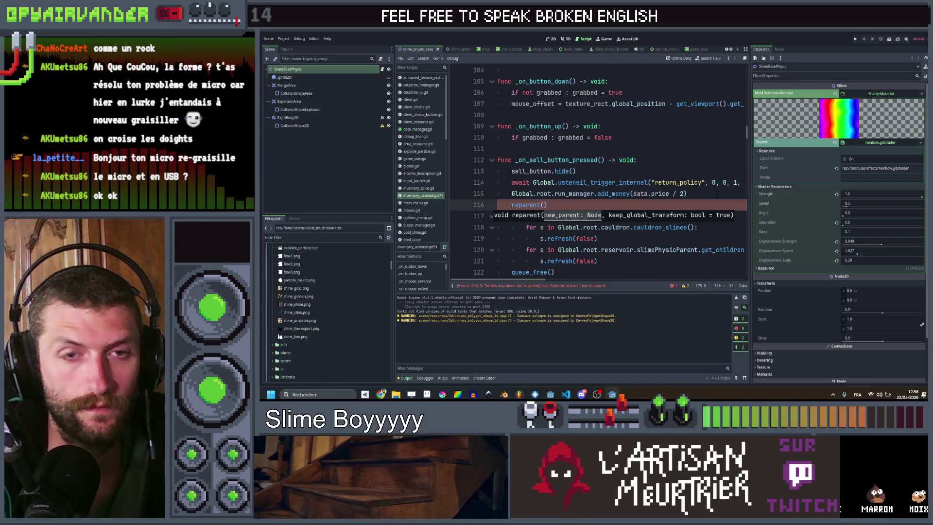
text(Global.root)
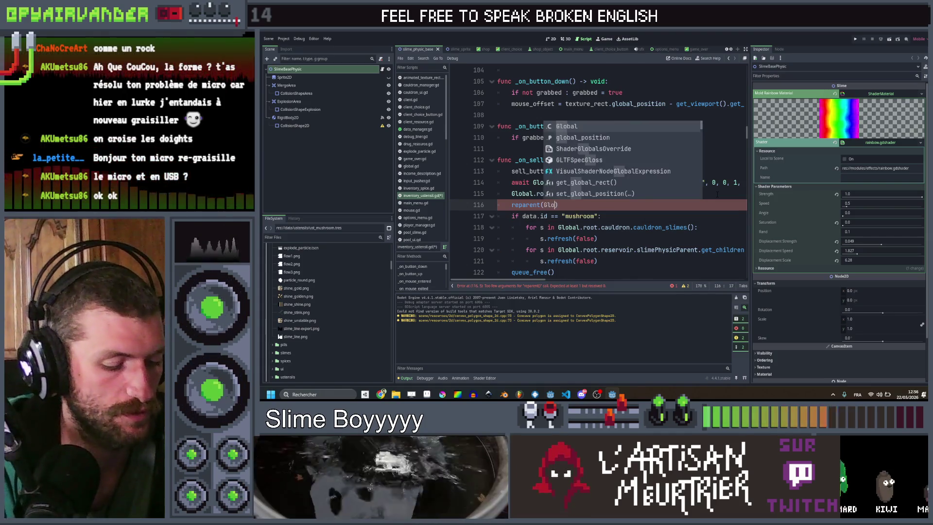
key(Escape)
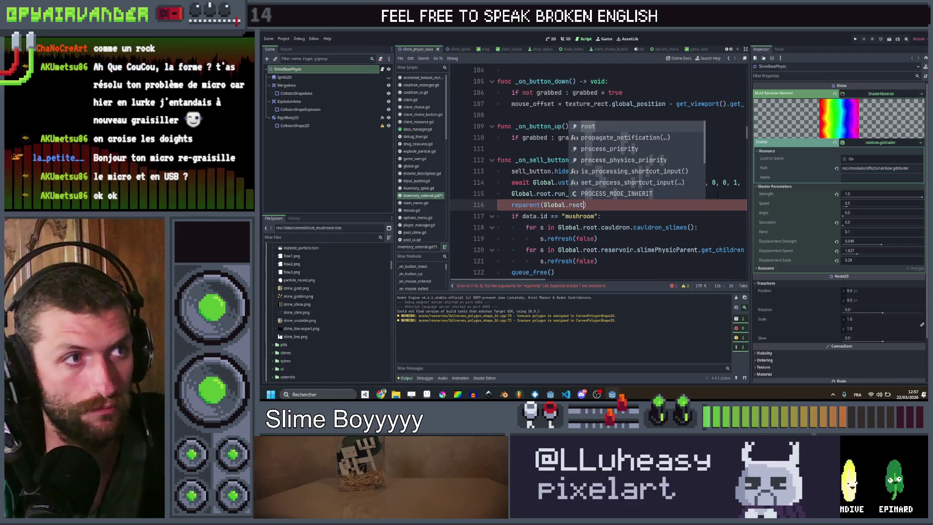
key(ctrl+s)
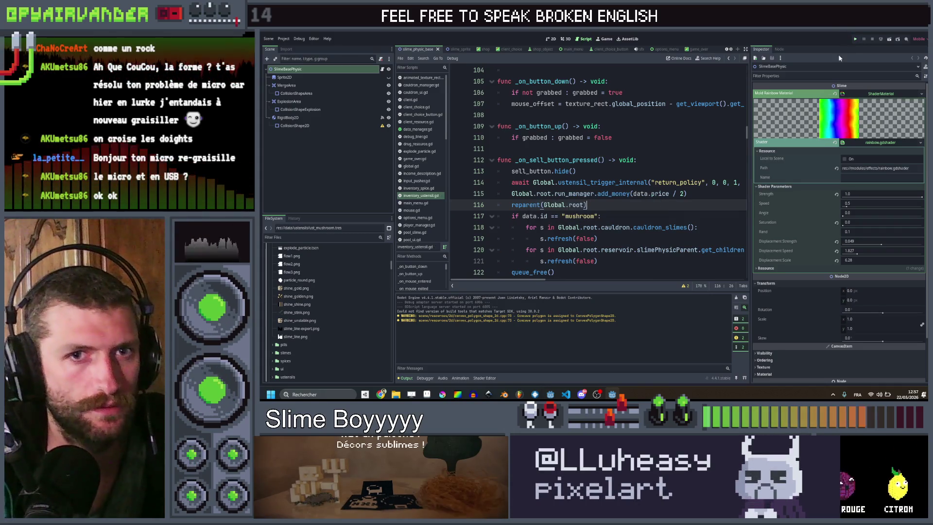
key(ctrl+s)
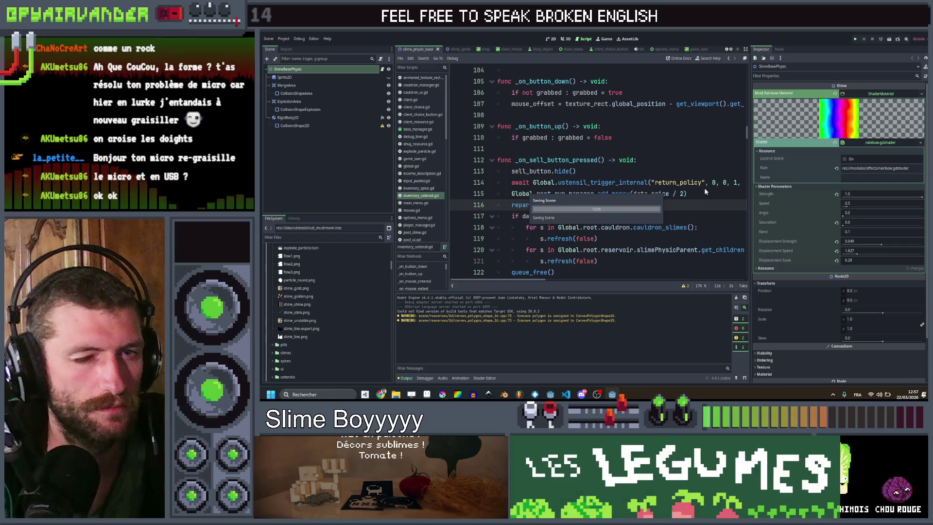
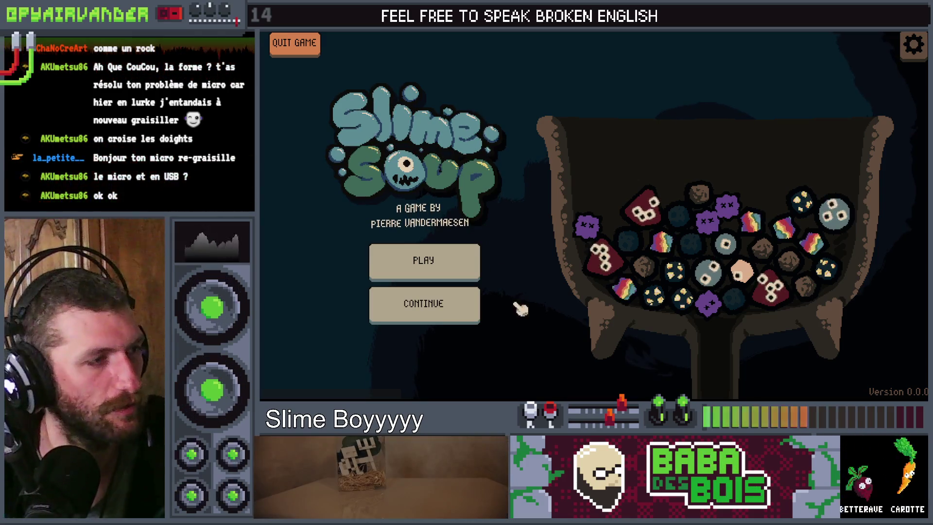
- Start a run and chain slimes, refilling once, until Day 1's soup scores 165
click(446, 268)
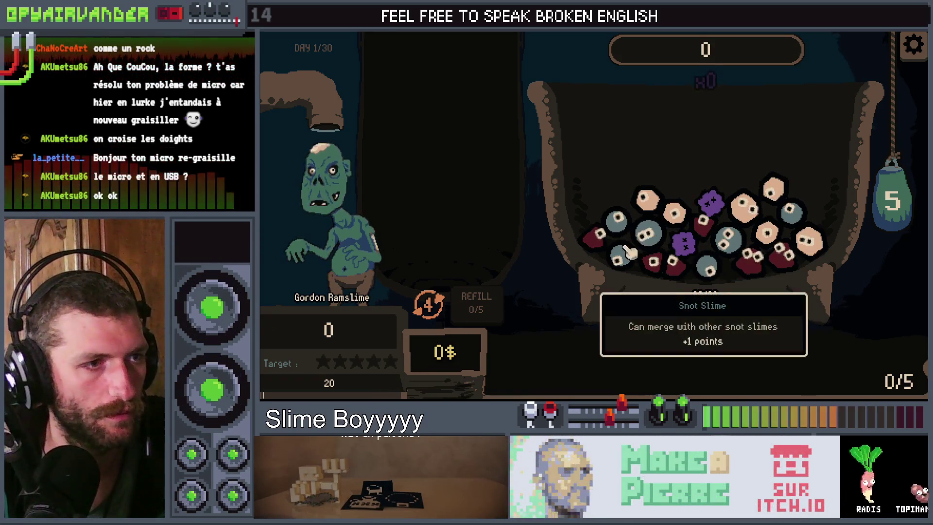
drag(630, 220, 724, 262)
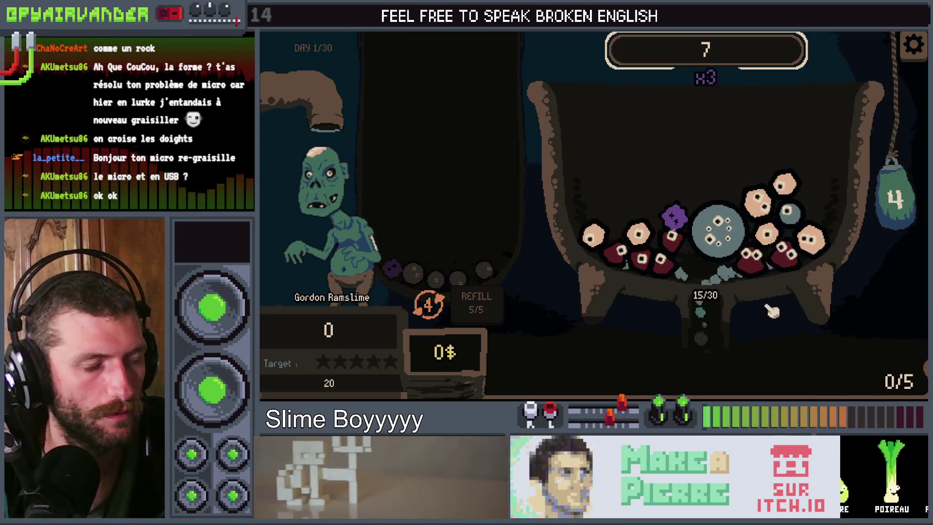
click(479, 311)
mouse_move(615, 216)
mouse_down()
mouse_move(687, 197)
mouse_move(724, 228)
mouse_move(744, 165)
mouse_move(758, 164)
mouse_move(894, 219)
mouse_up()
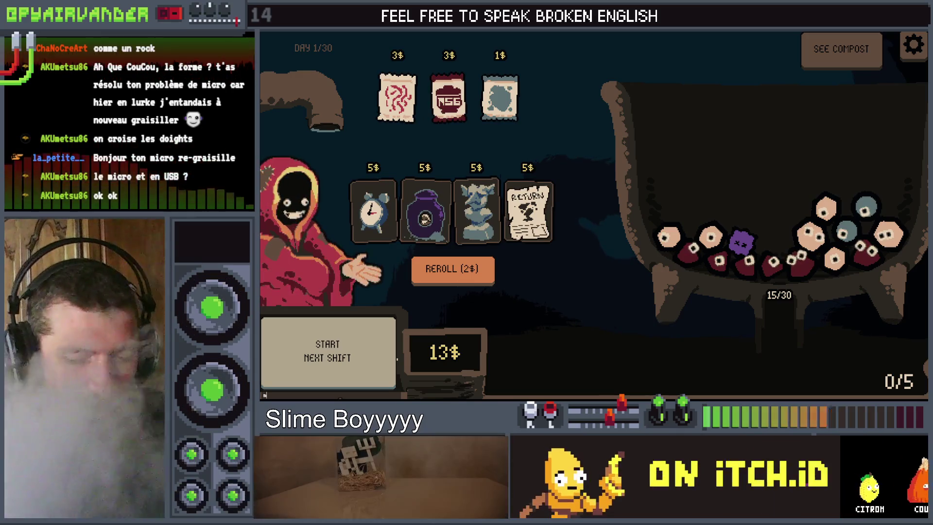
- Reroll the shop three times and buy the Mushroom utensil
click(460, 276)
click(462, 274)
click(462, 274)
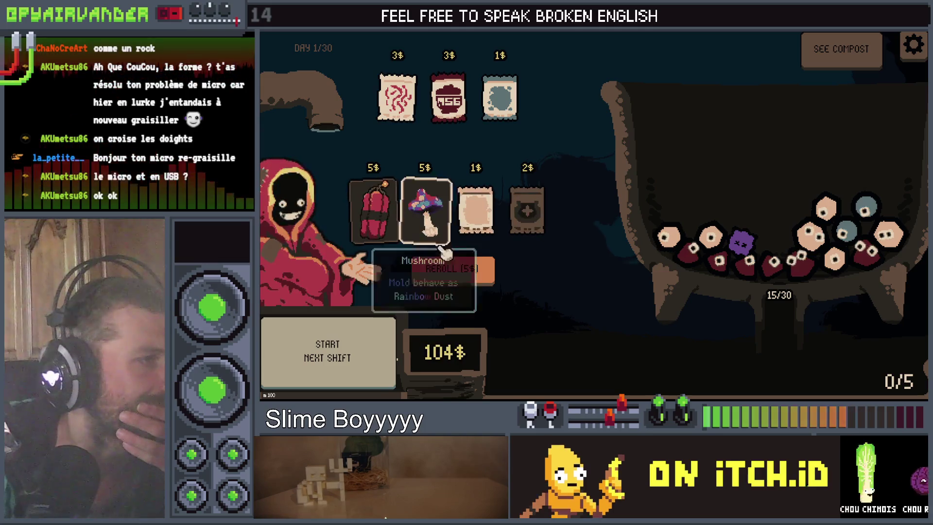
click(426, 204)
click(428, 168)
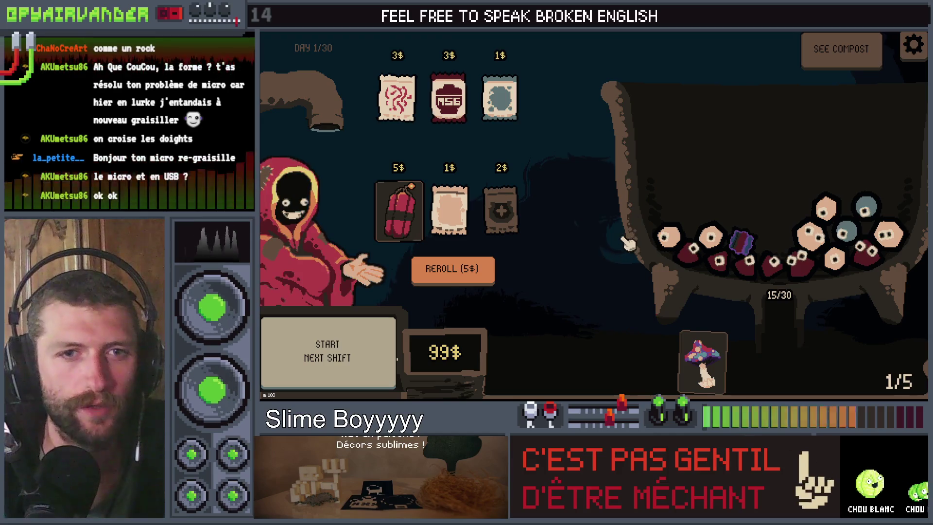
- Sell the Mushroom back for 2$, leaving 101$ and 0/5 utensil slots
click(715, 377)
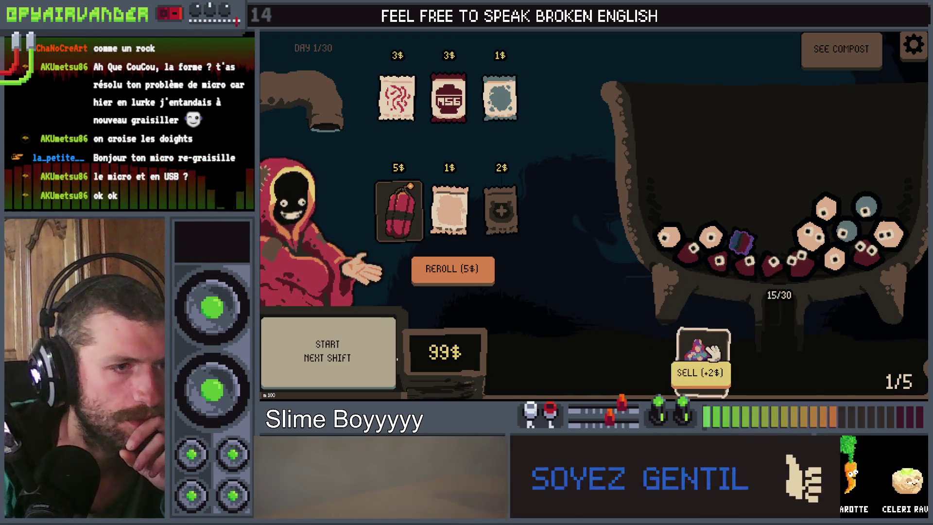
click(713, 378)
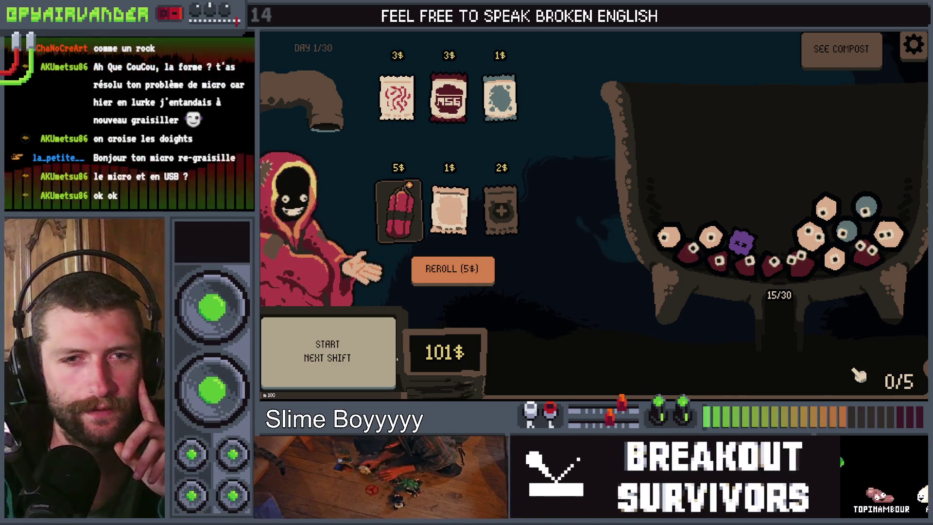
key(alt+Tab)
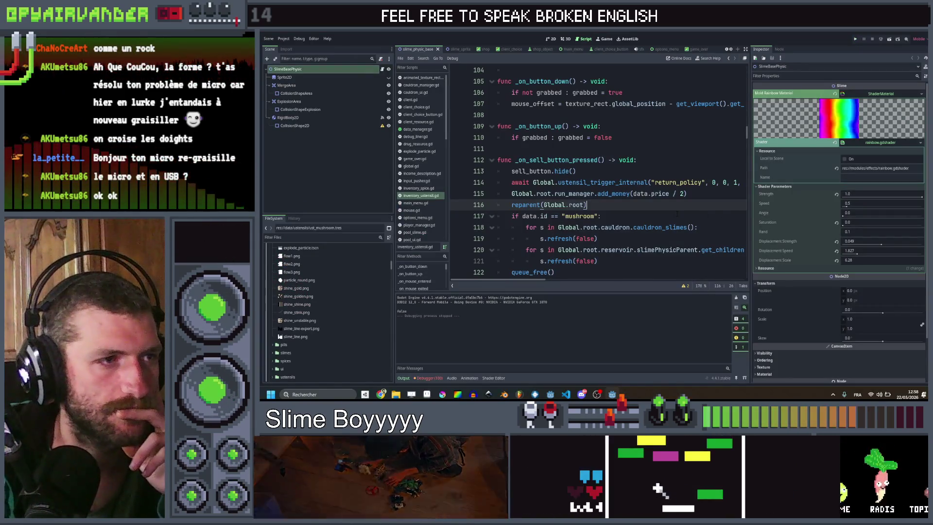
- In slime.gd's refresh function, prefix the bump call on line 173 with 'if should_bump :'
click(602, 216)
ctrl+click(559, 239)
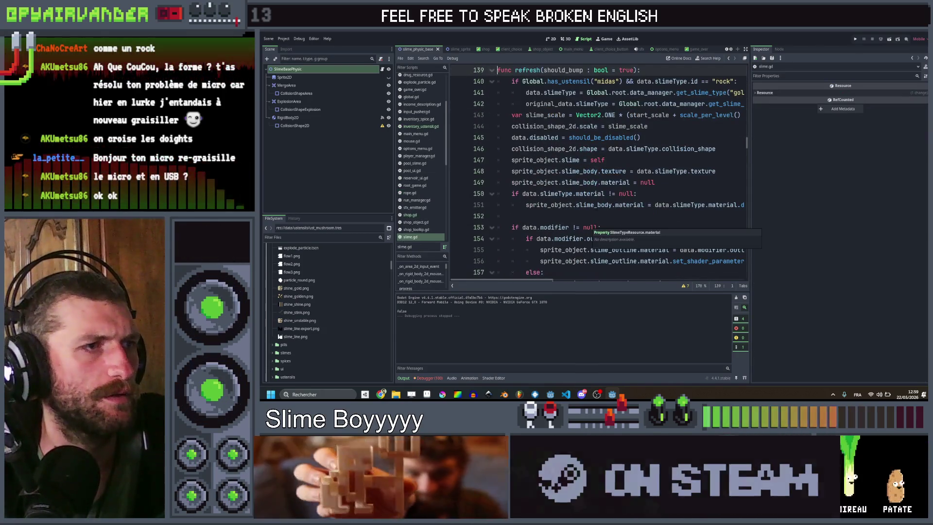
scroll(589, 225, down, 9)
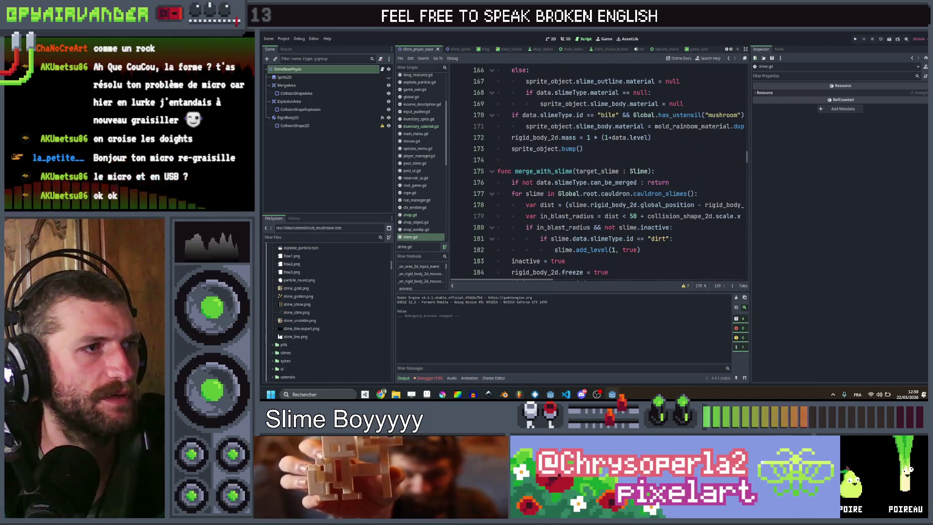
click(511, 149)
text(if sh)
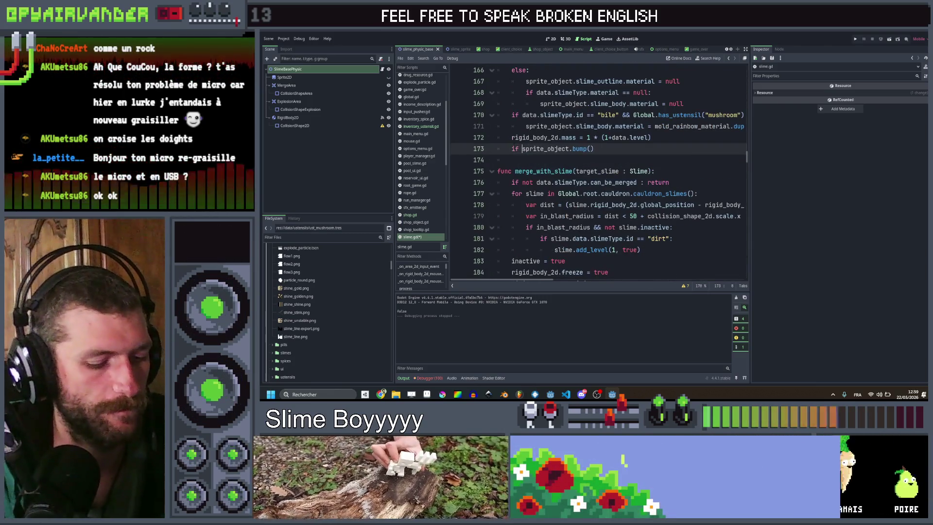
text(oul)
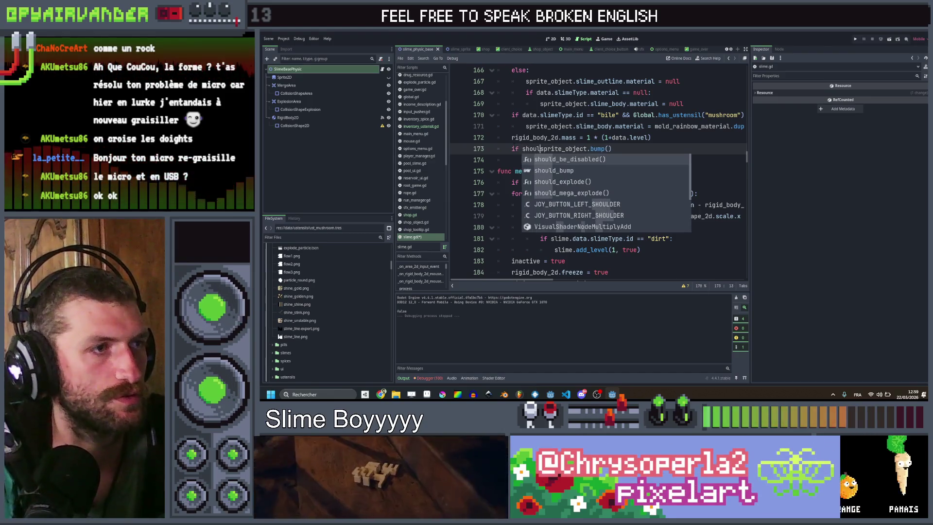
text(d_bump )
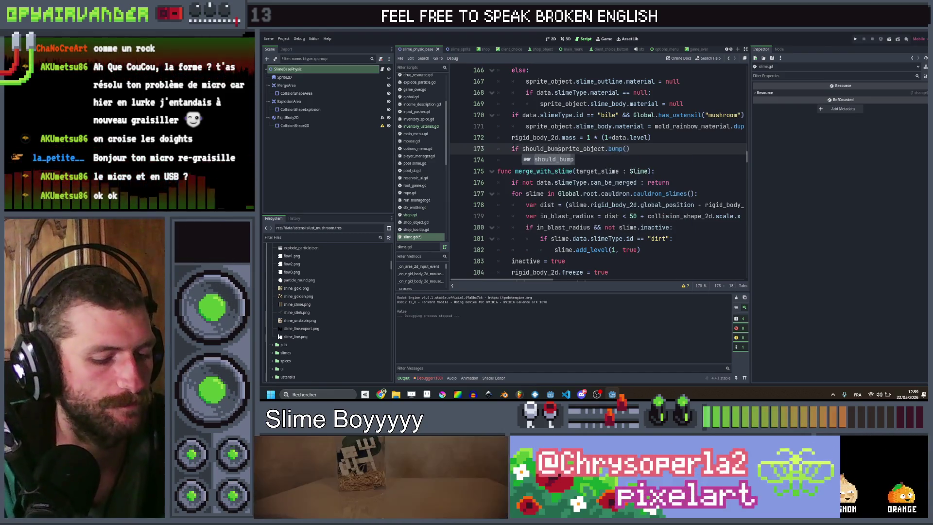
text(:)
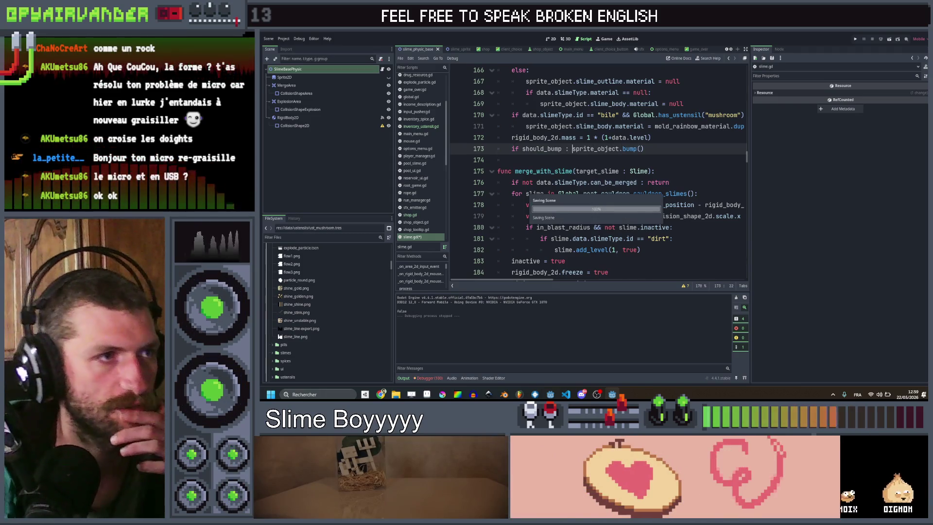
click(672, 138)
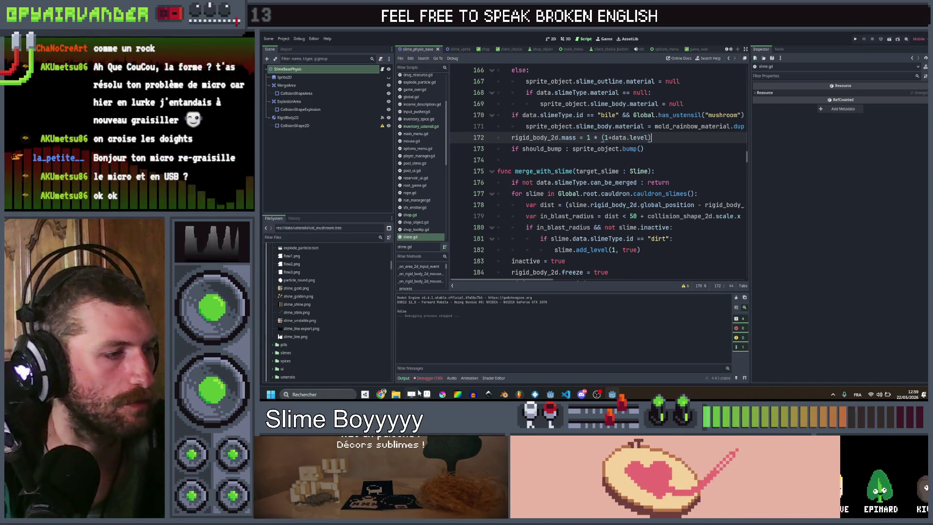
click(382, 393)
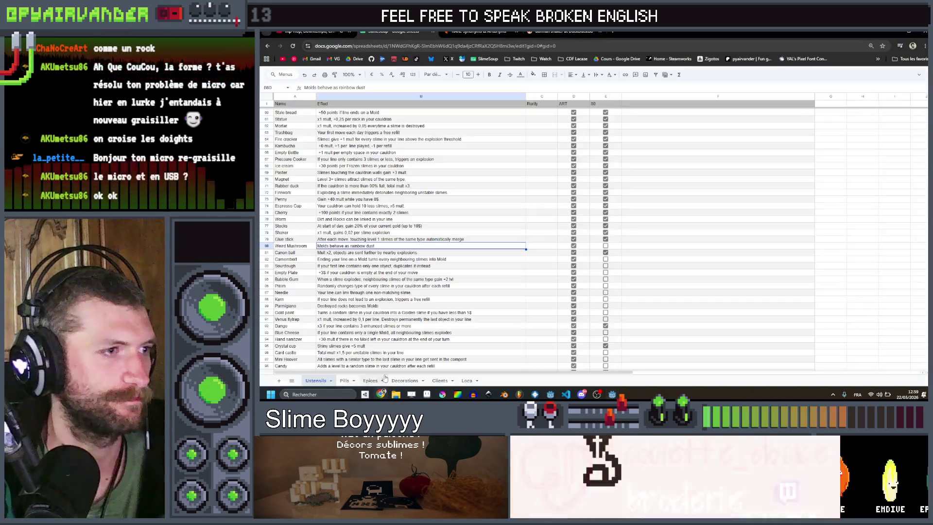
- Tick the Weird Mushroom row as done and read the Camembert and Sourdough effects
click(607, 246)
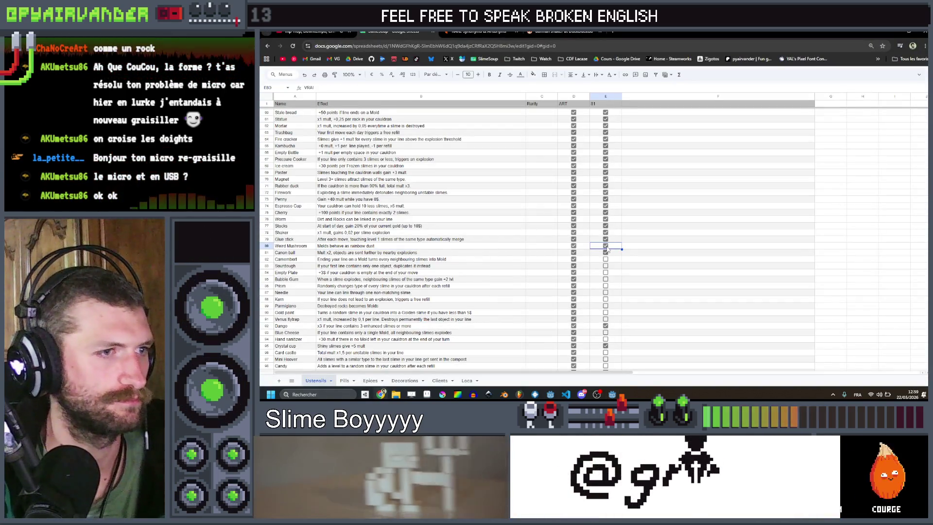
click(416, 261)
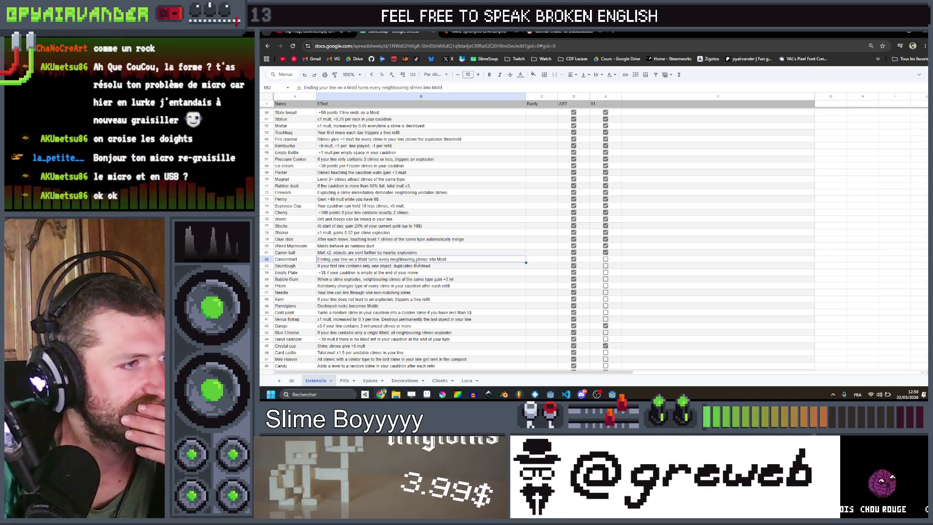
click(447, 267)
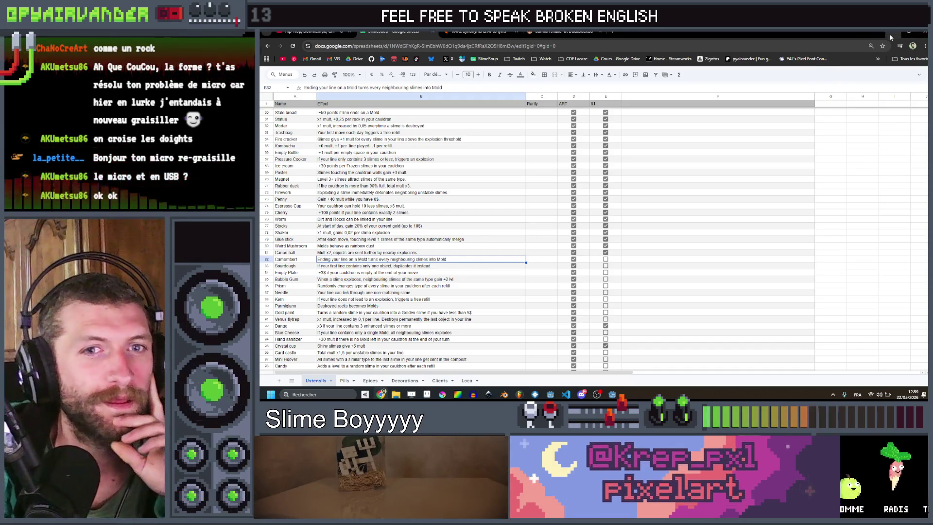
key(alt+Tab)
click(707, 180)
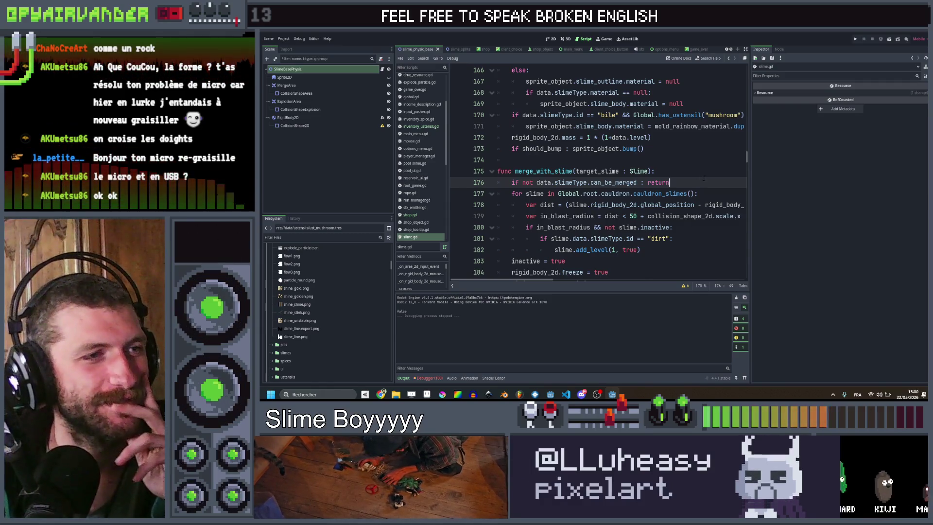
- Search the project for 'validate' and inspect the cauldron_ui.gd and cauldron_manager.gd matches
key(Up)
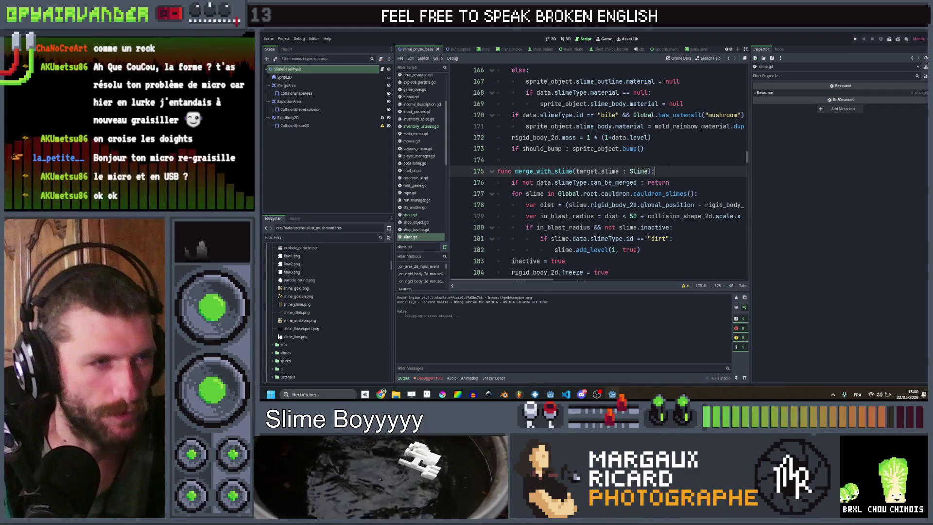
scroll(669, 167, up, 5)
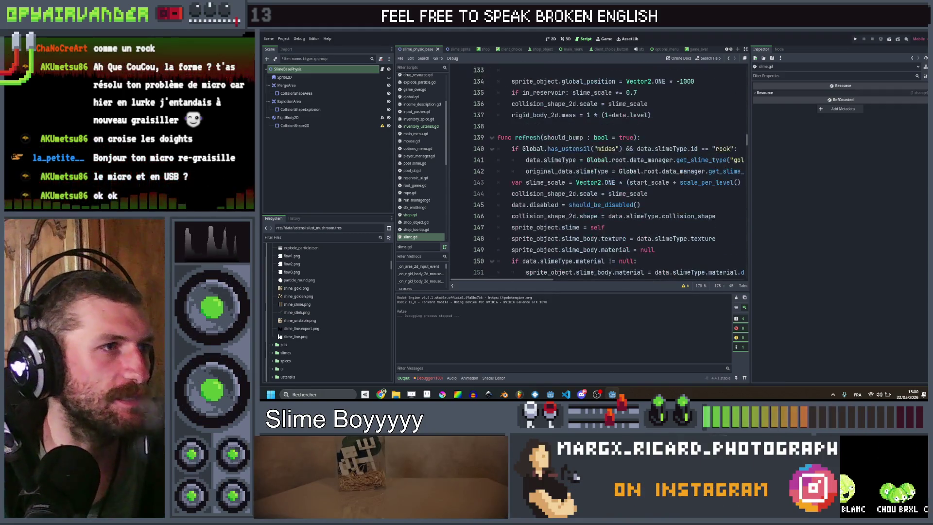
key(ctrl+shift+f)
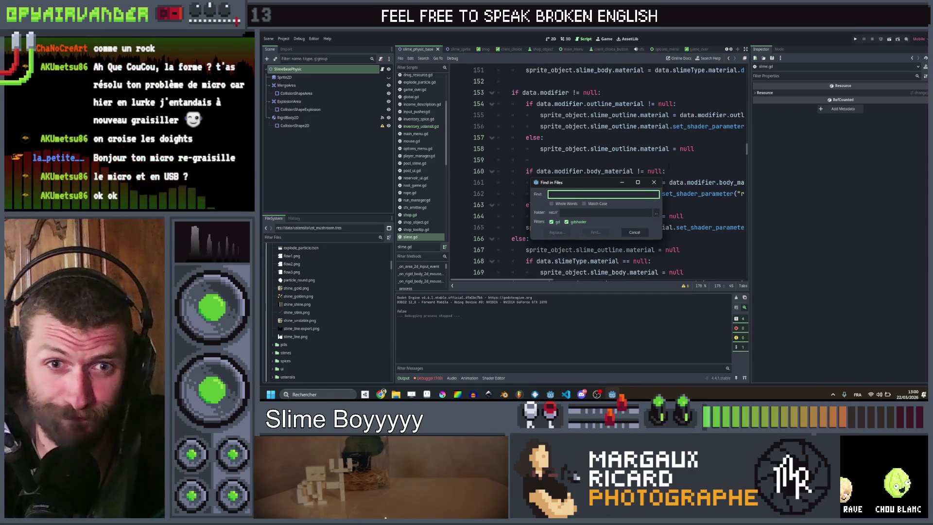
text(validate)
key(Return)
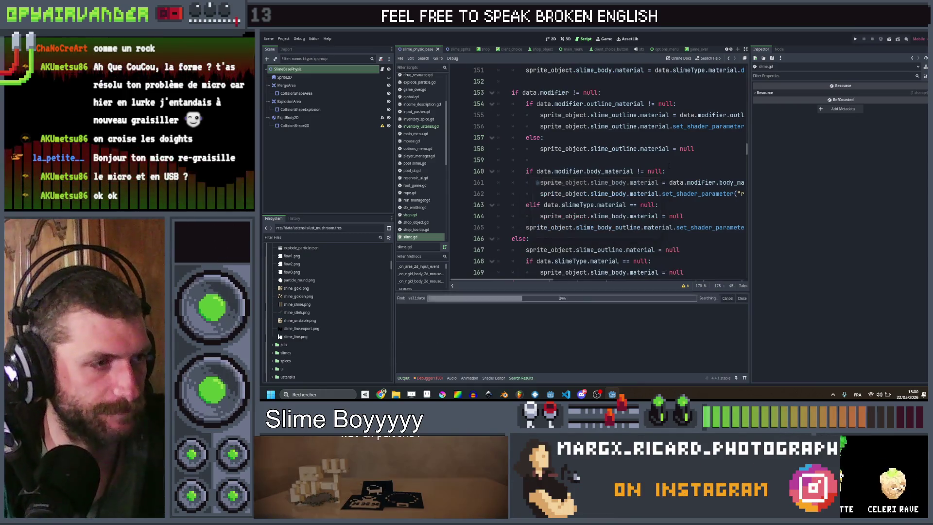
click(505, 341)
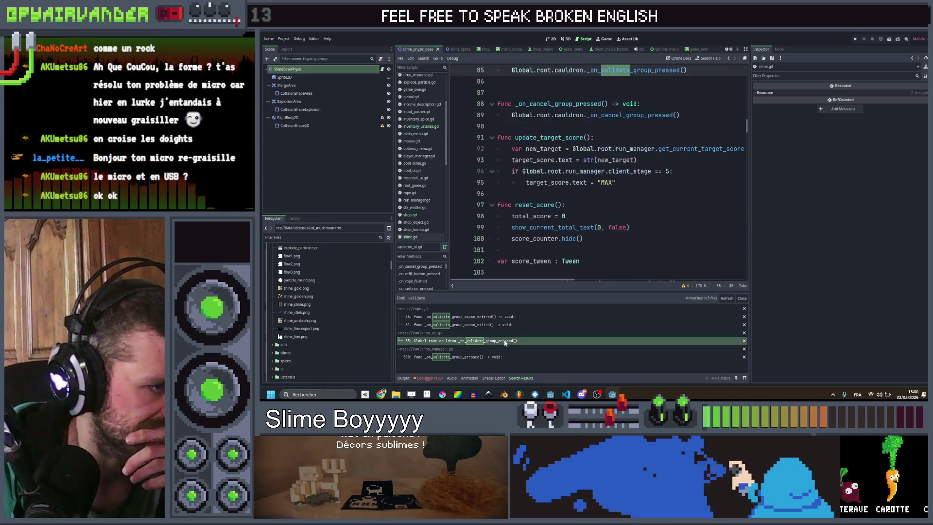
click(508, 355)
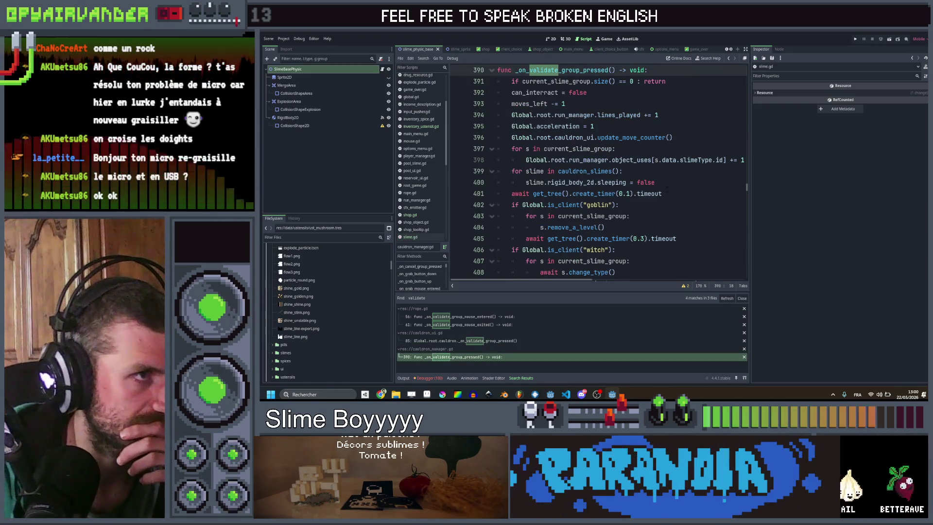
scroll(667, 190, down, 6)
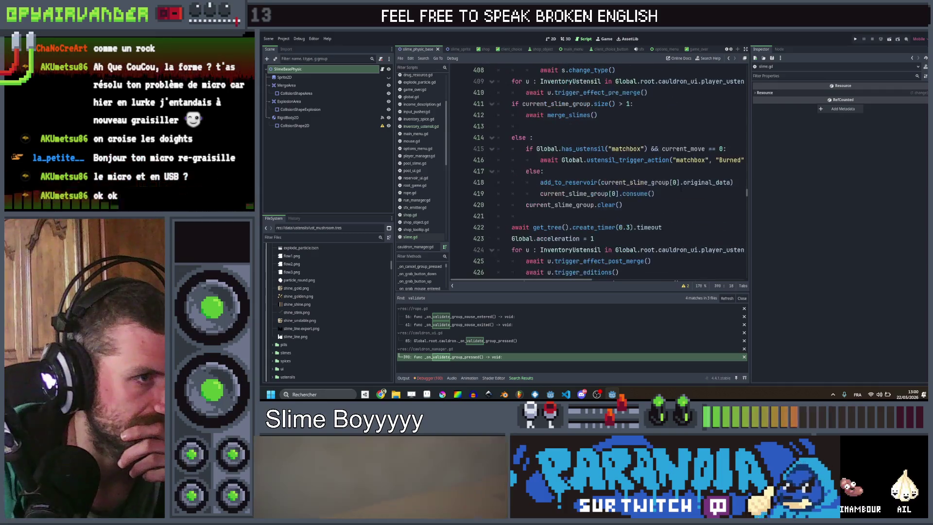
scroll(677, 188, up, 4)
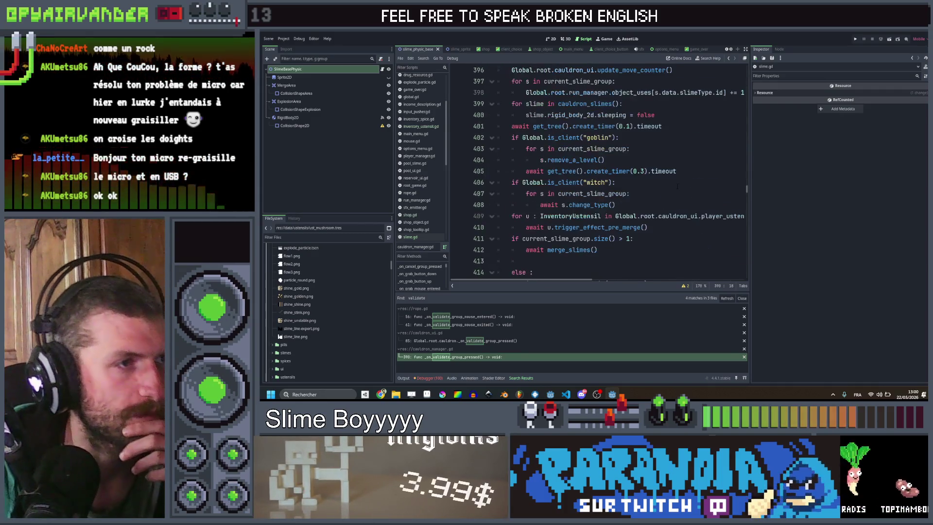
scroll(675, 186, up, 2)
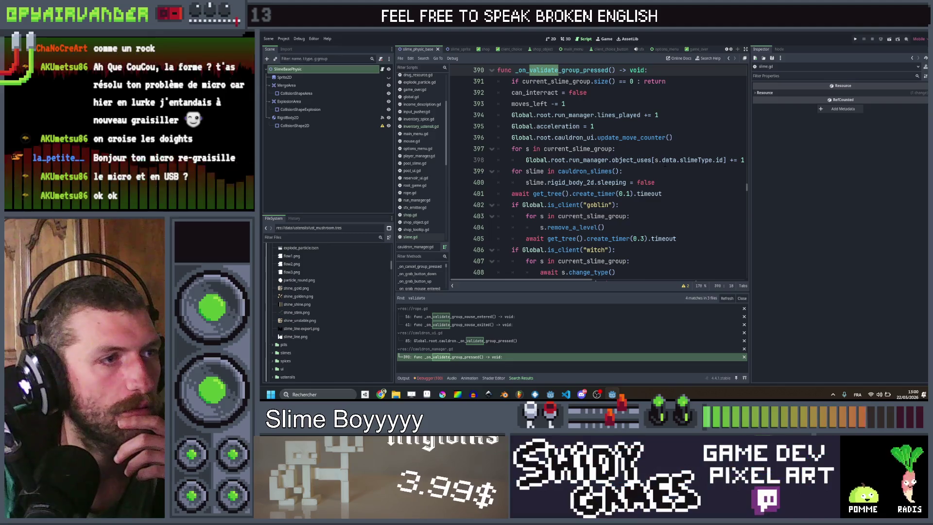
scroll(665, 165, down, 1)
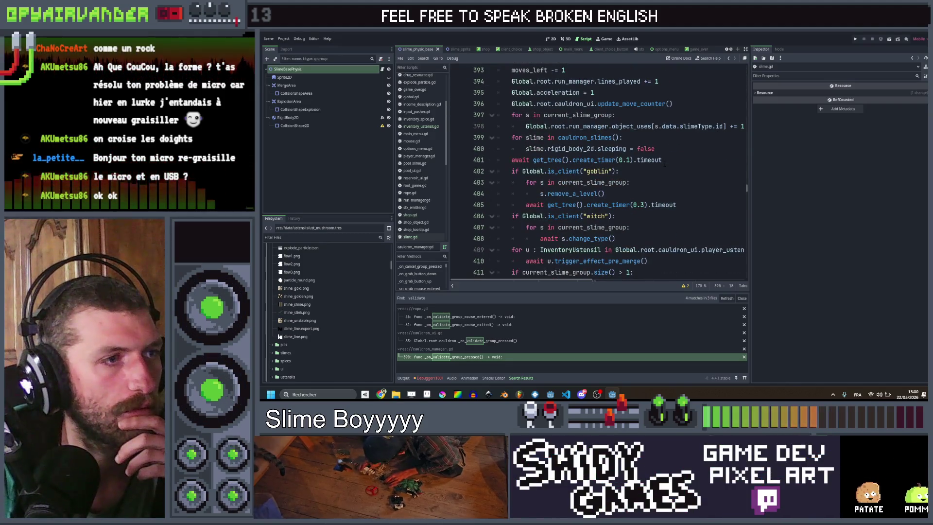
scroll(665, 165, down, 1)
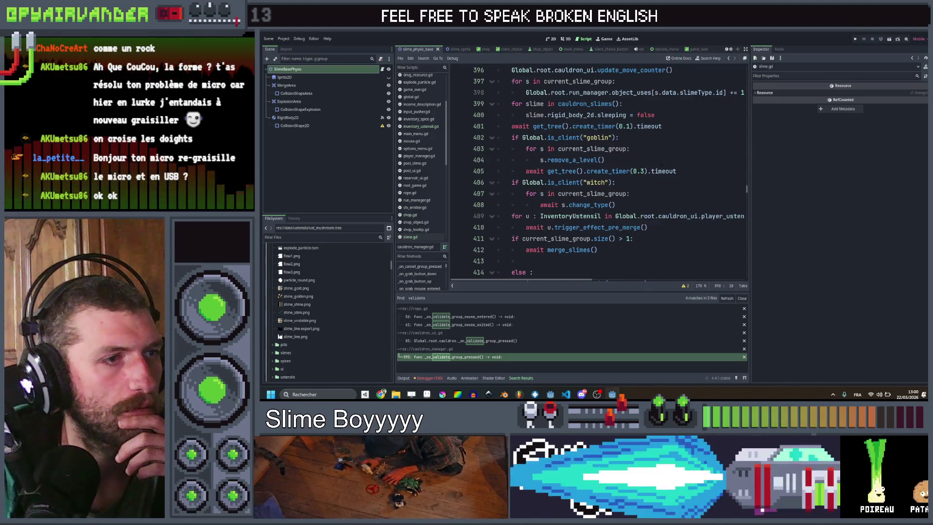
scroll(600, 171, down, 1)
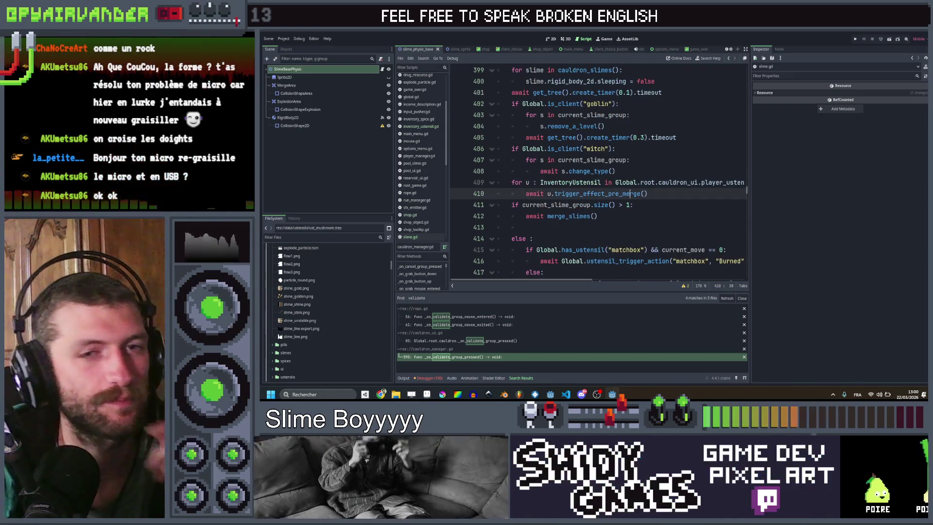
- Jump to trigger_effect_pre_merge in inventory_ustensil.gd and read through its utensil trigger checks
click(622, 194)
ctrl+click(622, 196)
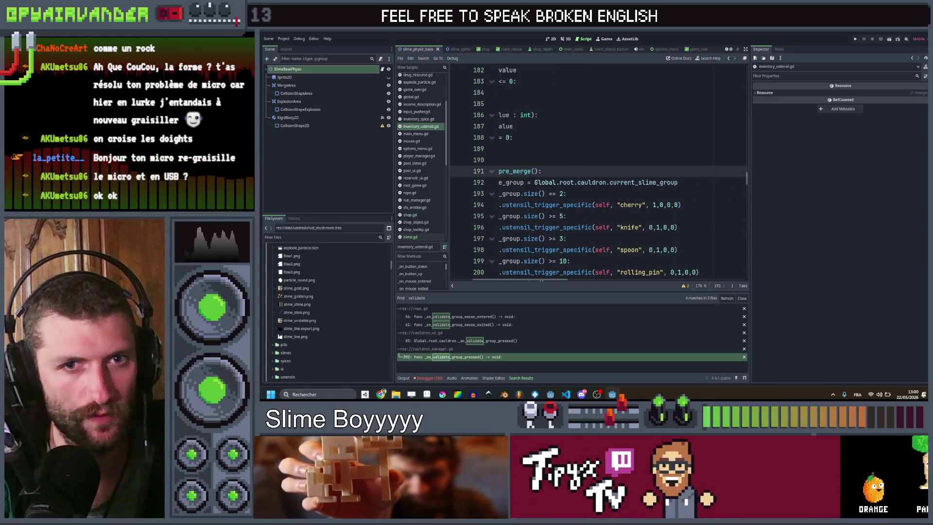
scroll(597, 170, down, 3)
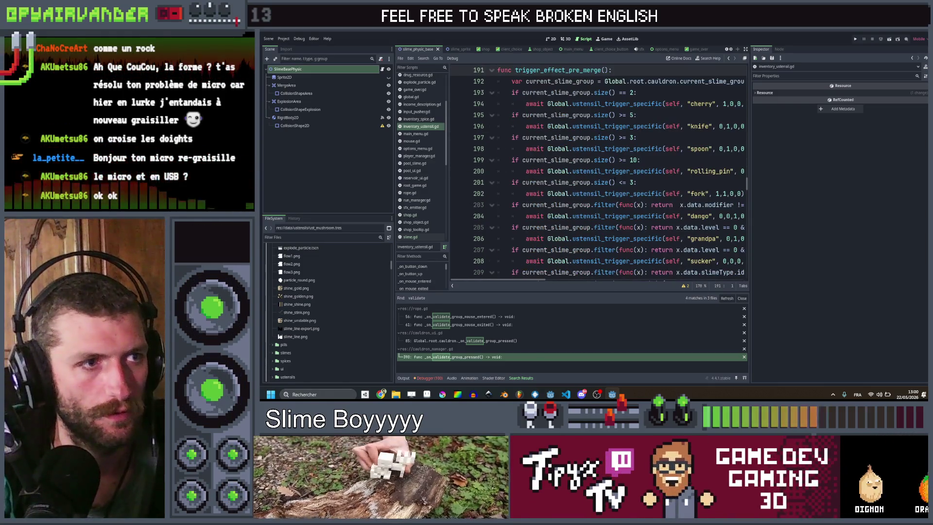
scroll(598, 170, down, 5)
scroll(593, 228, down, 1)
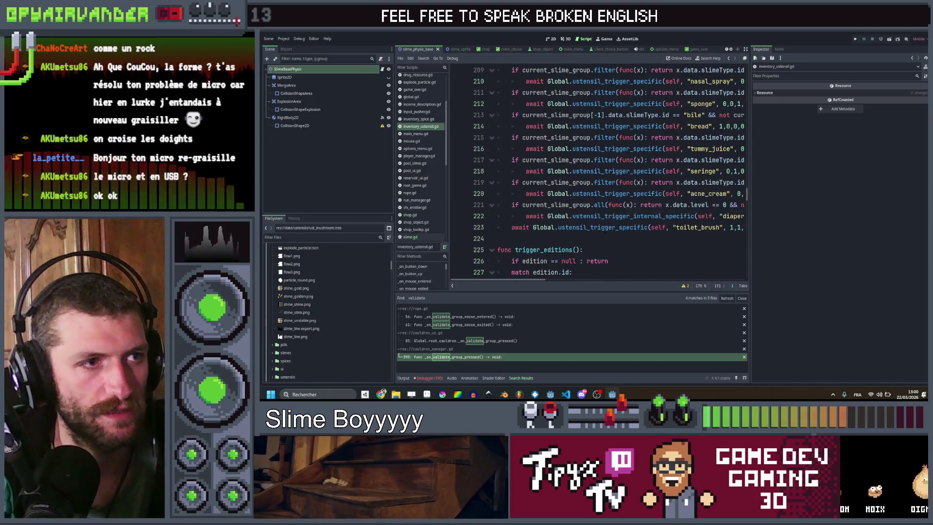
scroll(593, 228, right, 3)
scroll(592, 228, left, 3)
scroll(592, 228, up, 6)
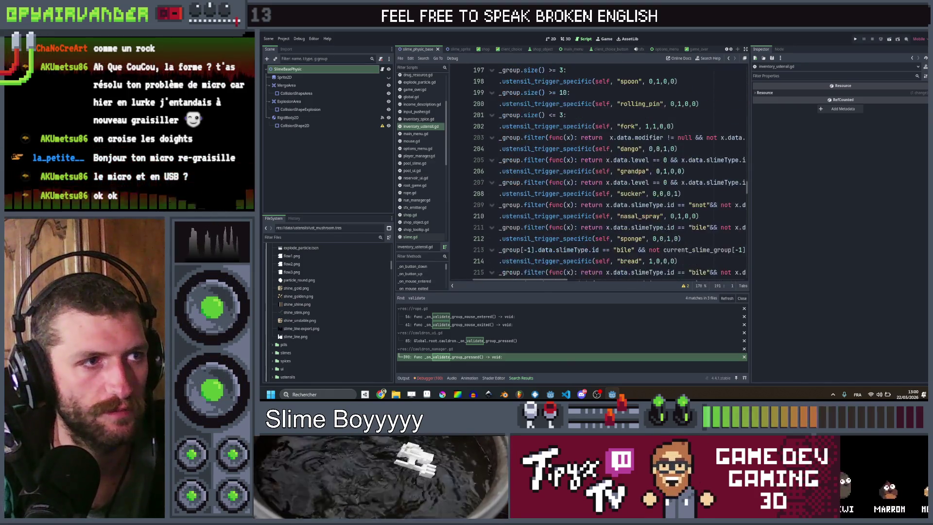
scroll(597, 170, left, 2)
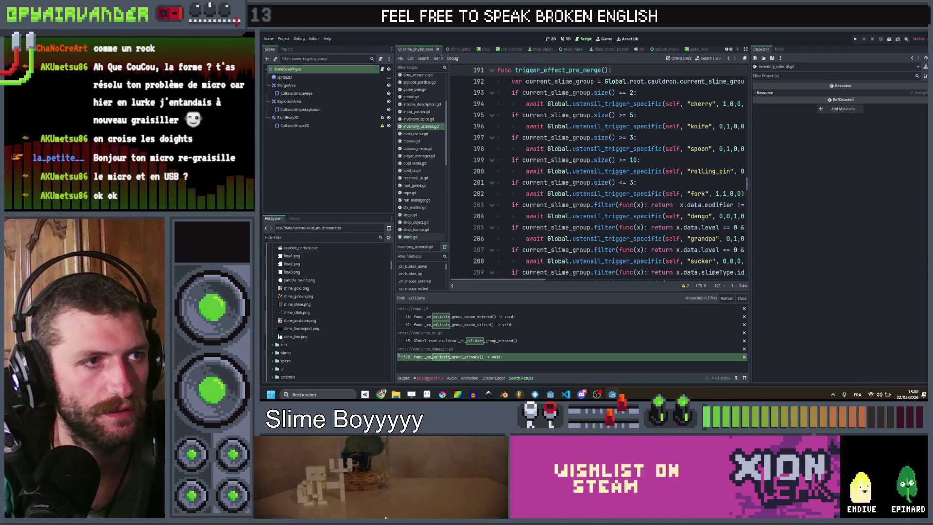
scroll(597, 175, up, 2)
scroll(598, 175, down, 4)
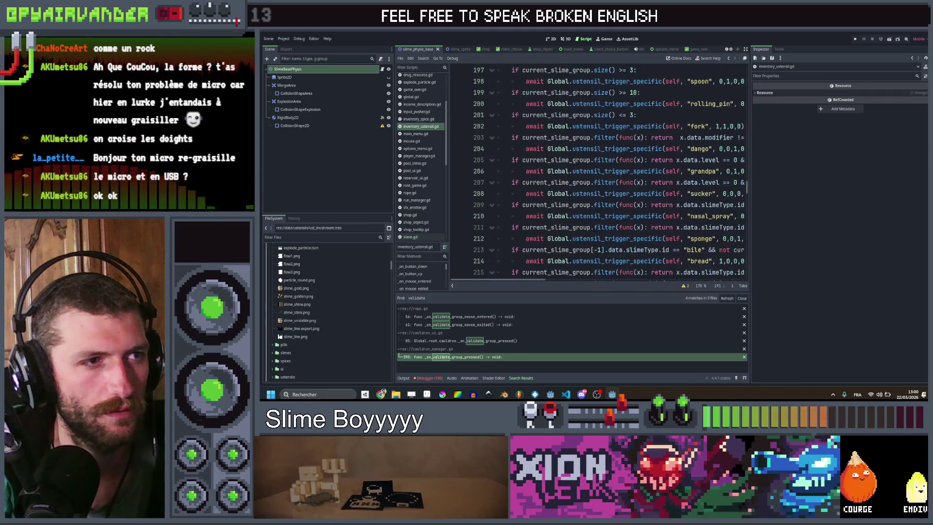
scroll(598, 170, down, 3)
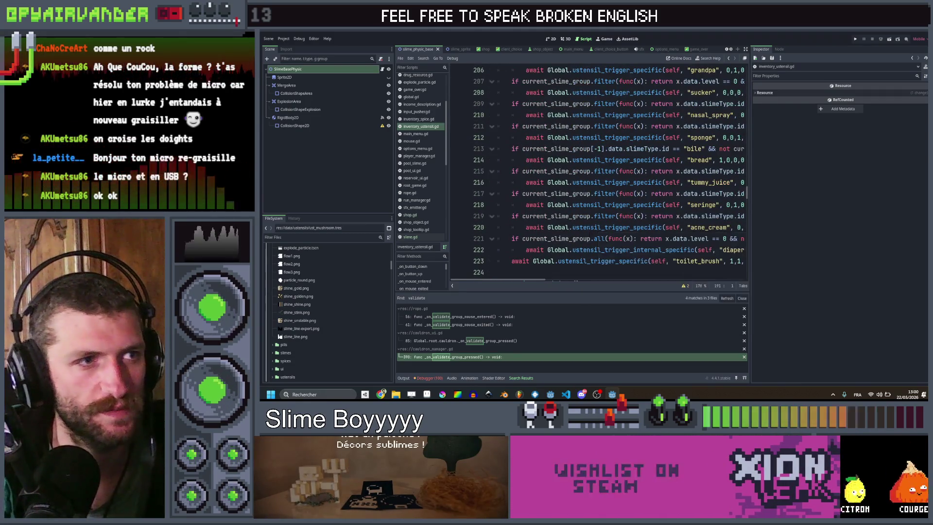
scroll(518, 159, right, 5)
scroll(518, 159, left, 3)
- Duplicate the bile check and its bread call below line 214
drag(518, 159, 506, 151)
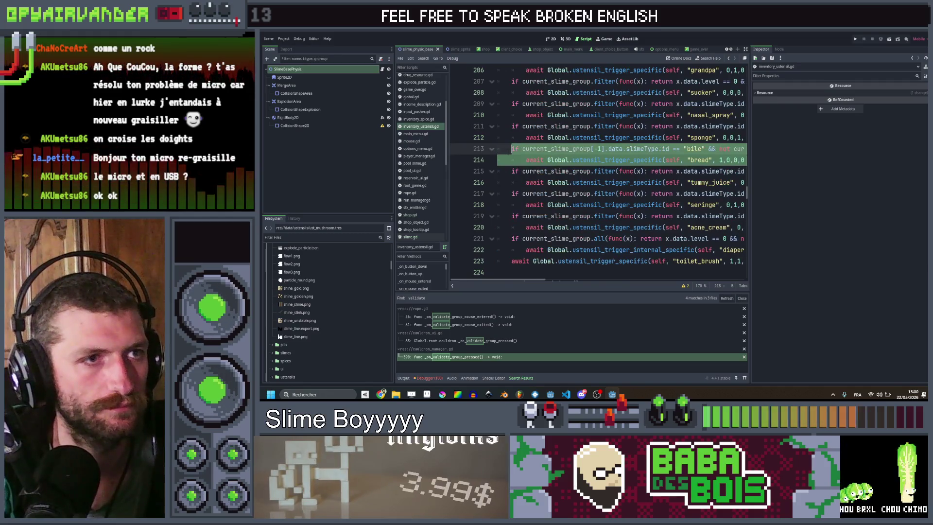
scroll(512, 149, right, 3)
scroll(533, 149, left, 3)
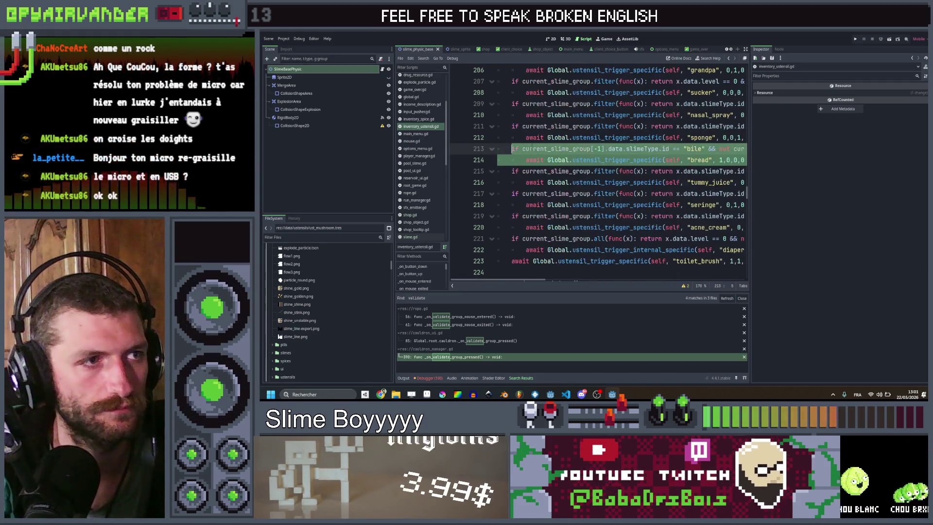
click(742, 160)
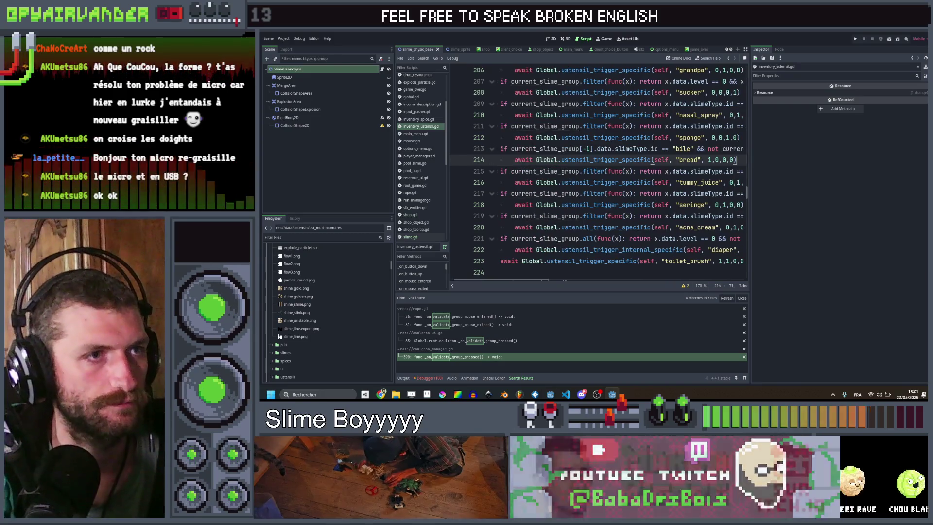
key(Return)
key(ctrl+v)
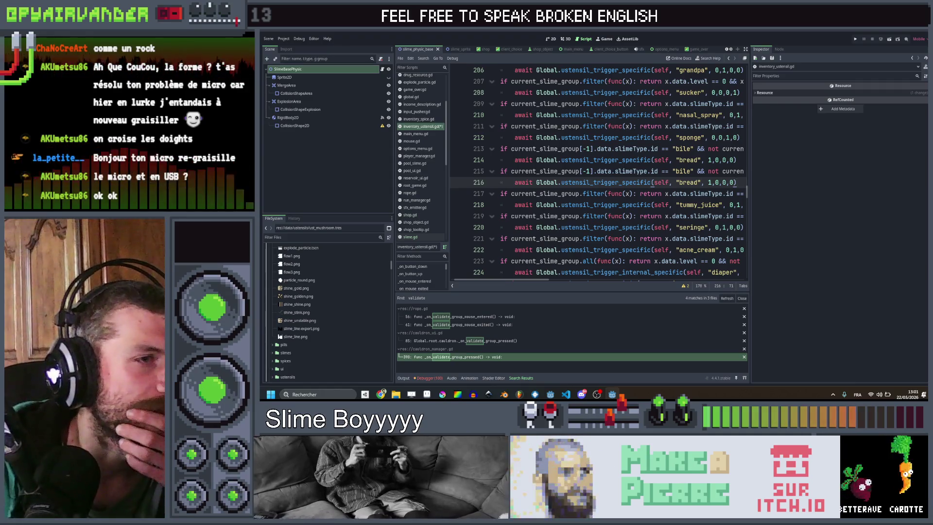
- Delete the copied bread call on line 216, leaving the second bile check empty
scroll(607, 171, right, 5)
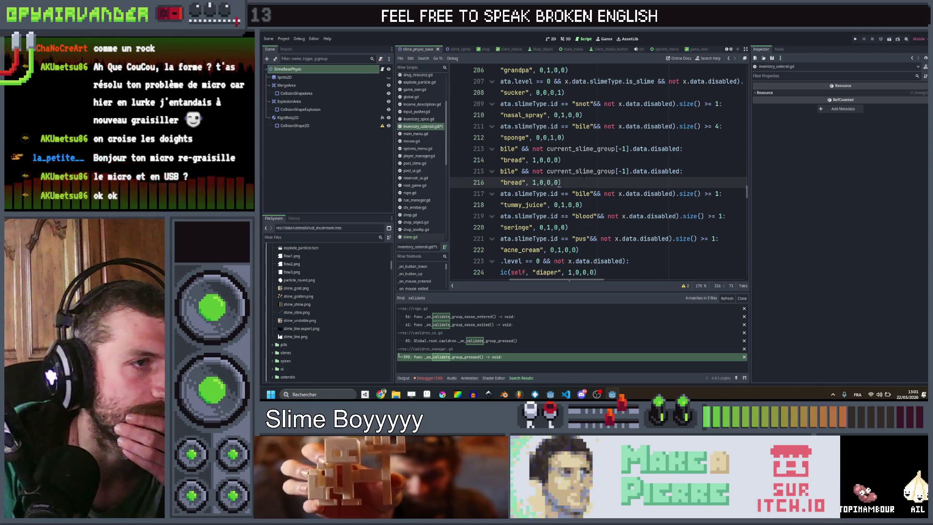
scroll(585, 179, left, 5)
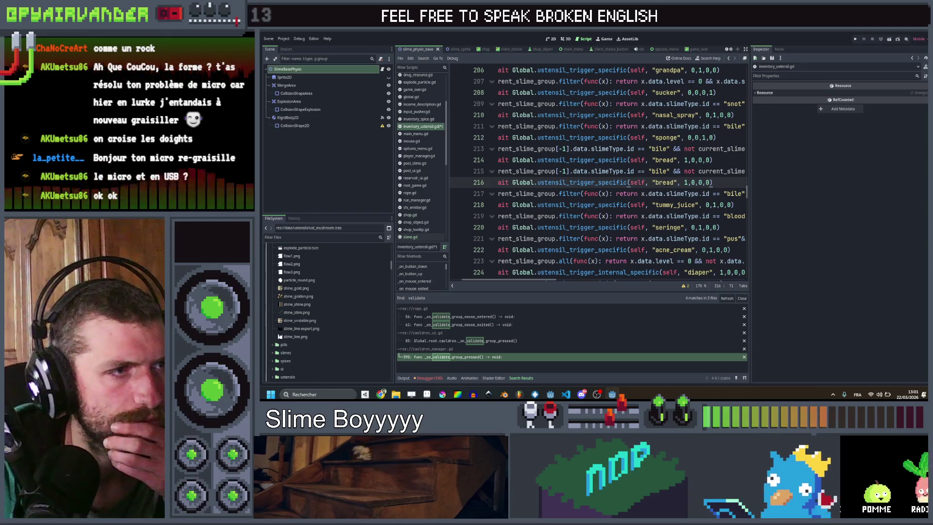
drag(646, 182, 526, 182)
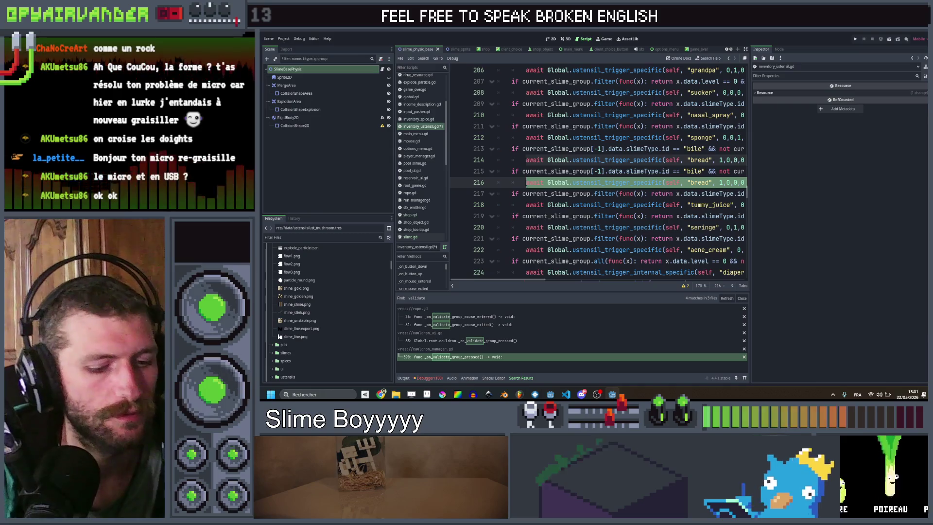
key(BackSpace)
key(ctrl+shift+f)
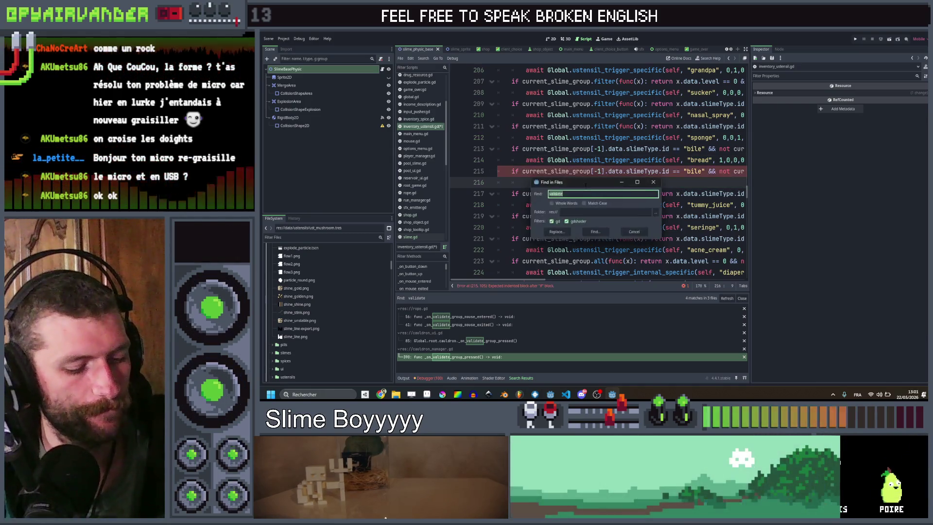
- Copy the vinegar neighbour-conversion loop from spice_use_tooltip.gd into the new bile check
key(Return)
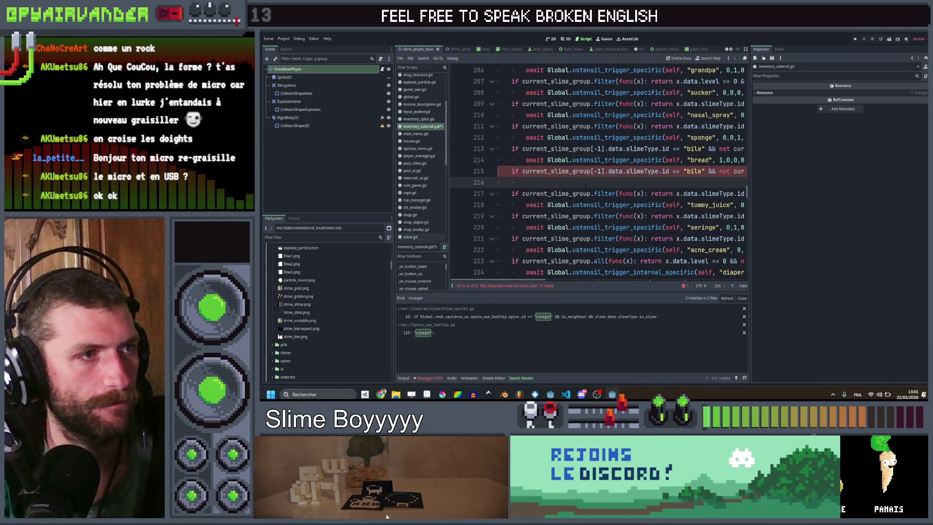
click(487, 334)
drag(666, 228, 541, 182)
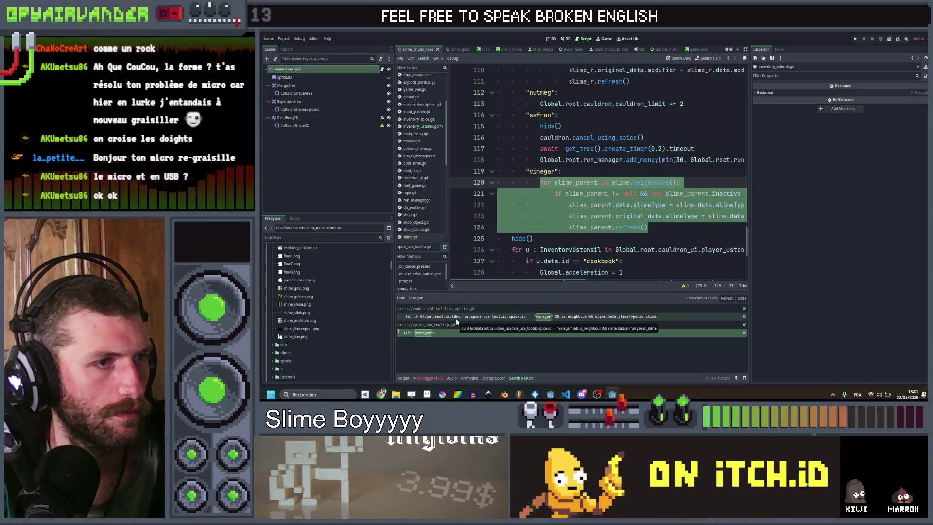
click(456, 319)
click(454, 333)
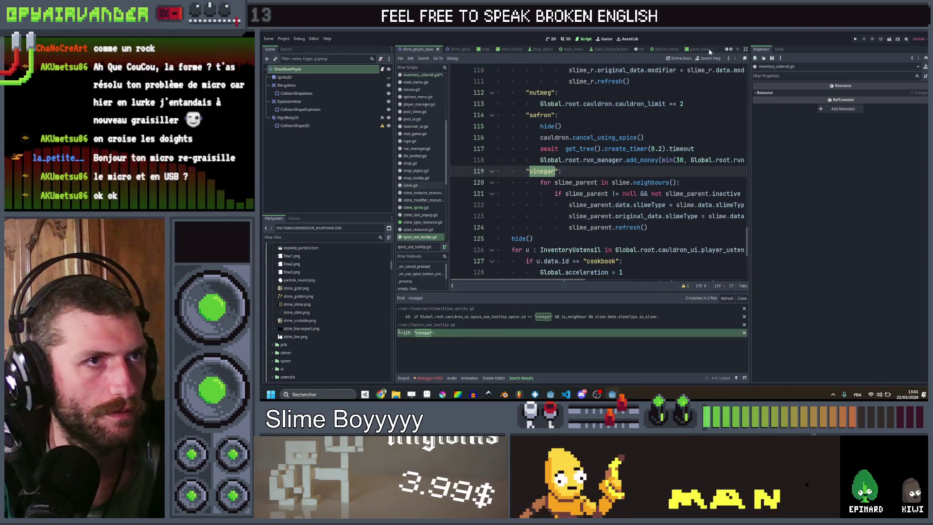
click(729, 59)
click(729, 58)
click(729, 59)
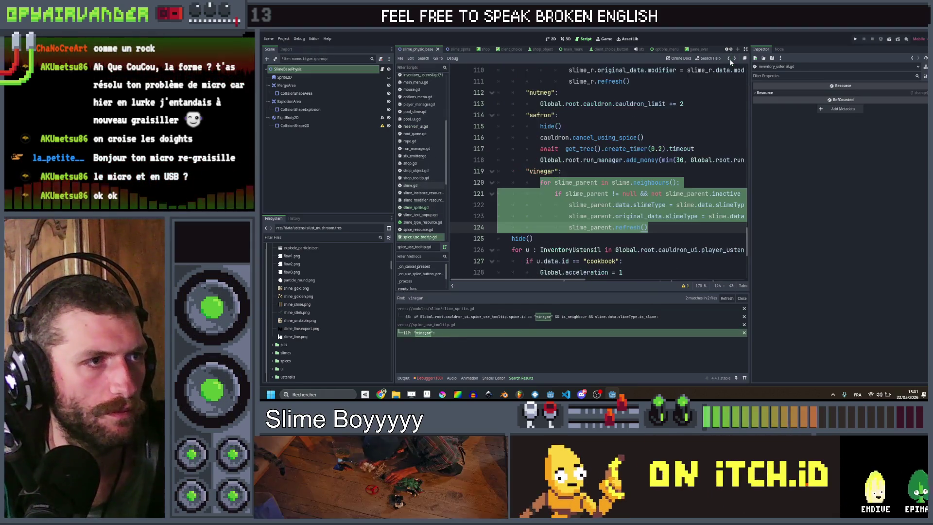
key(ctrl+c)
click(729, 58)
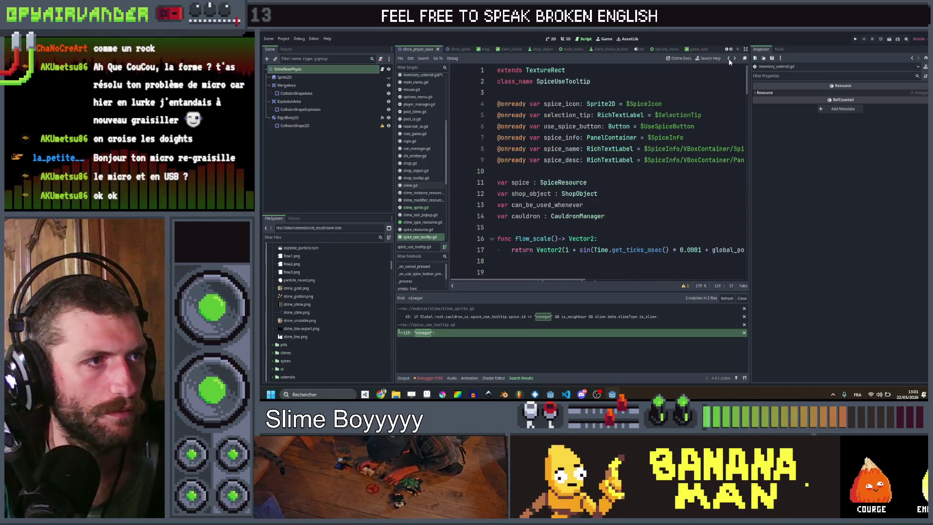
click(729, 58)
key(ctrl+v)
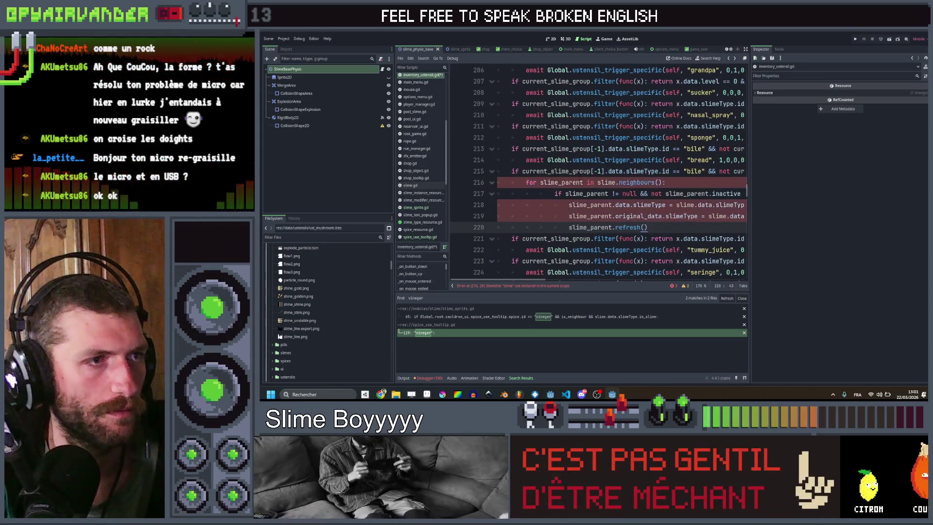
- Make the pasted loop iterate over current_slime_group[-1].neighbours() instead of slime.neighbours()
mouse_move(664, 227)
mouse_down()
mouse_move(563, 204)
mouse_move(554, 193)
mouse_up()
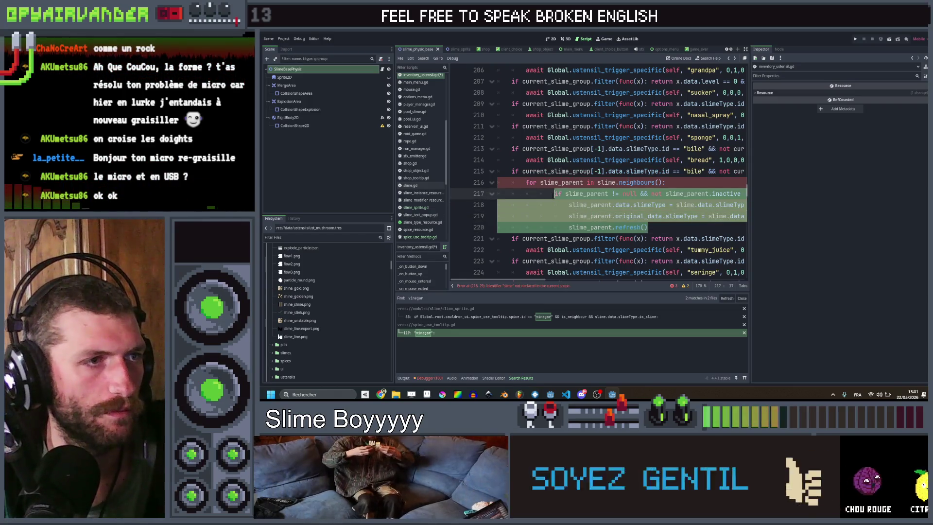
drag(604, 171, 523, 171)
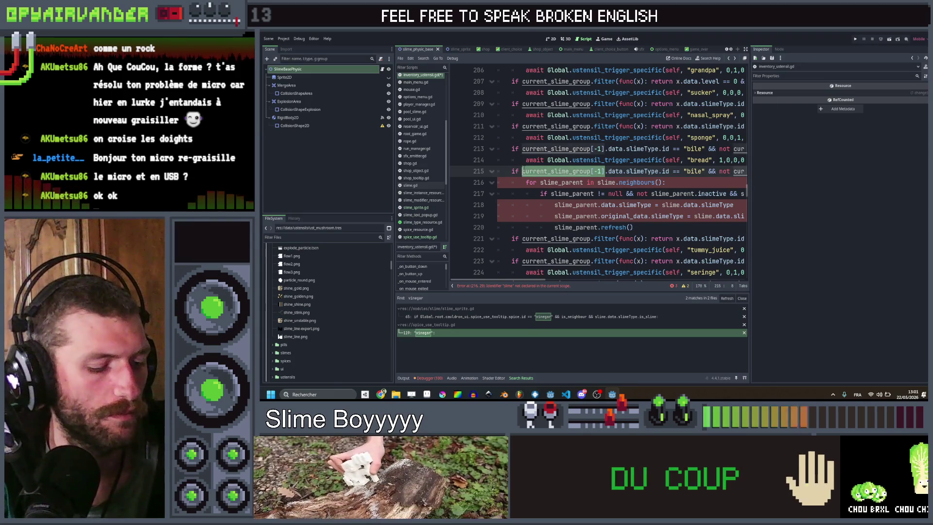
key(ctrl+c)
double_click(608, 183)
key(ctrl+v)
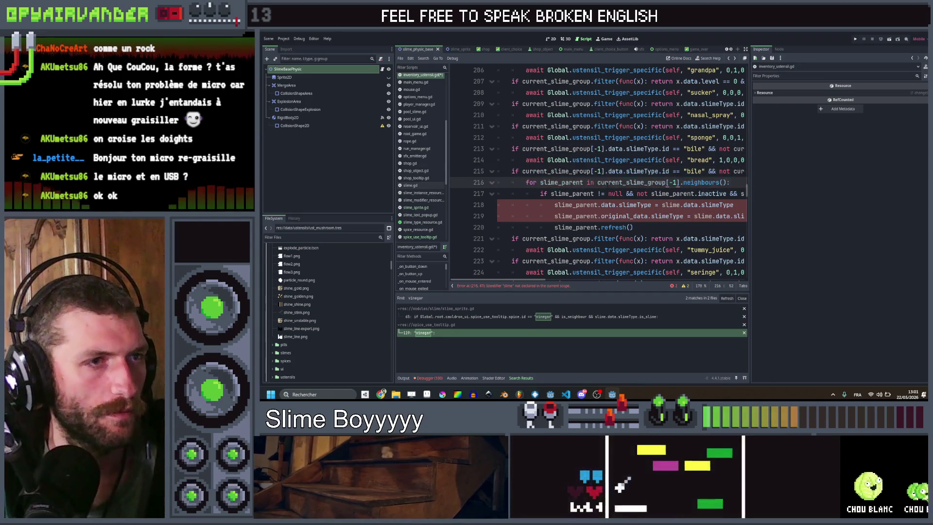
scroll(607, 184, right, 3)
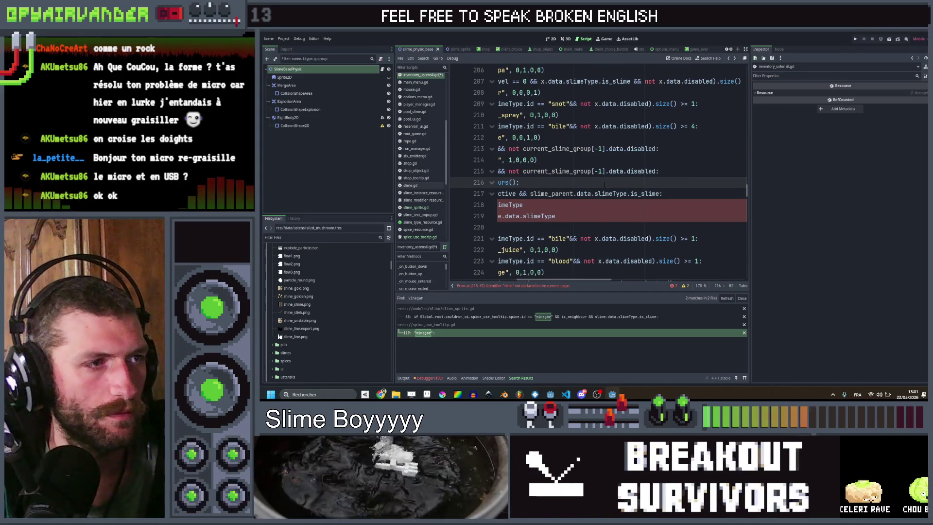
mouse_move(645, 193)
mouse_move(380, 394)
click(383, 372)
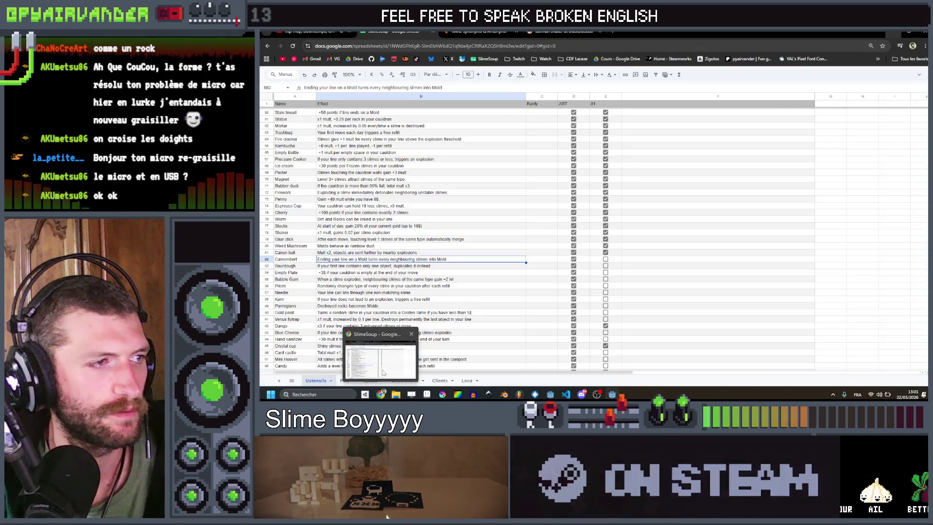
key(alt+Tab)
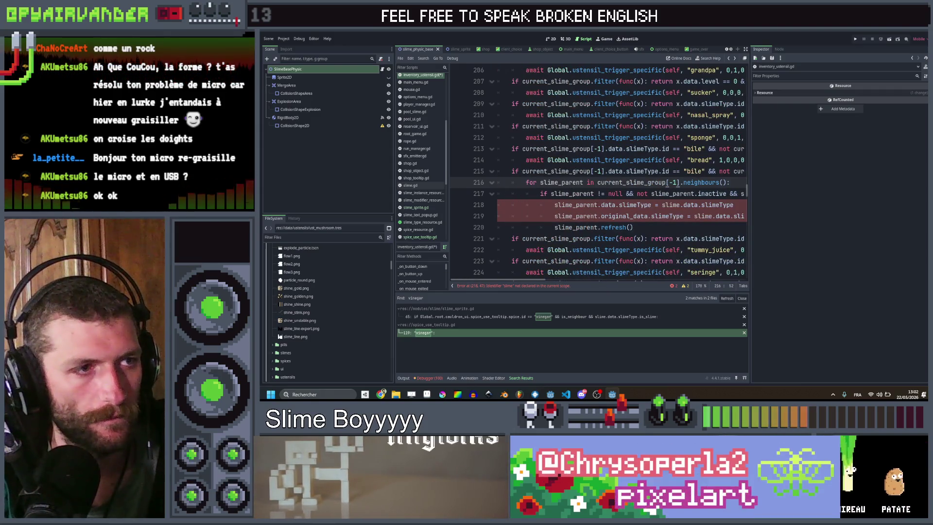
- Replace 'slime' with current_slime_group[-1] in the slimeType assignments on lines 218 and 219
mouse_move(594, 214)
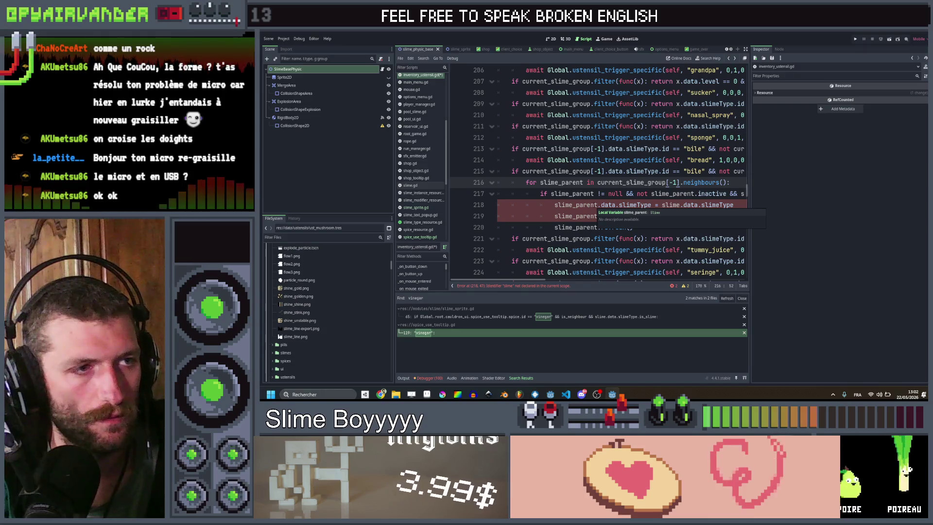
scroll(594, 213, right, 5)
click(628, 204)
drag(558, 204, 575, 204)
scroll(575, 204, left, 5)
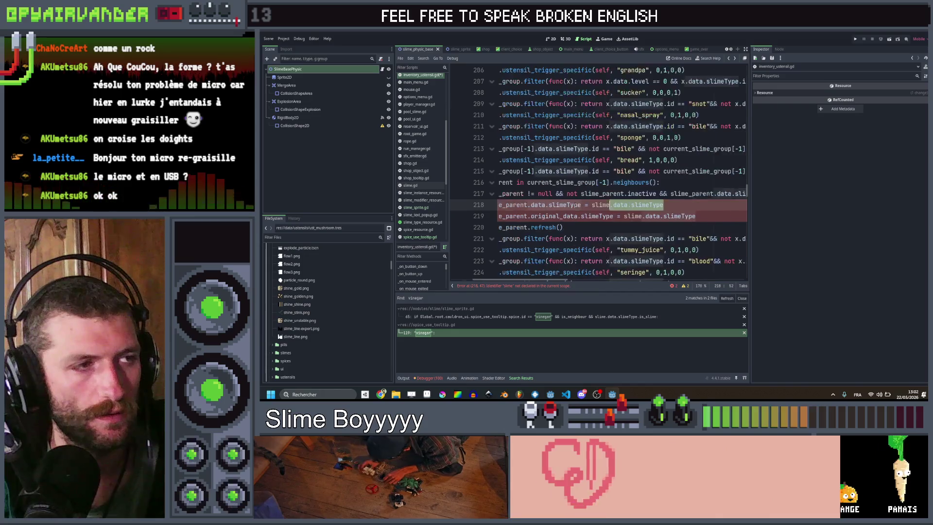
scroll(623, 206, right, 5)
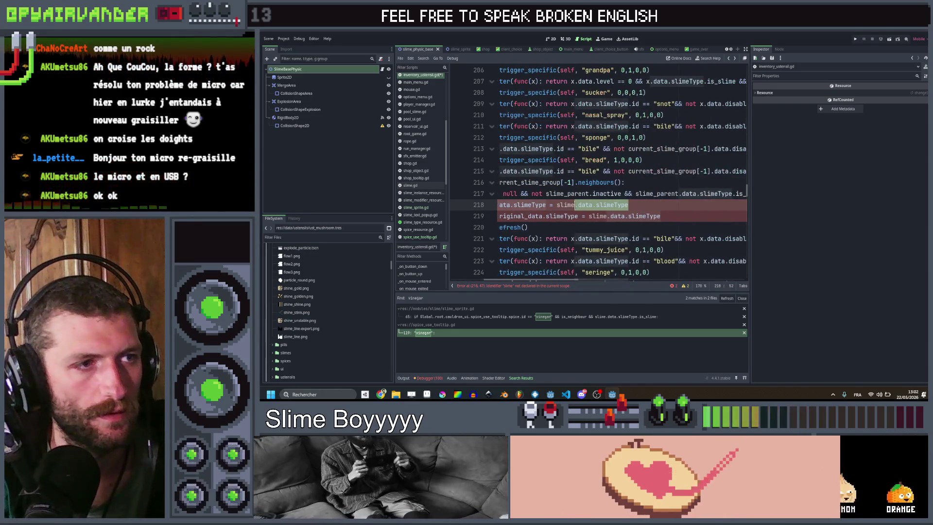
click(633, 205)
scroll(634, 206, left, 5)
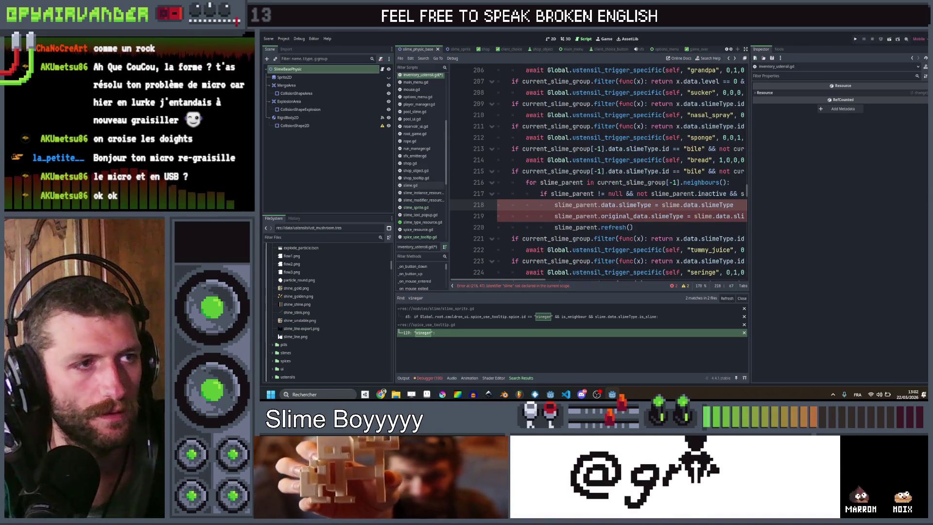
click(584, 172)
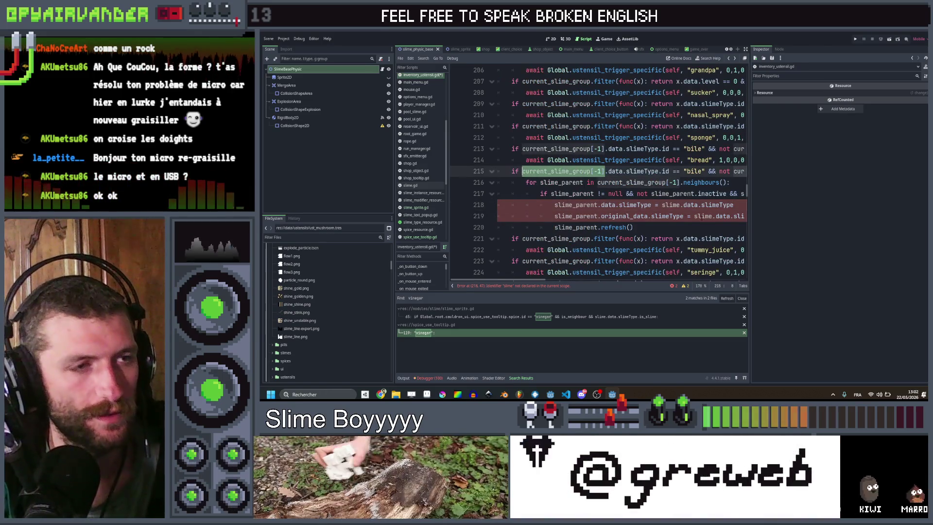
scroll(644, 216, right, 2)
key(ctrl+c)
double_click(636, 205)
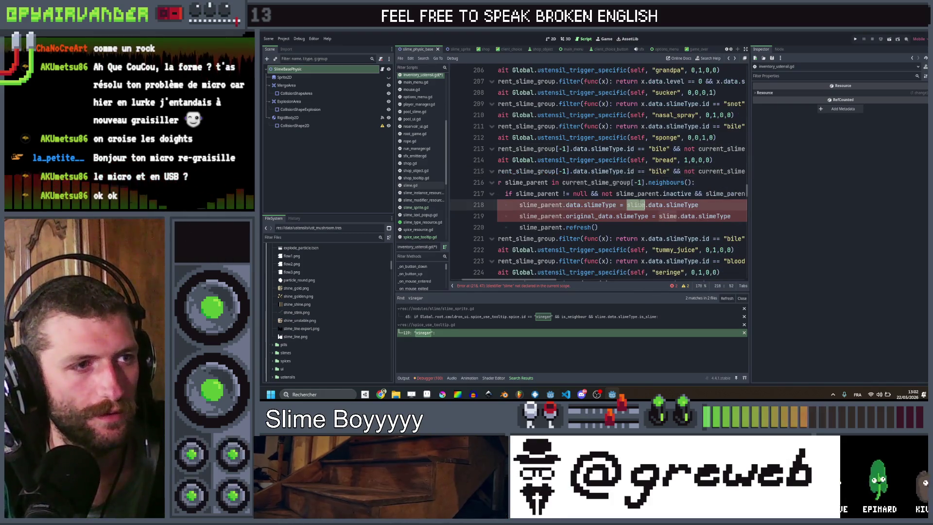
key(ctrl+v)
double_click(664, 216)
key(ctrl+v)
- Scroll through the bile neighbour loop to confirm the red error highlight is gone
scroll(622, 170, left, 2)
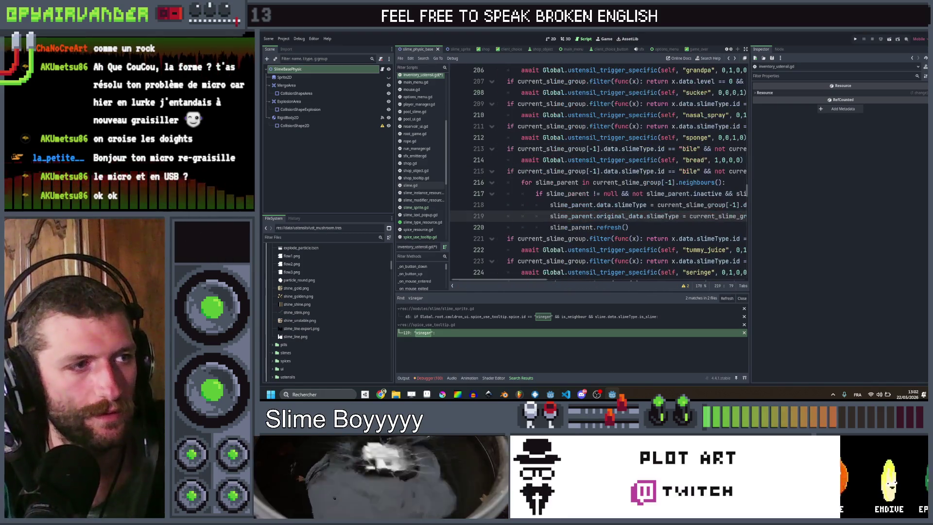
scroll(660, 214, right, 10)
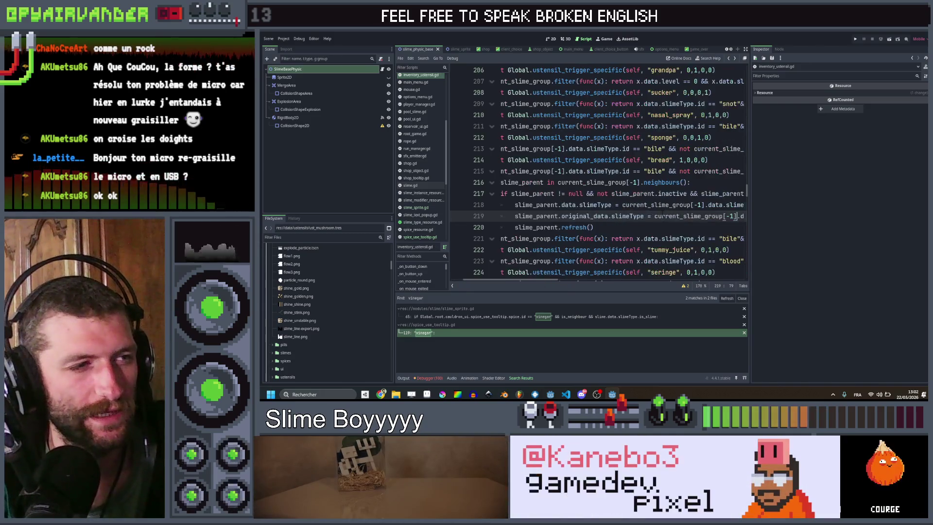
scroll(661, 214, left, 10)
scroll(660, 214, right, 10)
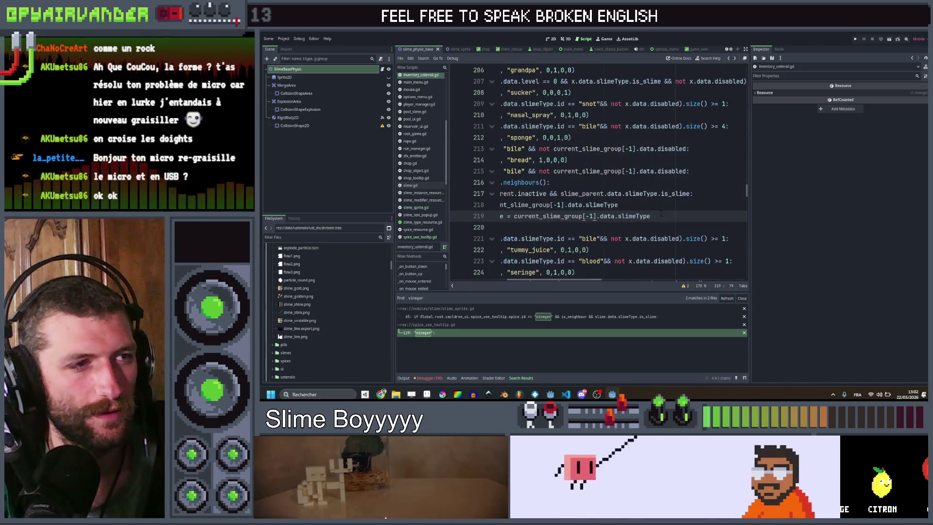
scroll(661, 214, left, 10)
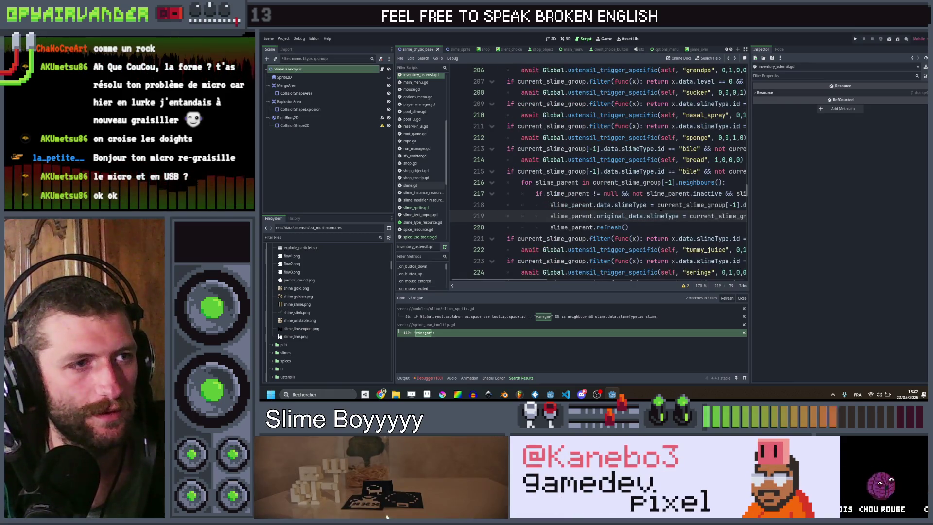
scroll(661, 214, right, 10)
scroll(661, 214, left, 10)
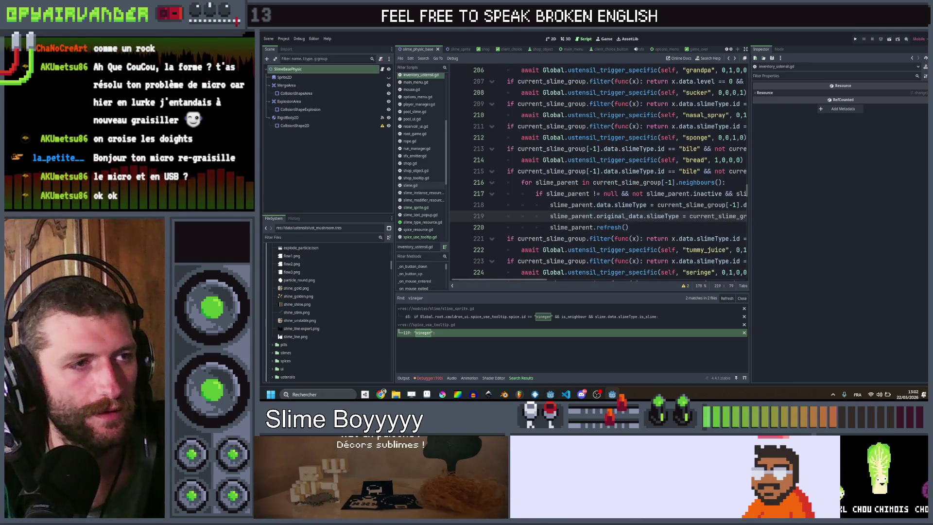
scroll(660, 213, right, 10)
click(695, 171)
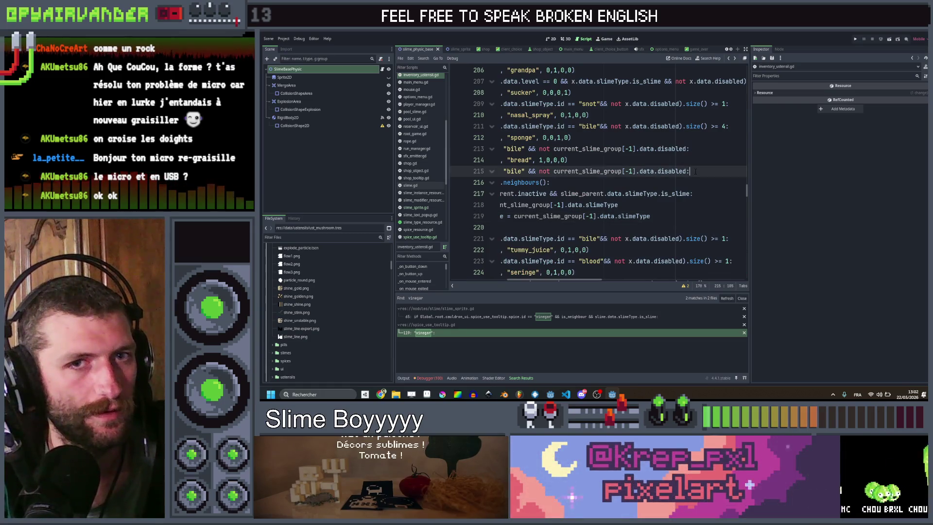
scroll(696, 171, left, 10)
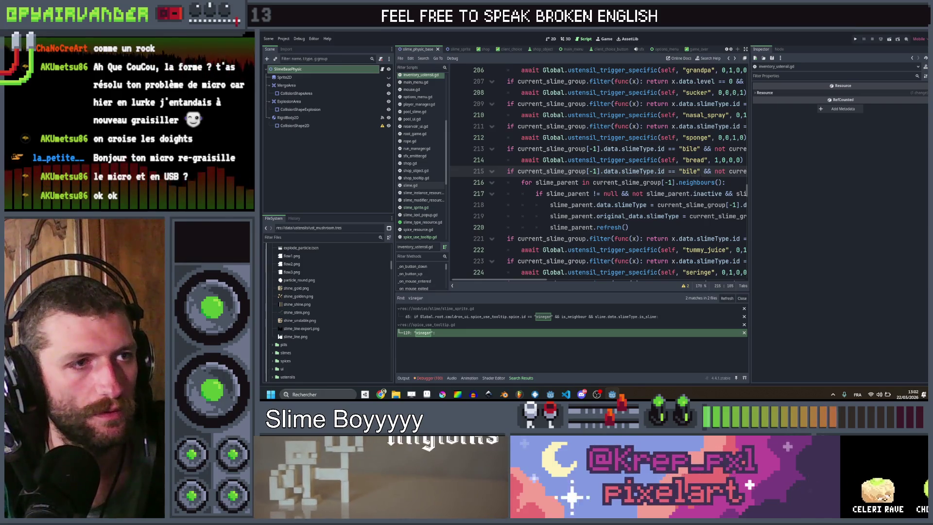
scroll(696, 171, up, 8)
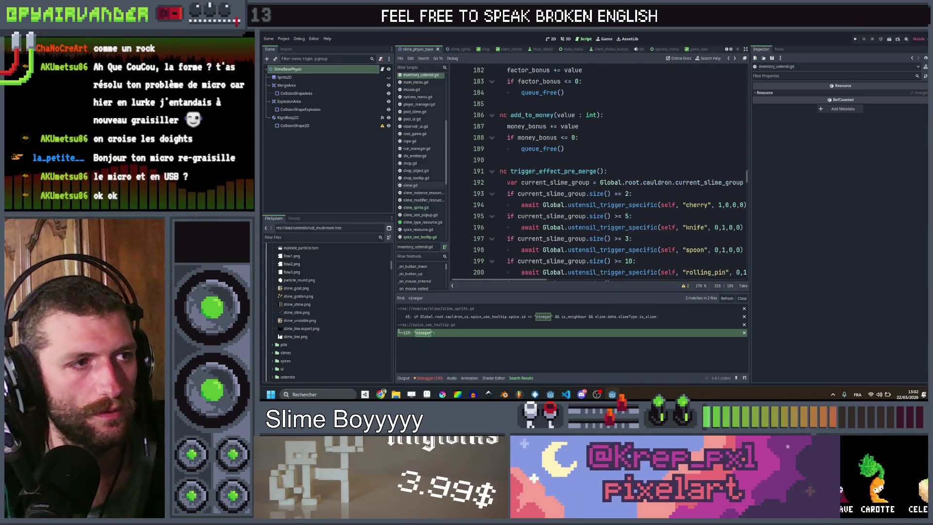
scroll(597, 170, left, 1)
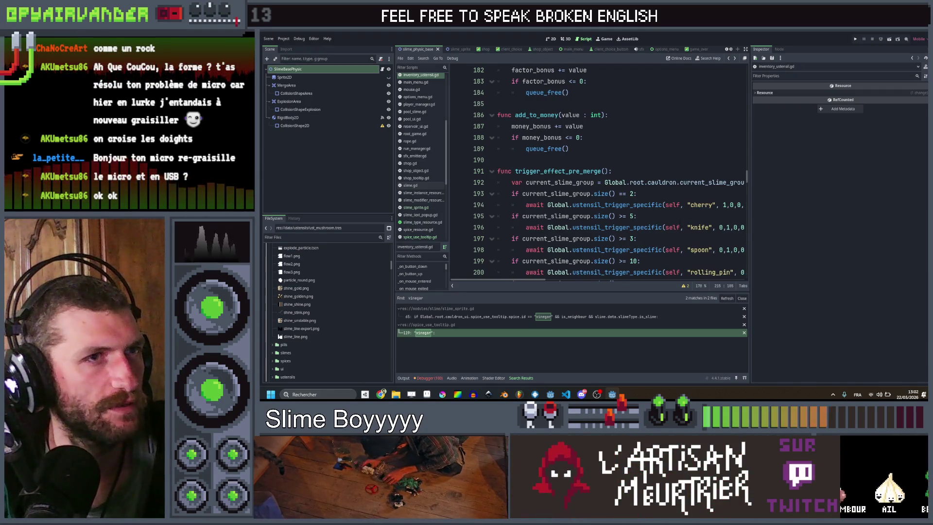
scroll(679, 212, down, 7)
scroll(680, 212, right, 5)
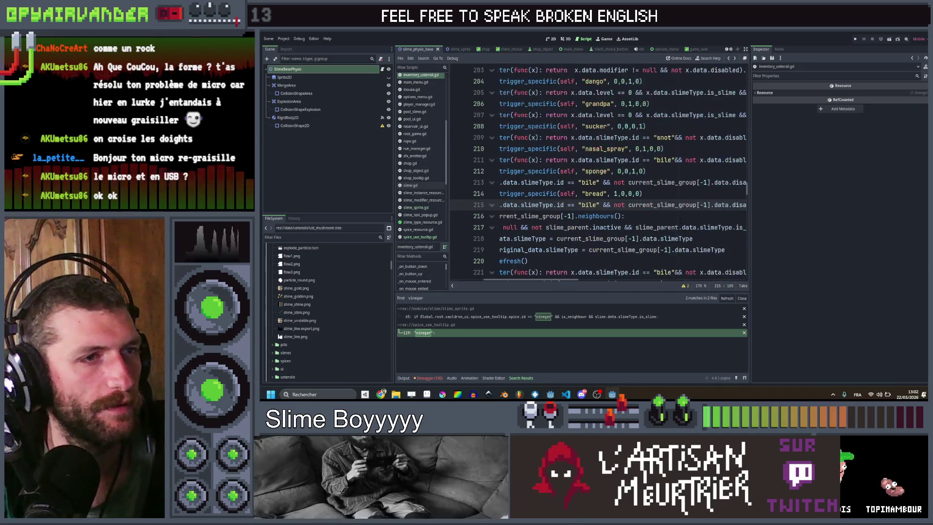
scroll(679, 212, left, 5)
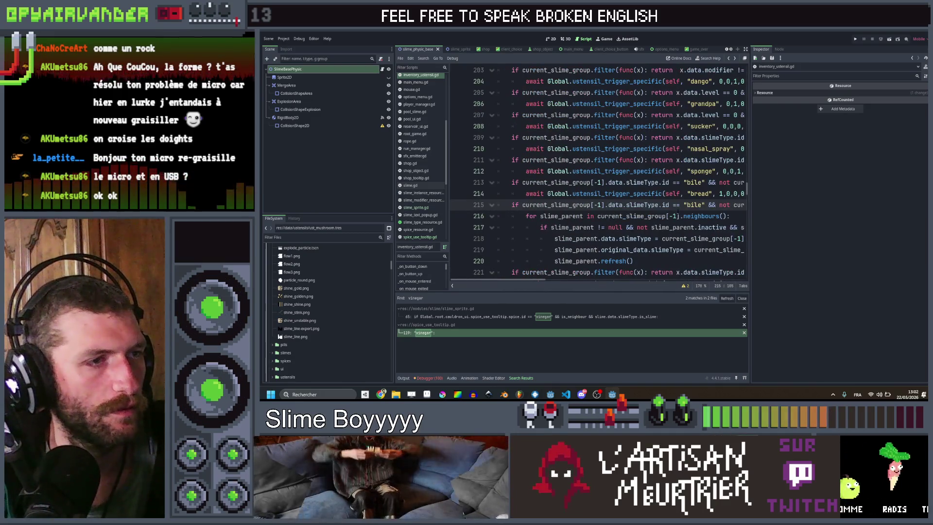
scroll(678, 216, down, 1)
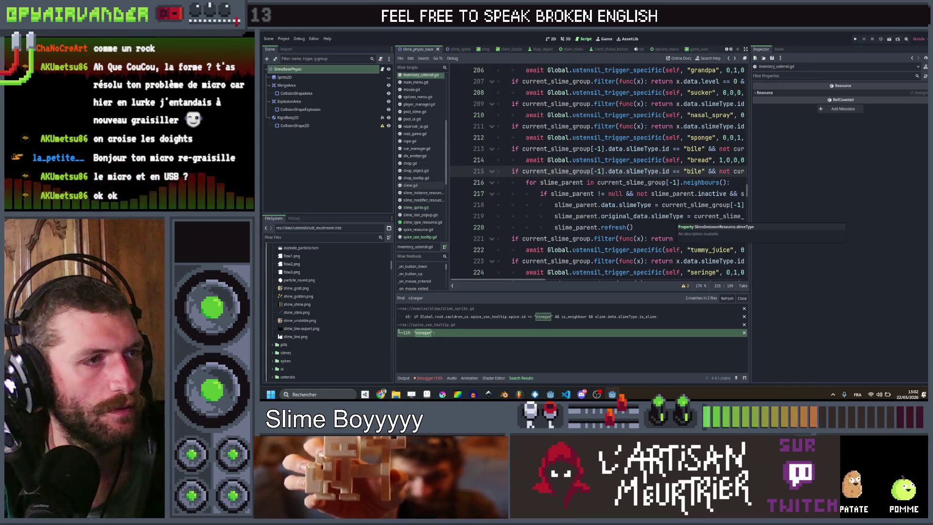
scroll(679, 216, right, 5)
scroll(680, 216, left, 5)
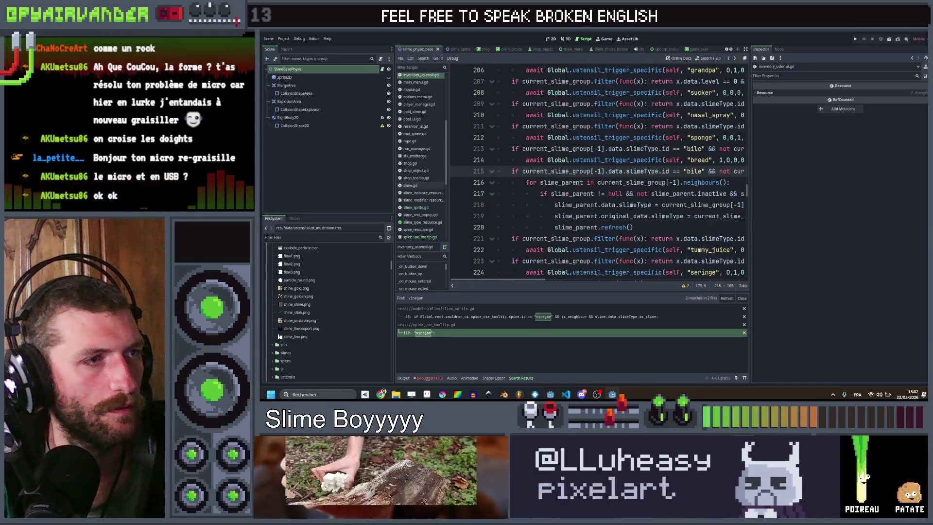